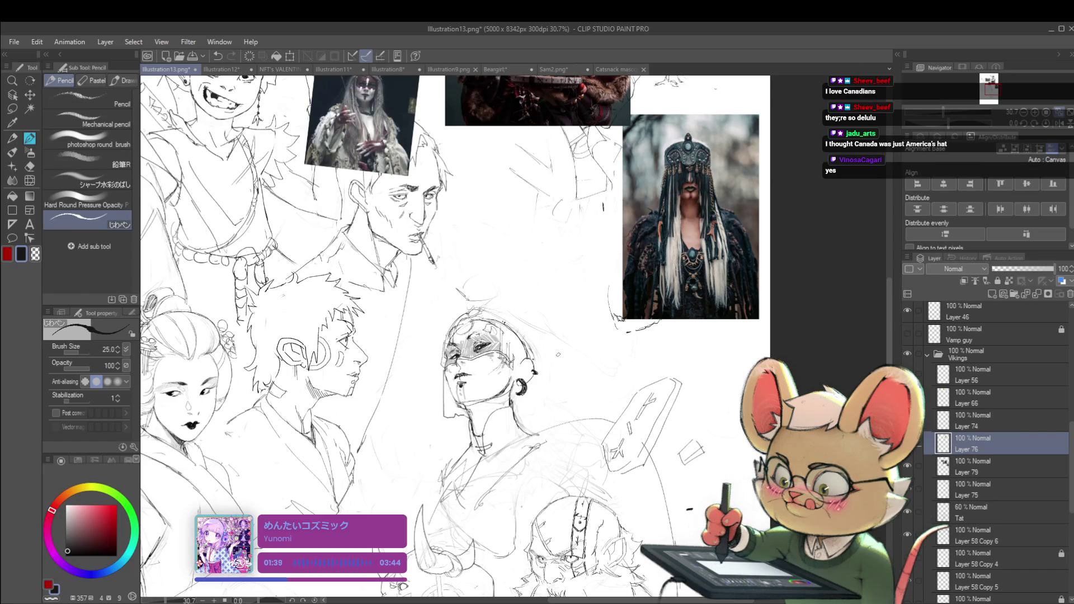
- Mirror the canvas, reframe the sketches, and step through layers to make Layer 76 active
click(1060, 124)
drag(745, 333, 823, 352)
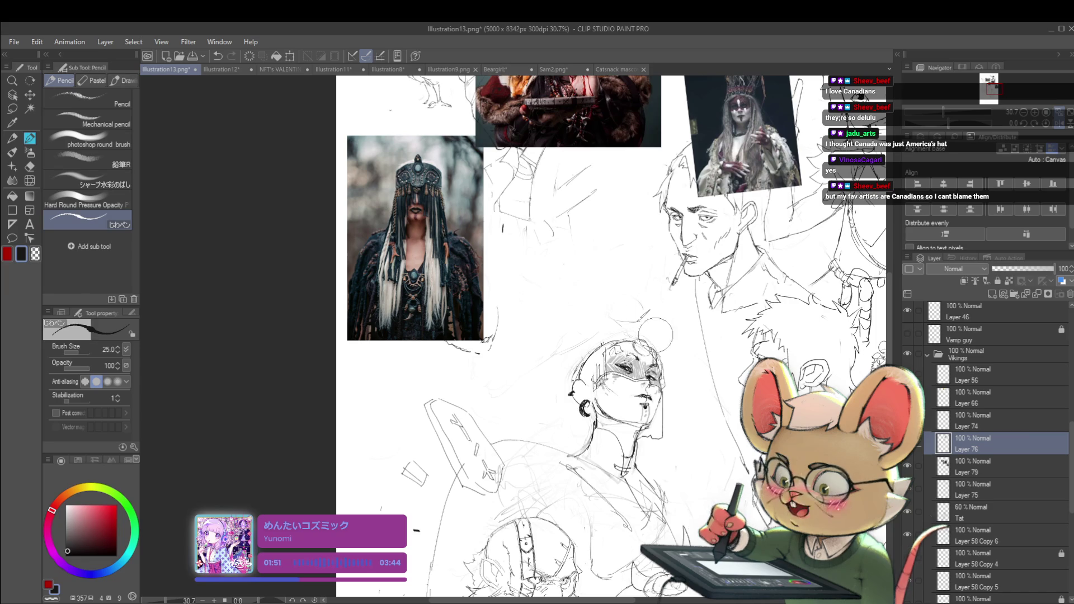
click(974, 487)
key(alt+bracketleft)
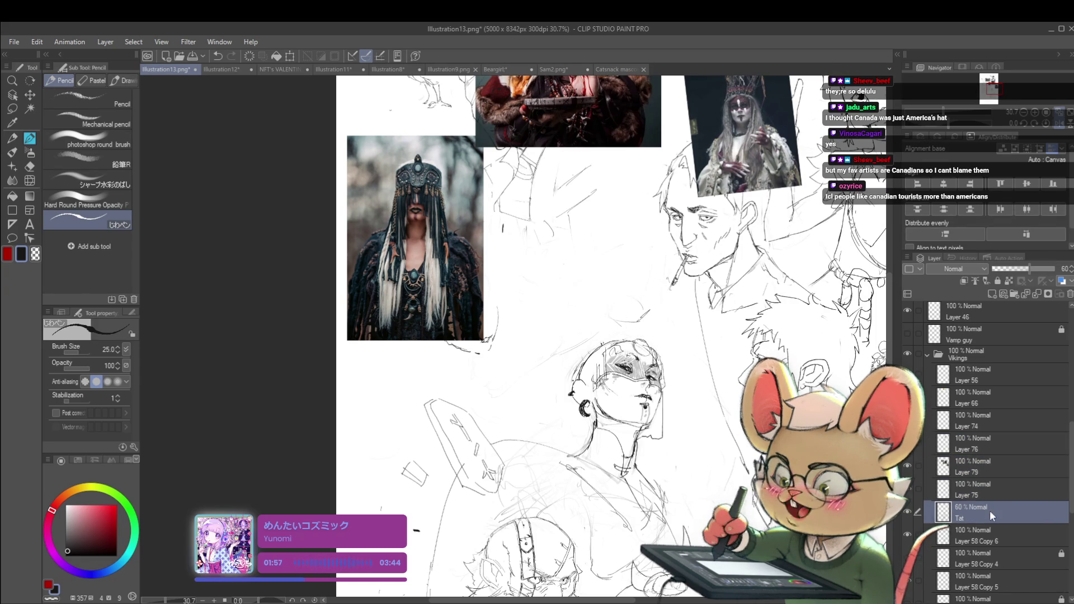
key(alt+bracketleft)
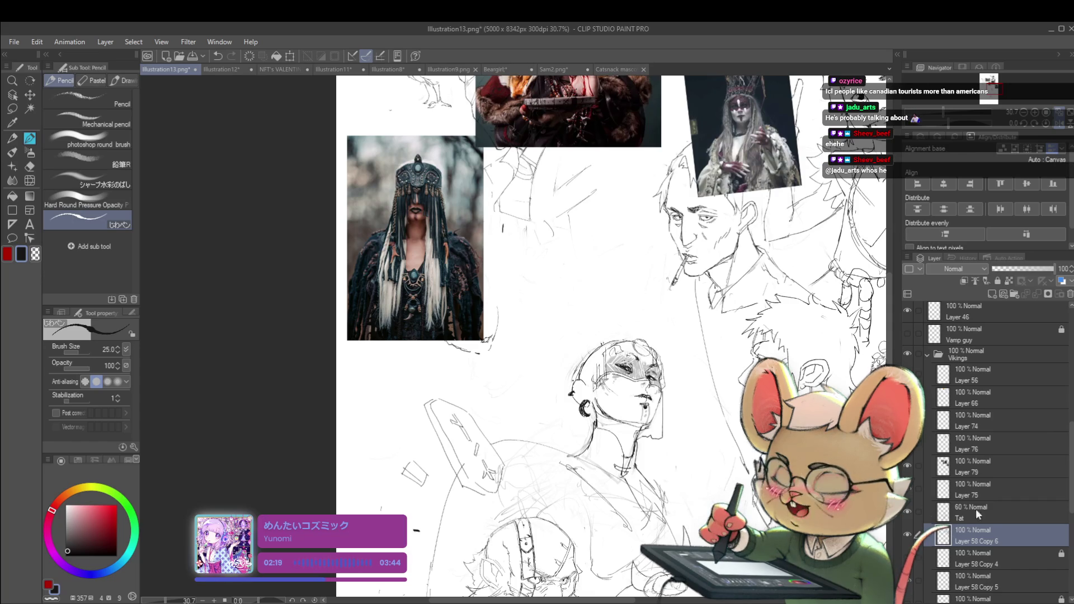
click(1016, 448)
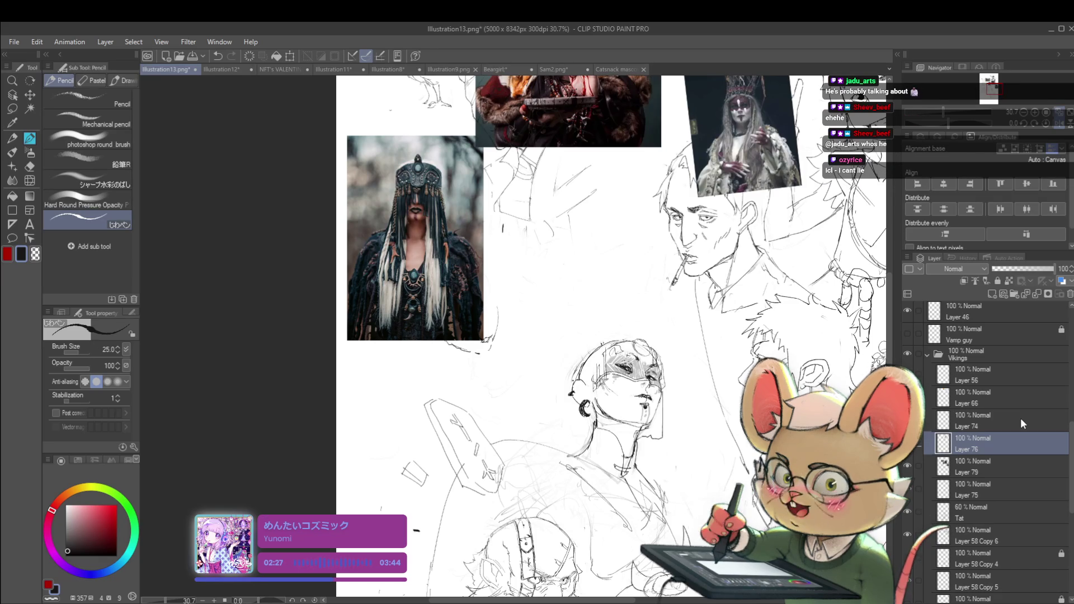
- Bring the masked woman and reference photo into view, briefly selecting Layer 79 before returning to Layer 76
mouse_move(477, 310)
mouse_down()
mouse_move(674, 308)
mouse_move(693, 297)
mouse_move(712, 249)
mouse_up()
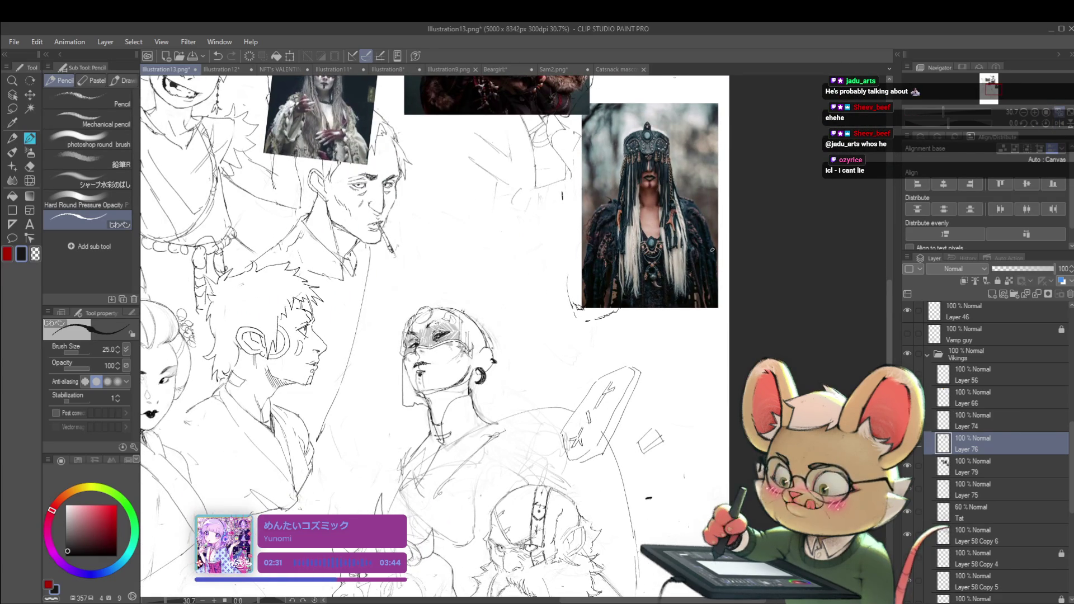
scroll(403, 302, up, 2)
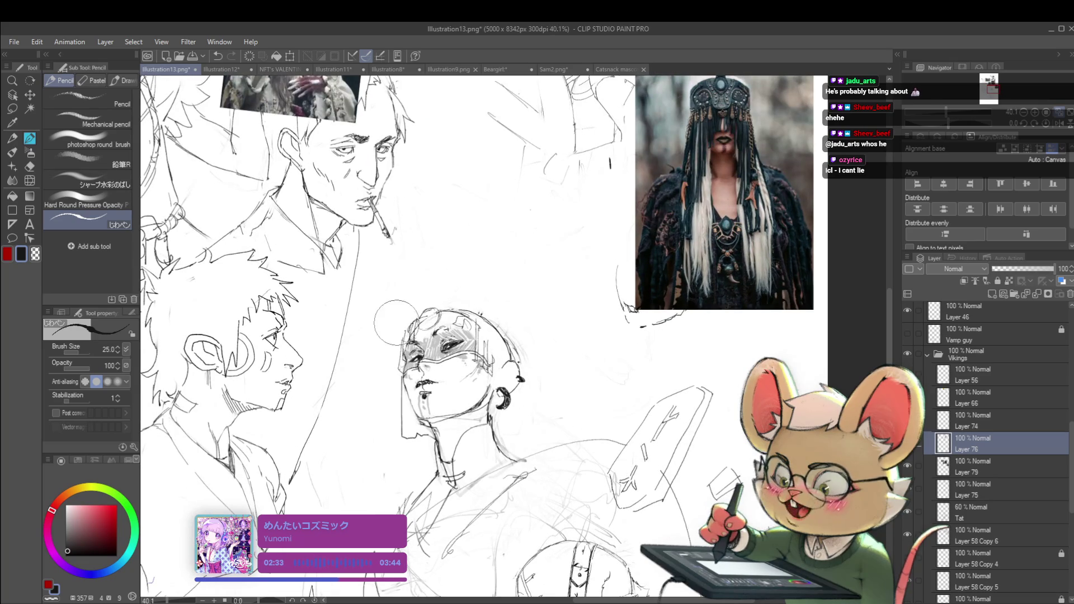
click(984, 465)
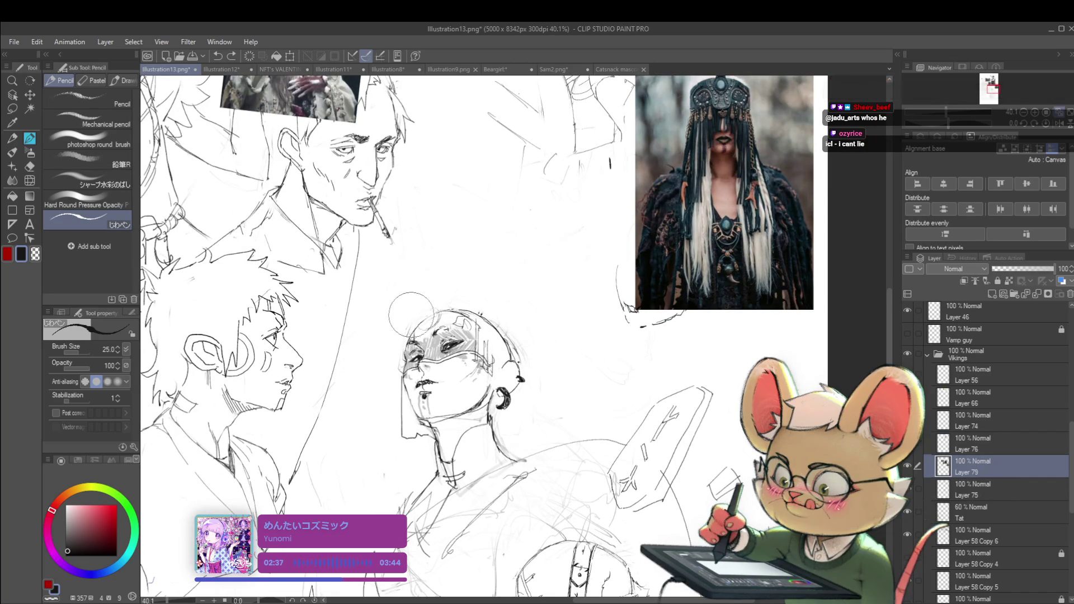
scroll(472, 274, down, 2)
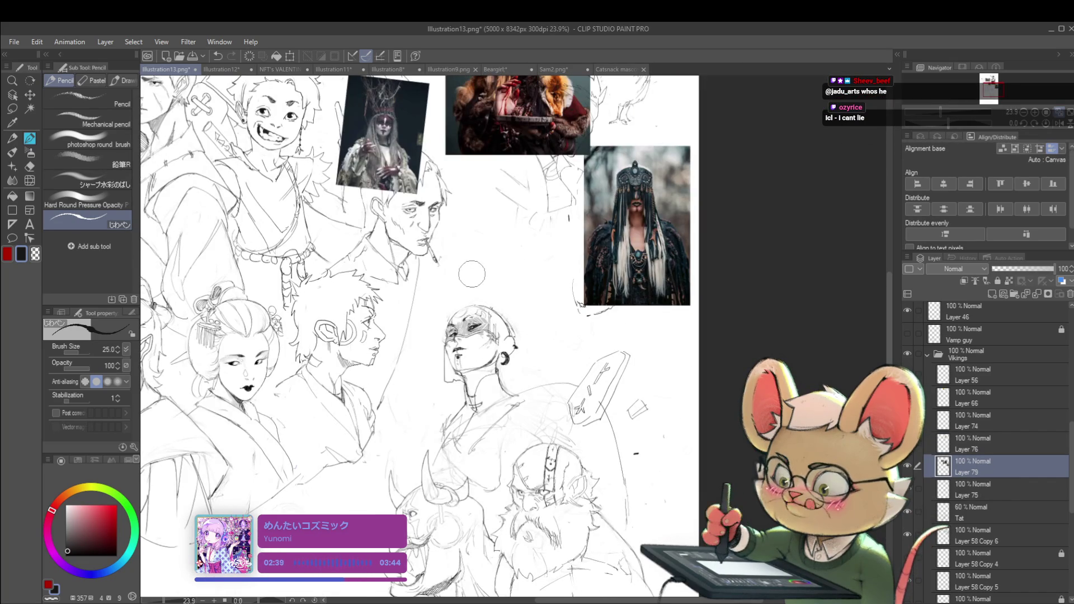
click(977, 445)
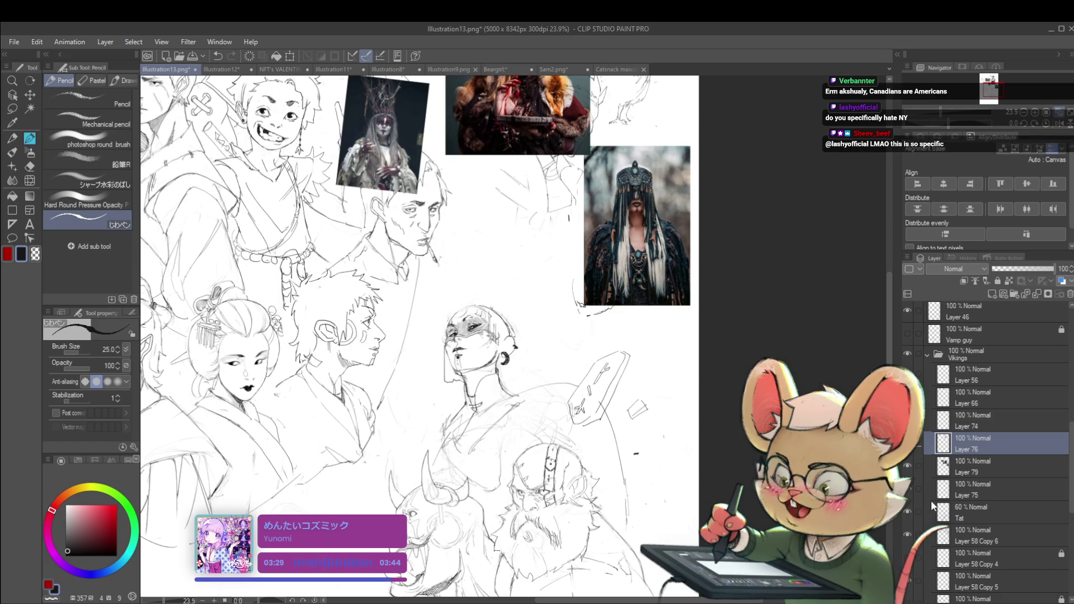
- Try a curved line above the woman's head in mirrored view, undo it, and unflip the canvas
click(1056, 127)
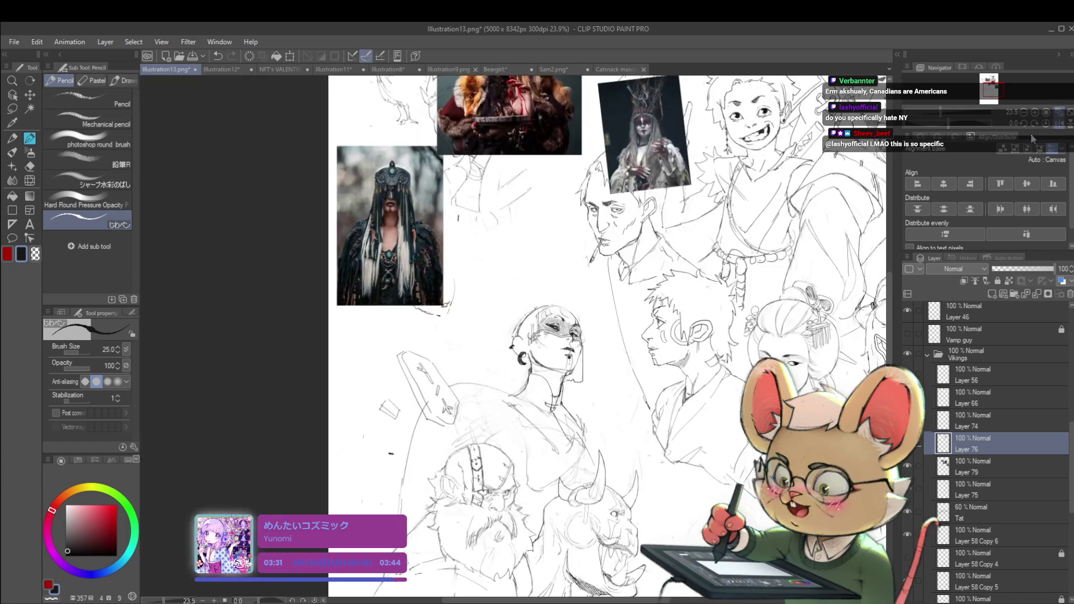
drag(541, 305, 497, 325)
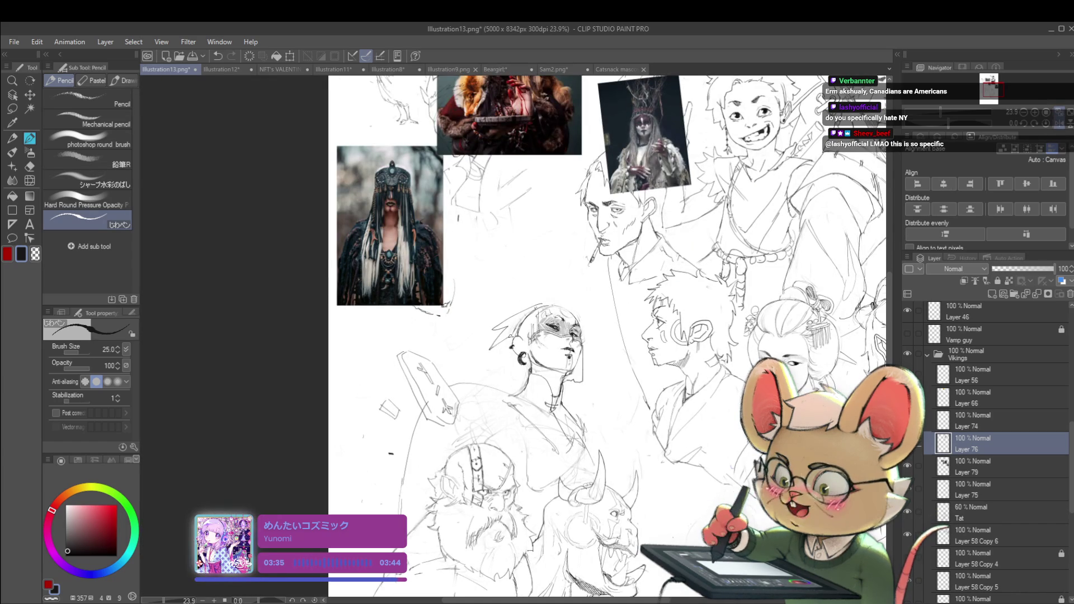
scroll(549, 319, down, 3)
scroll(563, 331, up, 2)
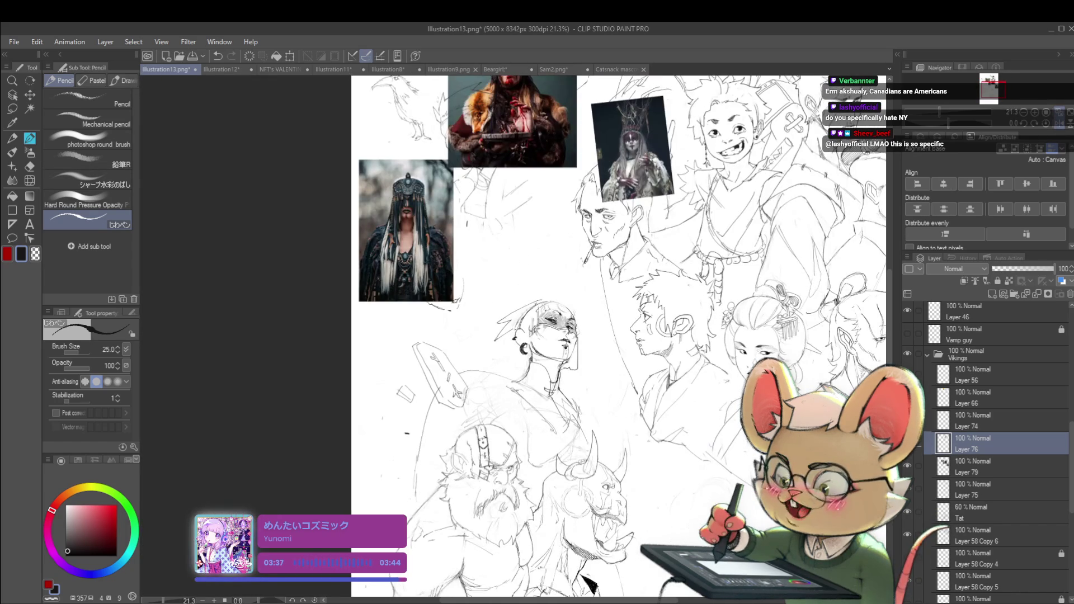
key(ctrl+z)
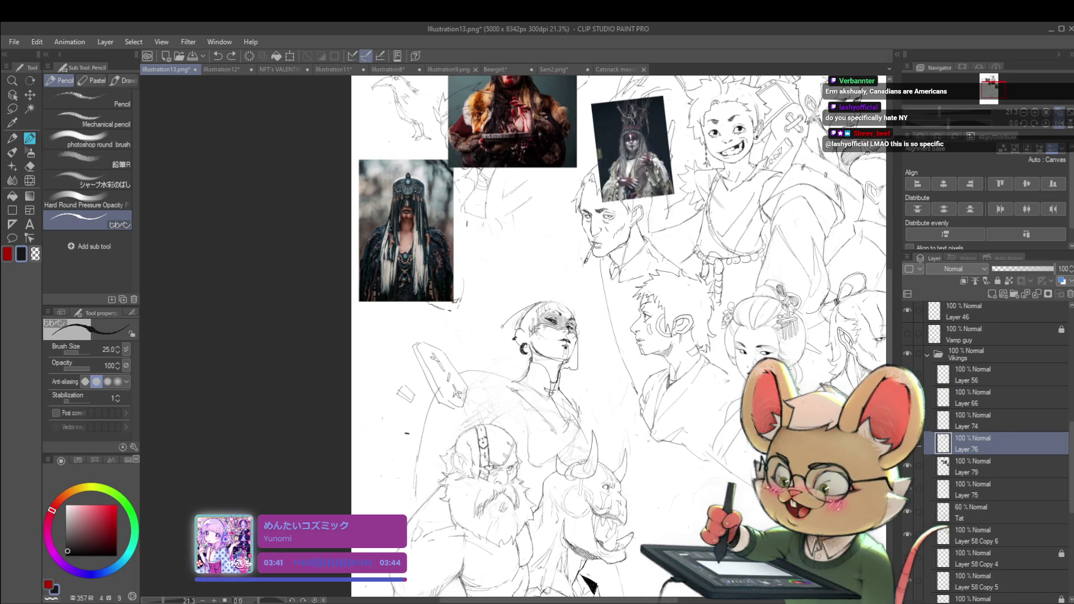
scroll(561, 318, down, 2)
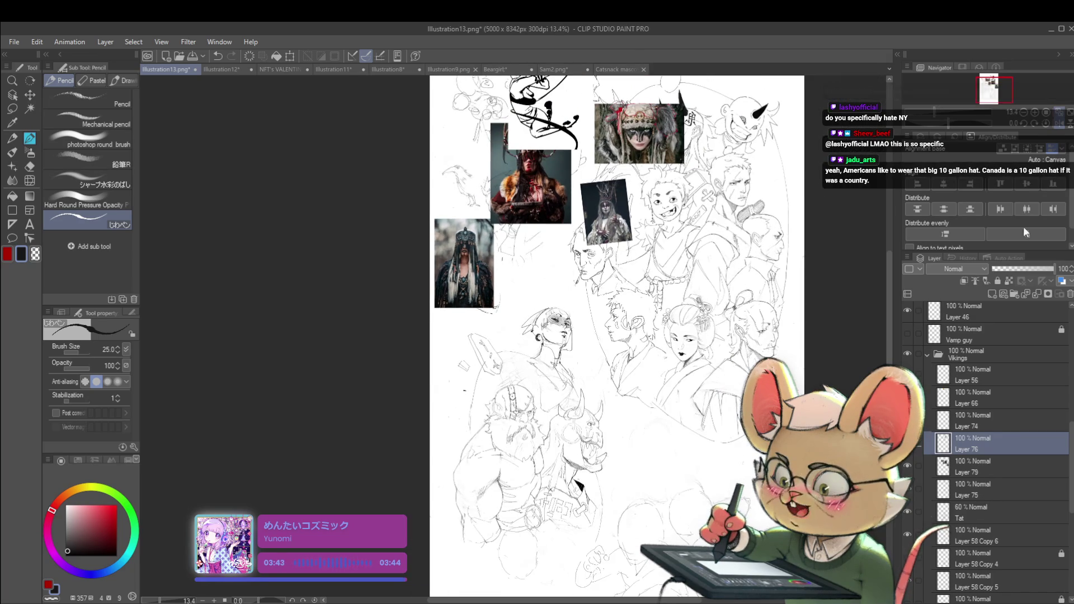
click(1052, 126)
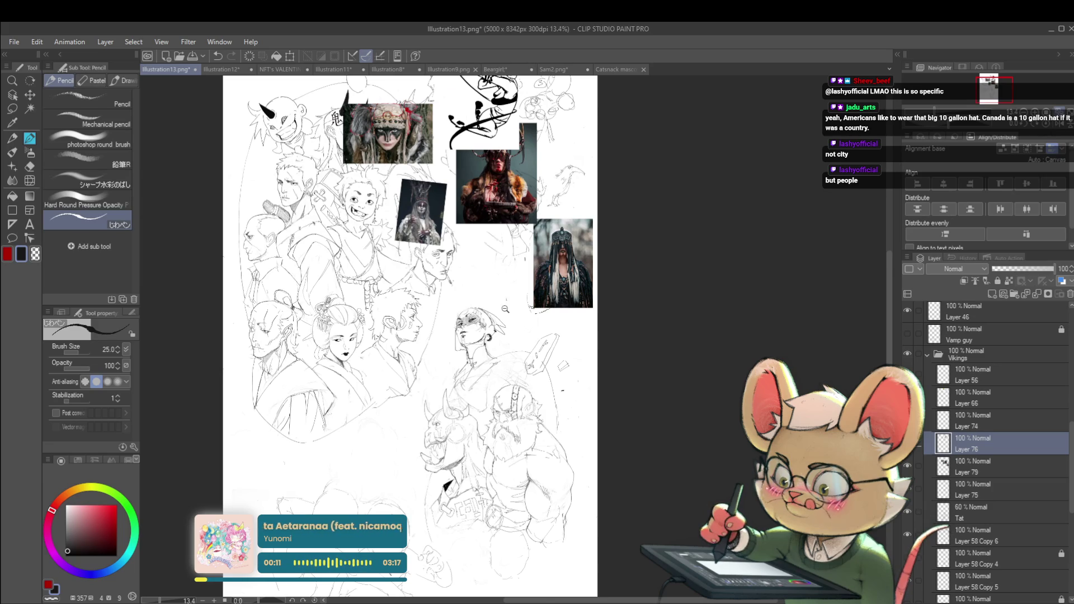
- Zoom in around the woman's face and view it mirrored to check proportions
scroll(523, 301, up, 3)
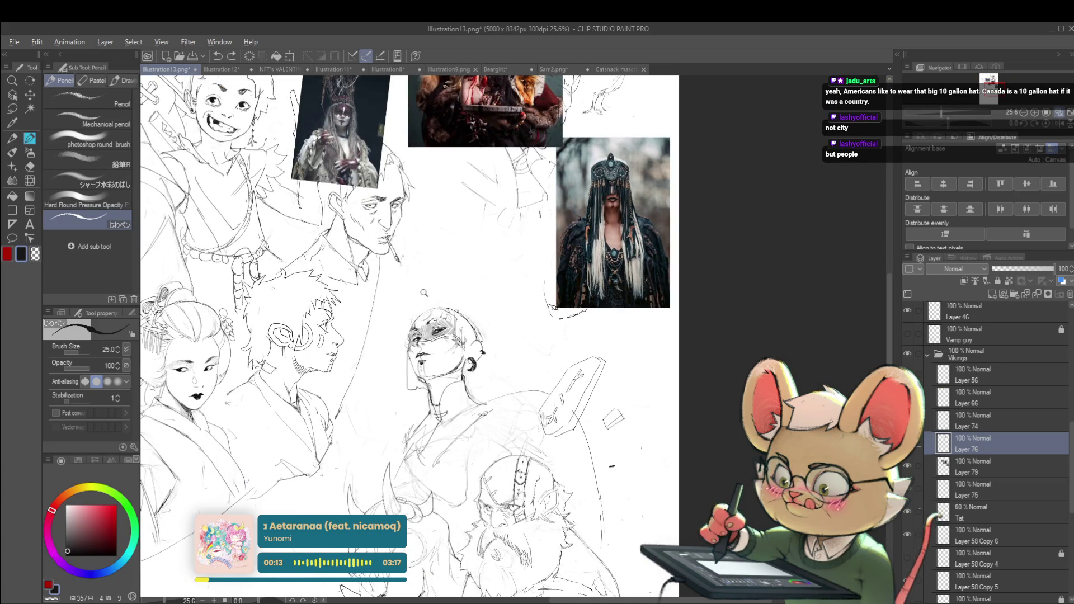
scroll(448, 305, up, 2)
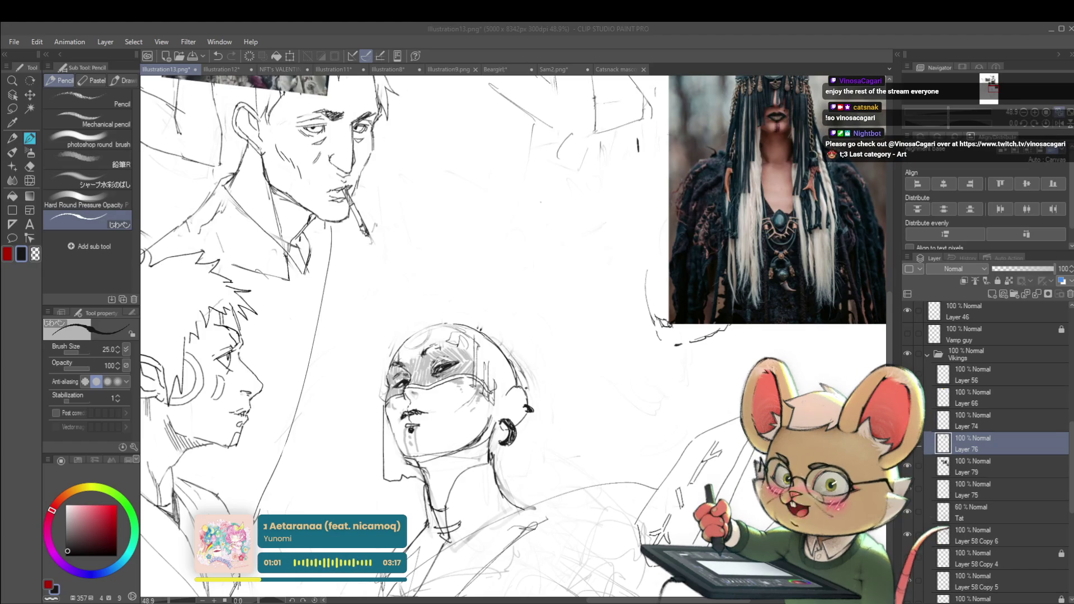
drag(532, 336, 523, 314)
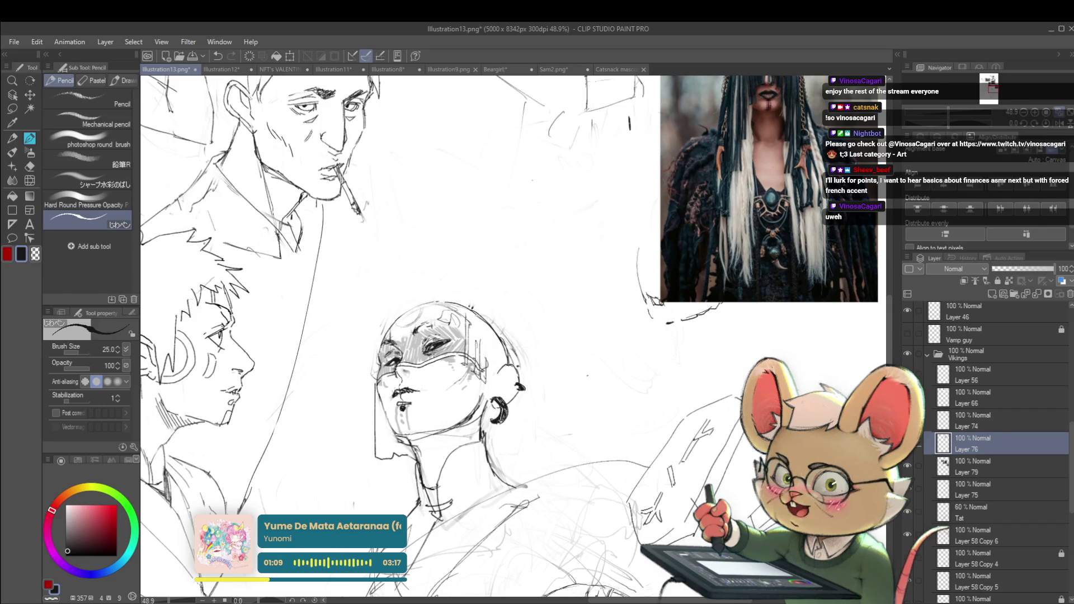
key(h)
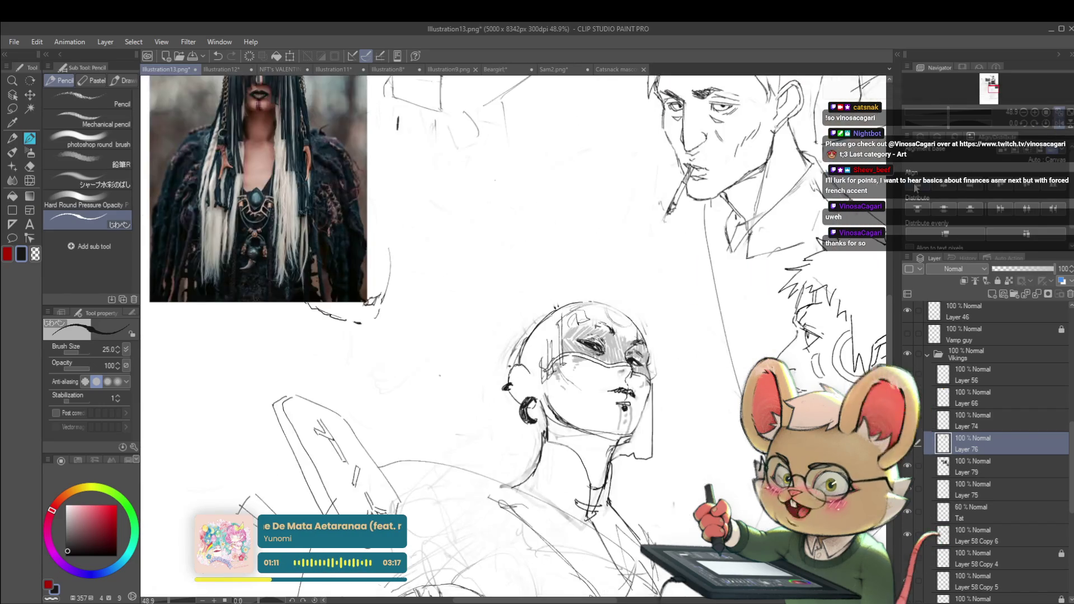
scroll(629, 222, down, 3)
scroll(625, 275, up, 3)
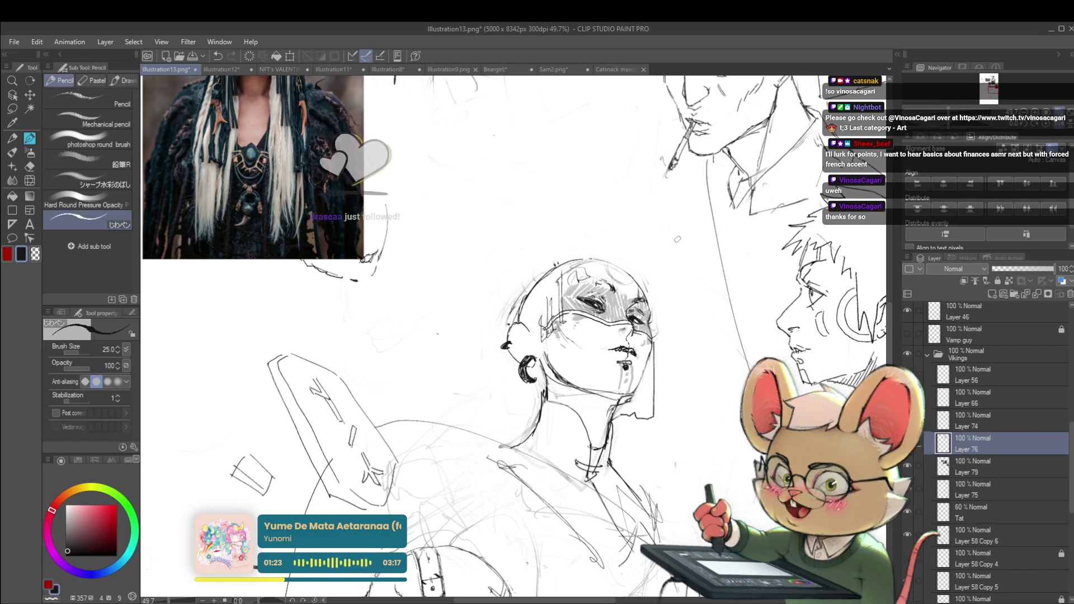
- Restore the normal view and draw the rounded headdress curve over her head
scroll(652, 286, down, 3)
drag(651, 285, 642, 246)
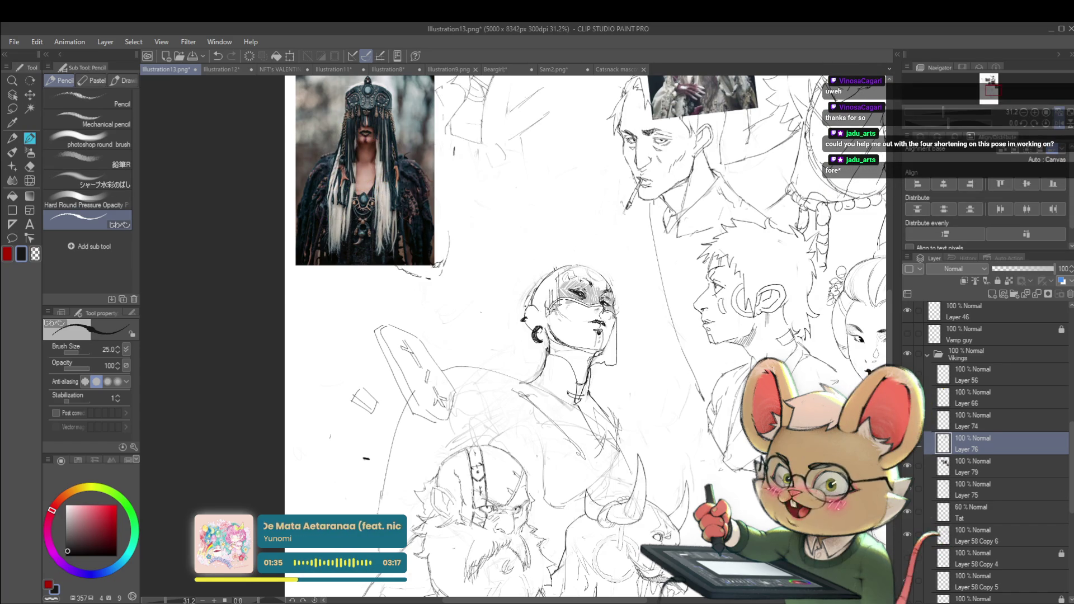
key(h)
scroll(513, 336, left, 2)
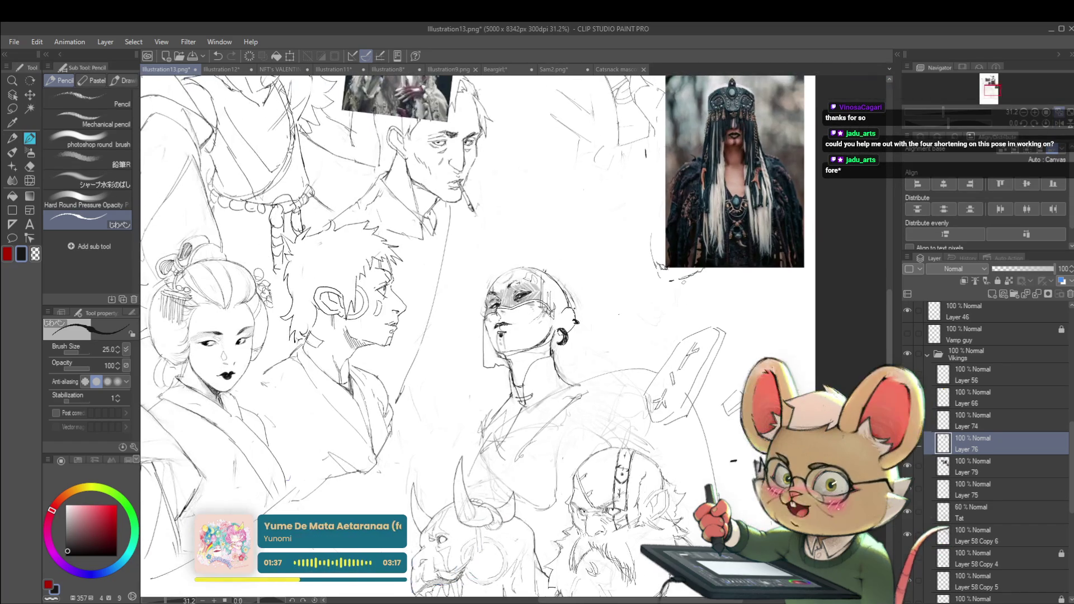
scroll(460, 312, up, 2)
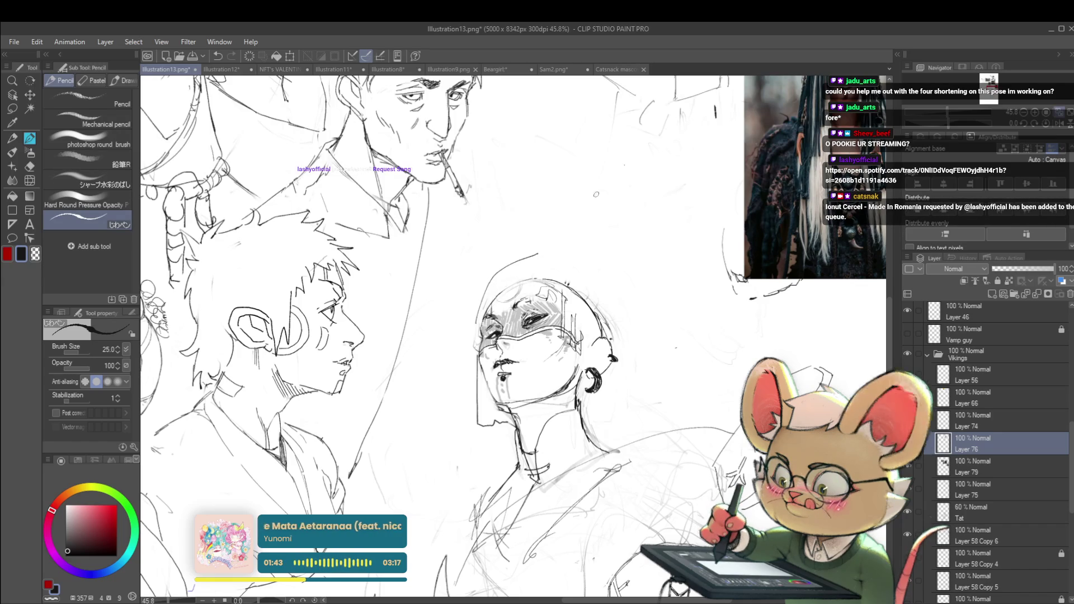
mouse_move(501, 275)
mouse_down()
mouse_move(492, 279)
mouse_move(553, 254)
mouse_move(604, 294)
mouse_up()
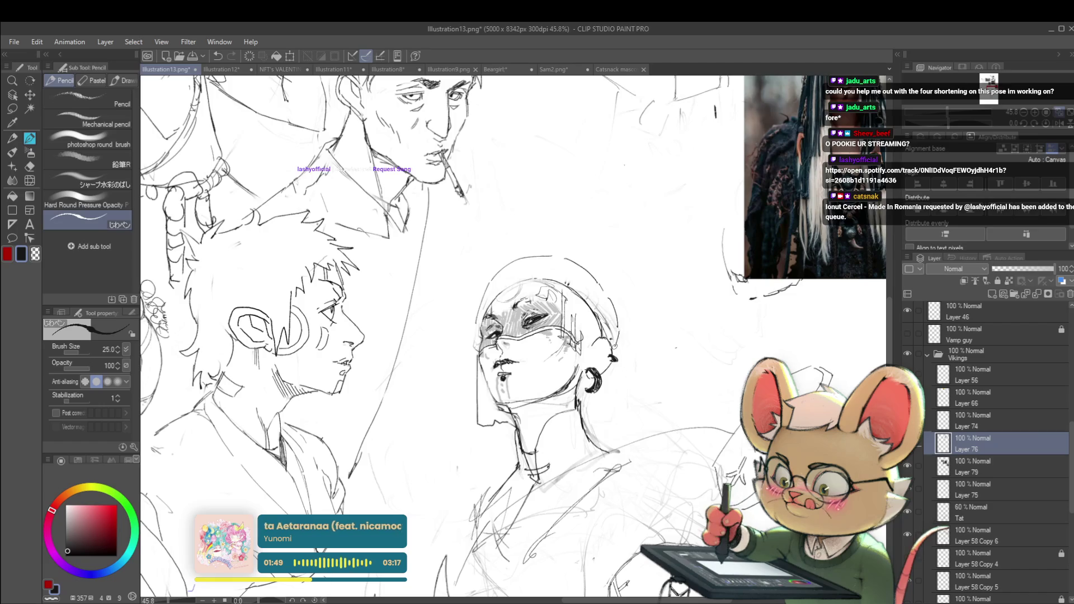
- Mirror the sketch sheet and bring the masked woman sketch to the centre, zooming to check it
scroll(621, 325, down, 5)
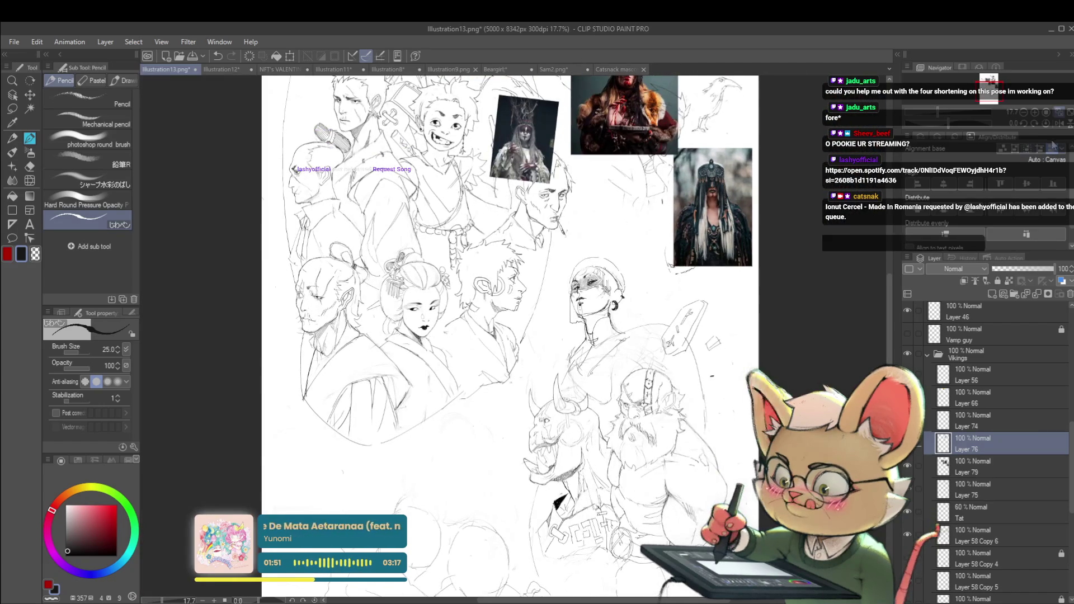
click(1058, 125)
drag(697, 313, 775, 279)
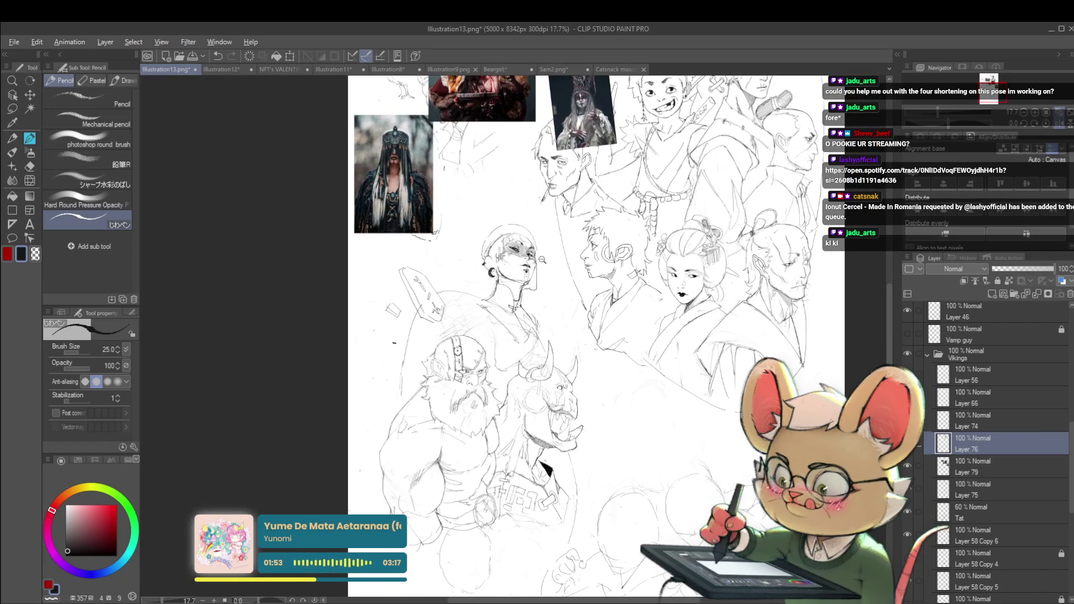
scroll(566, 270, up, 3)
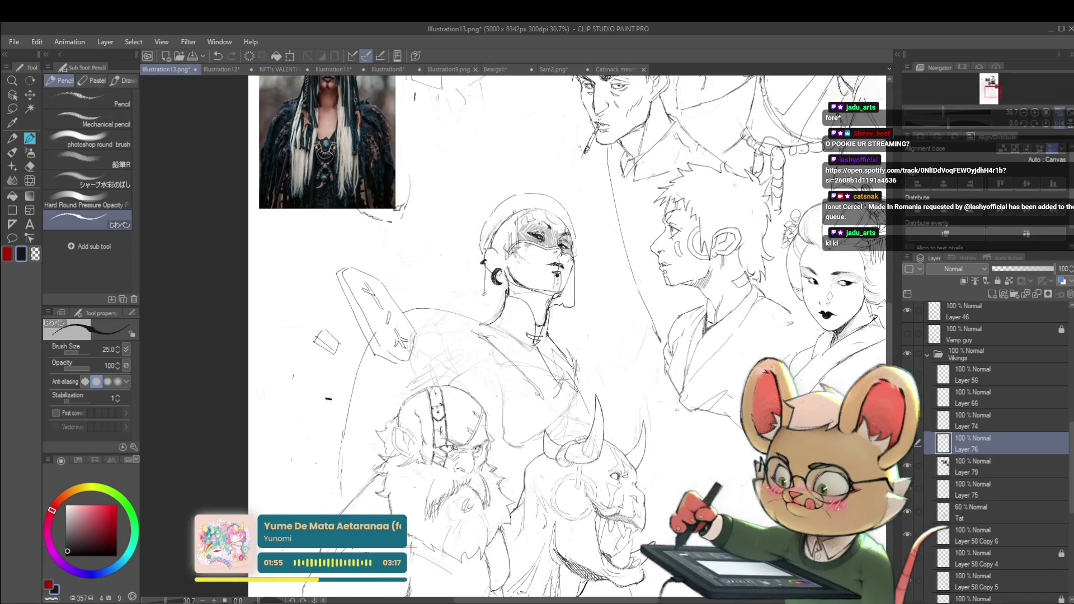
scroll(639, 286, down, 2)
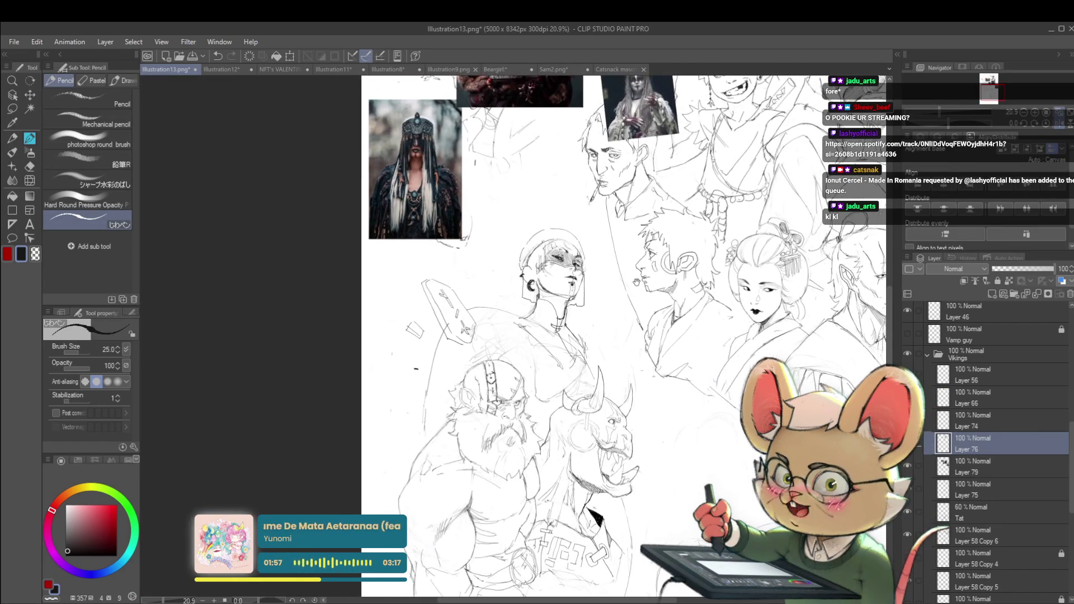
scroll(639, 286, down, 2)
scroll(639, 286, up, 3)
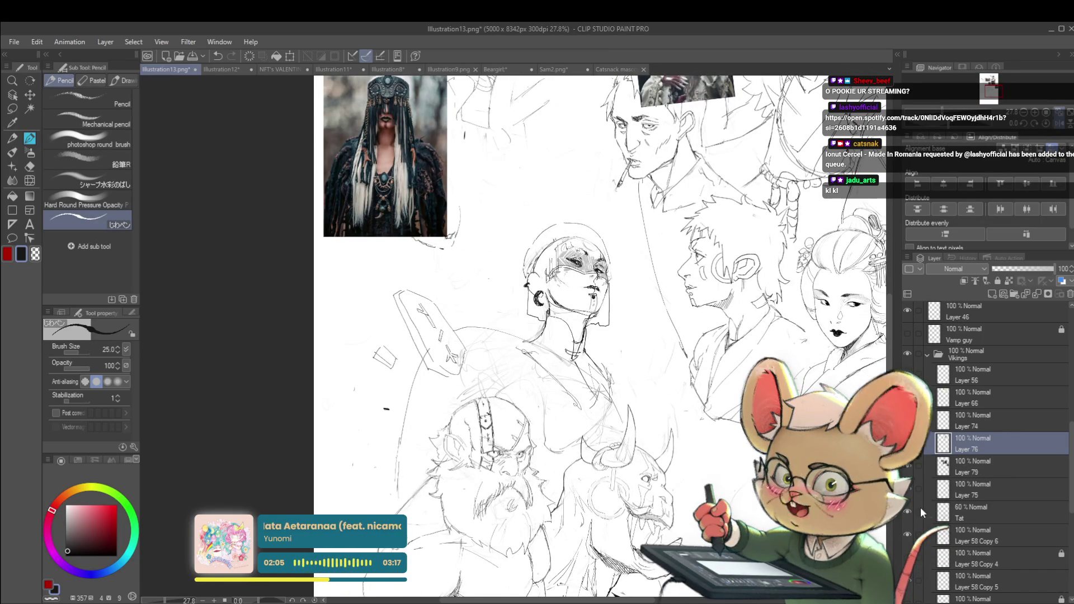
scroll(548, 284, up, 2)
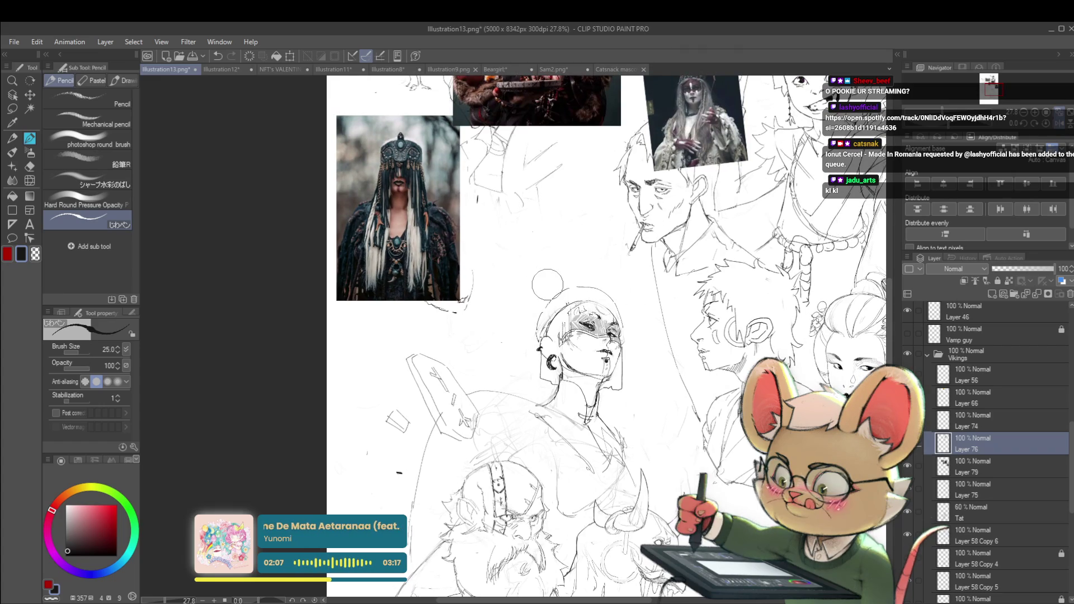
- Reframe around the masked woman and add a short pencil stroke beside her head
drag(547, 284, 583, 336)
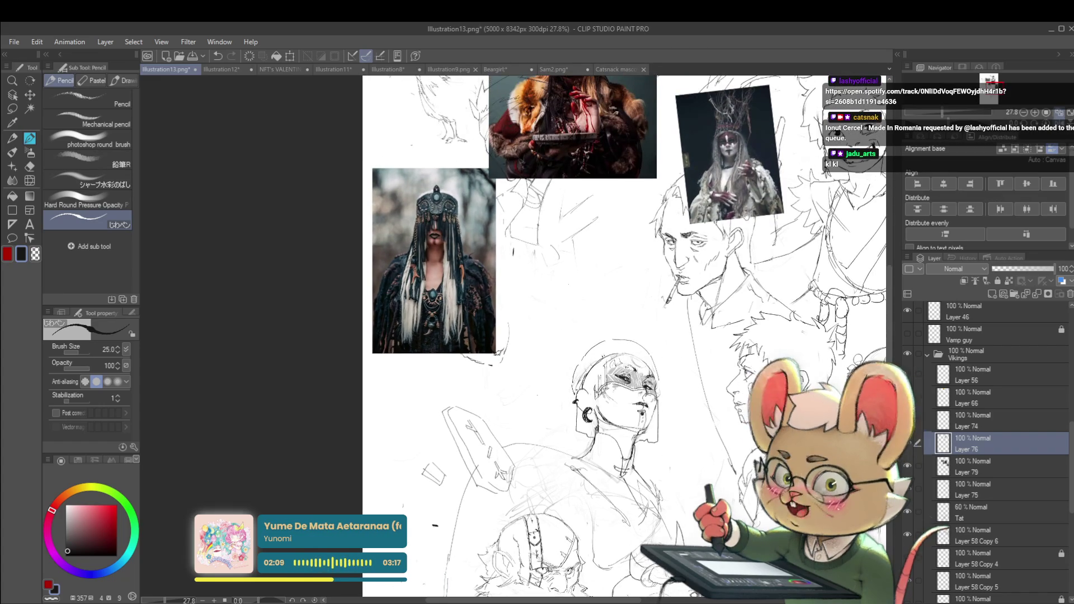
scroll(583, 337, up, 1)
mouse_move(699, 168)
mouse_down()
mouse_move(738, 322)
mouse_move(848, 127)
mouse_up()
scroll(800, 213, down, 1)
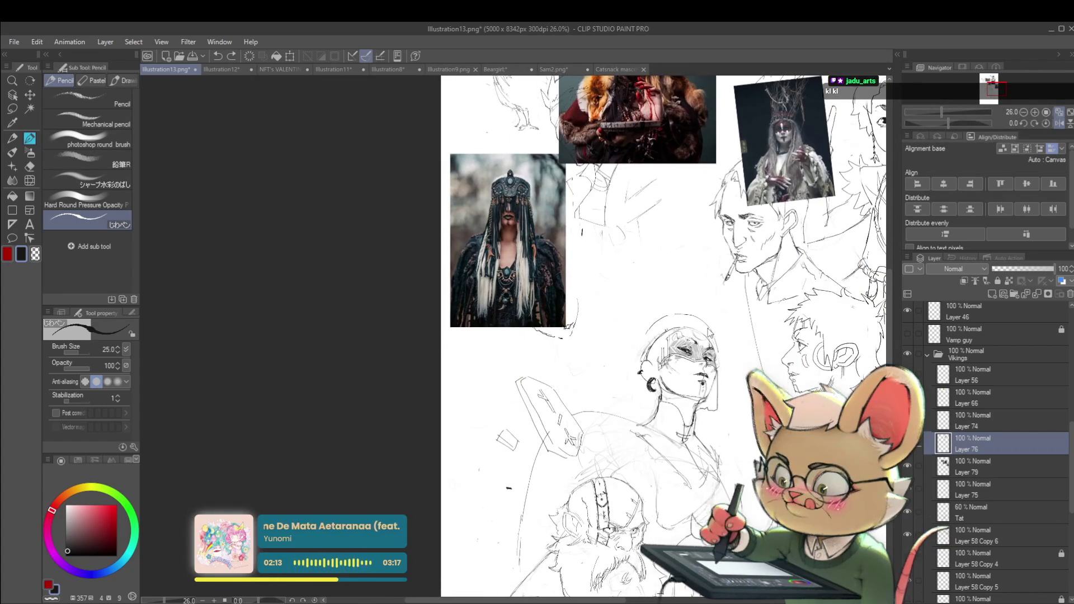
drag(571, 336, 559, 344)
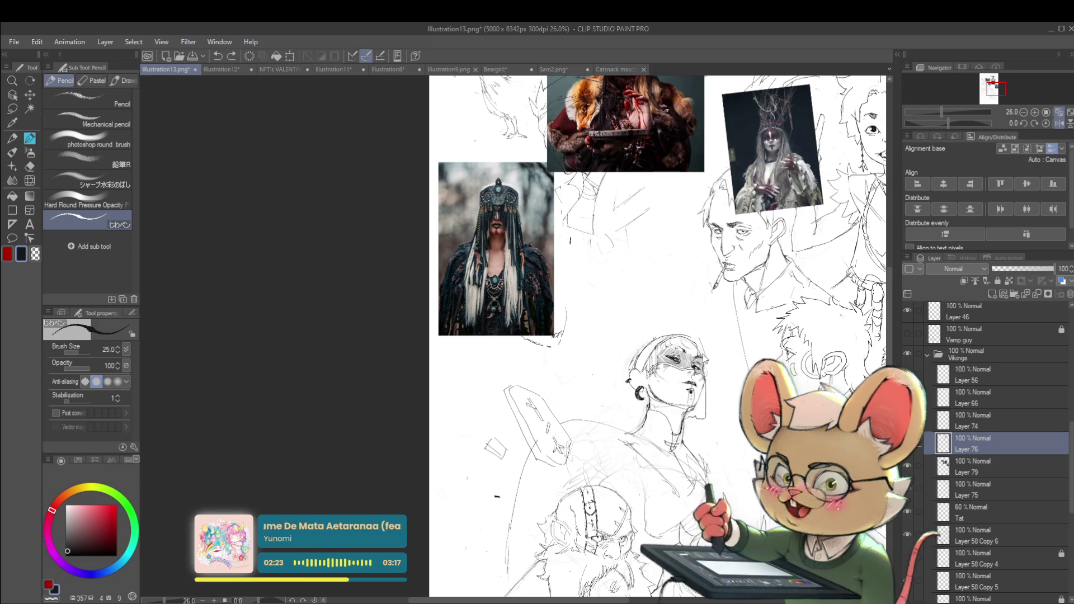
scroll(676, 326, down, 3)
scroll(676, 326, up, 3)
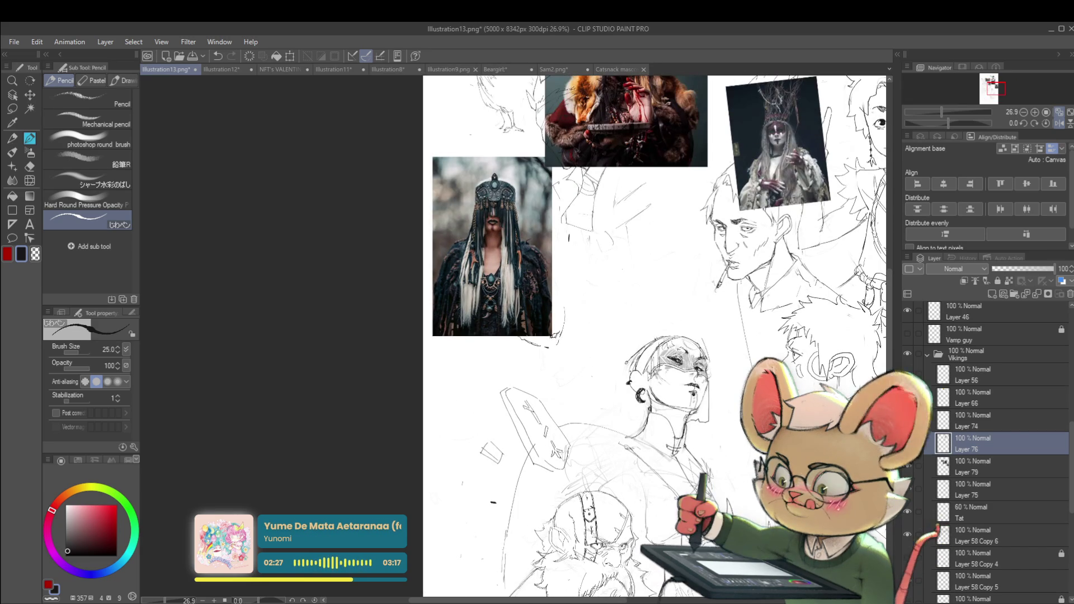
drag(624, 376, 618, 390)
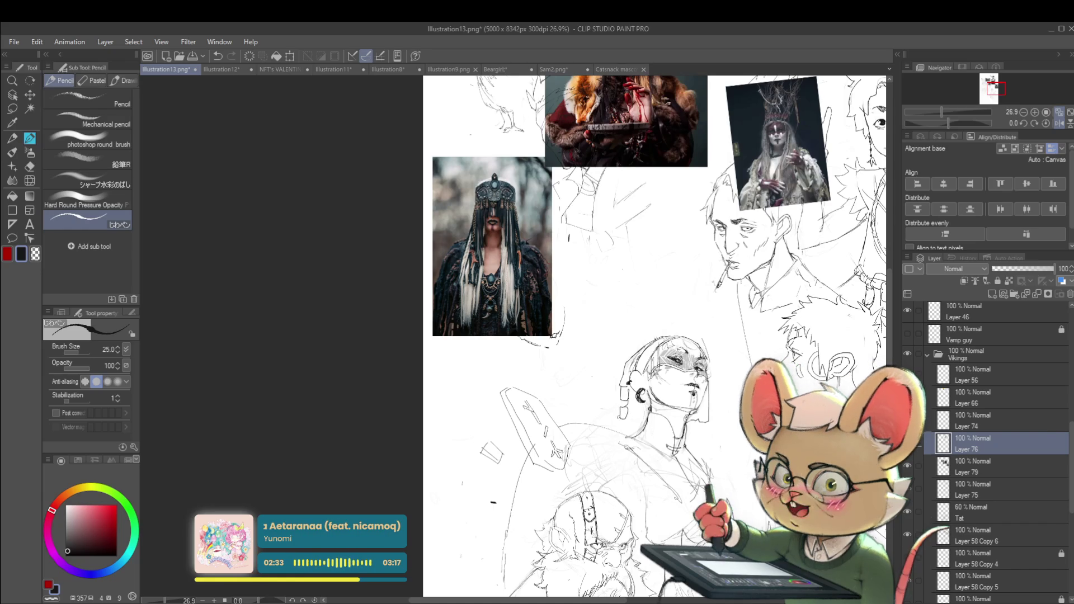
scroll(666, 398, down, 2)
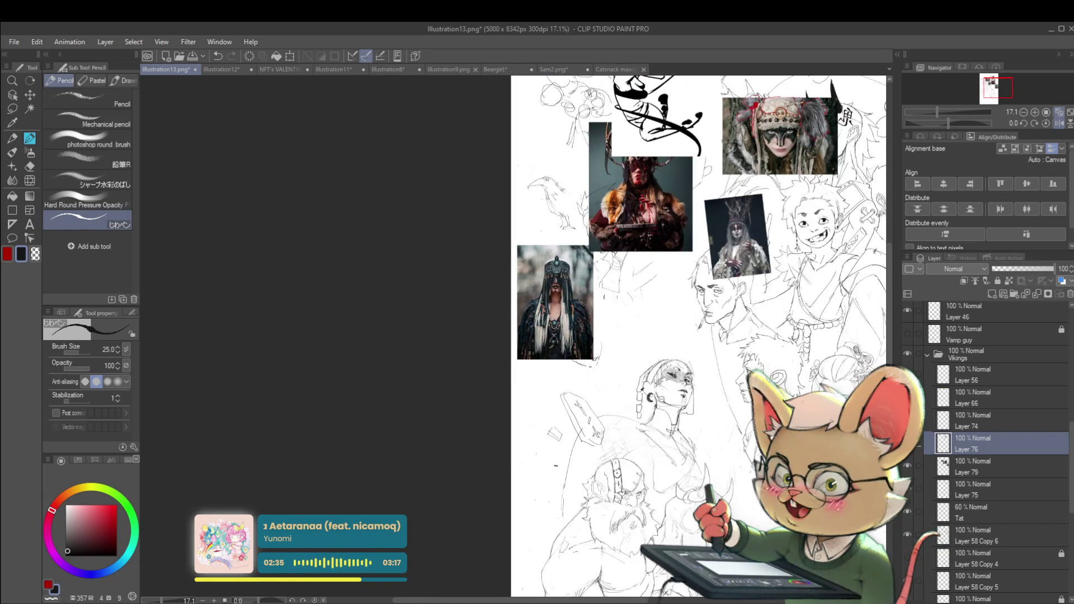
- Select Layer 75 and pan down across the sketch page
scroll(643, 402, up, 3)
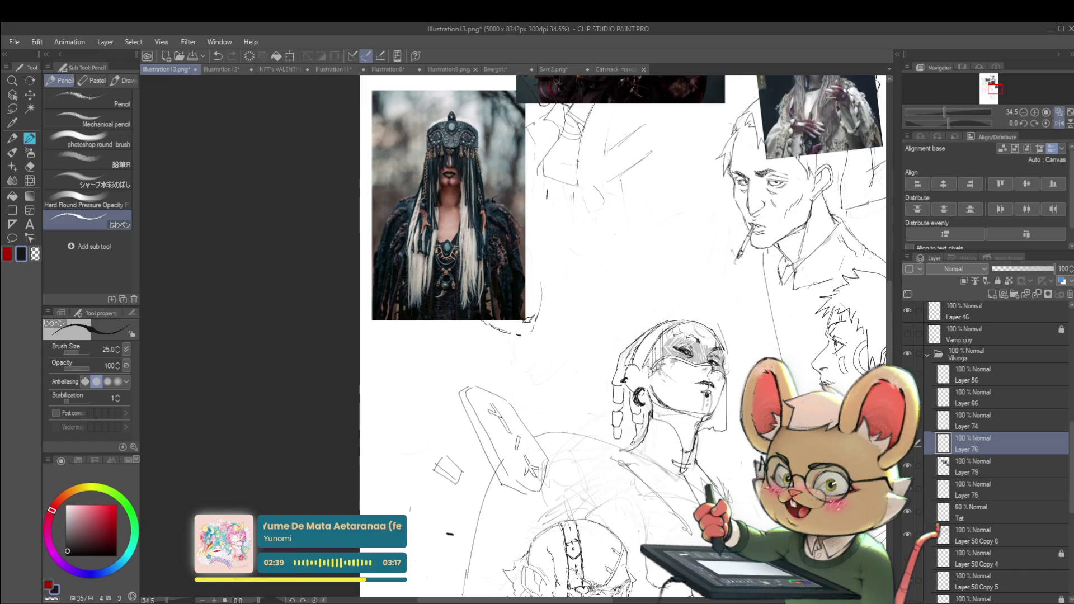
scroll(705, 401, down, 3)
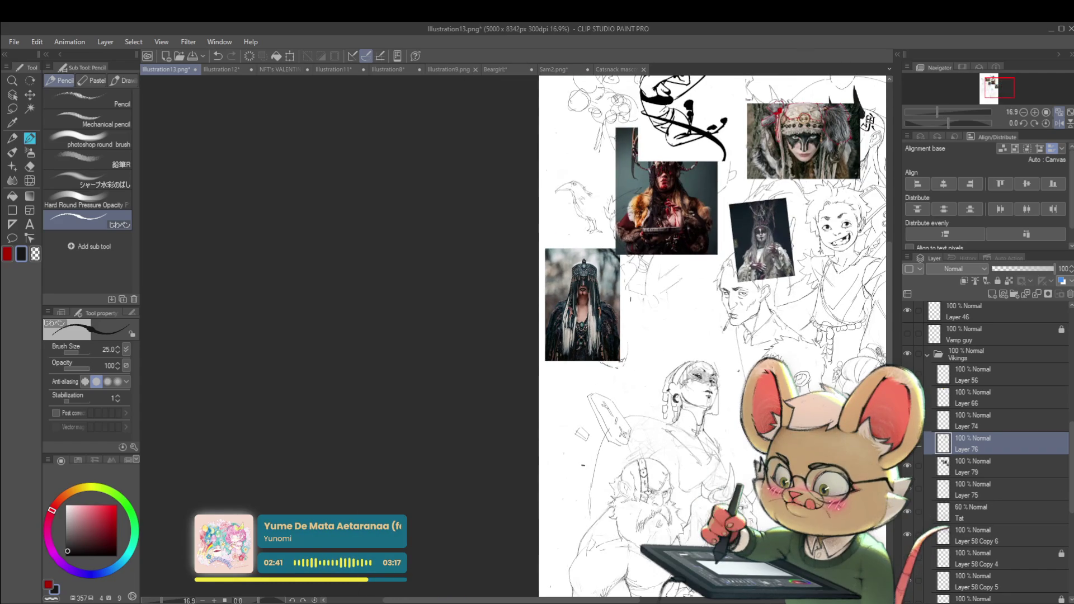
click(989, 492)
drag(753, 396, 723, 443)
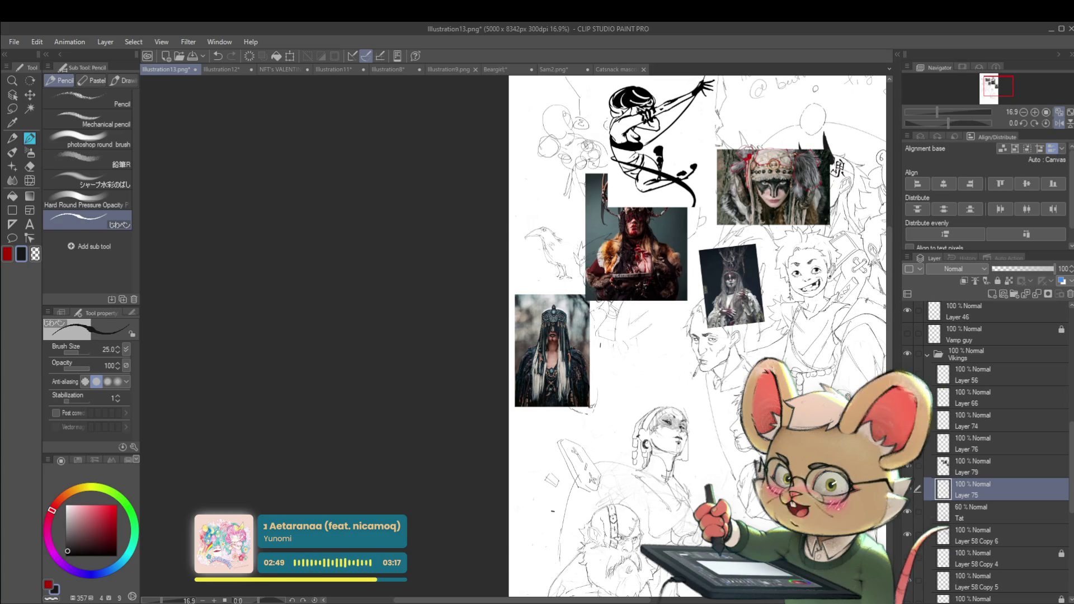
drag(700, 520, 694, 537)
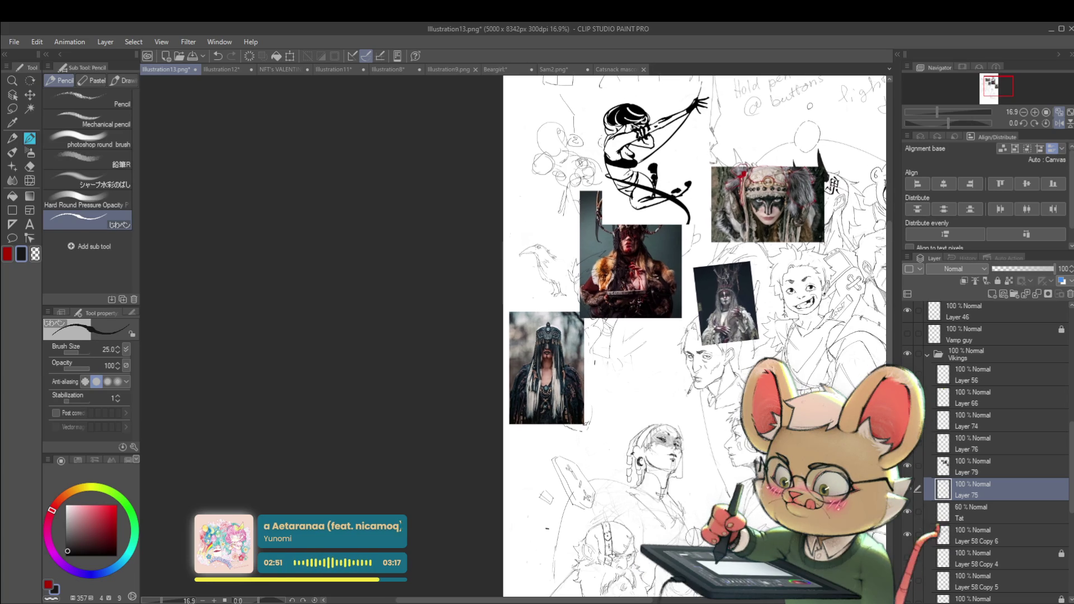
scroll(689, 483, up, 2)
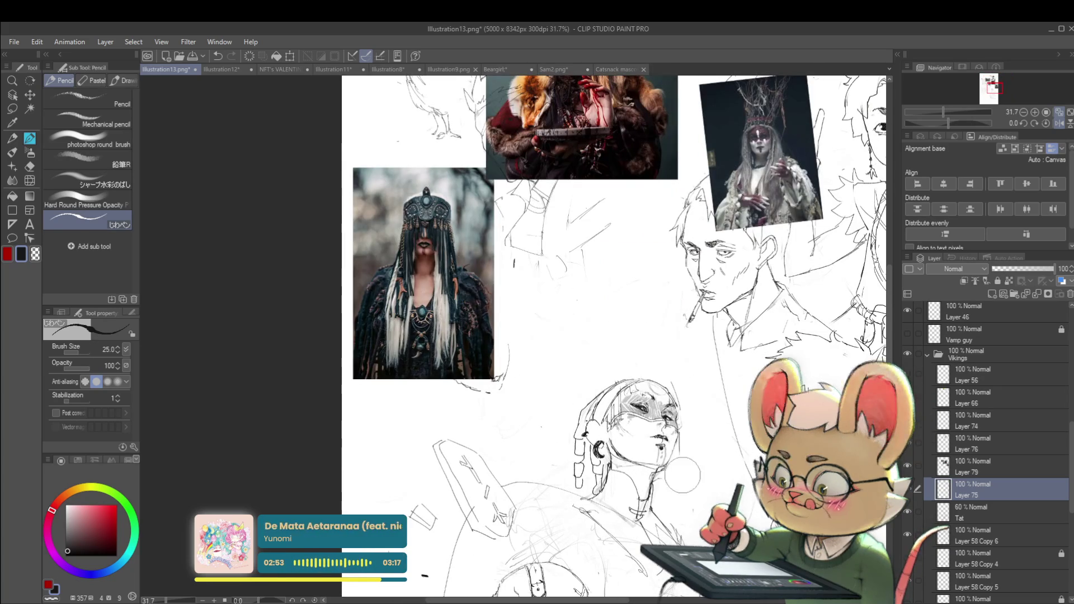
scroll(709, 406, up, 1)
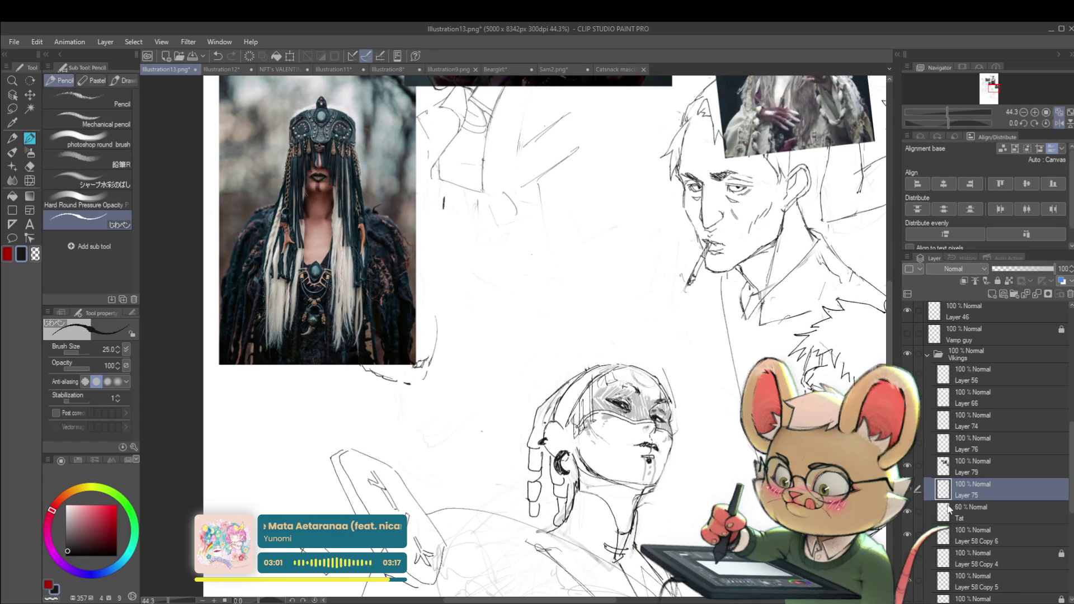
- Cycle through Layers 58 Copy 6, 75 and 79, mirror the canvas, then settle on Layer 76
click(981, 533)
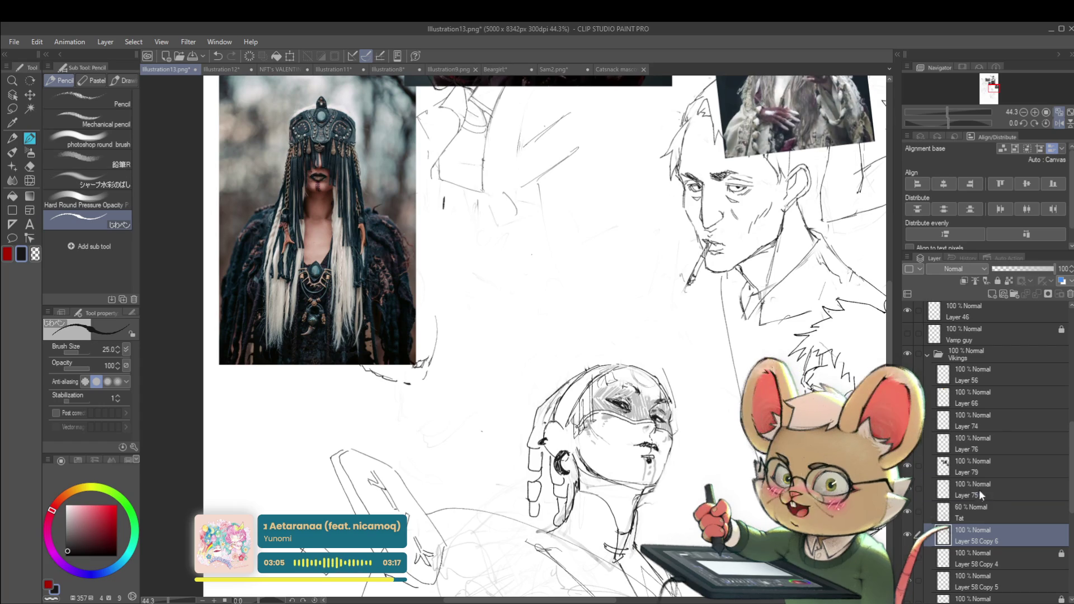
ctrl+click(684, 434)
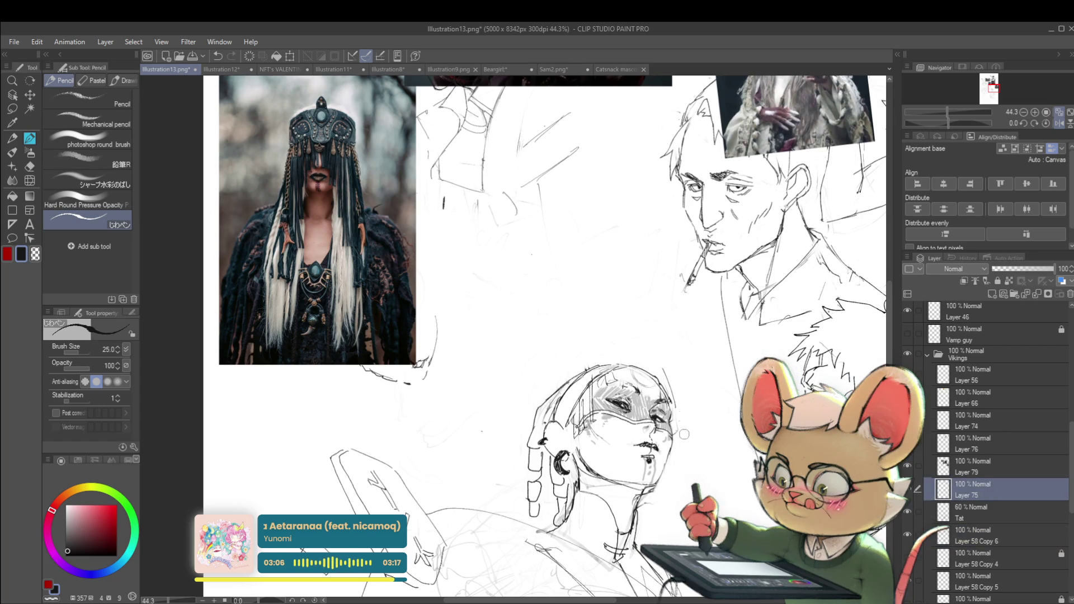
click(977, 465)
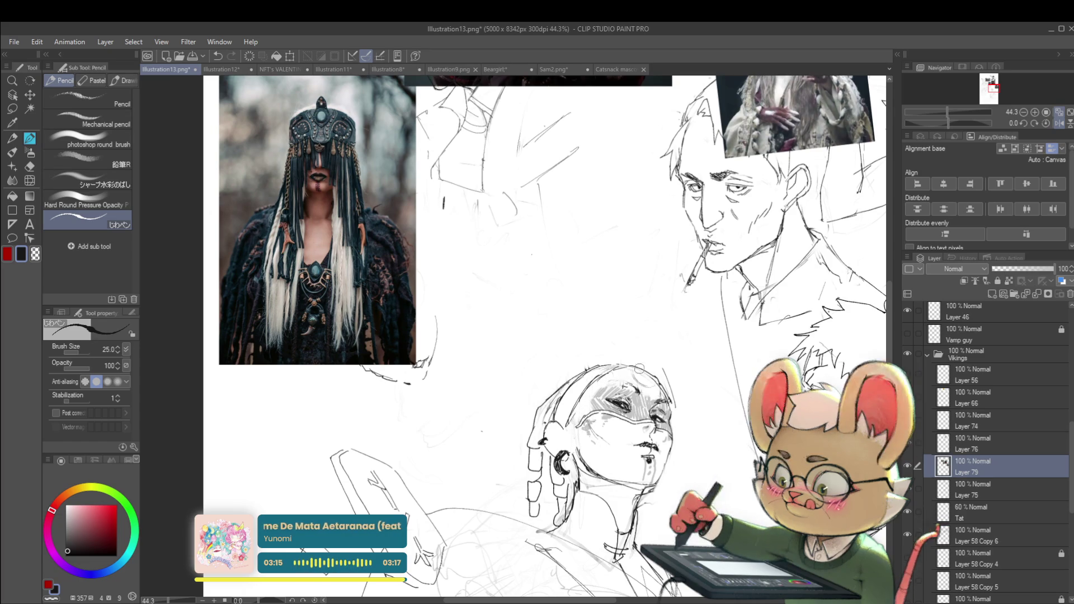
scroll(664, 368, down, 3)
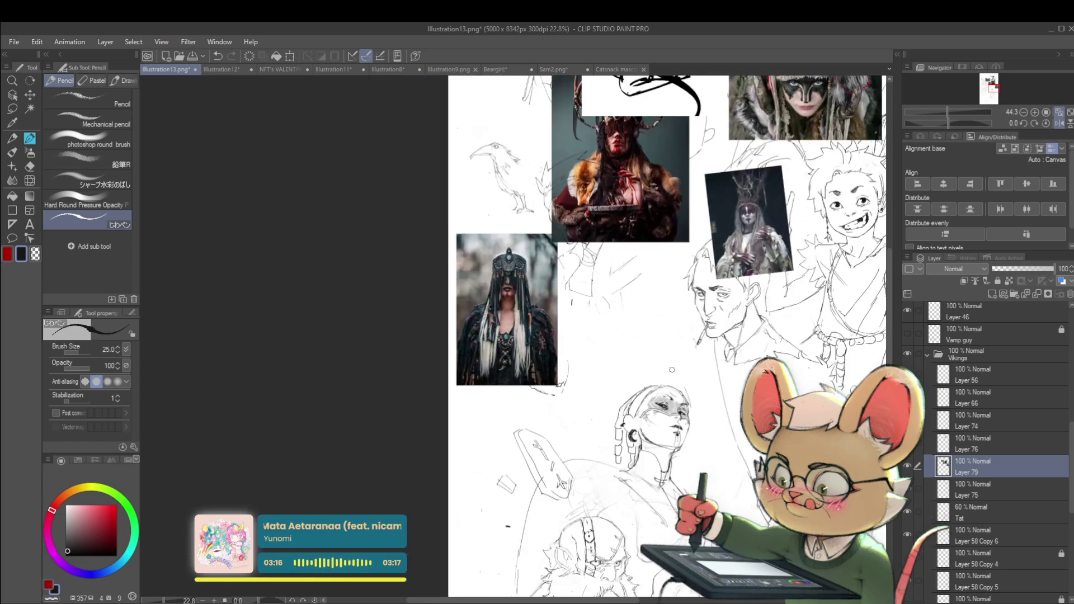
click(1059, 124)
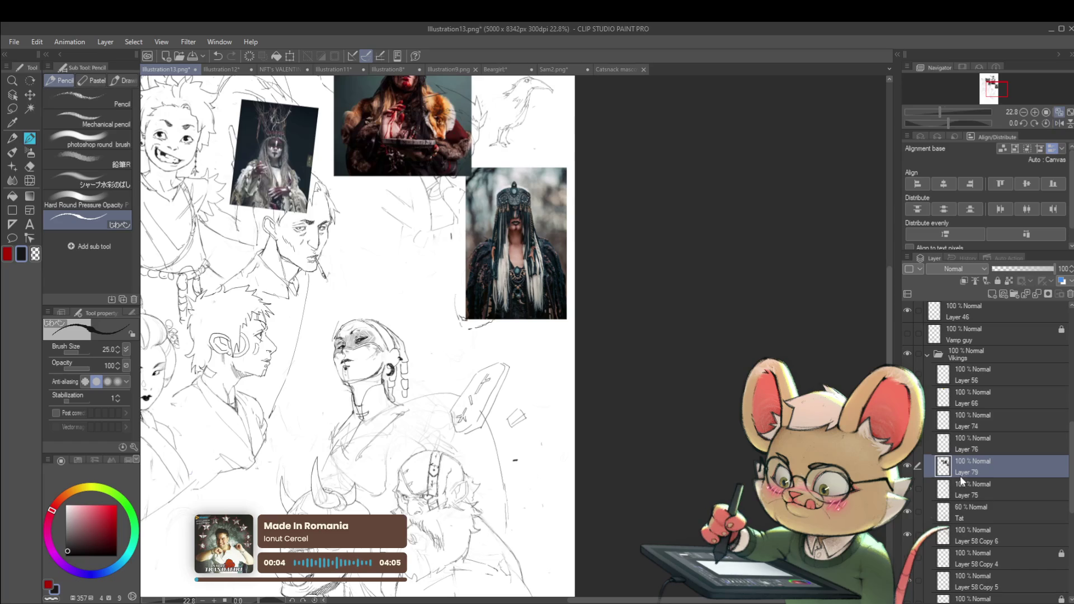
click(976, 443)
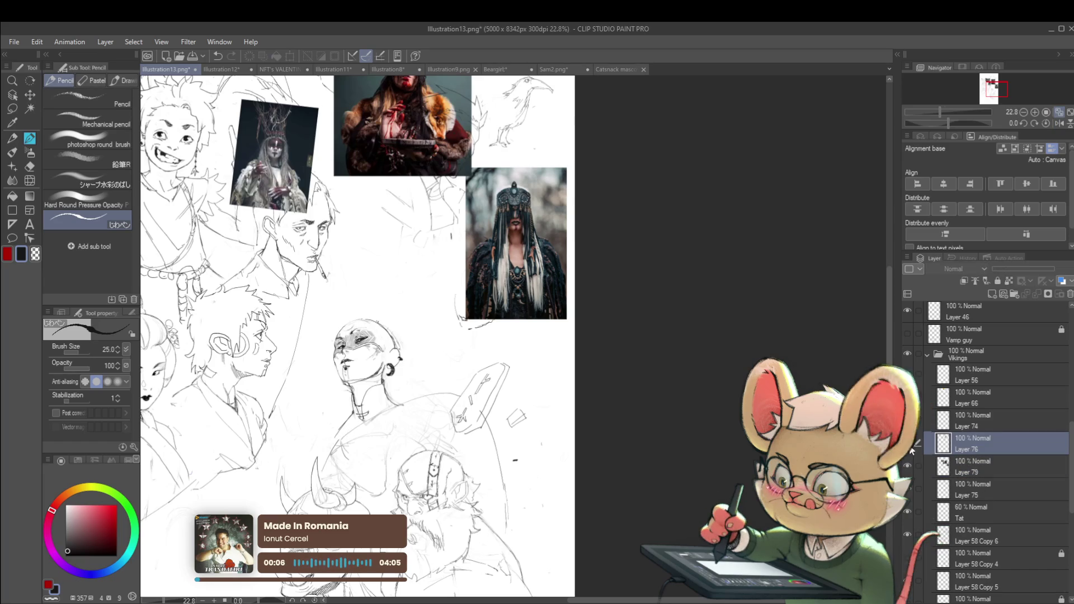
- Zoom around the woman's face in the mirrored view, then restore the normal view
scroll(386, 339, up, 2)
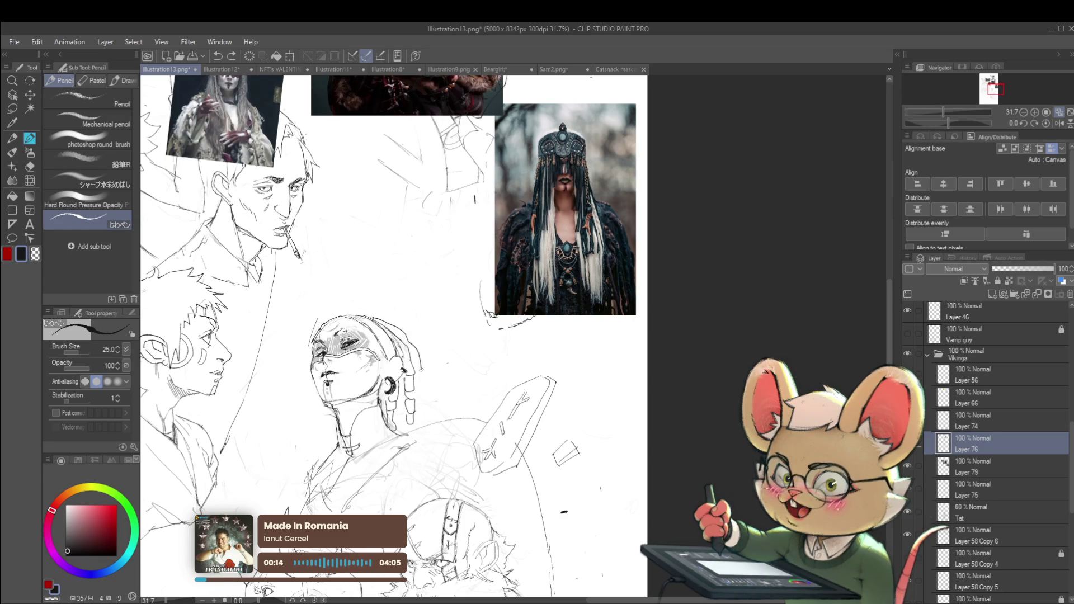
scroll(392, 335, down, 3)
scroll(392, 336, up, 2)
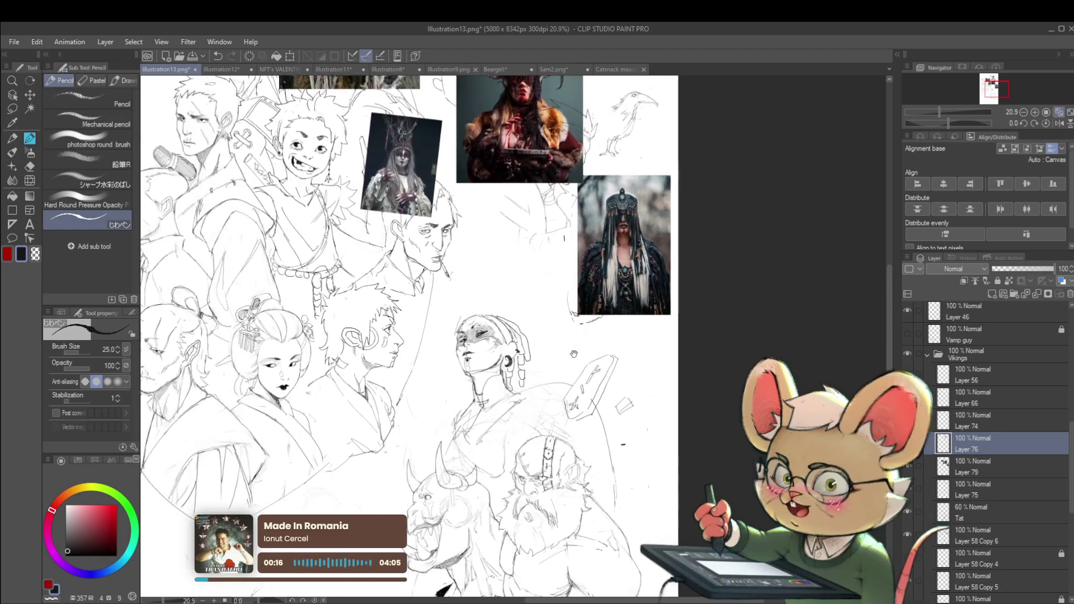
scroll(531, 364, up, 3)
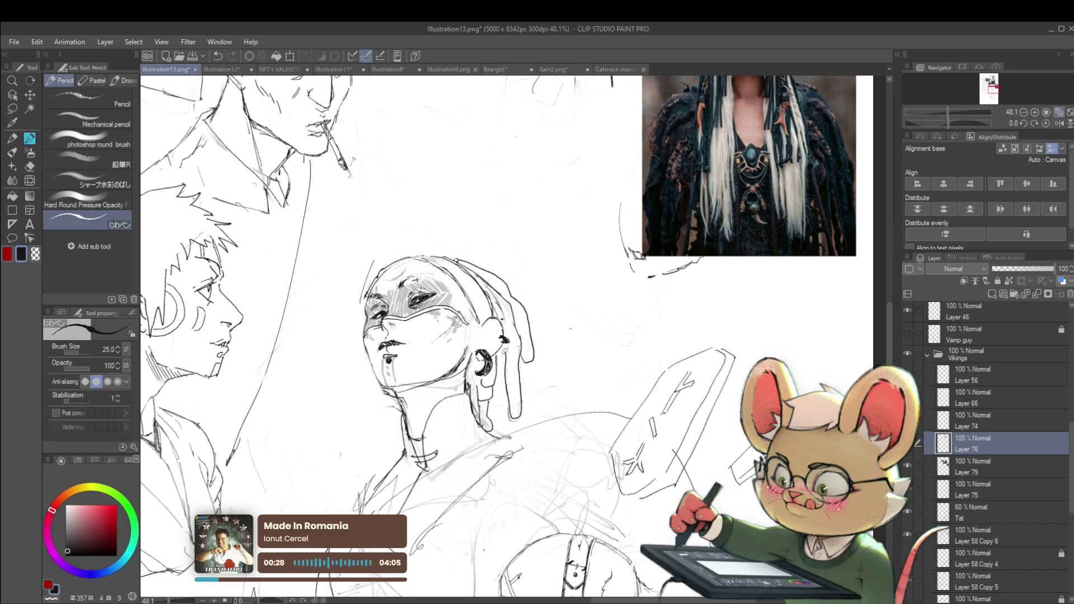
scroll(532, 329, down, 4)
scroll(639, 309, down, 1)
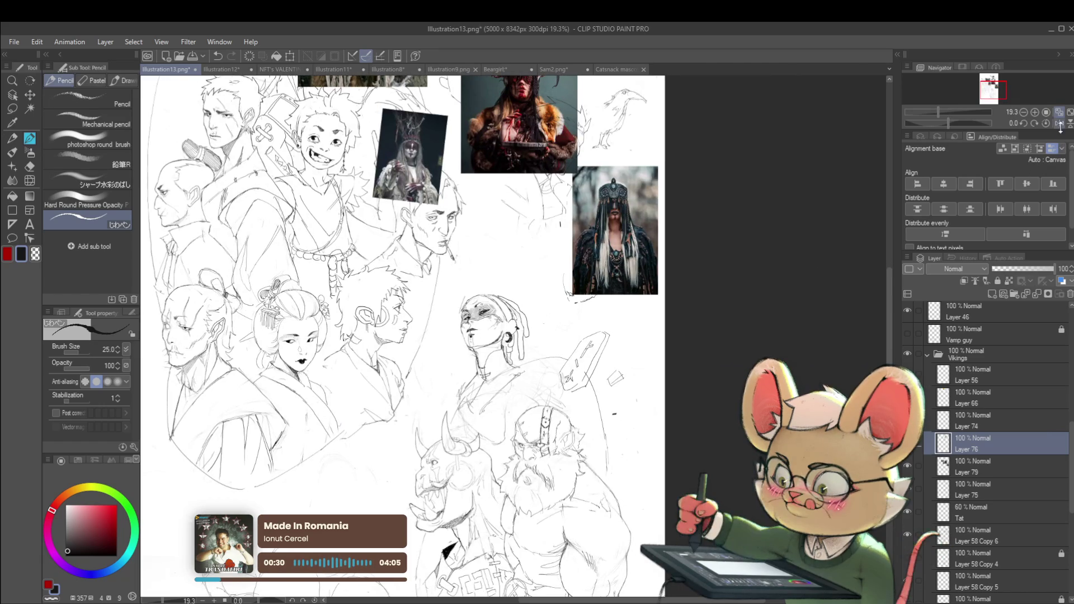
click(1059, 123)
- Hatch shading onto the masked face's forehead and eyes, then mirror the canvas to check it
scroll(514, 317, up, 3)
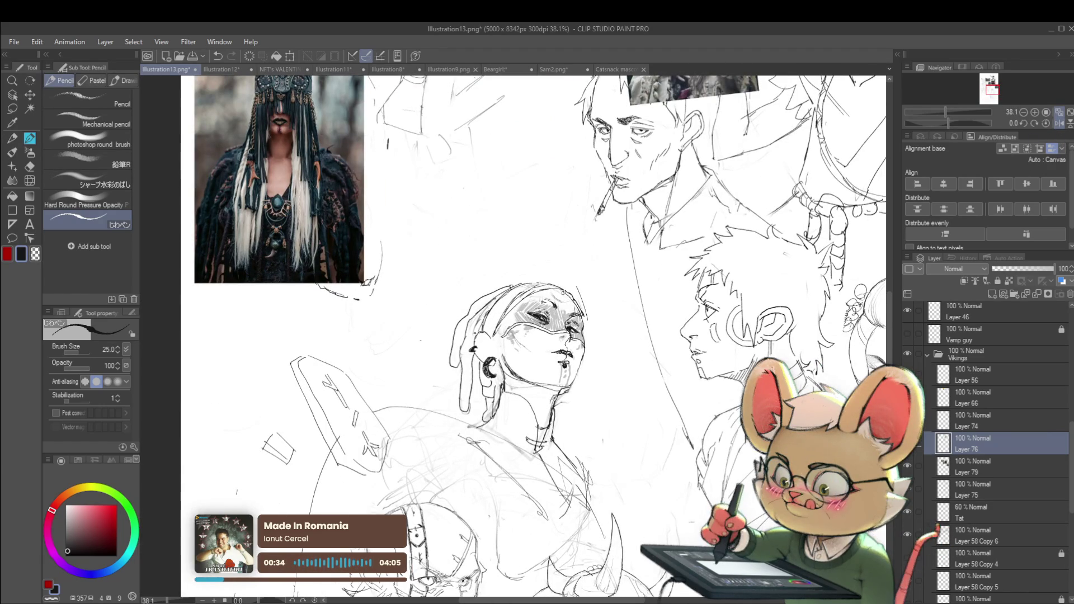
scroll(643, 297, down, 5)
scroll(643, 296, down, 1)
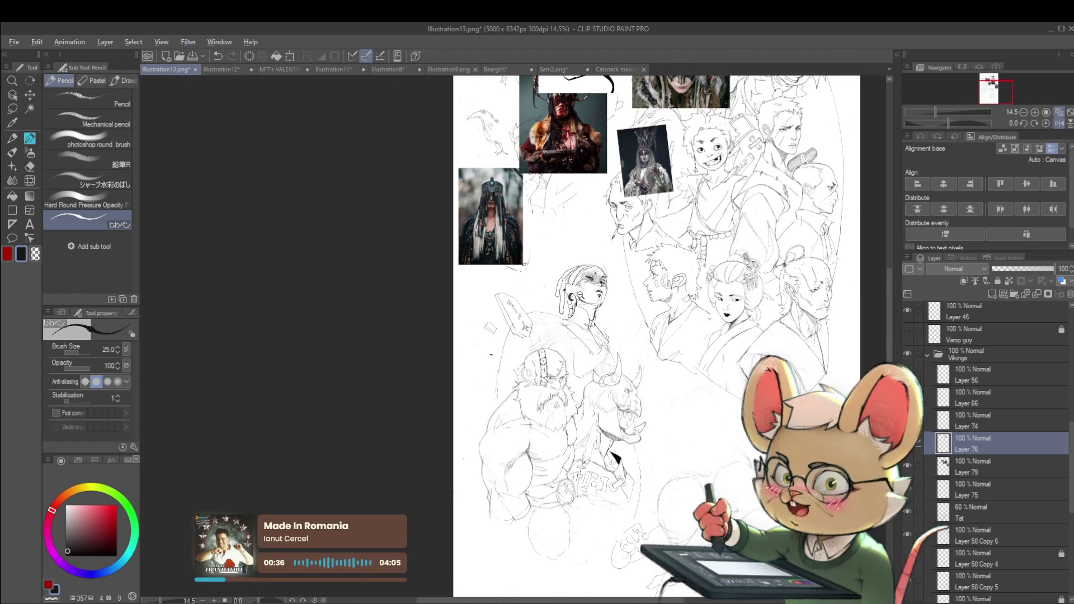
scroll(643, 297, up, 4)
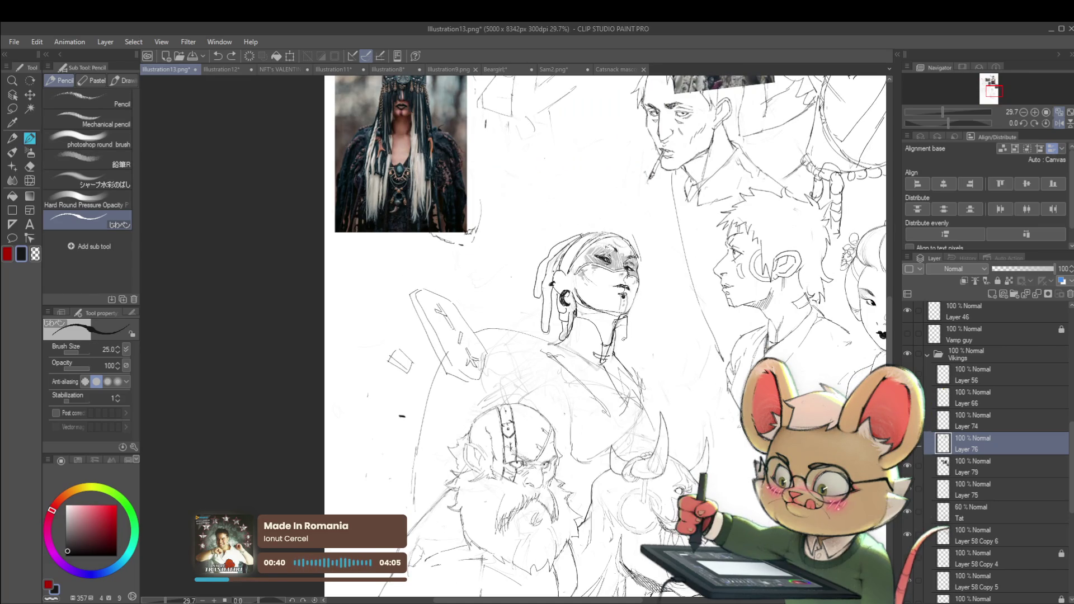
scroll(646, 311, down, 3)
drag(651, 367, 641, 389)
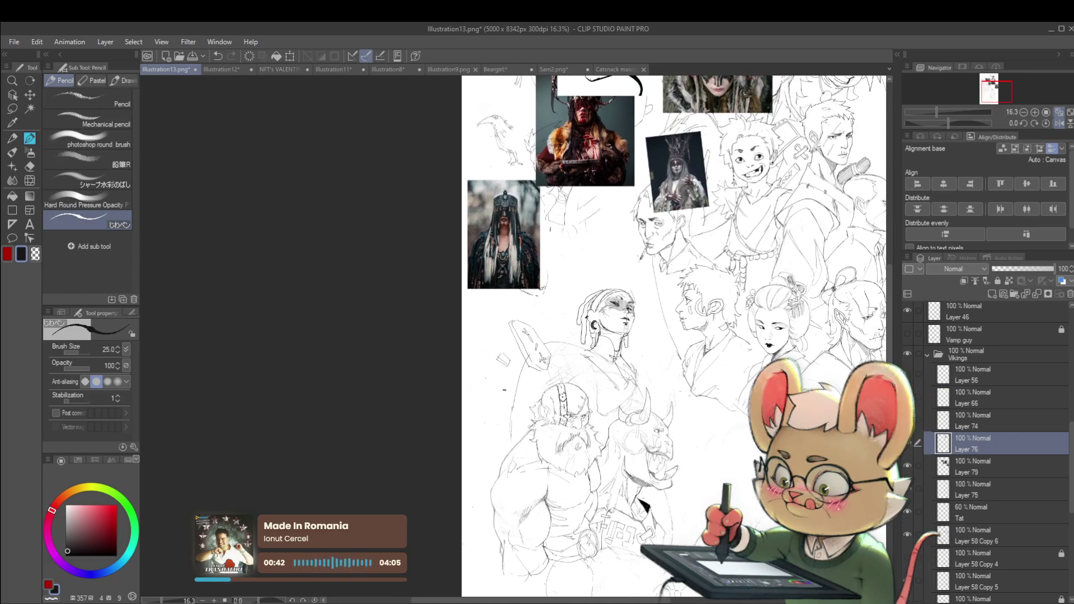
scroll(649, 380, up, 5)
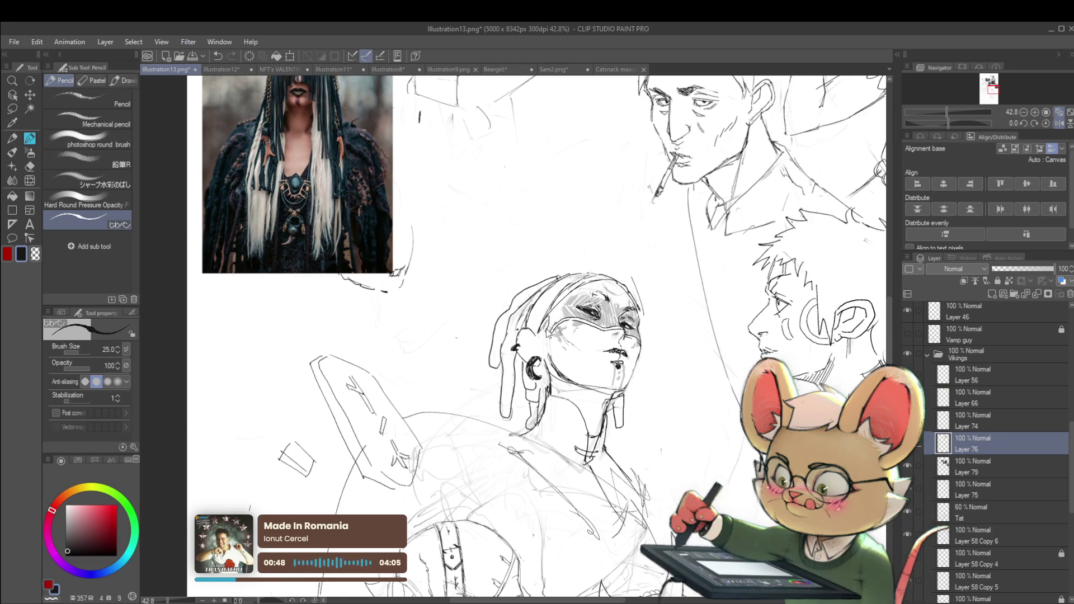
mouse_move(541, 330)
mouse_down()
mouse_move(555, 323)
mouse_move(555, 308)
mouse_up()
scroll(560, 308, down, 4)
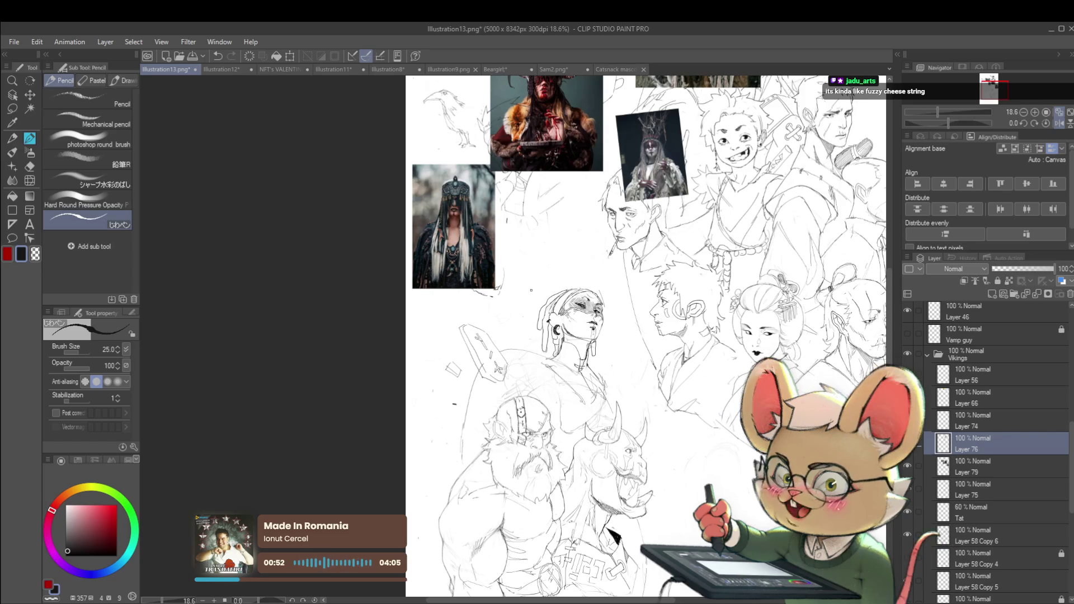
click(1059, 123)
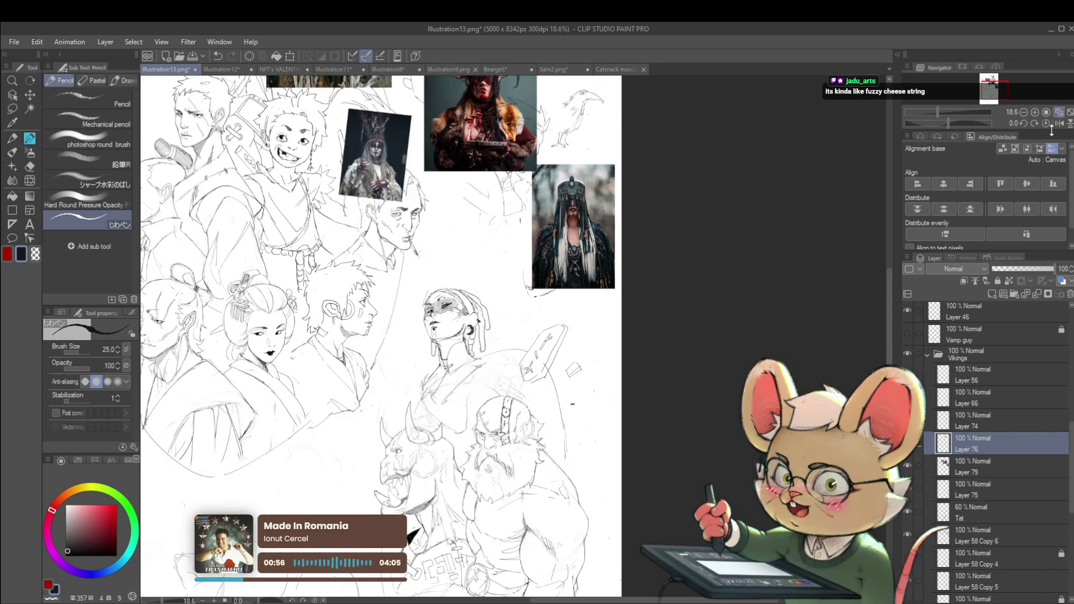
scroll(425, 314, up, 3)
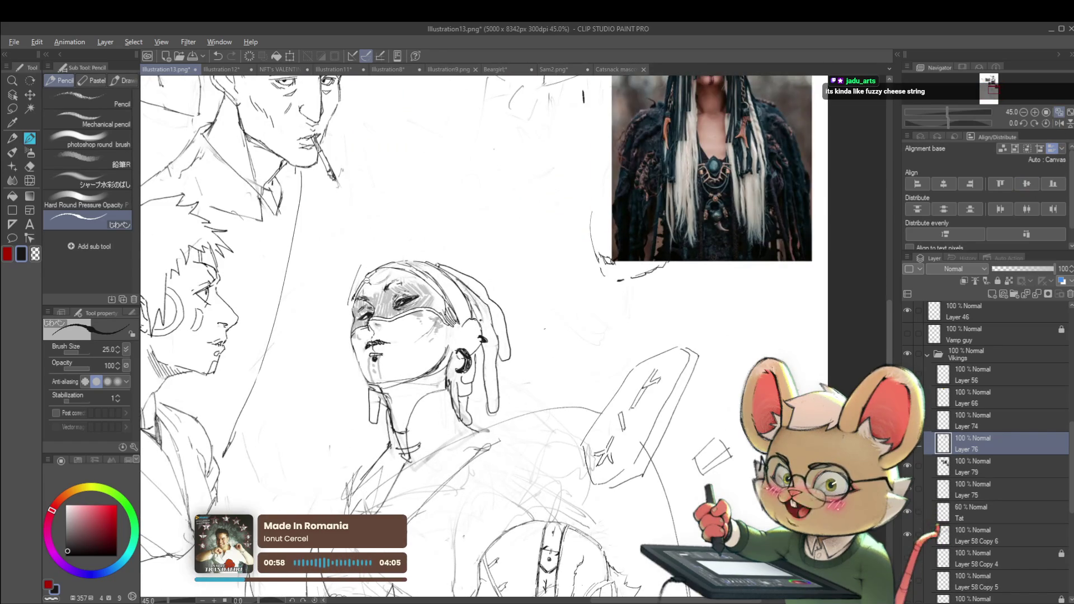
- Unflip the view, zoom on the face, and redraw the woman's chin and neck lines
scroll(367, 271, up, 2)
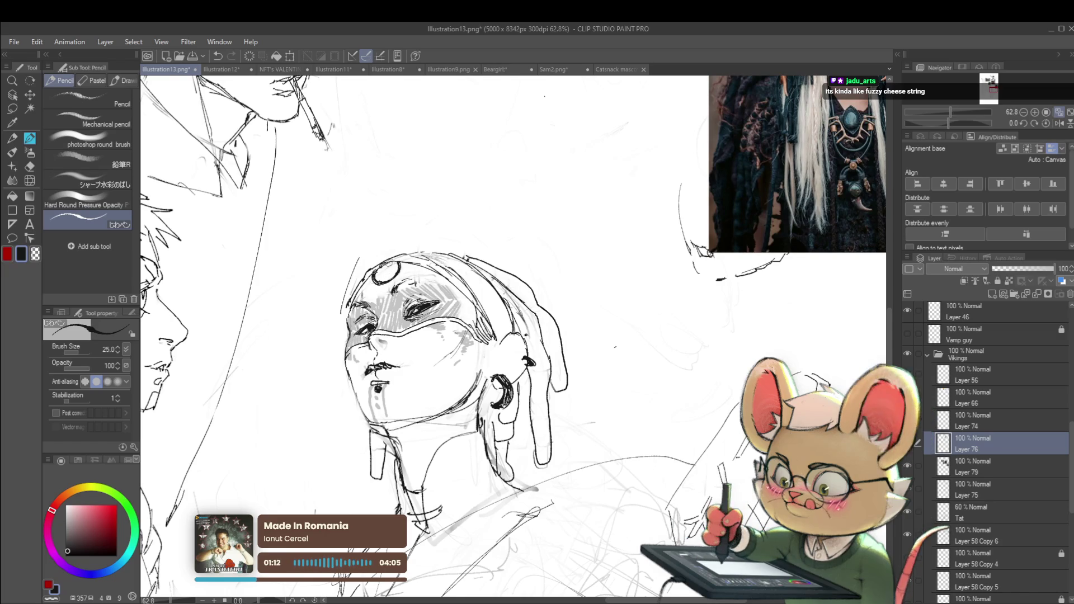
scroll(446, 267, down, 5)
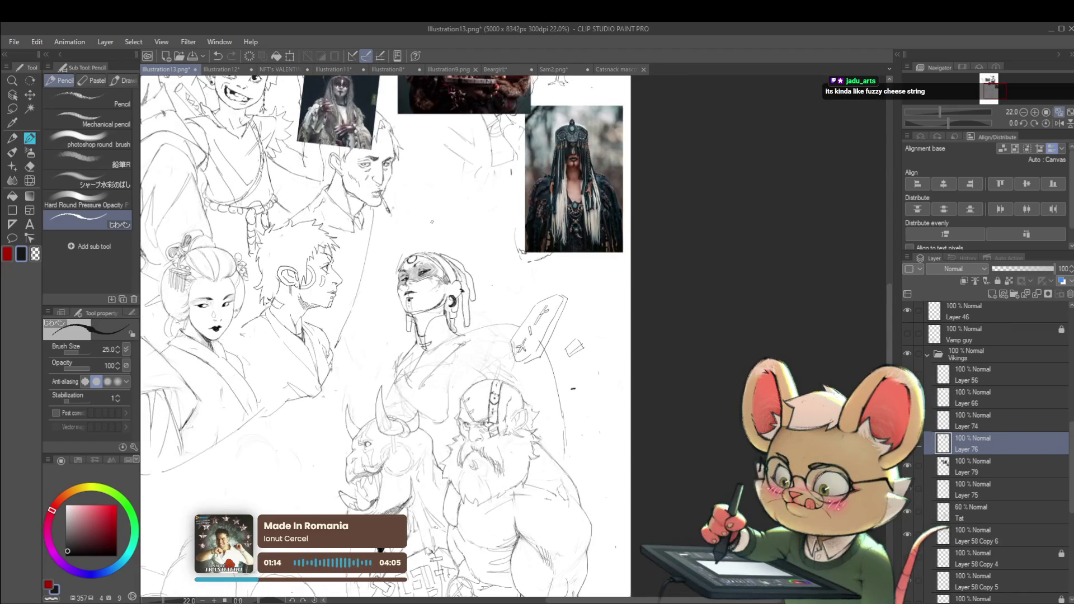
key(h)
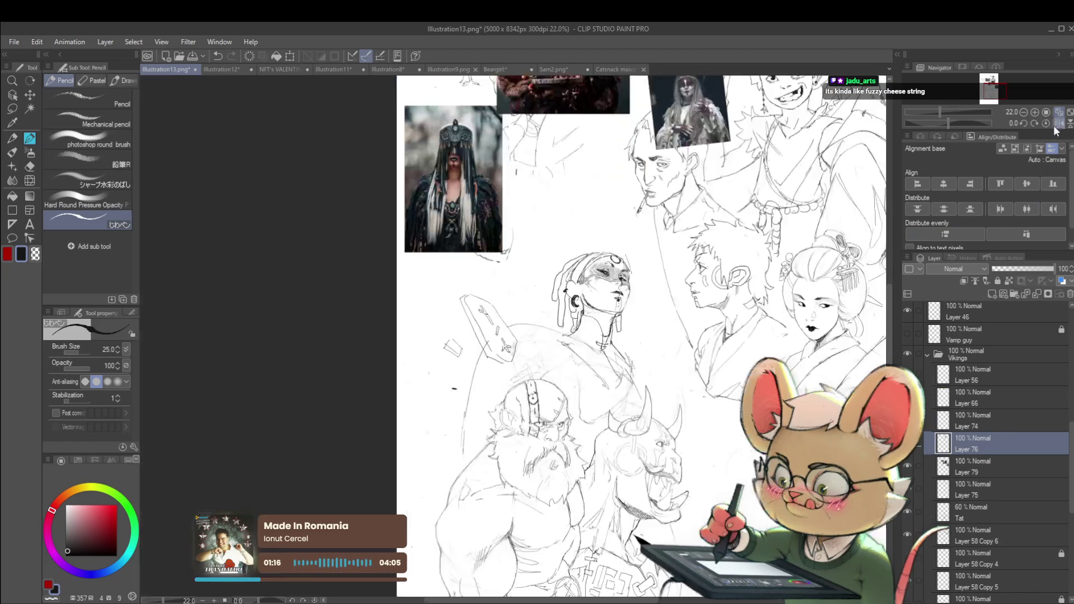
scroll(605, 256, up, 5)
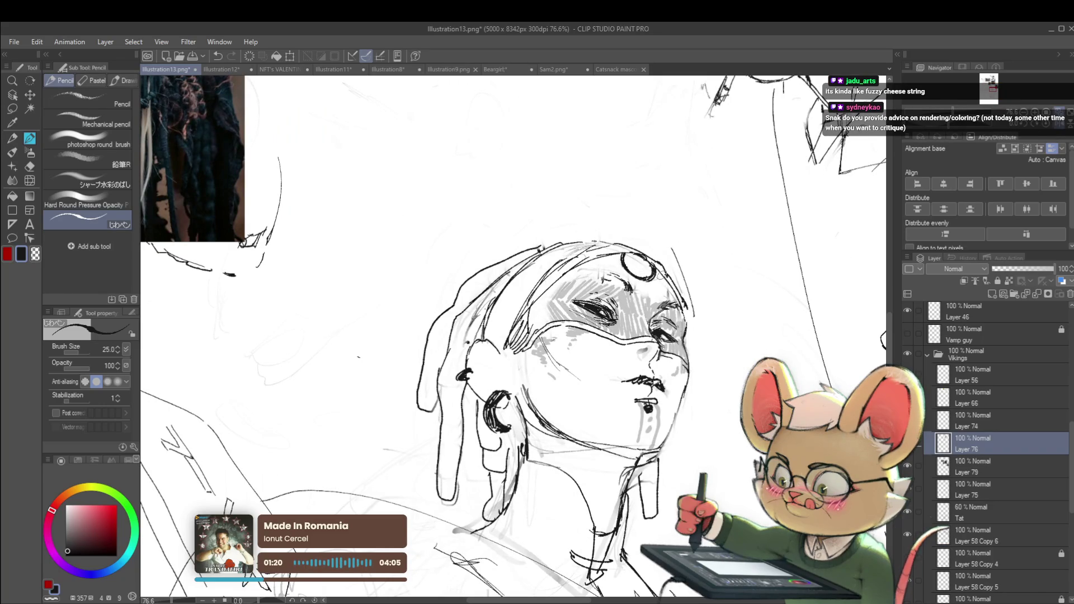
scroll(666, 243, down, 6)
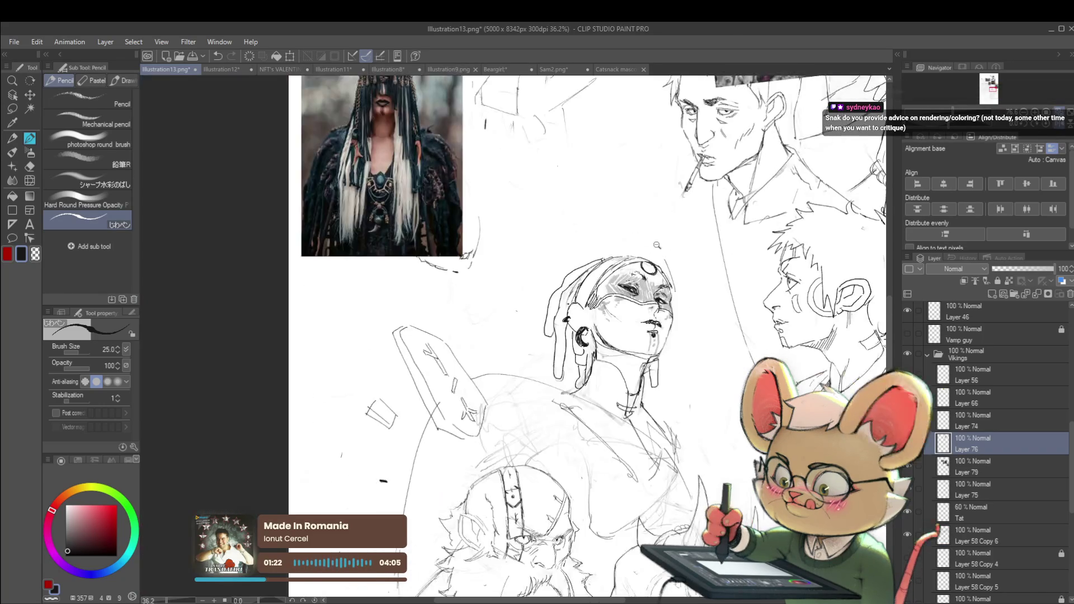
scroll(666, 243, up, 4)
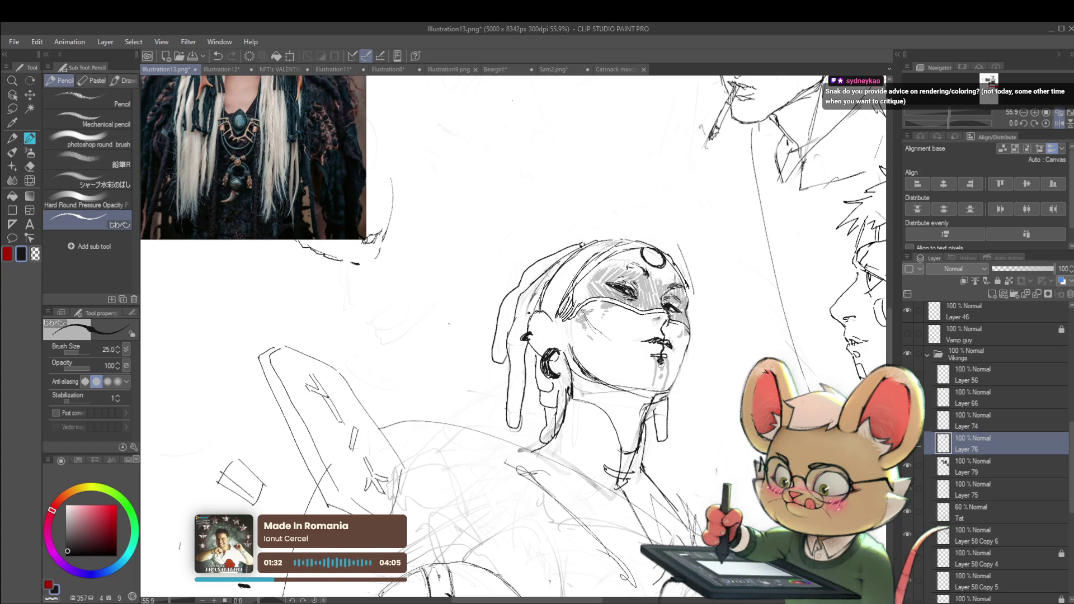
mouse_move(663, 359)
mouse_down()
mouse_move(652, 387)
mouse_move(665, 397)
mouse_move(637, 414)
mouse_up()
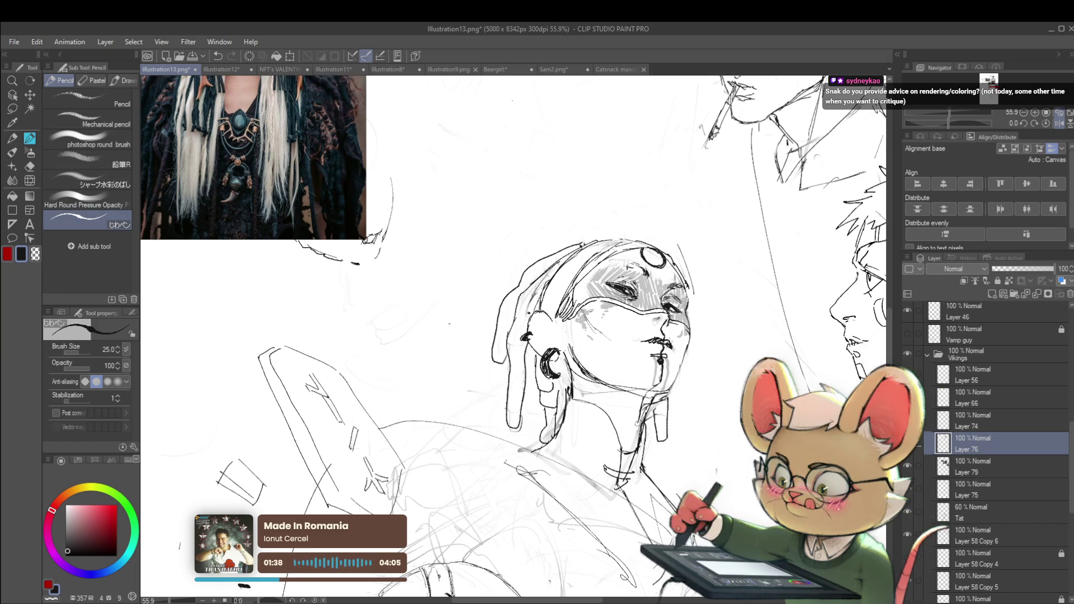
scroll(626, 400, down, 4)
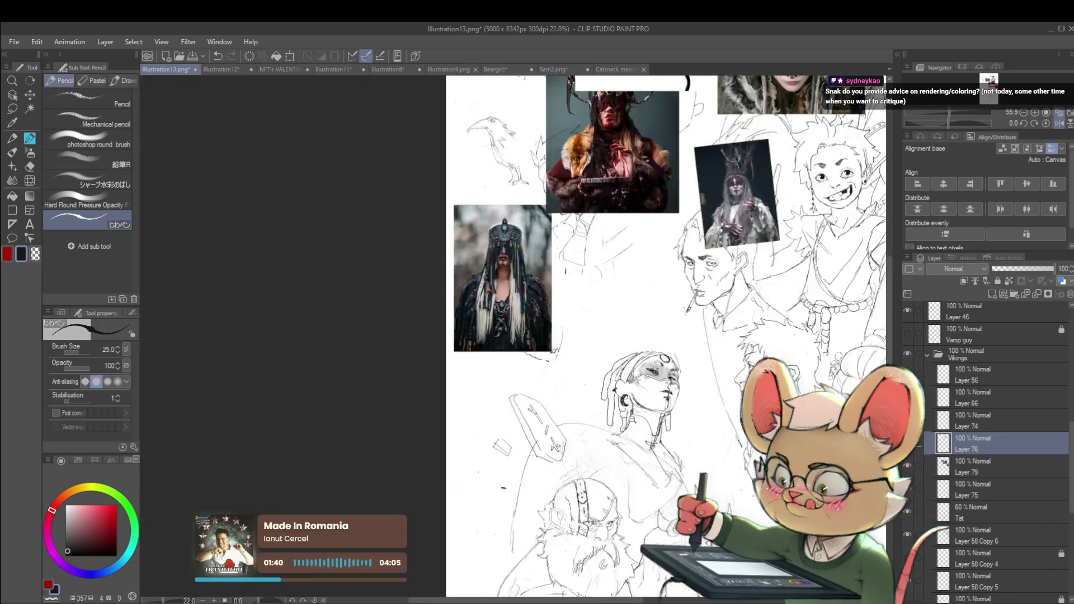
mouse_move(884, 370)
mouse_down()
mouse_move(747, 358)
mouse_move(798, 350)
mouse_move(897, 238)
mouse_move(913, 235)
mouse_up()
scroll(549, 212, up, 5)
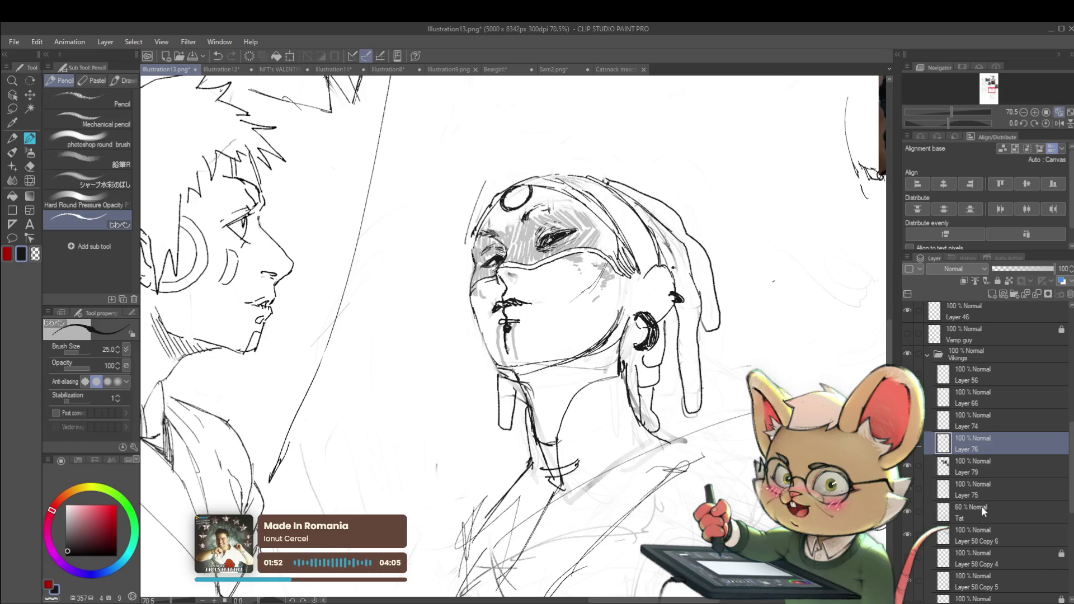
- Switch to Layer 75, briefly toggling its visibility, and hatch dark shading beside the nose and upper lip
click(952, 513)
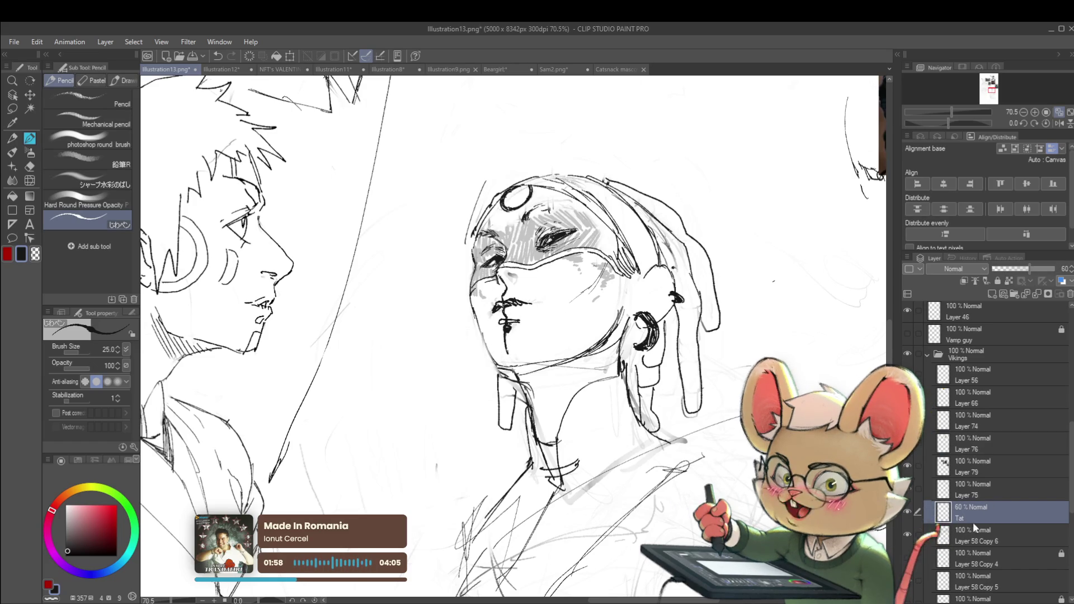
click(990, 486)
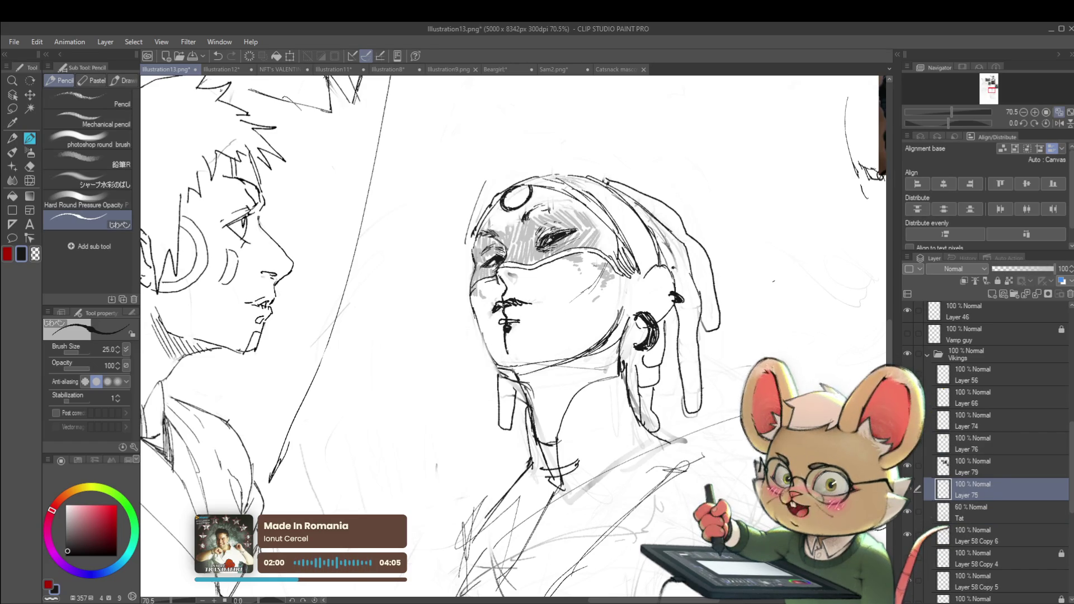
click(909, 488)
click(909, 488)
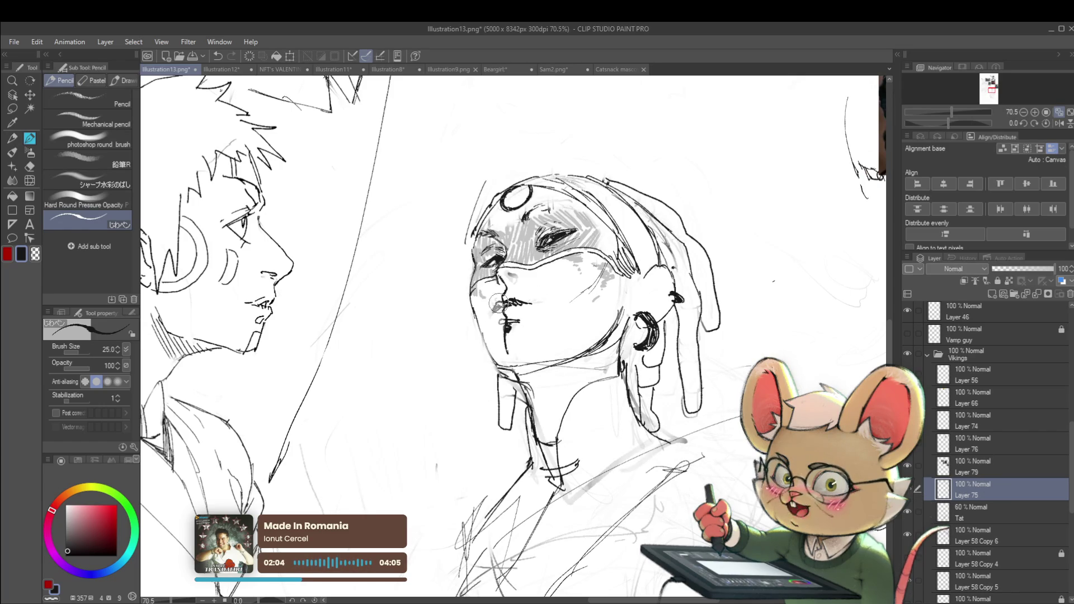
scroll(519, 300, up, 3)
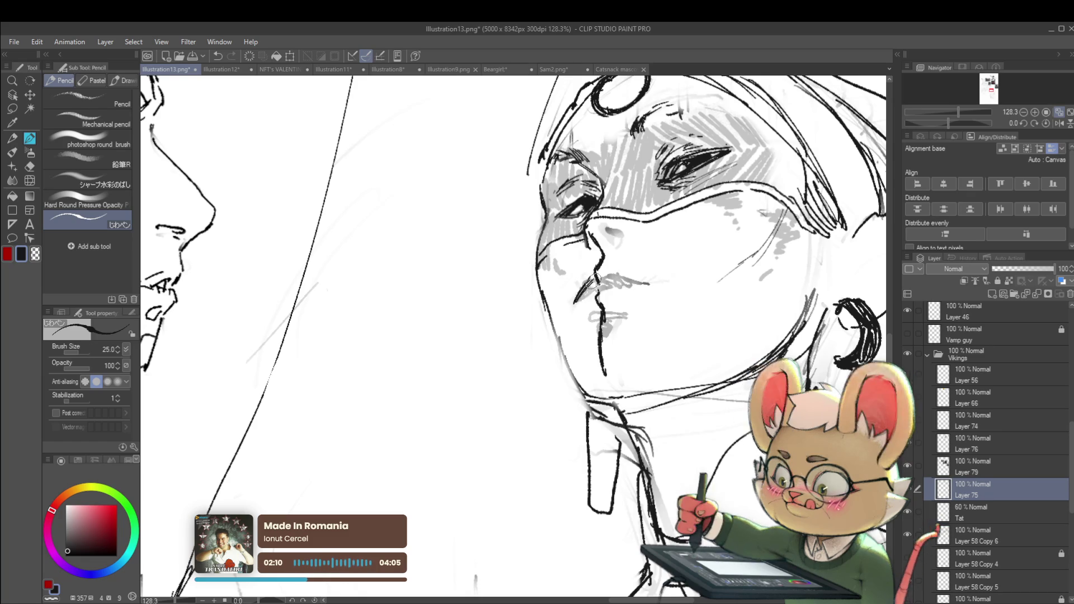
drag(577, 302, 594, 273)
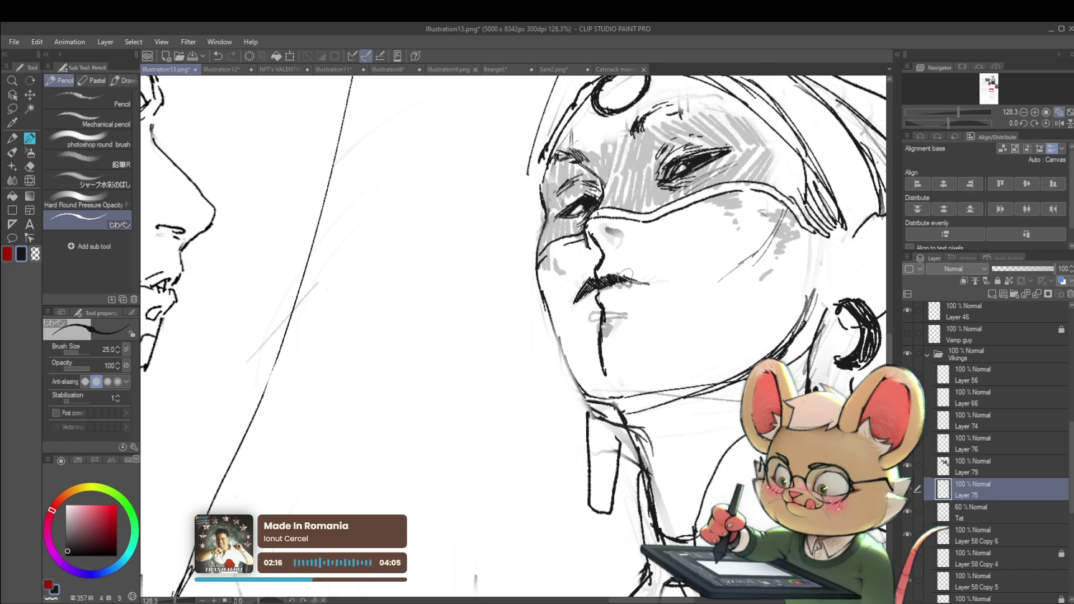
scroll(650, 285, down, 10)
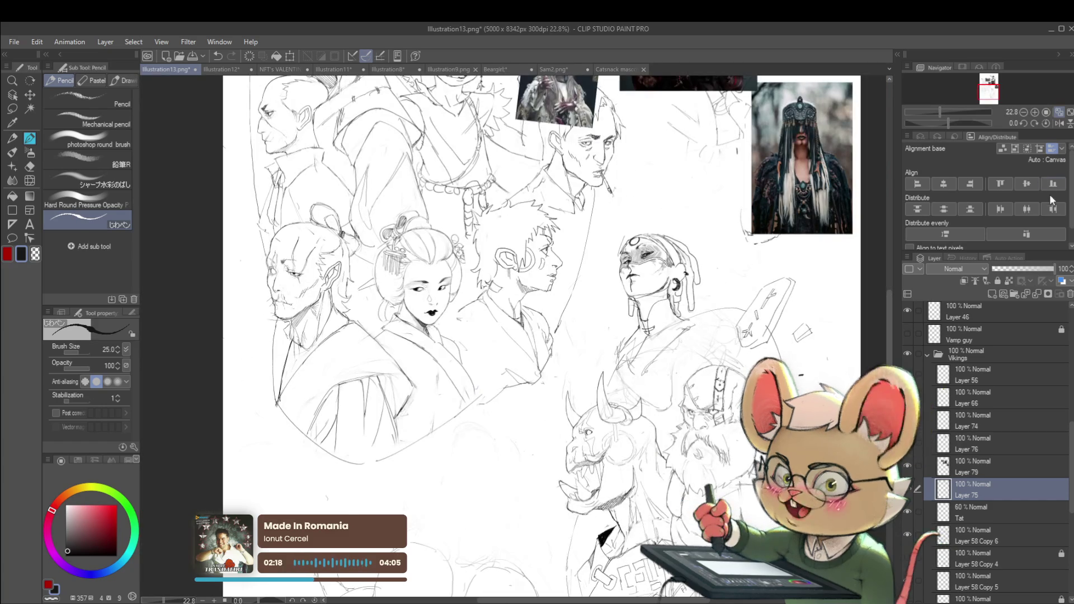
- Mirror the canvas, centre the woman's face, and darken and thicken her lip line
click(1058, 123)
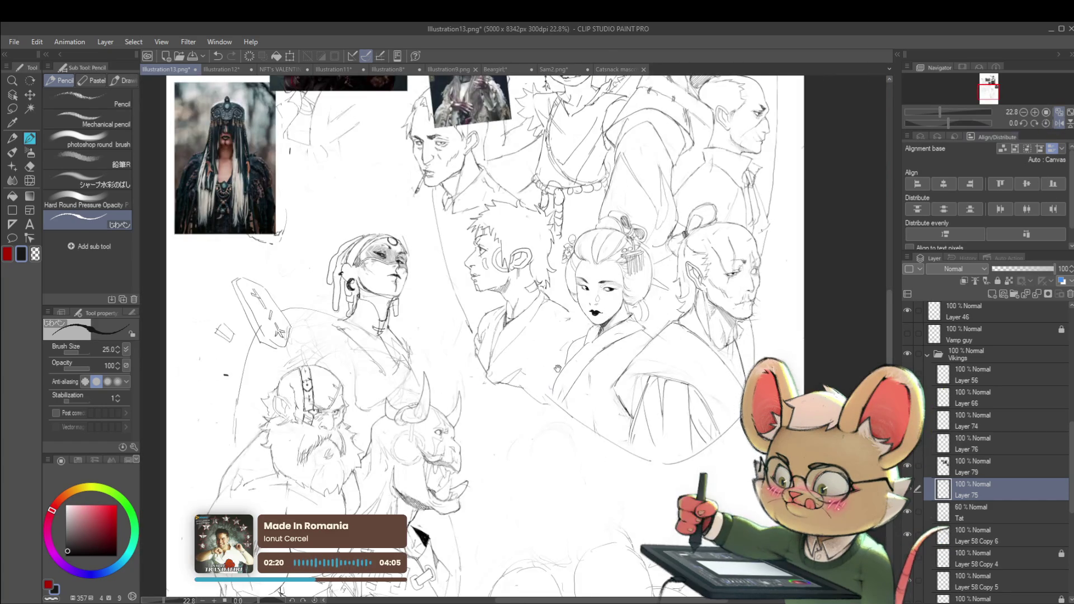
drag(554, 367, 759, 384)
scroll(601, 287, up, 6)
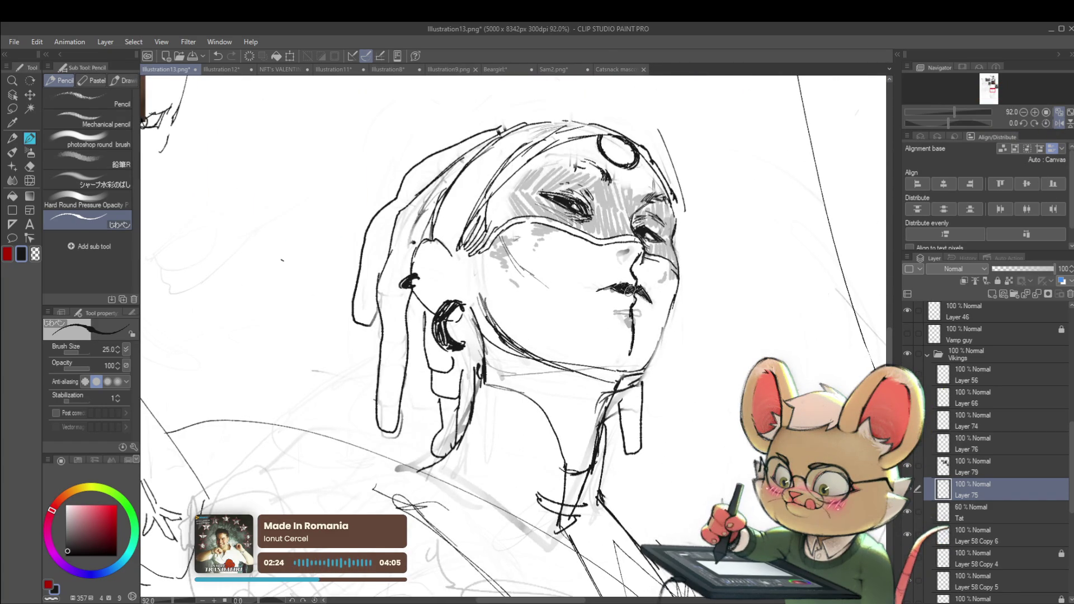
scroll(643, 296, down, 6)
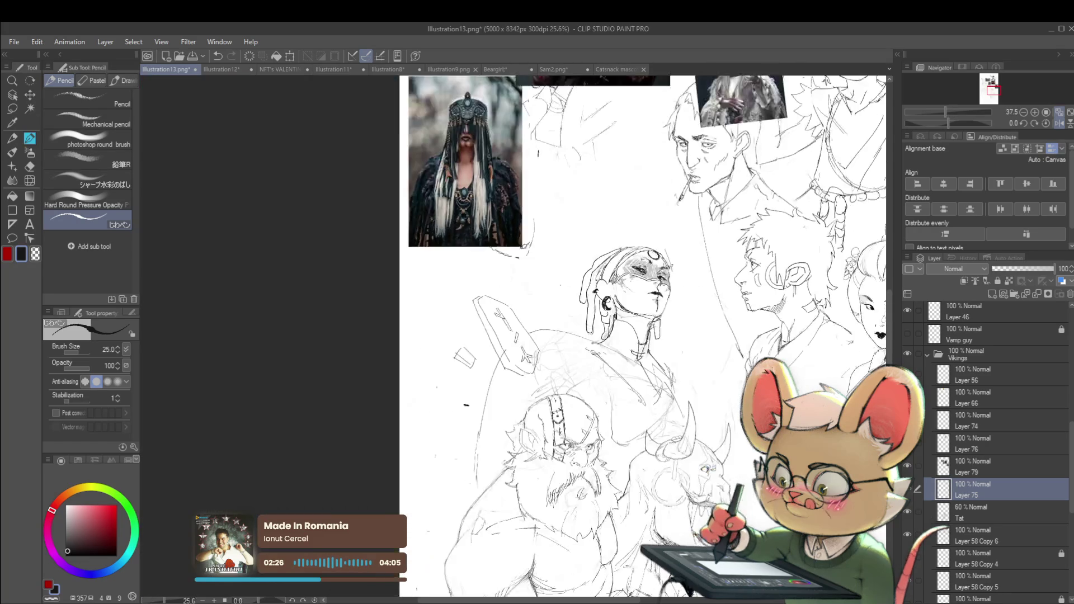
mouse_move(644, 336)
mouse_down()
mouse_move(635, 366)
mouse_move(623, 361)
mouse_up()
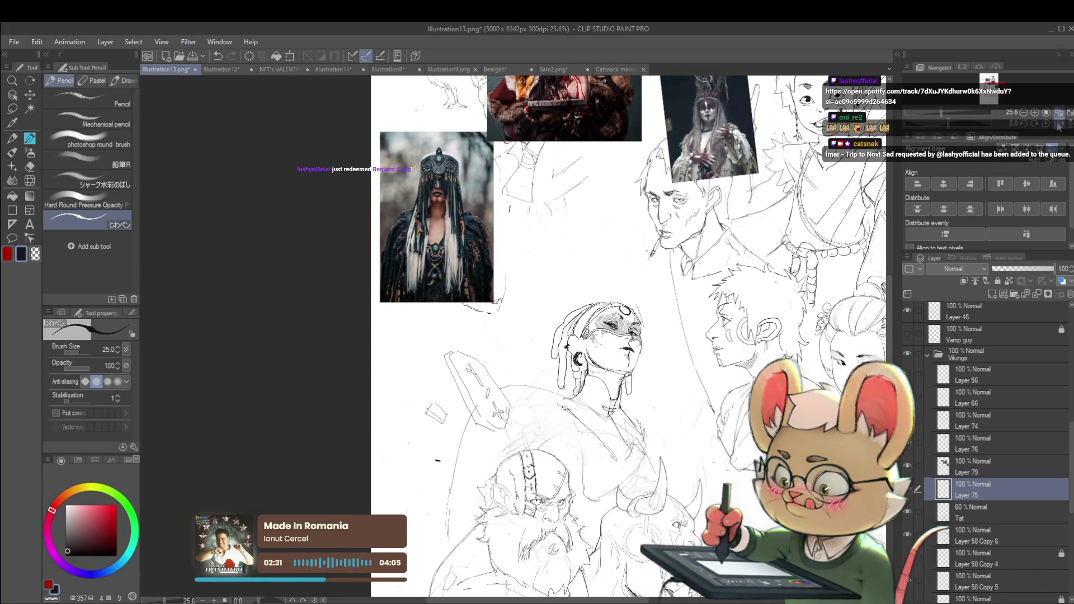
scroll(573, 352, up, 5)
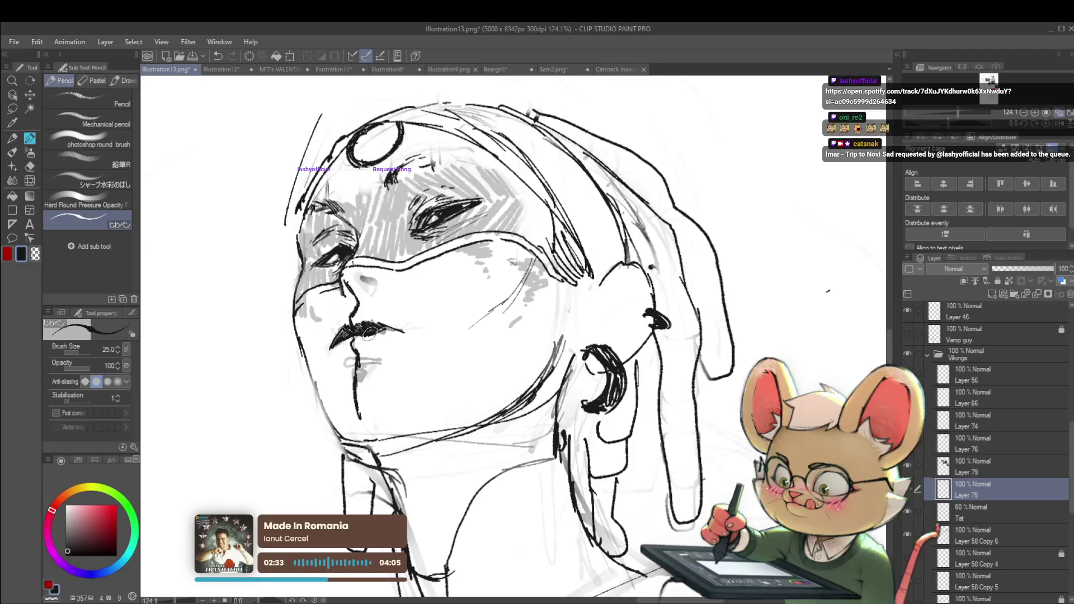
drag(393, 334, 394, 330)
scroll(408, 339, down, 4)
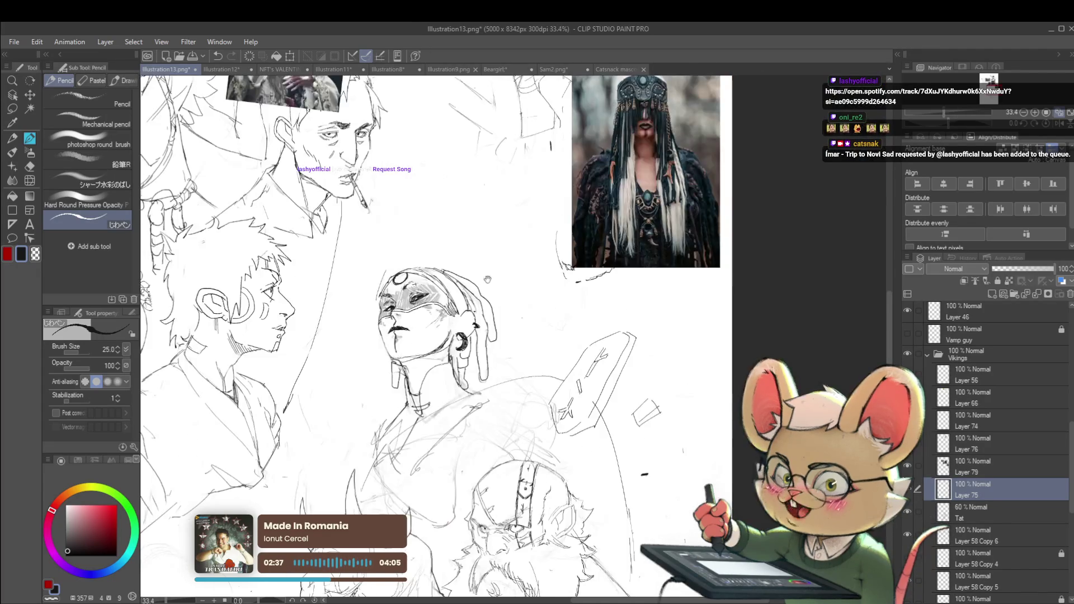
- Flip the view back and forth to compare the lips with the reference, then select Layer 76
scroll(489, 343, up, 4)
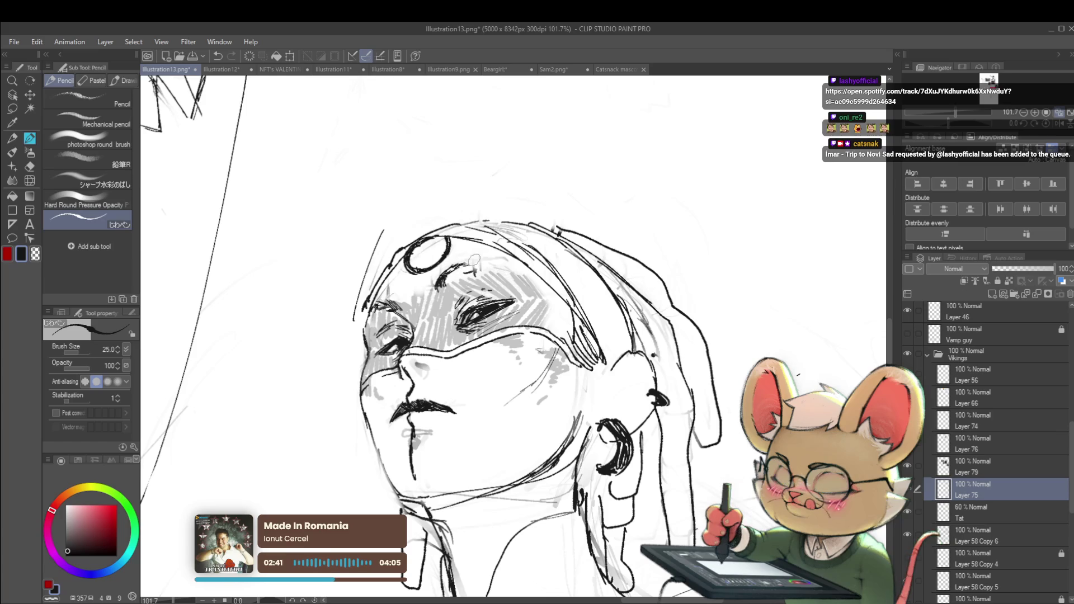
scroll(485, 261, down, 4)
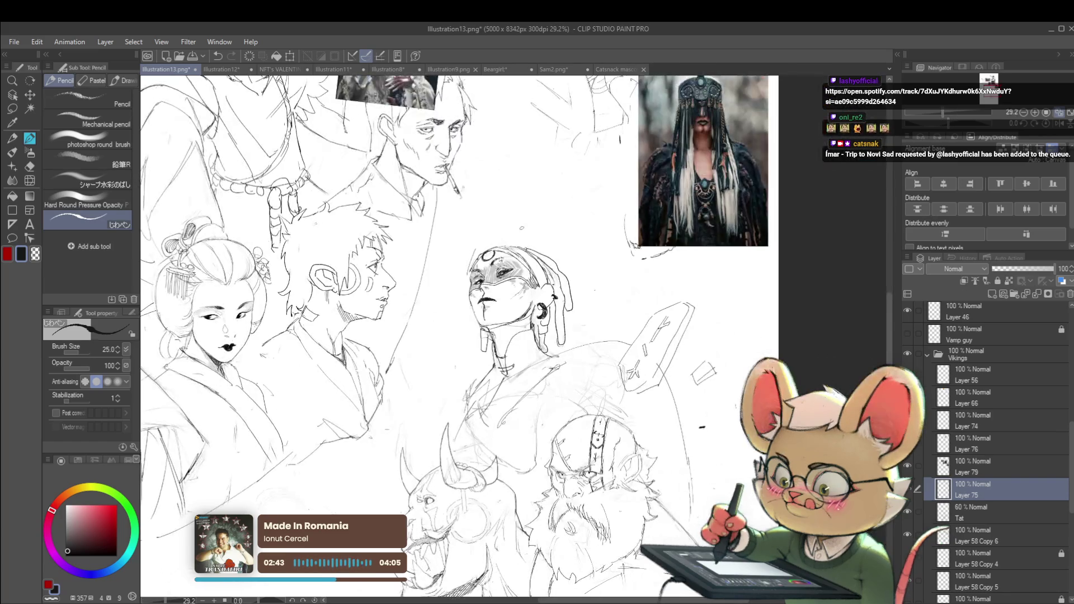
key(h)
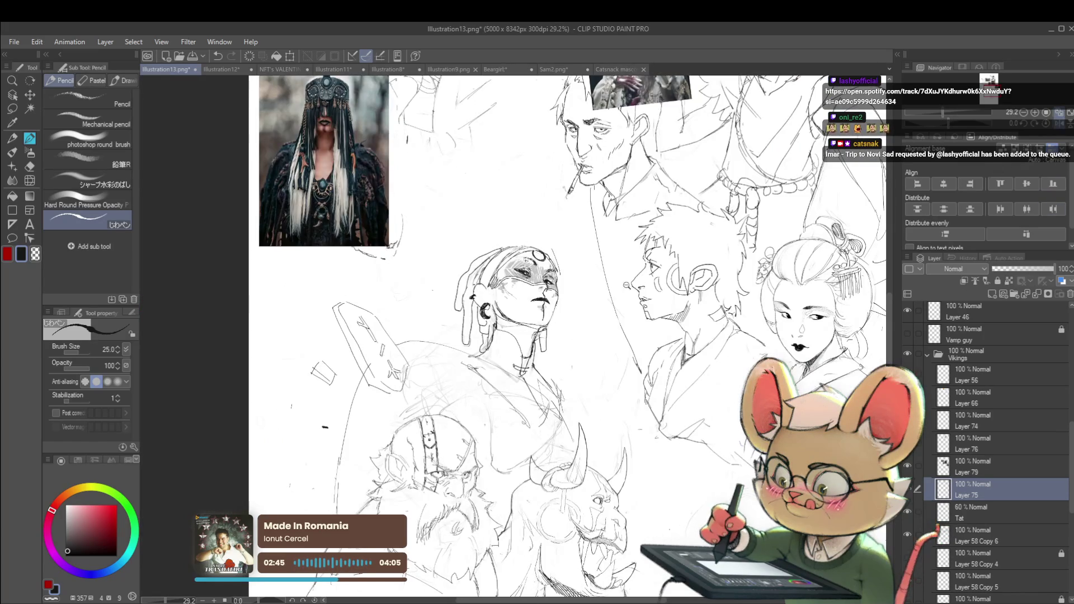
scroll(539, 273, up, 4)
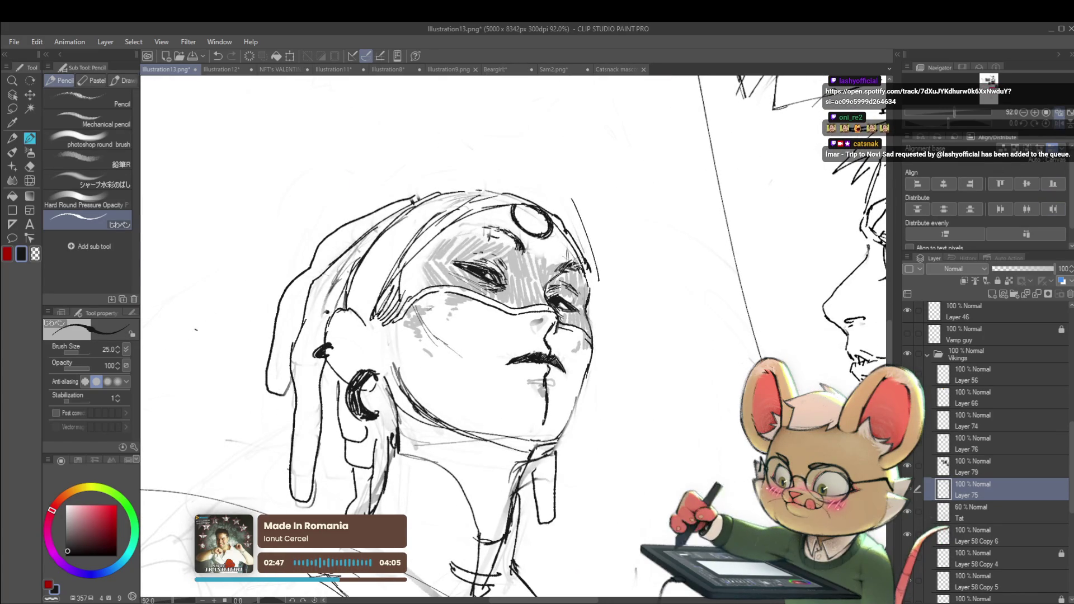
scroll(586, 265, down, 4)
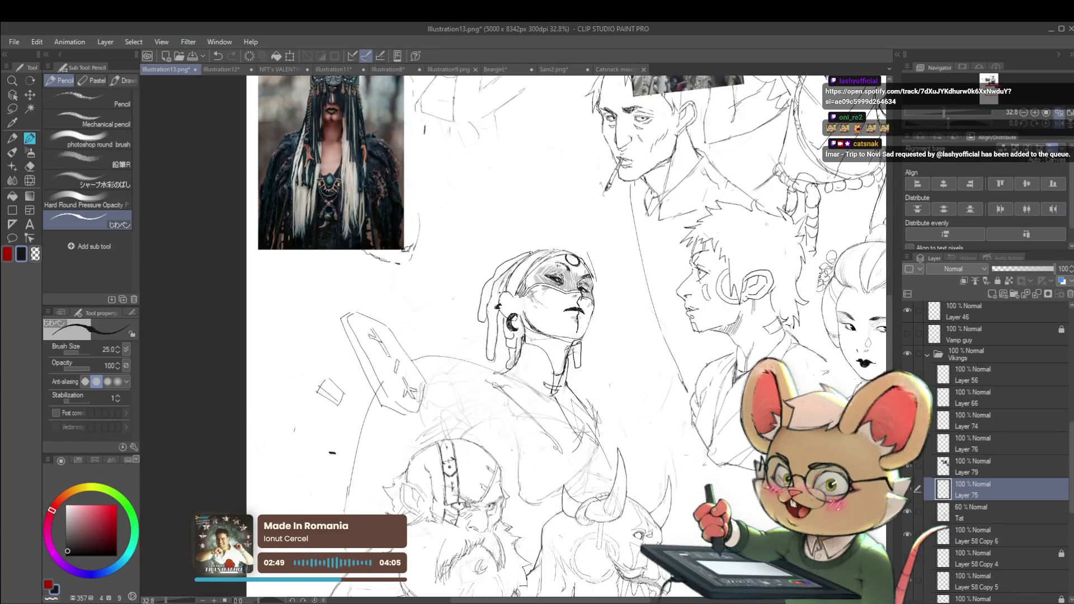
click(1060, 124)
scroll(439, 277, up, 3)
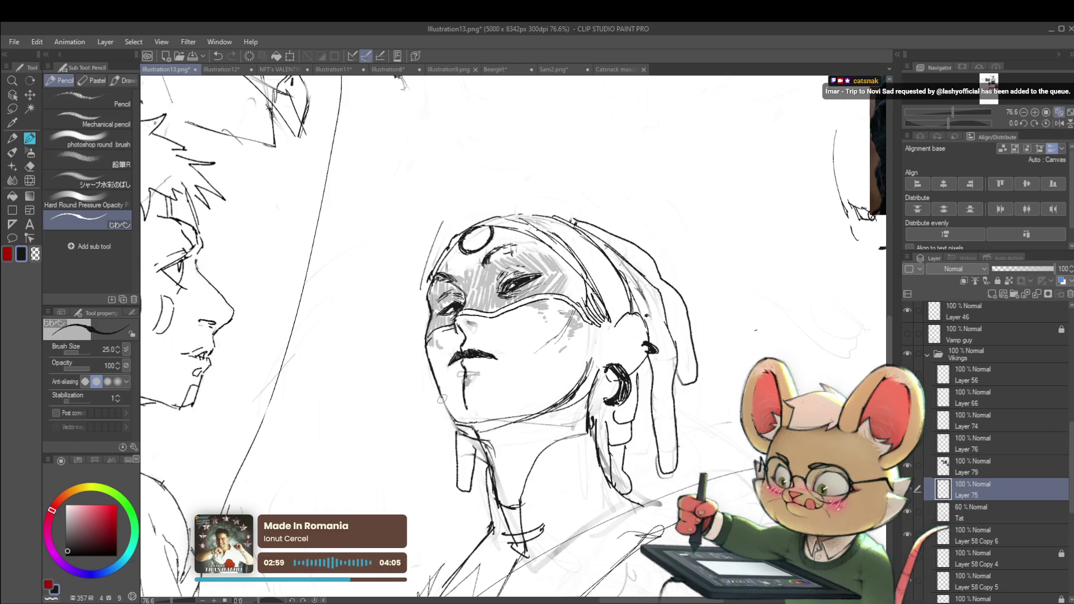
scroll(503, 335, down, 5)
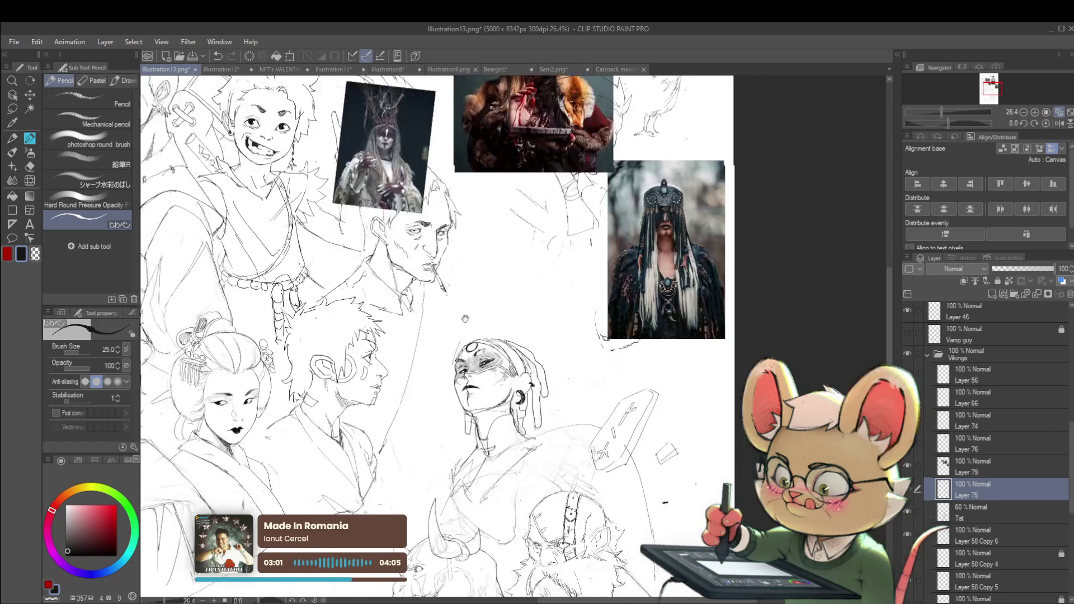
click(1058, 122)
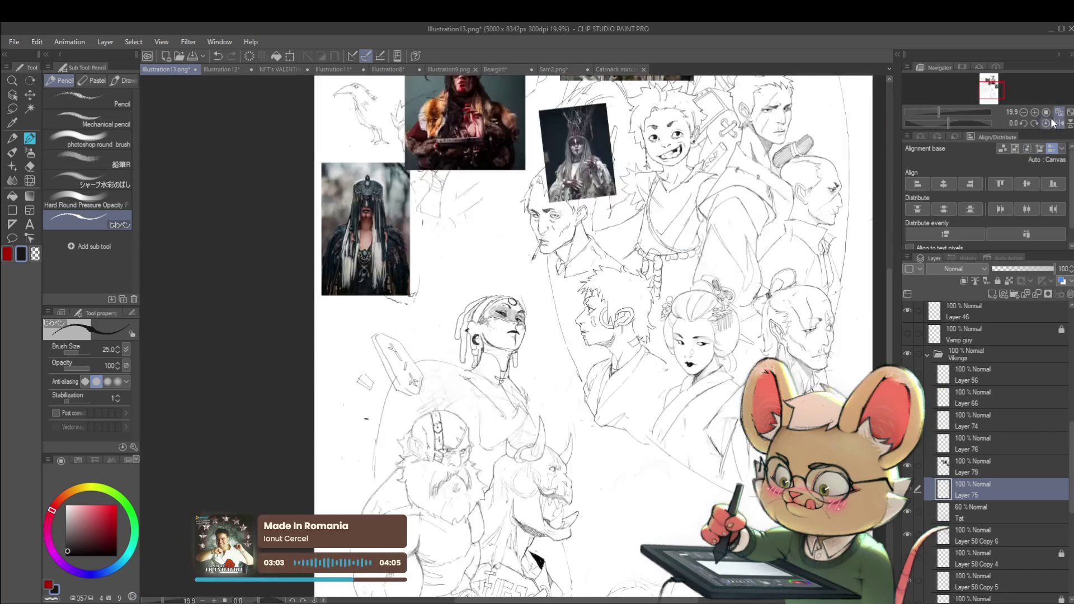
scroll(418, 351, up, 4)
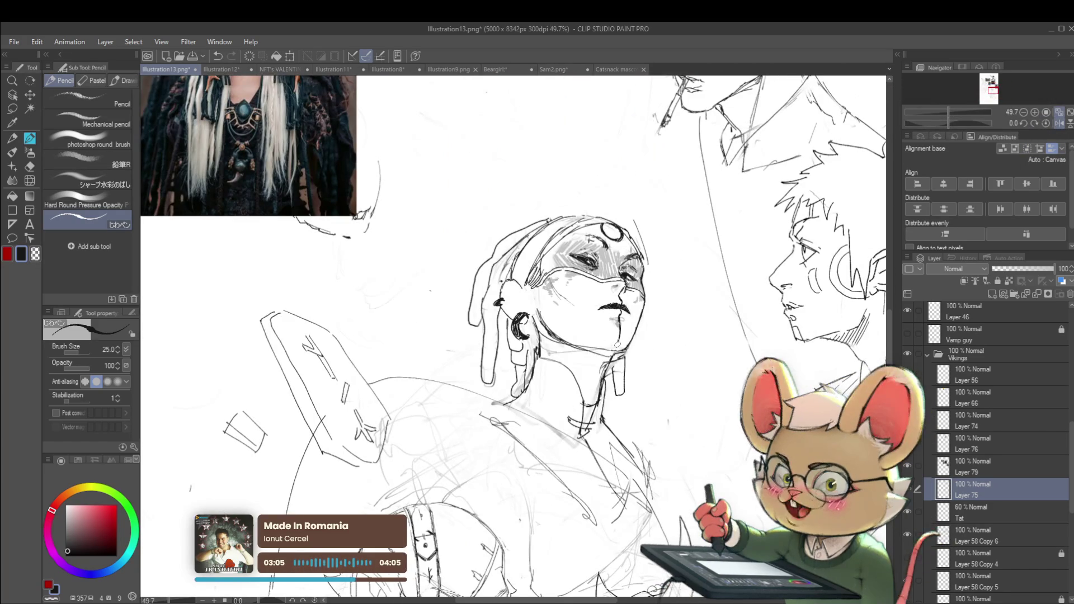
click(990, 445)
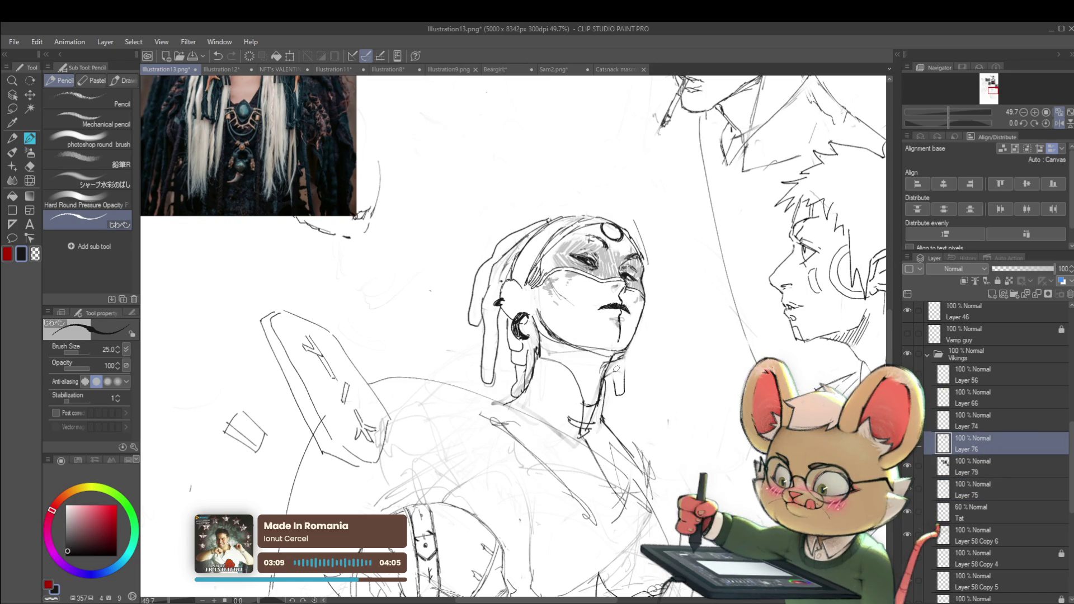
- Return to Layer 75 and zoom out to check the face with the sheet mirrored
click(975, 486)
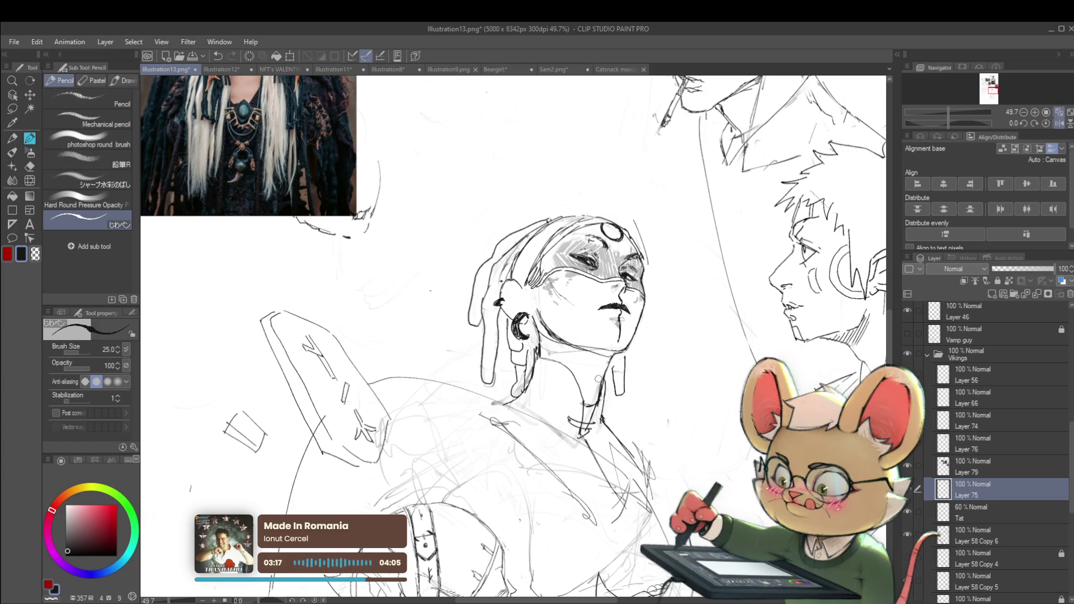
scroll(597, 376, down, 5)
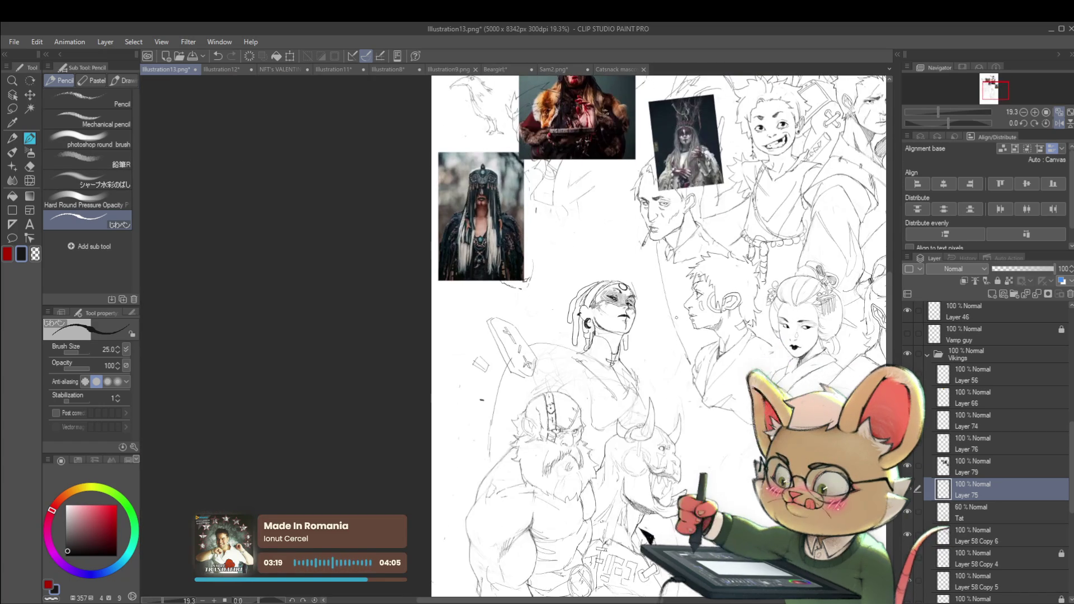
click(1060, 123)
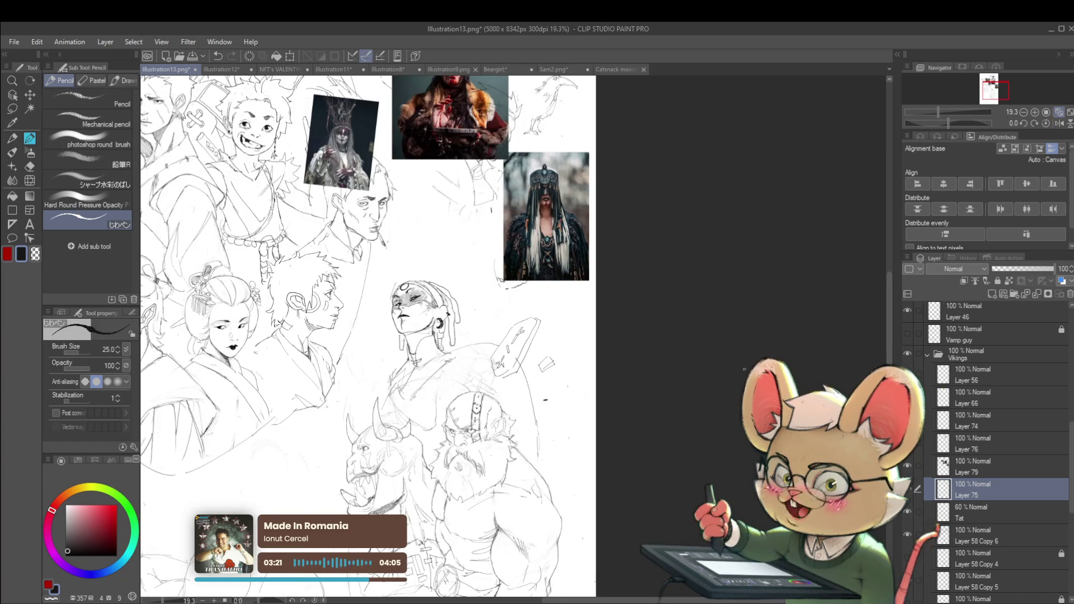
scroll(429, 318, up, 4)
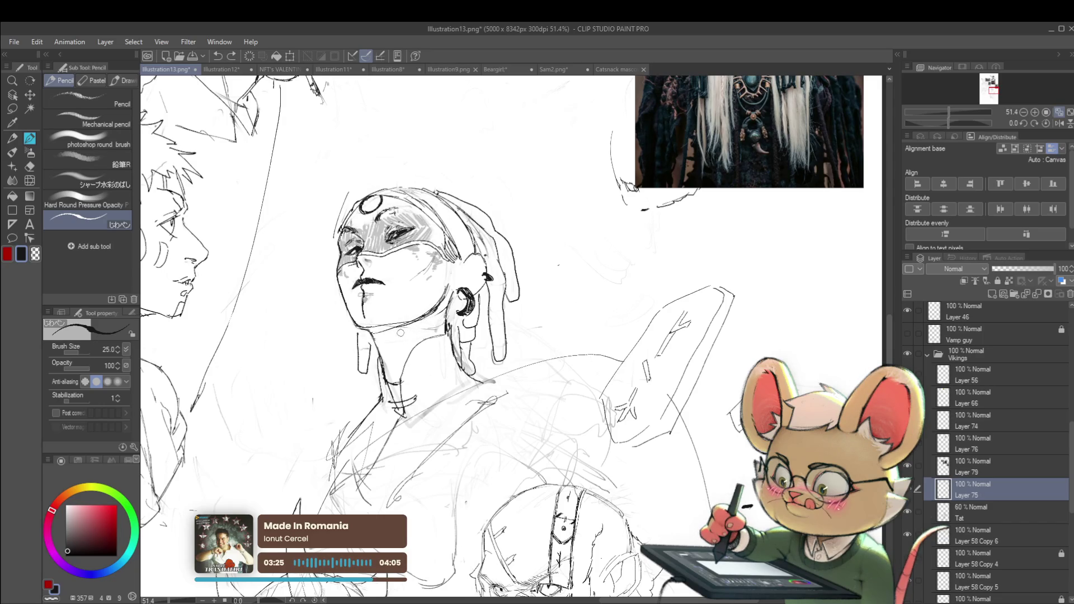
scroll(378, 137, down, 4)
- Pan across the sheet, mirror the canvas to check the sketch, and center the masked woman
mouse_move(586, 192)
mouse_down()
mouse_move(626, 280)
mouse_move(634, 239)
mouse_up()
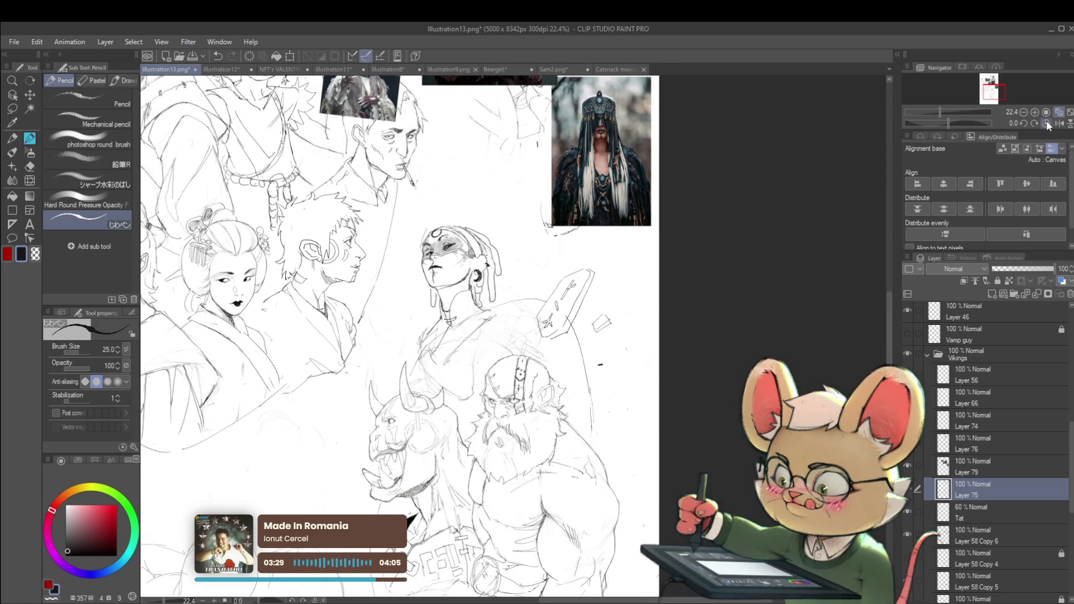
click(1059, 123)
scroll(951, 111, down, 2)
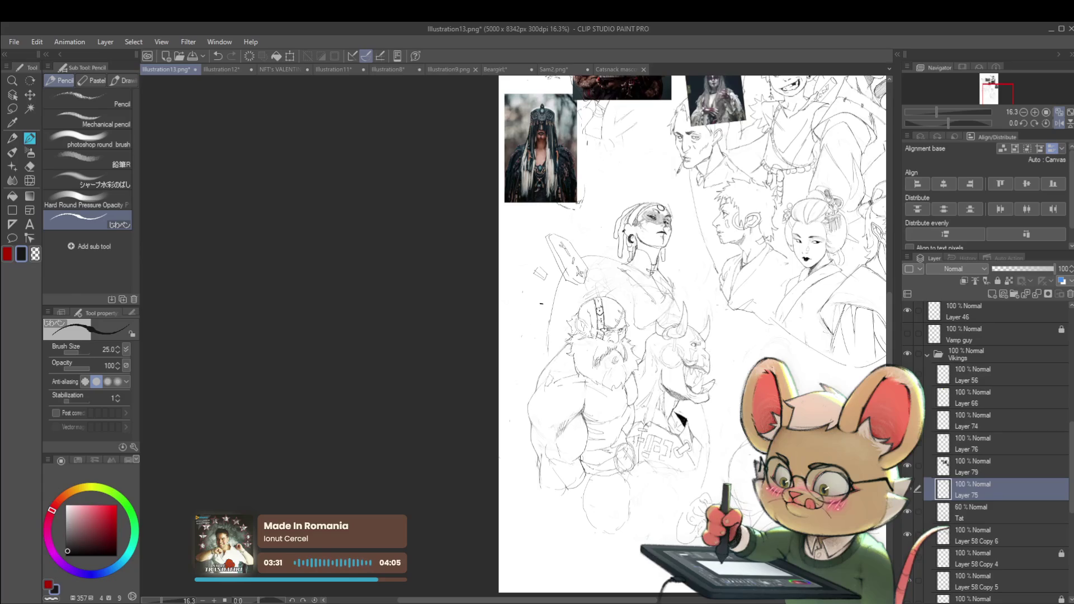
scroll(708, 251, up, 2)
drag(706, 251, 720, 292)
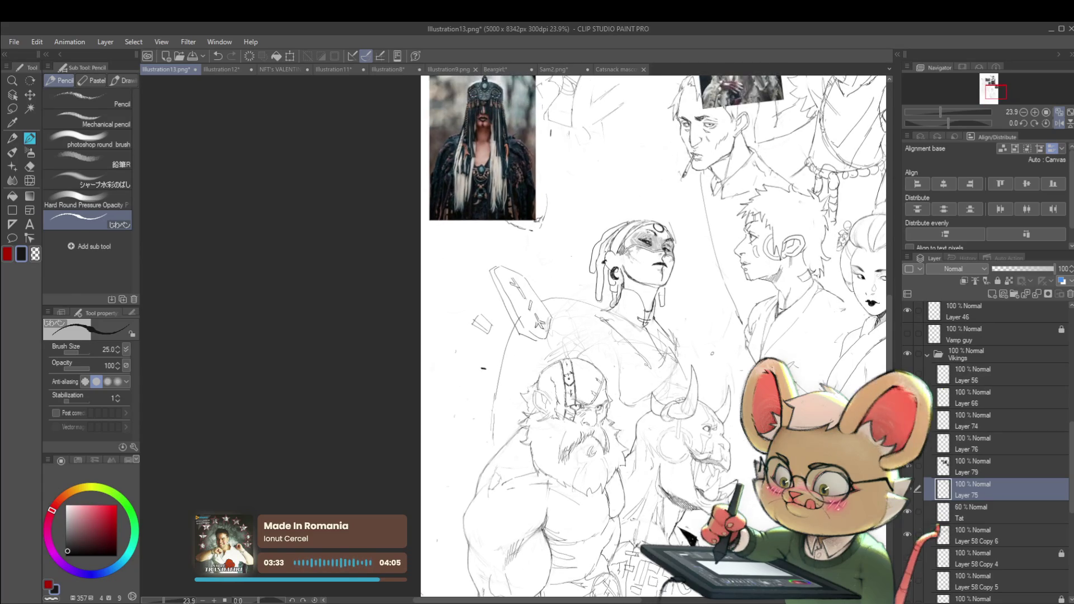
- On Layer 76, pencil a short stroke near the woman's fur collar
click(966, 447)
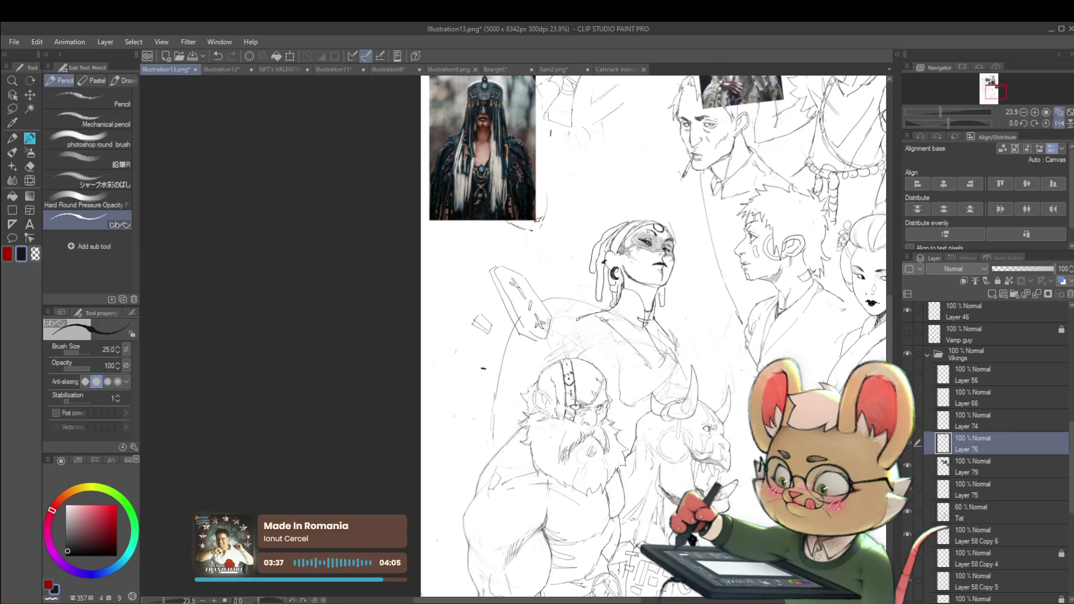
drag(581, 323, 592, 320)
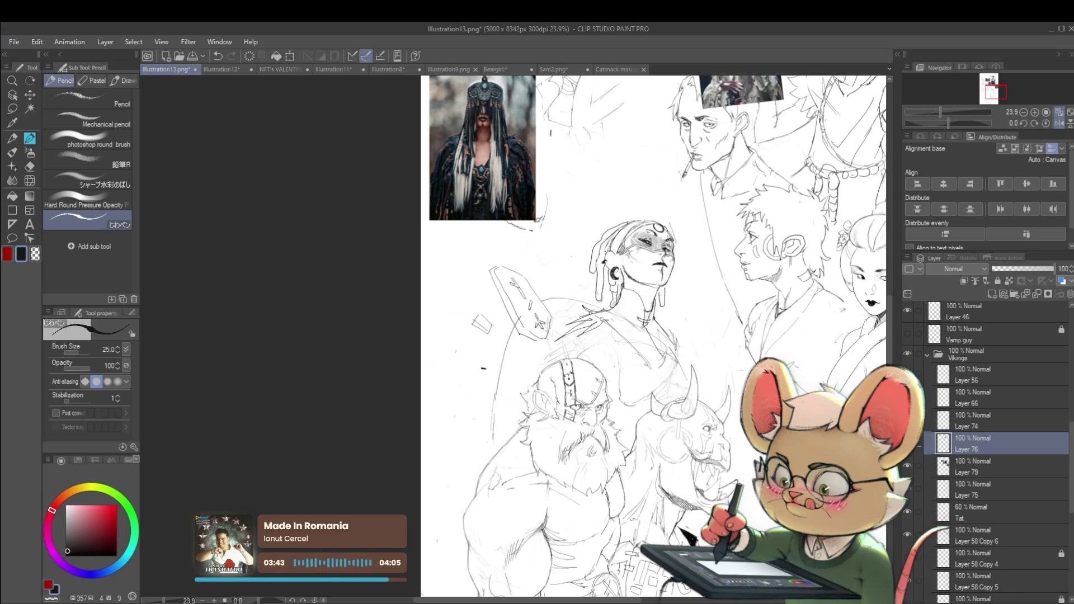
scroll(654, 335, down, 3)
scroll(655, 336, up, 2)
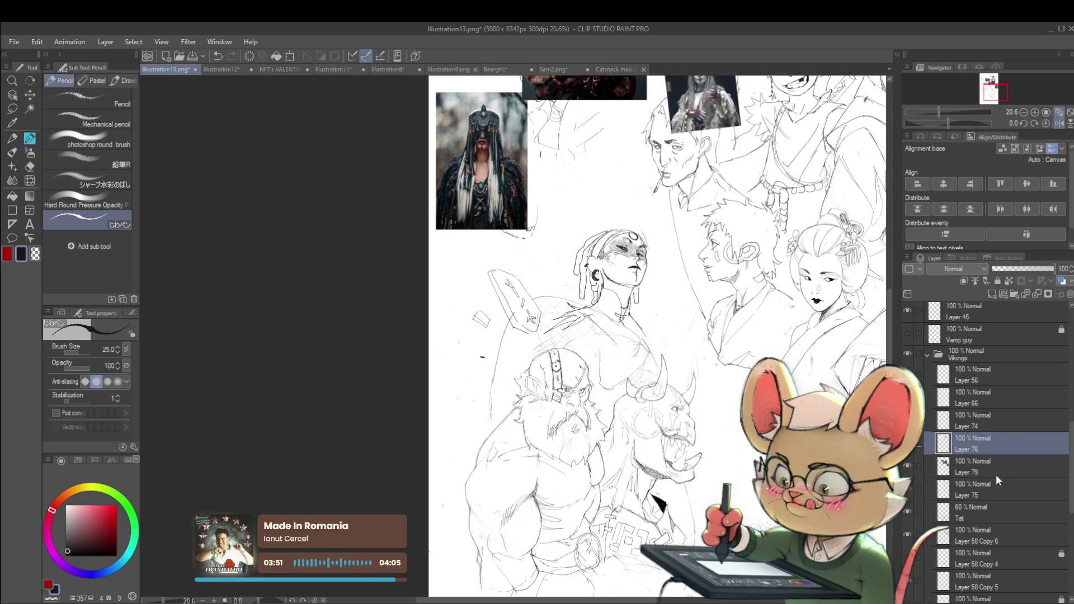
- Check Layers 79 and 75, then return to drawing on Layer 76
click(985, 469)
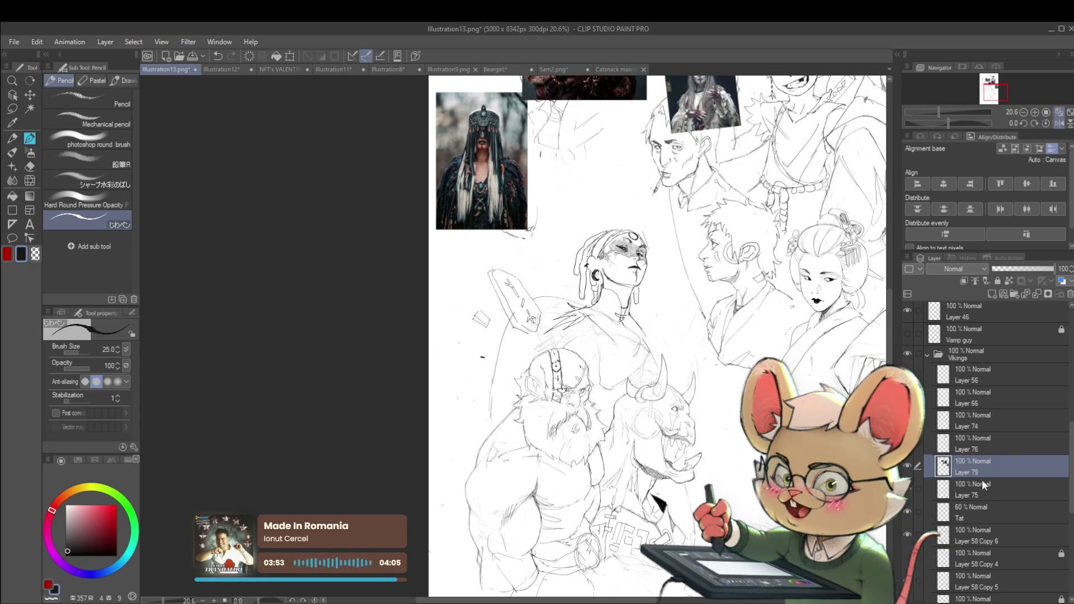
click(982, 486)
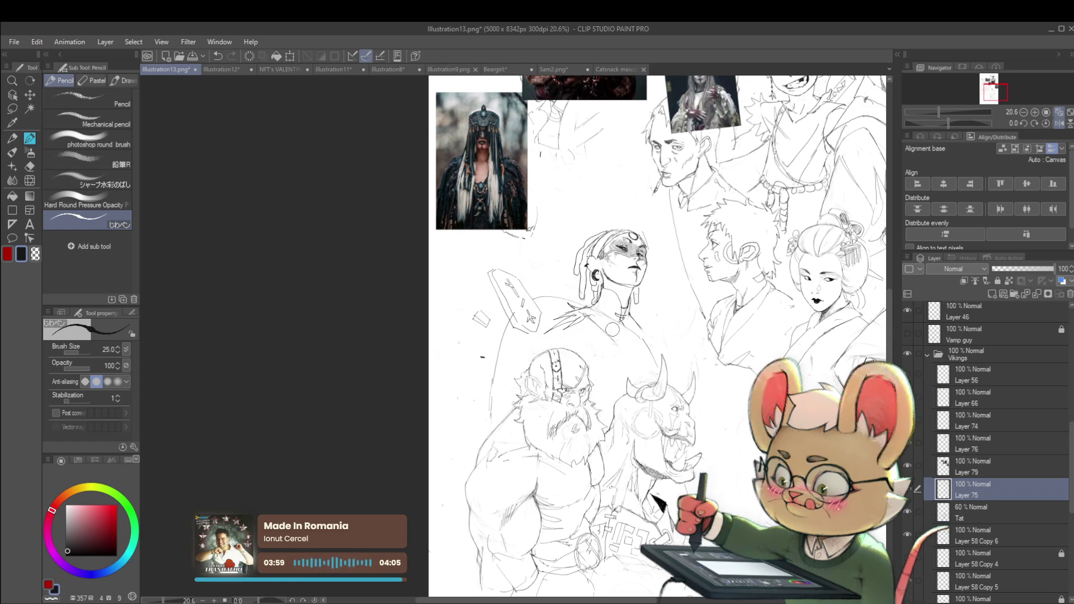
scroll(633, 348, down, 2)
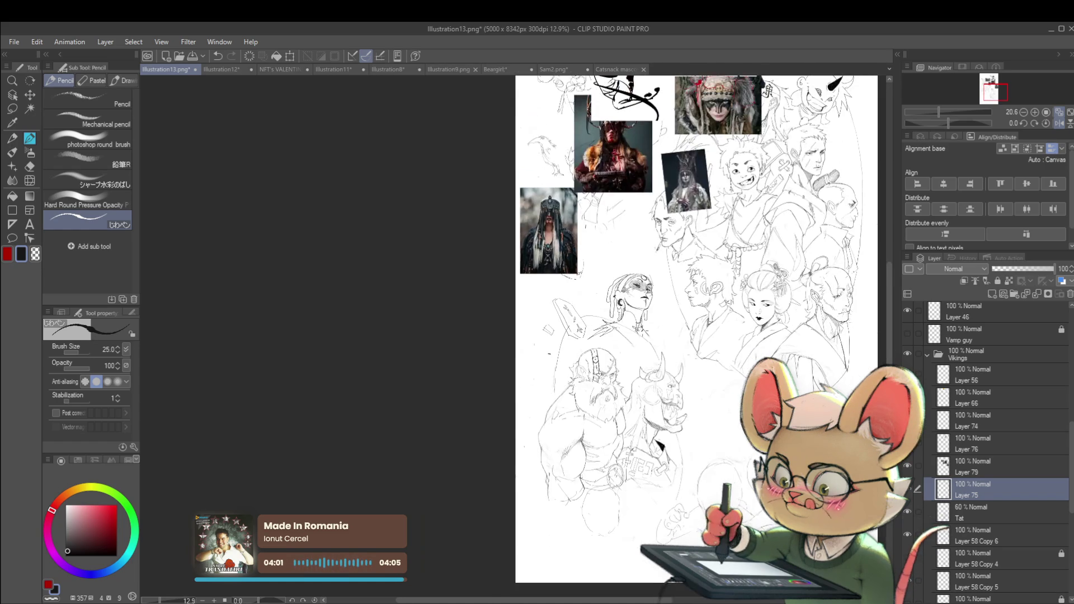
drag(797, 330, 429, 330)
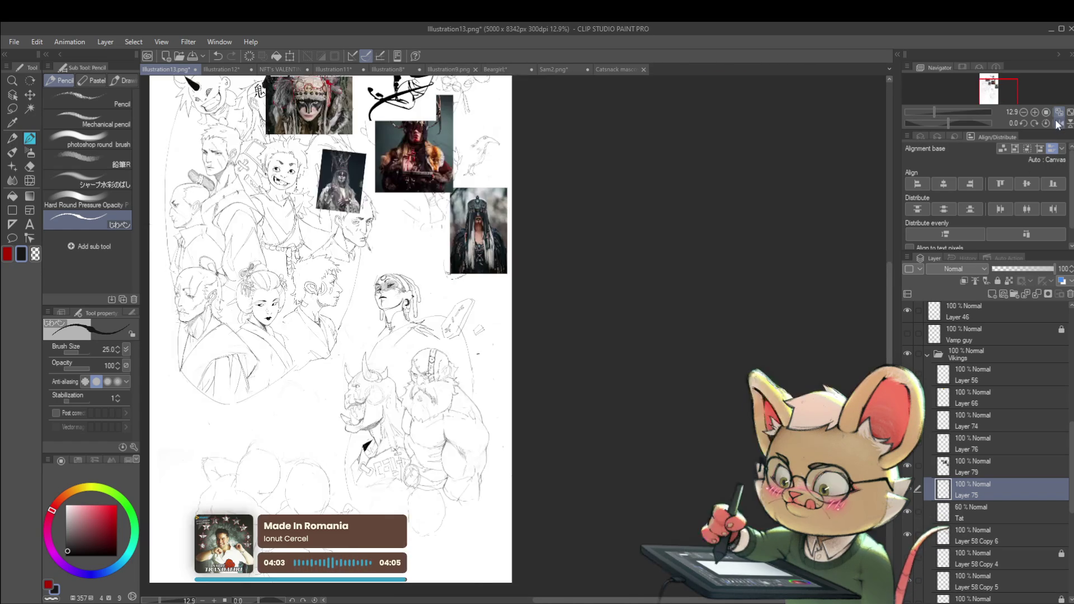
scroll(429, 330, up, 2)
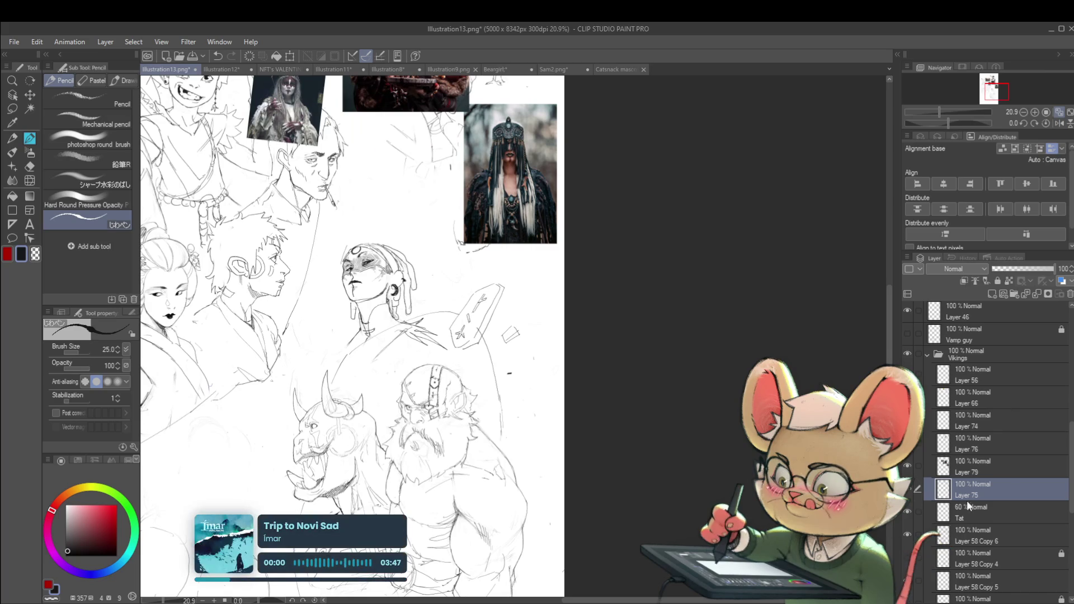
click(980, 445)
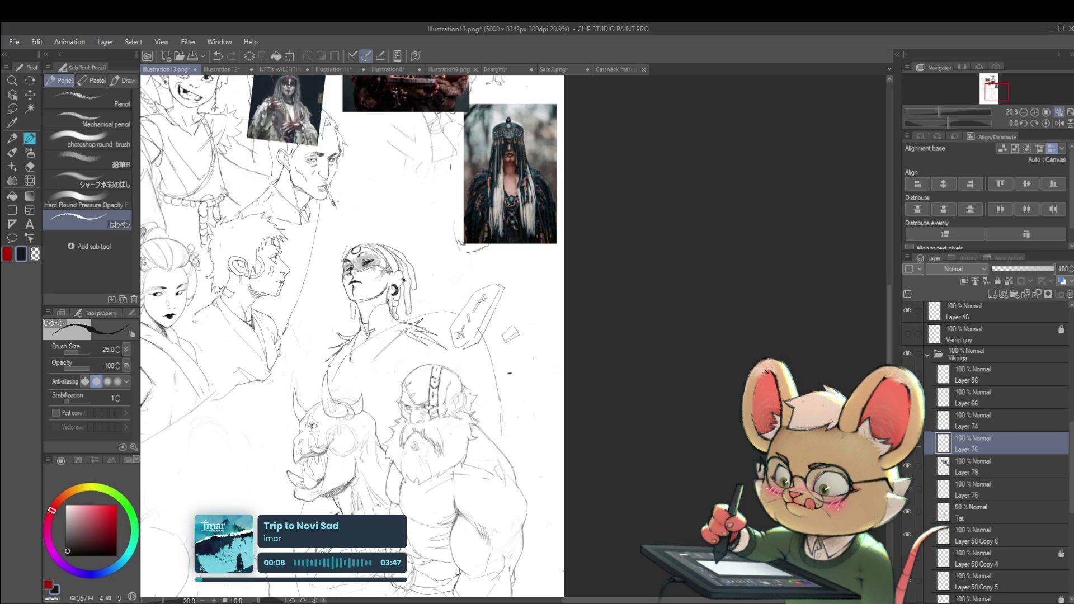
- Mirror the canvas and zoom in and out to check the collar proportions
scroll(403, 335, down, 2)
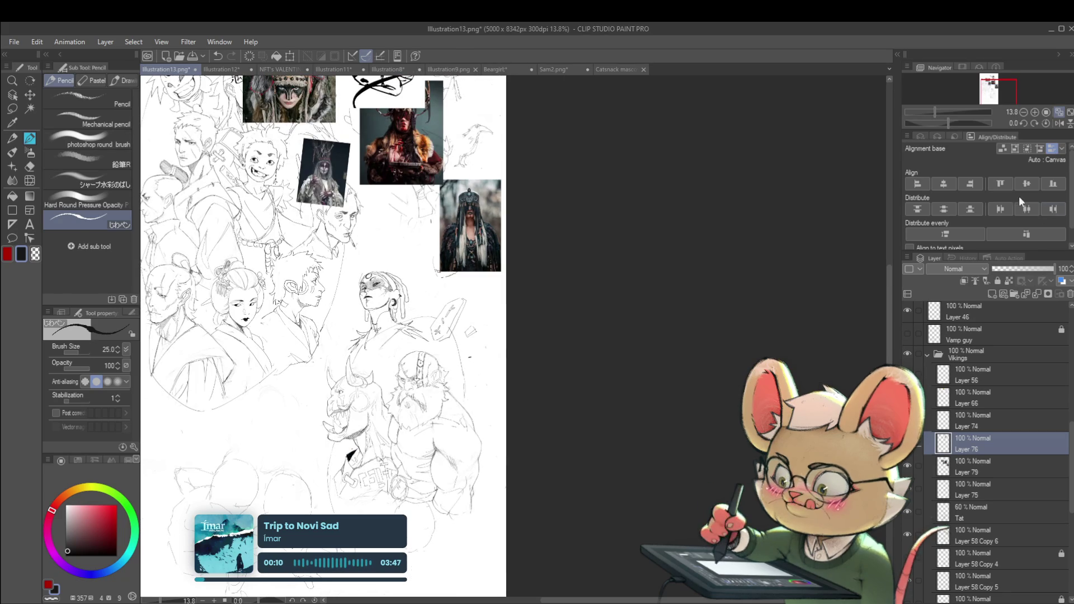
click(1059, 123)
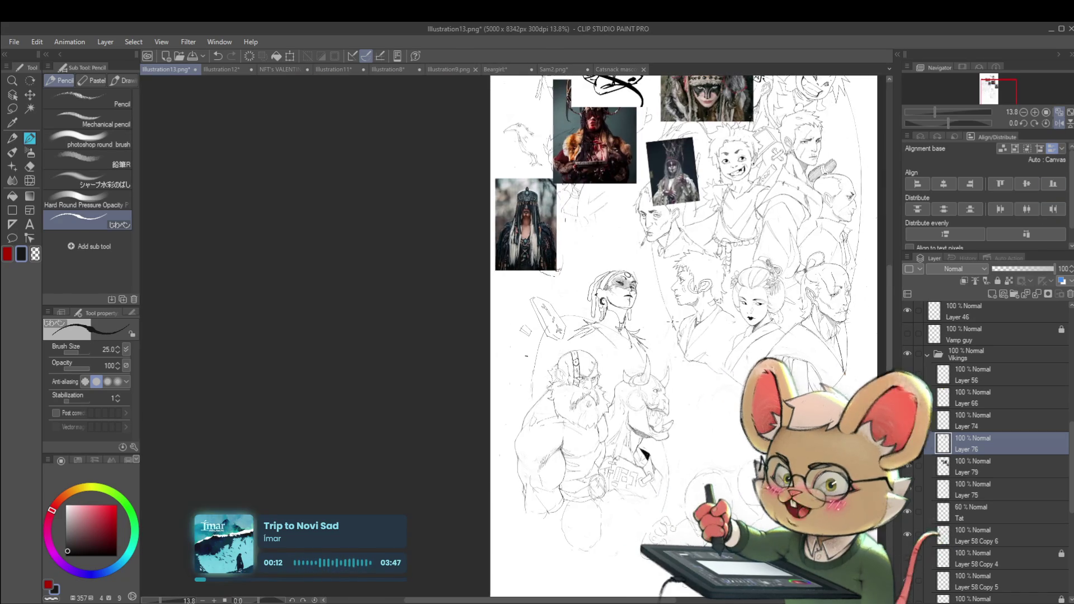
scroll(610, 337, up, 2)
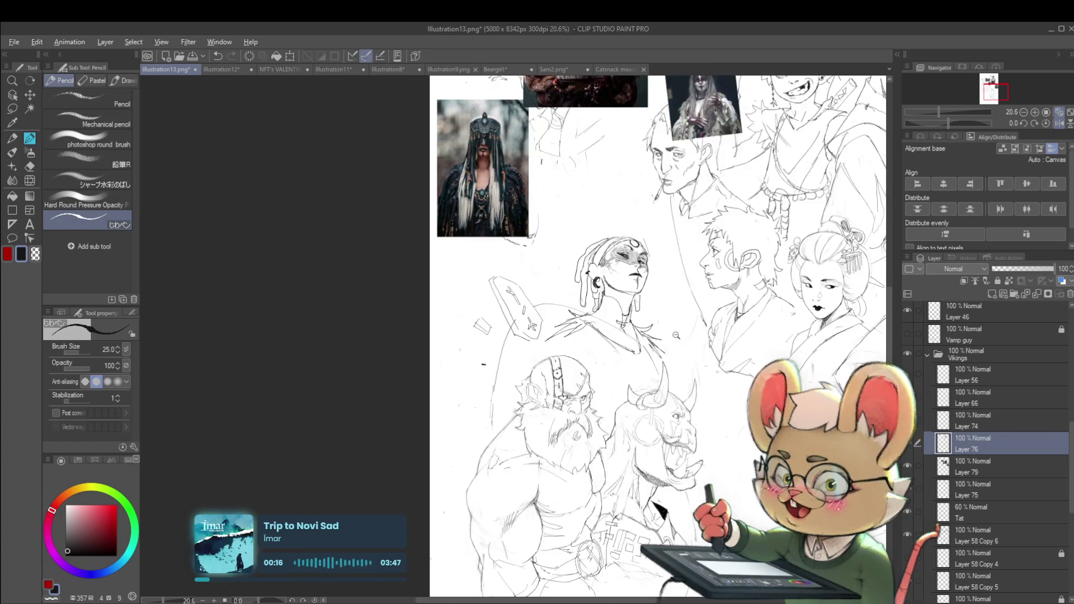
scroll(632, 335, down, 2)
scroll(633, 336, up, 3)
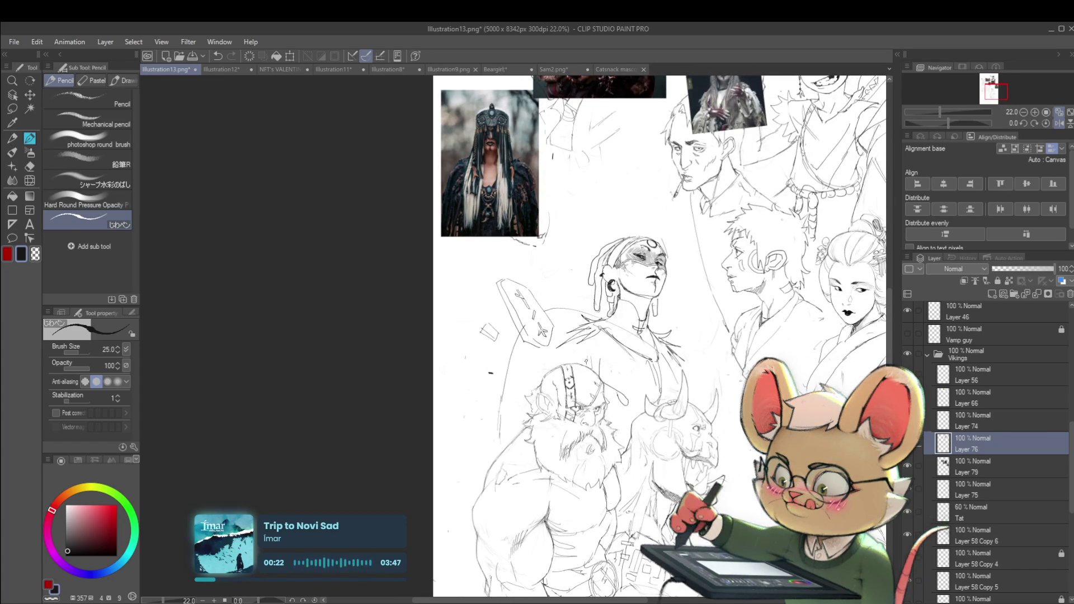
scroll(607, 369, down, 2)
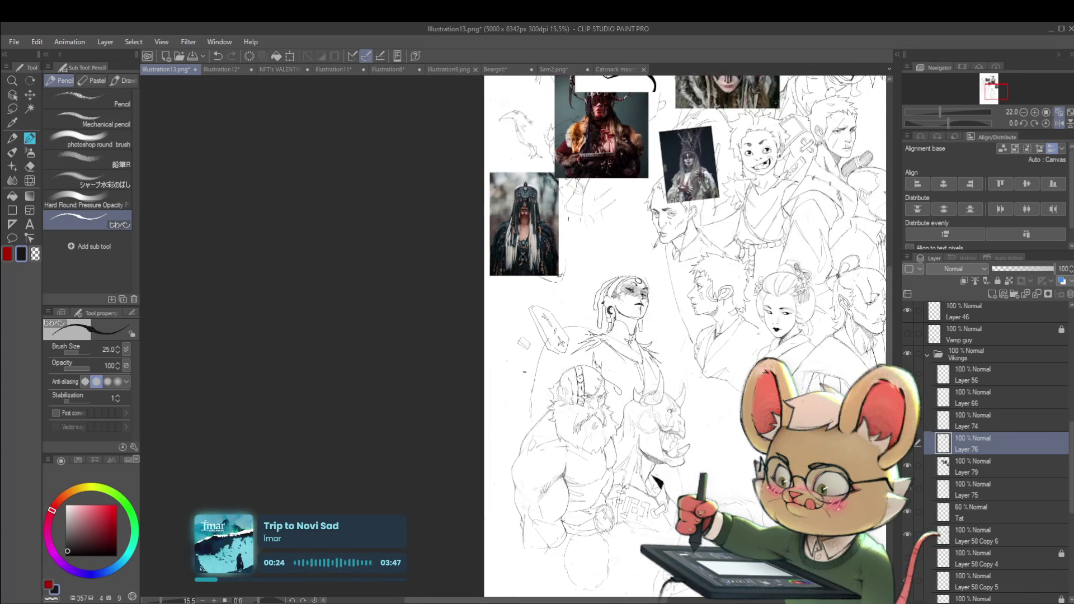
scroll(656, 480, up, 2)
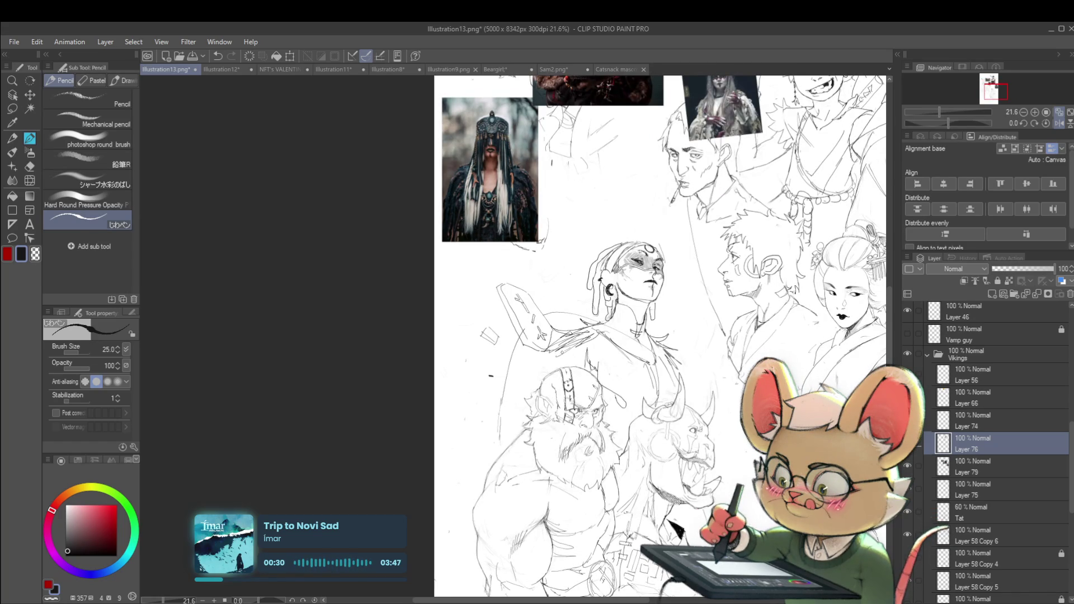
scroll(632, 342, down, 3)
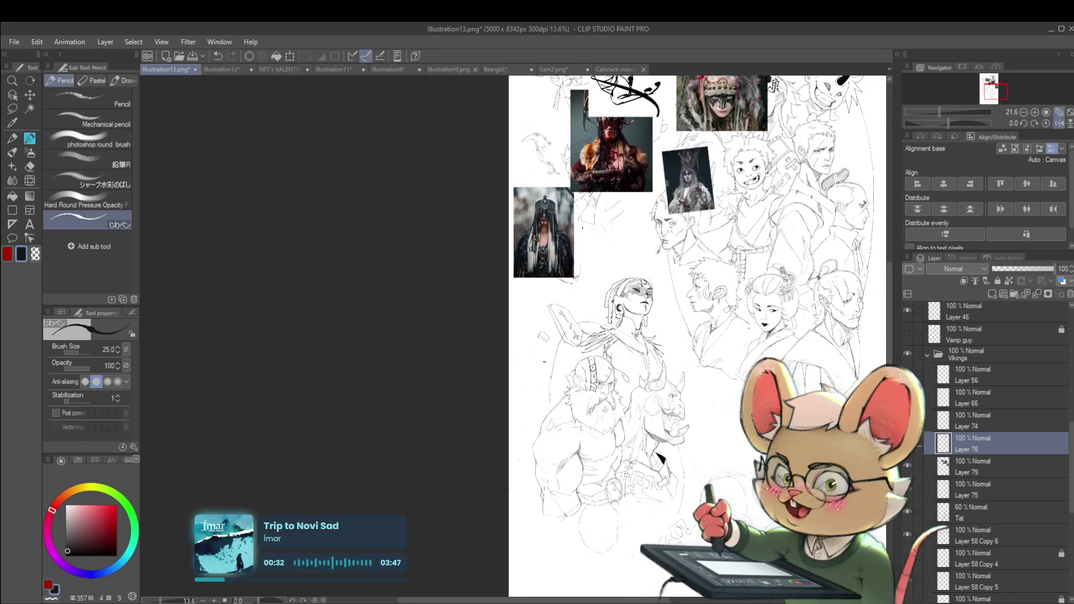
- Flip the canvas to compare the face, restore normal orientation, and select the Tat layer
click(1061, 124)
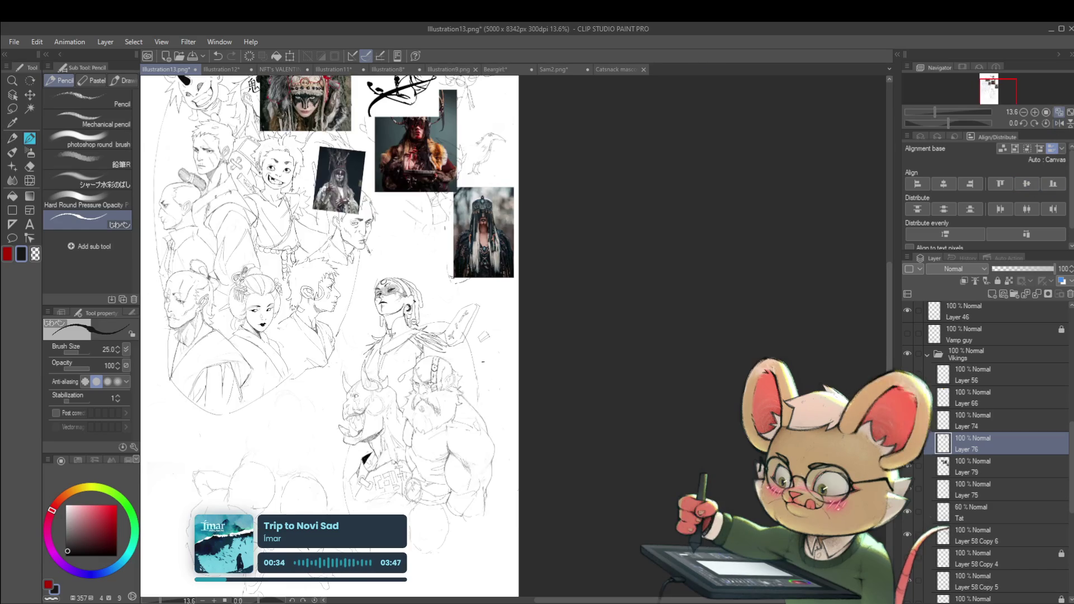
scroll(434, 325, up, 5)
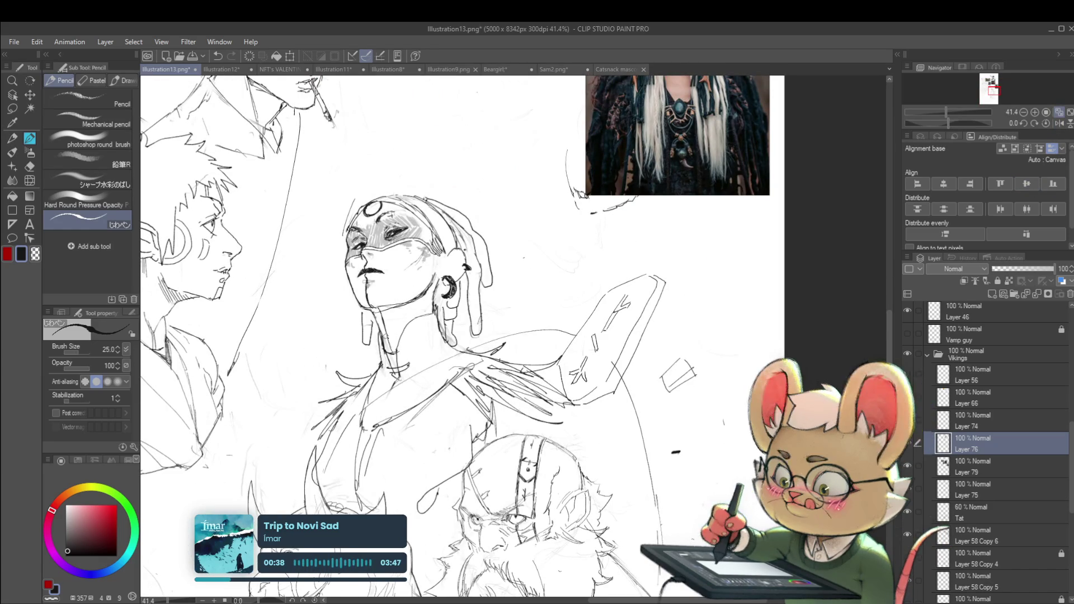
scroll(384, 324, down, 6)
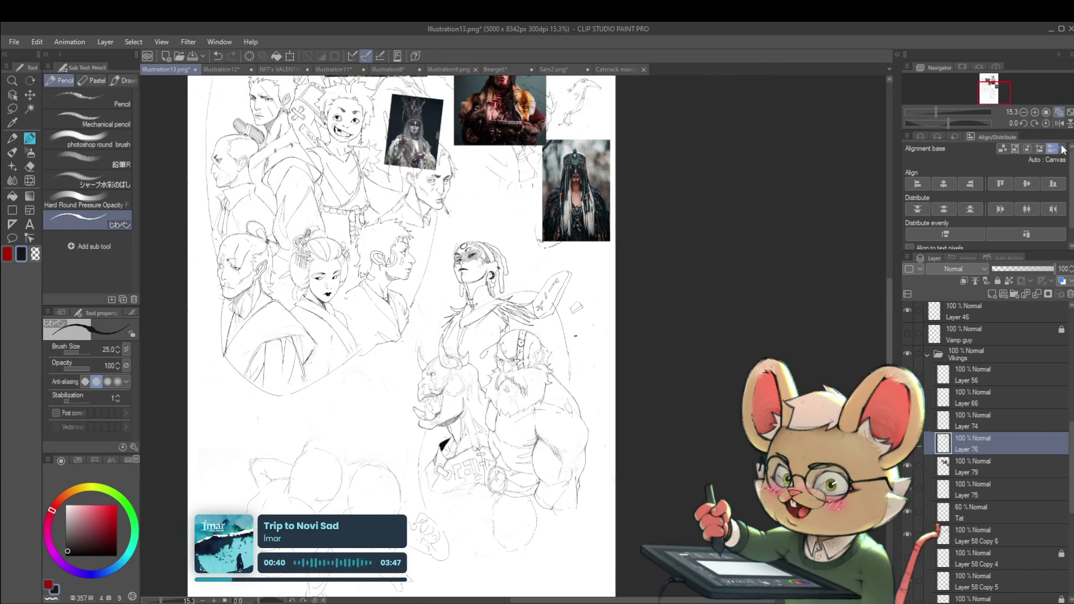
click(1059, 124)
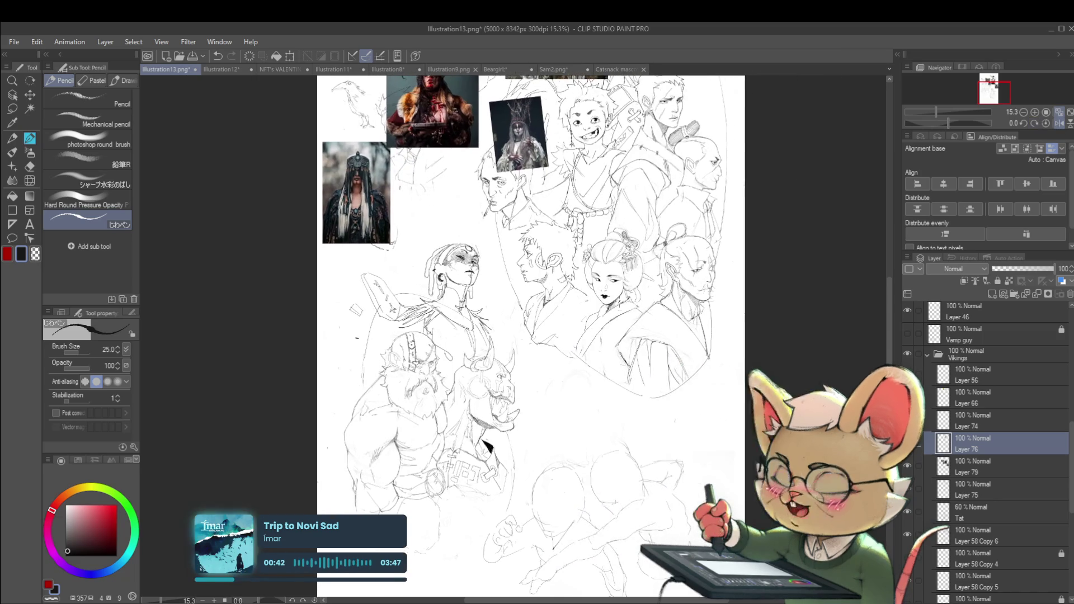
scroll(460, 240, up, 5)
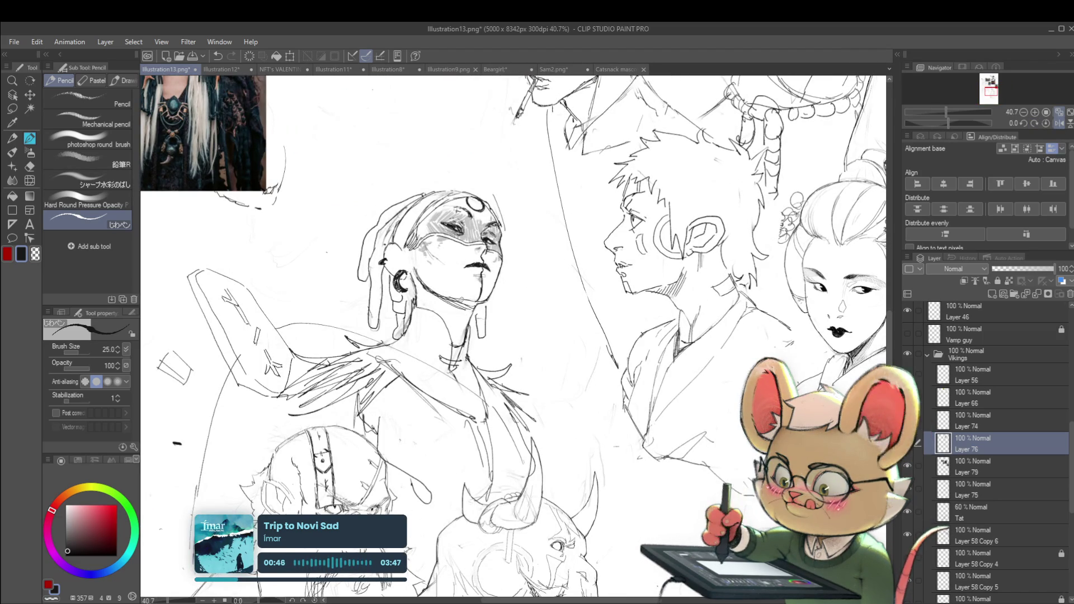
scroll(491, 289, down, 5)
scroll(559, 293, up, 1)
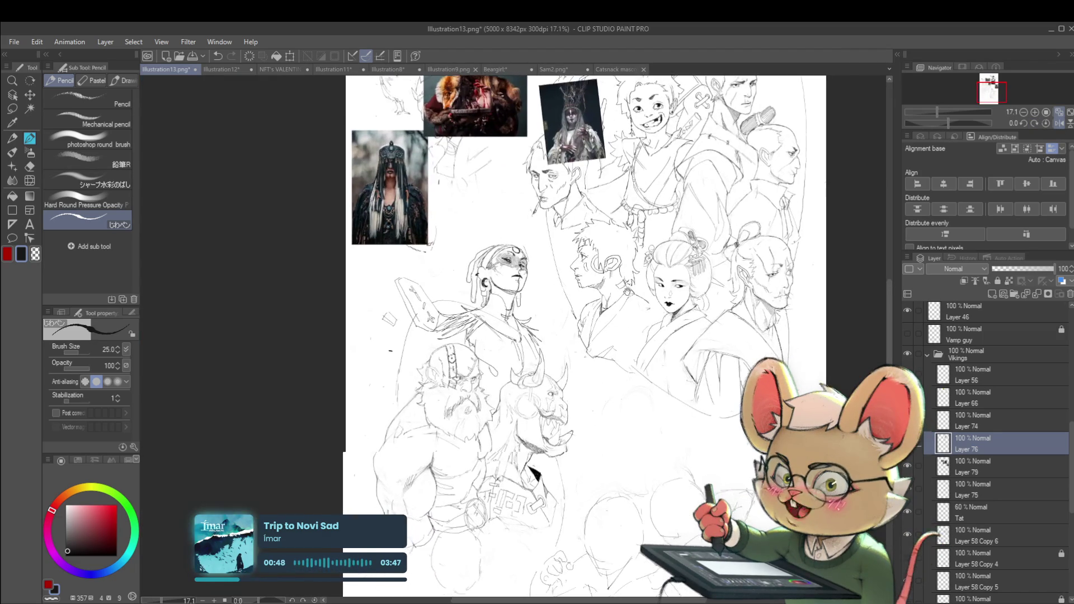
click(985, 509)
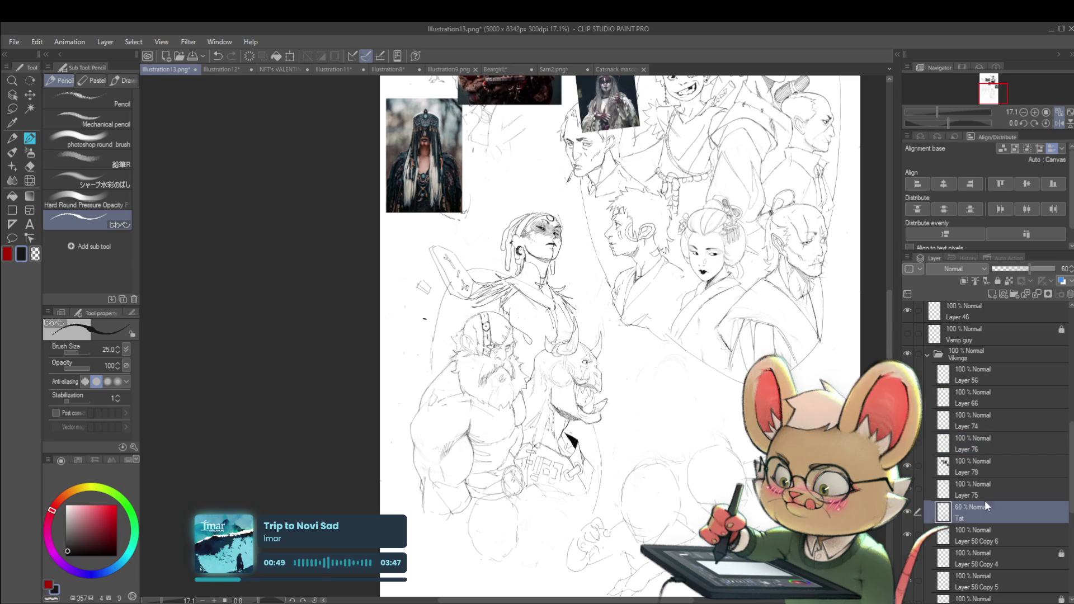
- Lower the Tat layer's opacity to 65% and mirror the canvas to check the sketch
click(1020, 267)
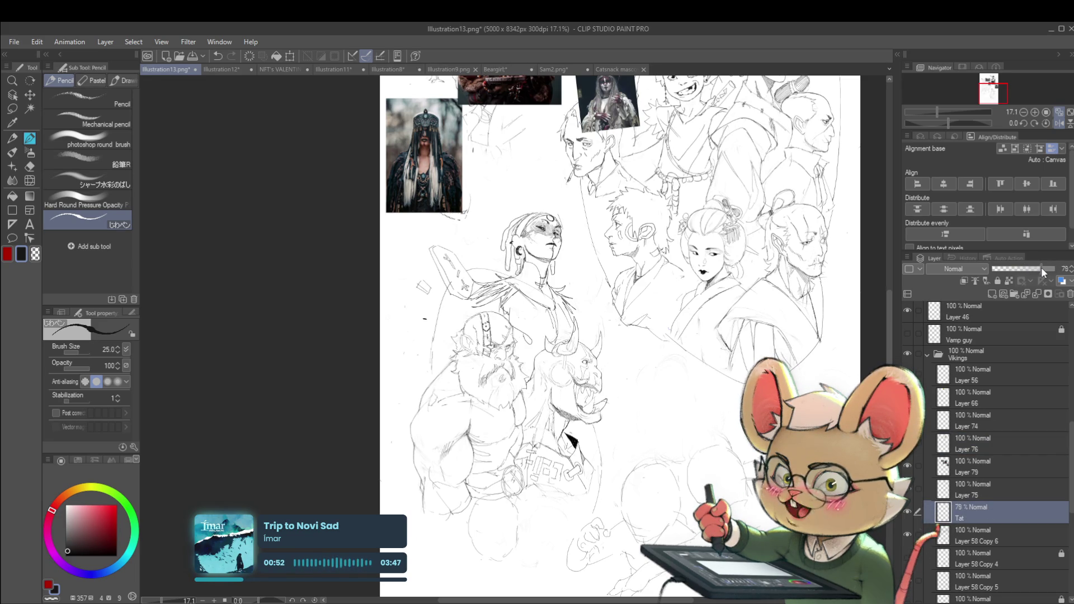
drag(1041, 267, 1033, 266)
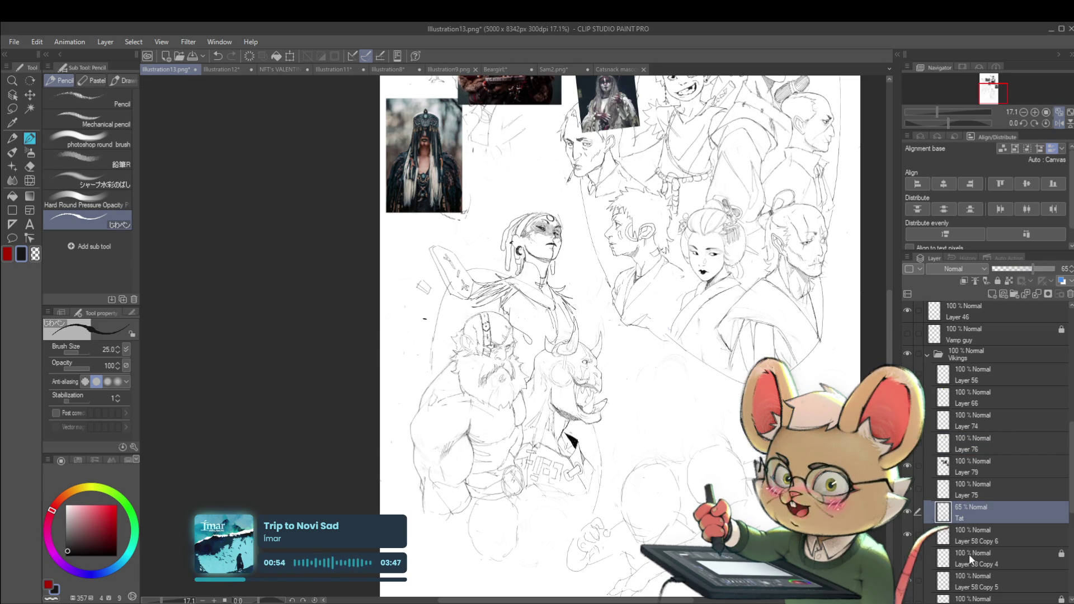
scroll(554, 204, up, 3)
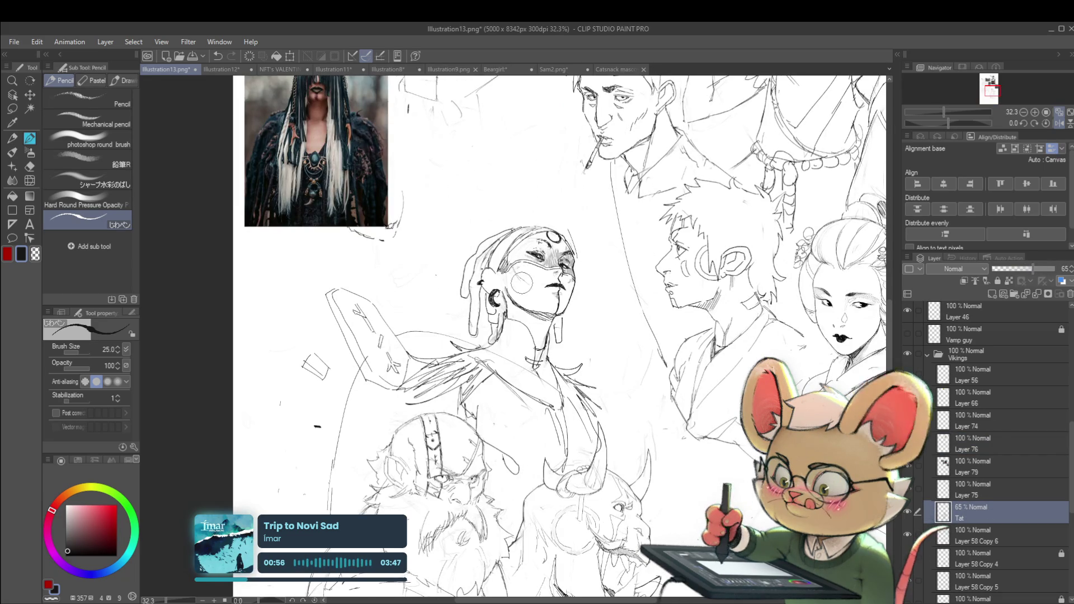
scroll(617, 257, down, 3)
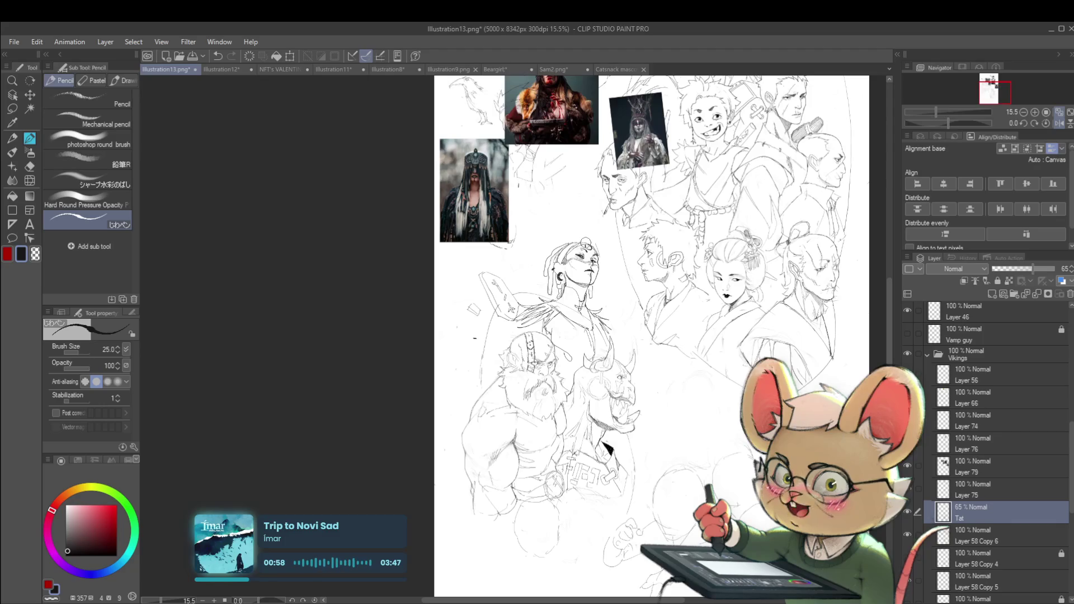
click(1059, 124)
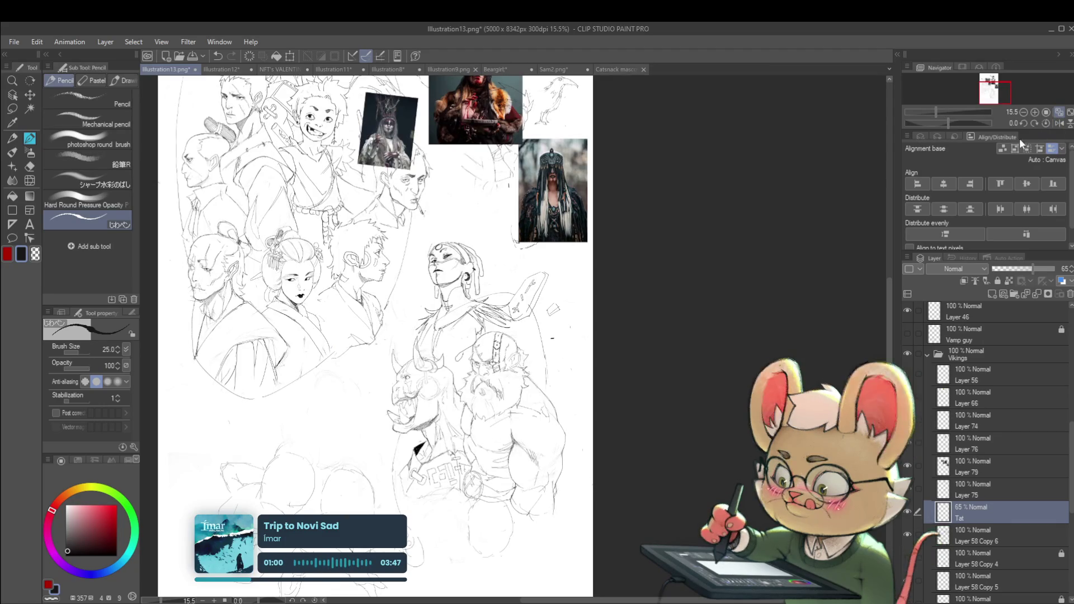
- Merge Layer 76 into Layer 75, after undoing a first merge that included the Tat layer
click(974, 488)
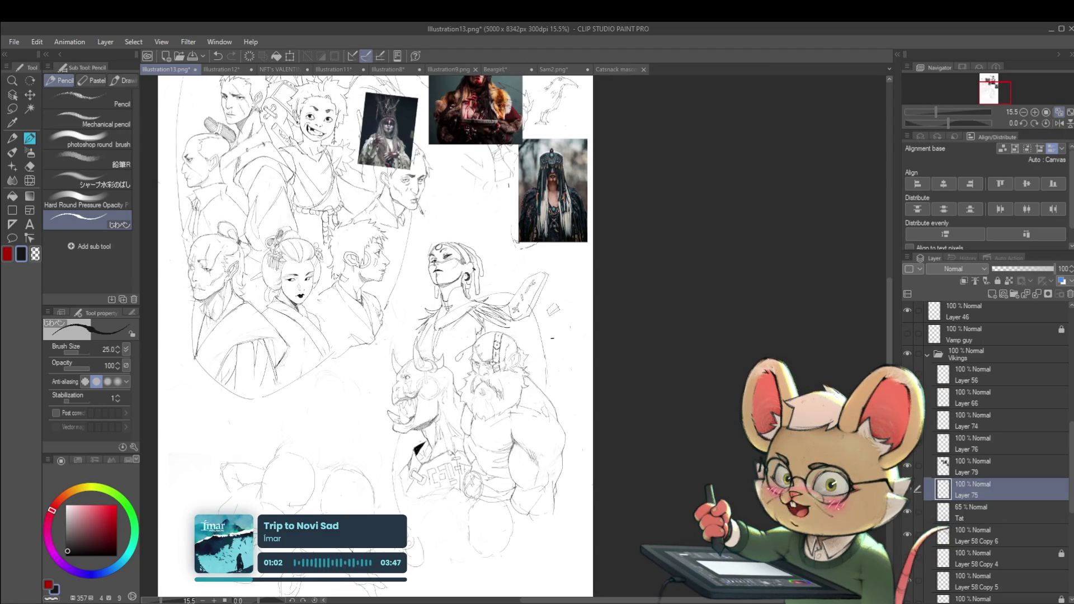
ctrl+click(978, 507)
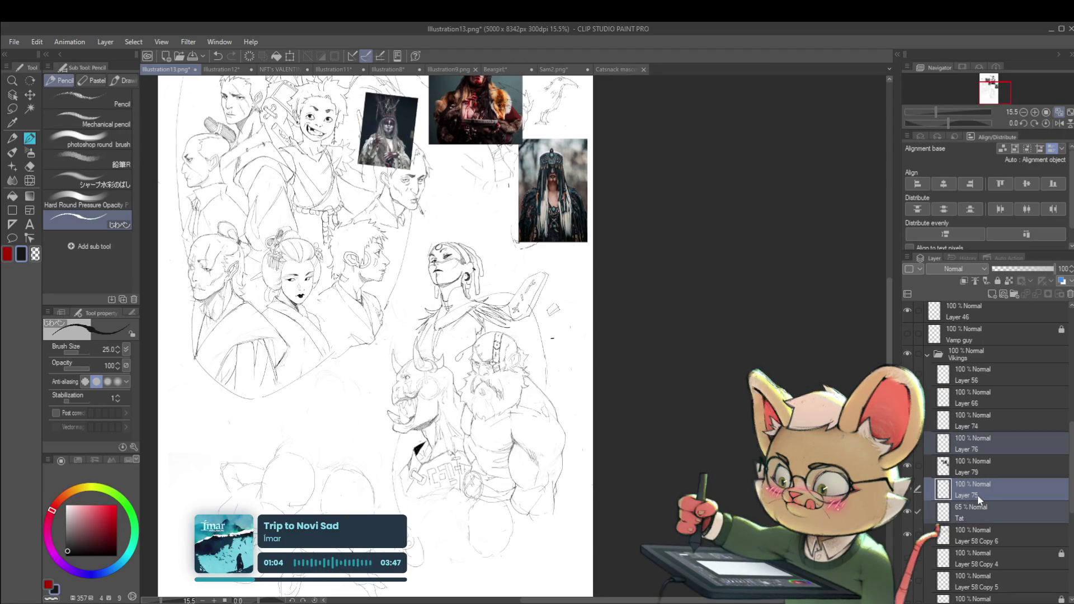
ctrl+click(1007, 451)
key(shift+alt+e)
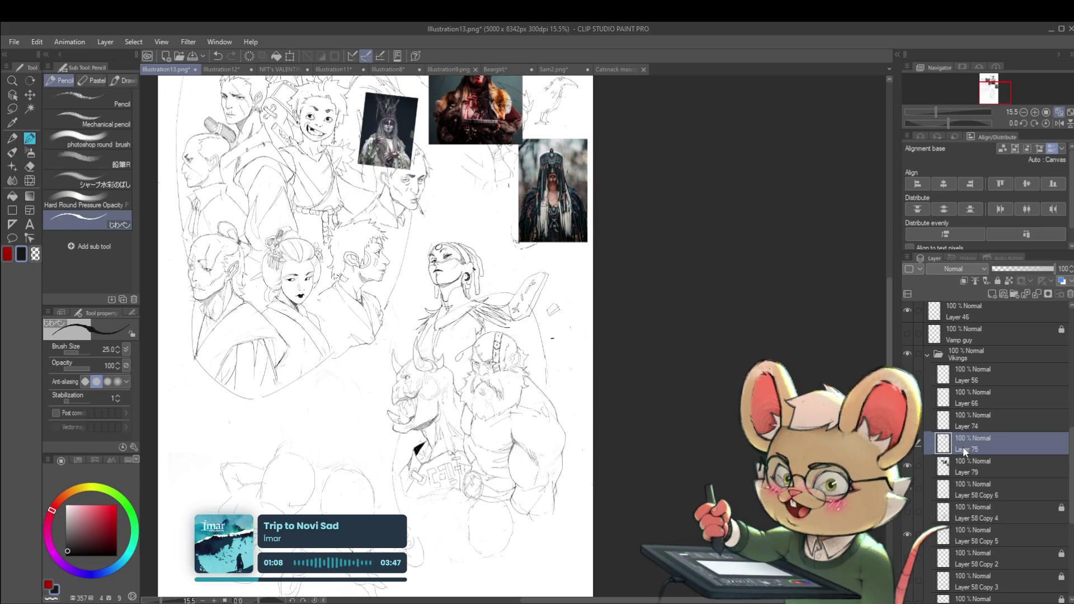
key(ctrl+z)
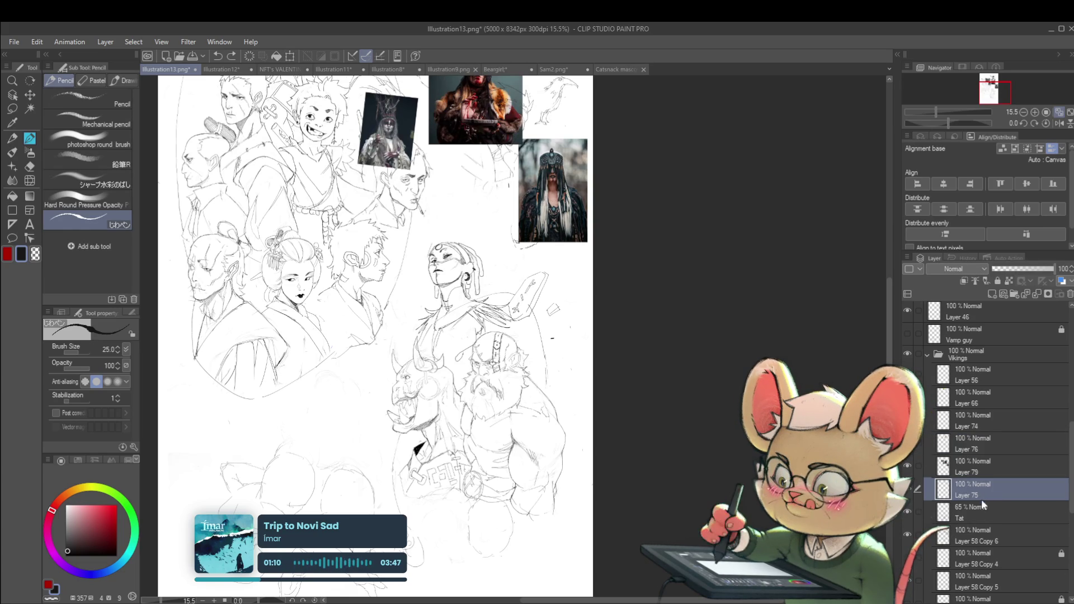
ctrl+click(1001, 448)
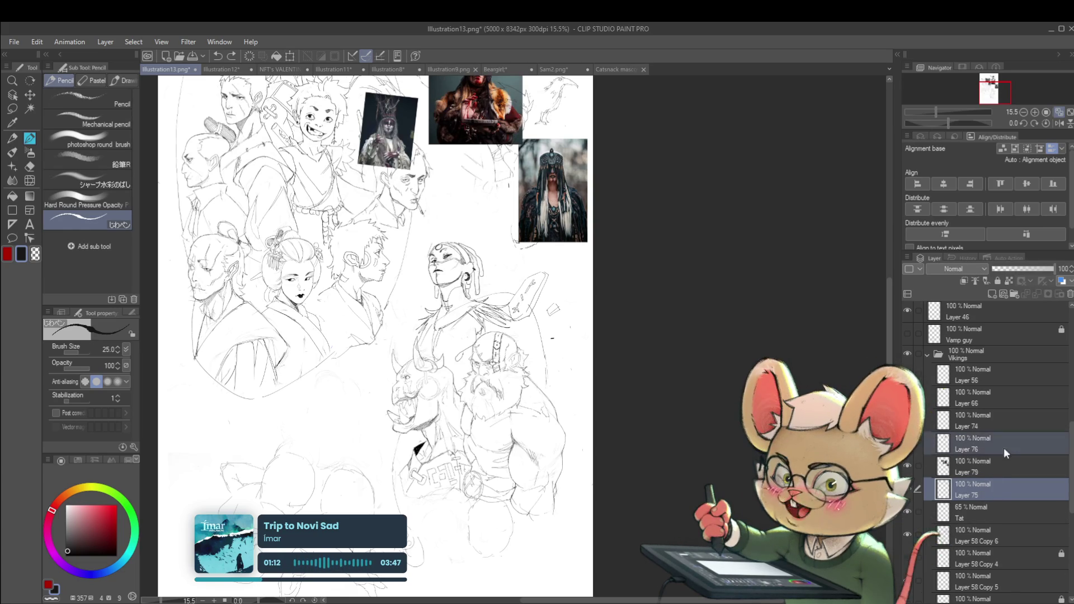
key(shift+alt+e)
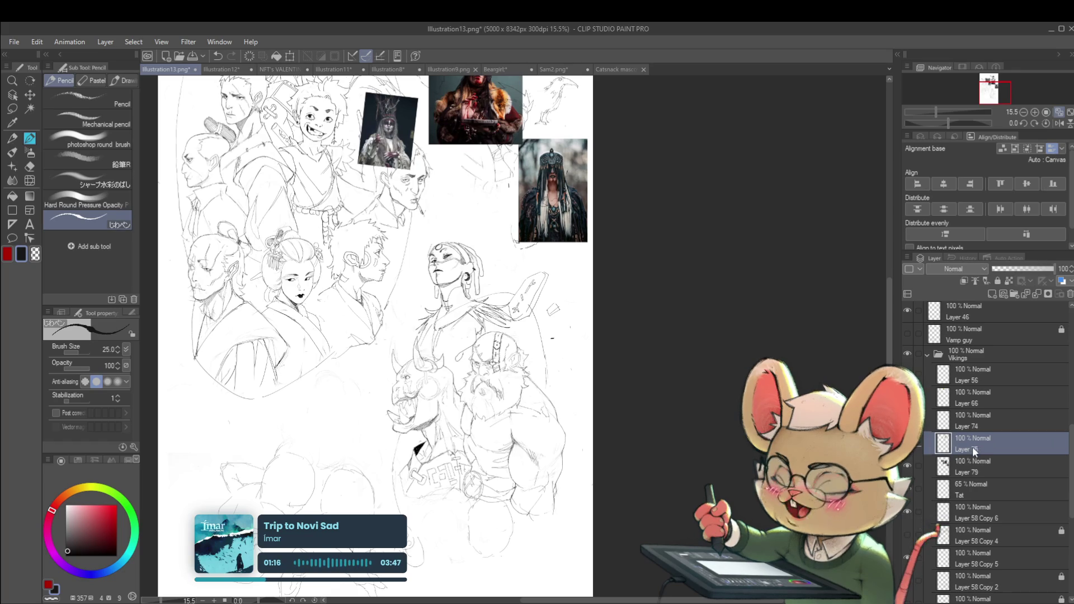
- Duplicate Layer 75 as Layer 75 Copy, lock the original, and work on the copy
key(ctrl+j)
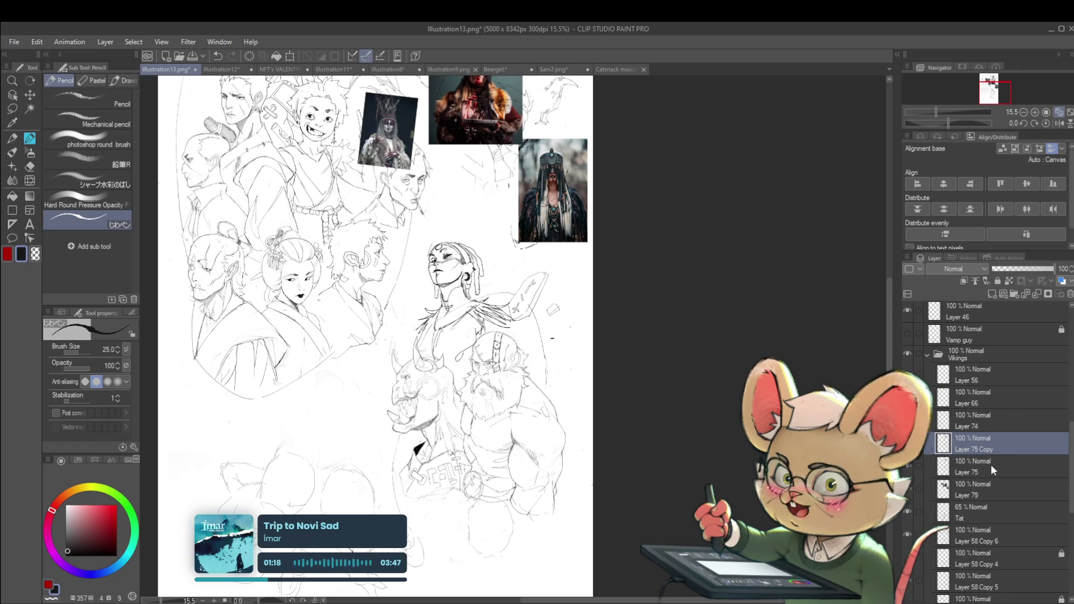
click(998, 280)
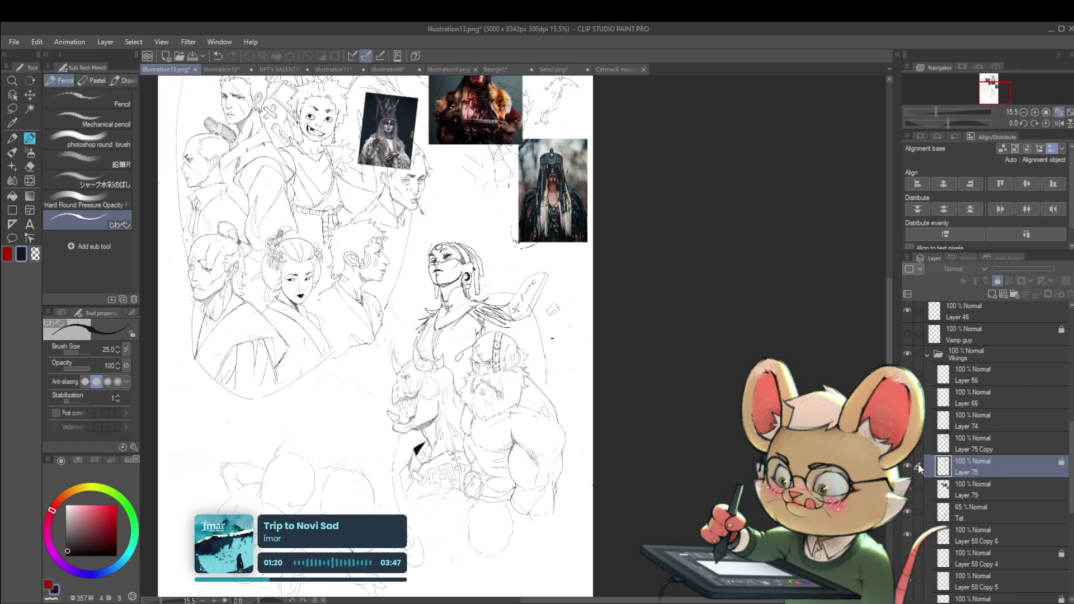
click(957, 449)
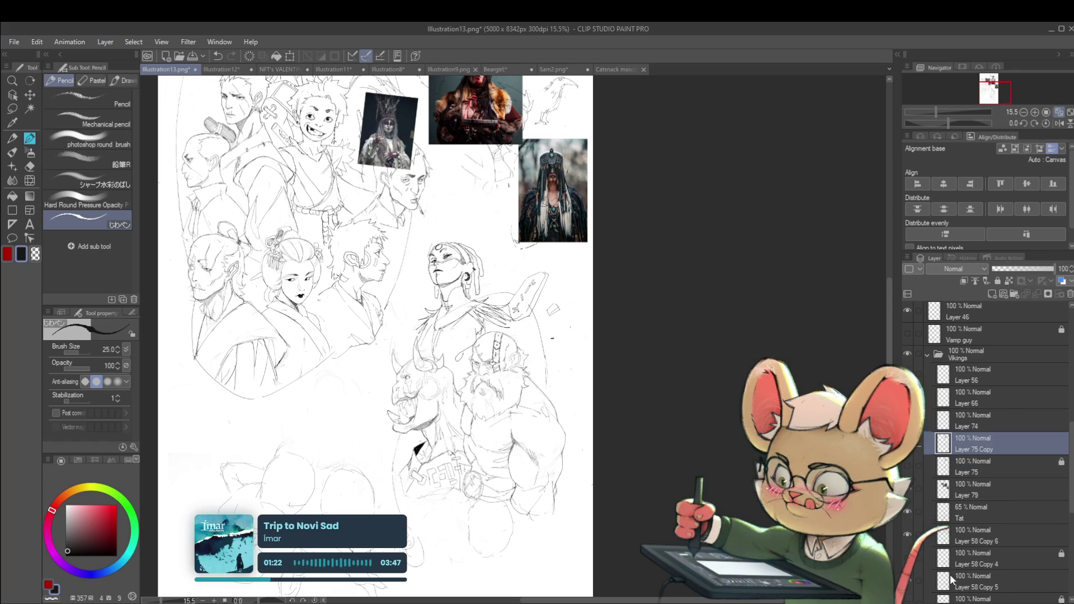
click(973, 516)
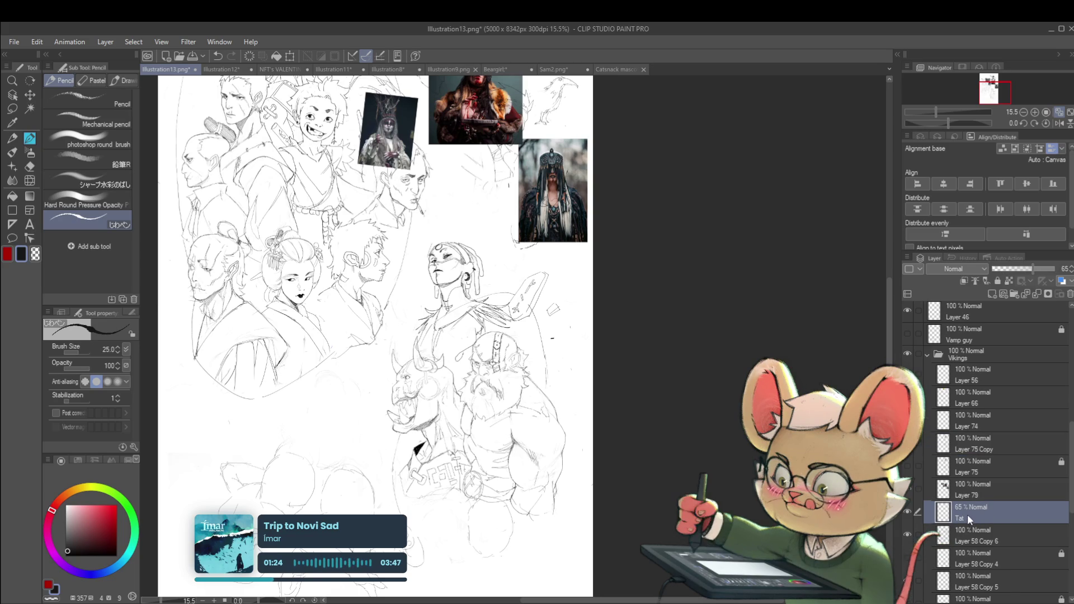
scroll(452, 233, up, 5)
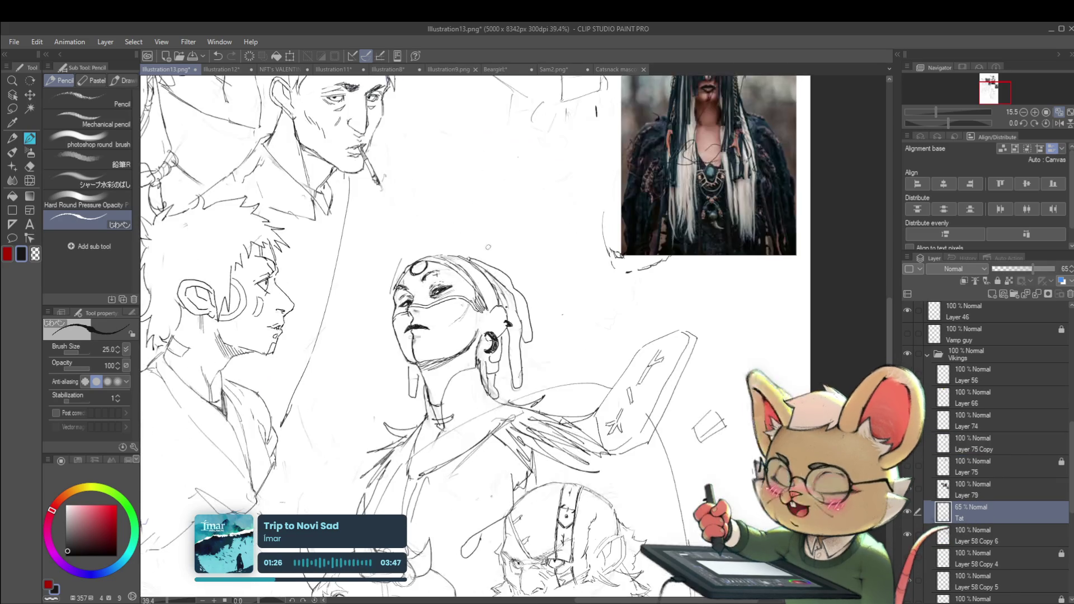
click(988, 447)
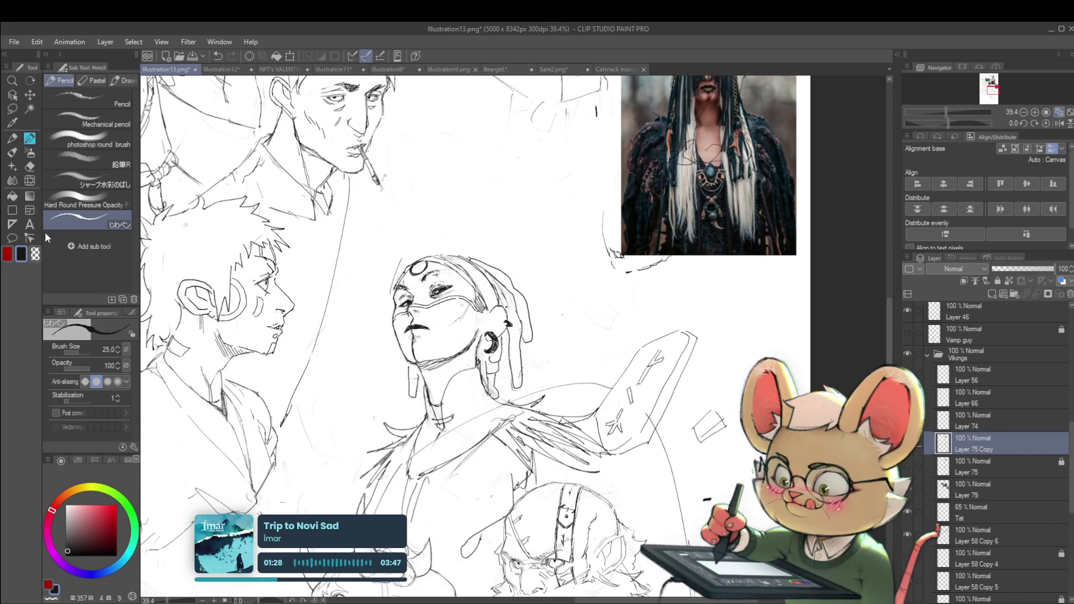
- Switch to Liquify with an enlarged brush and zoom around the woman's sketch
key(j)
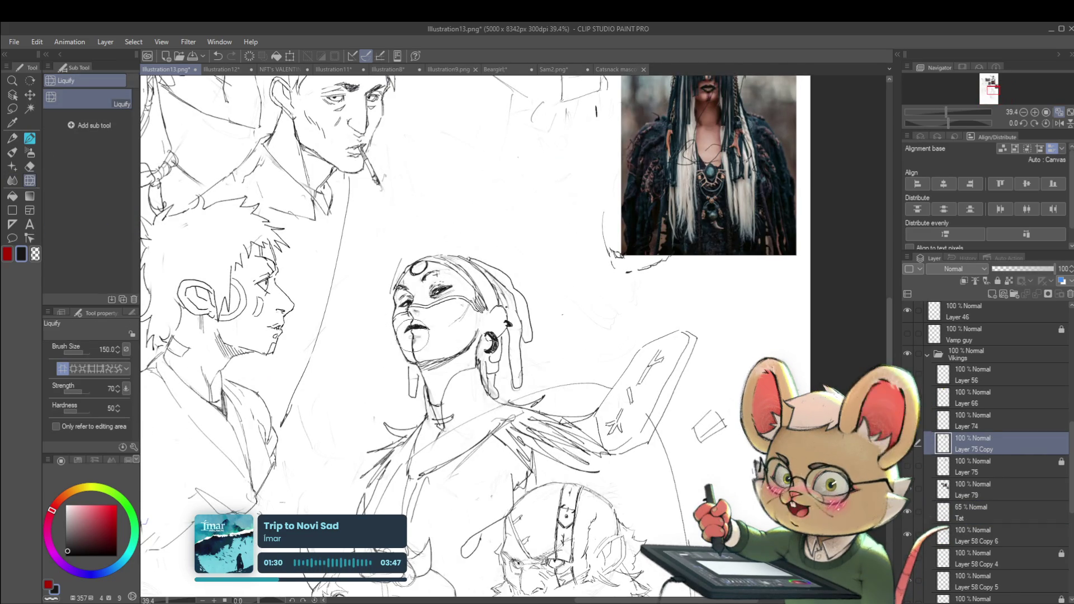
key(bracketright)
key(bracketright)
key(bracketright)
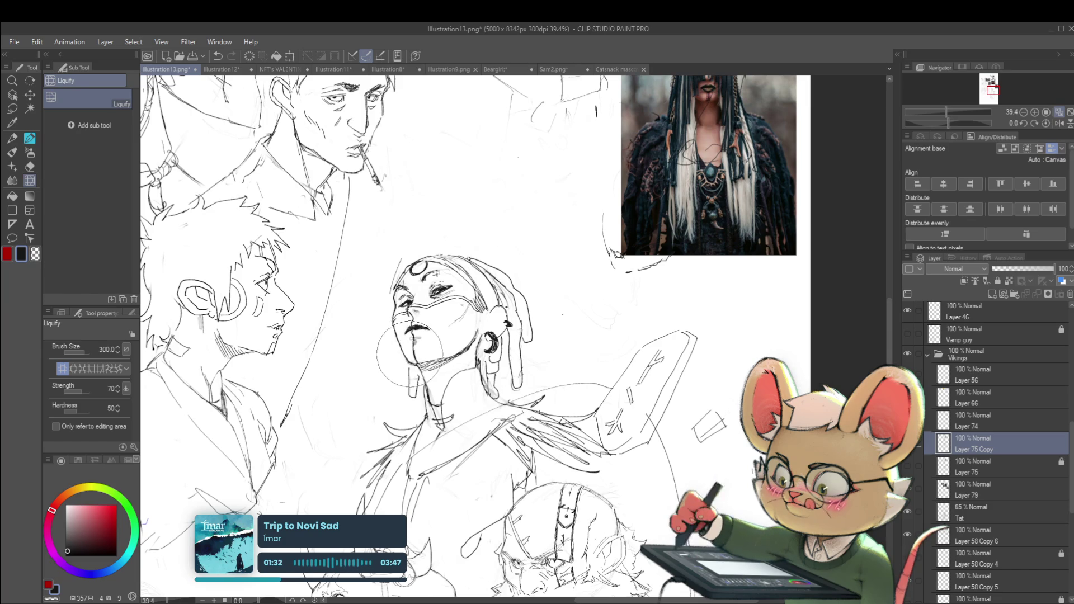
scroll(621, 336, down, 3)
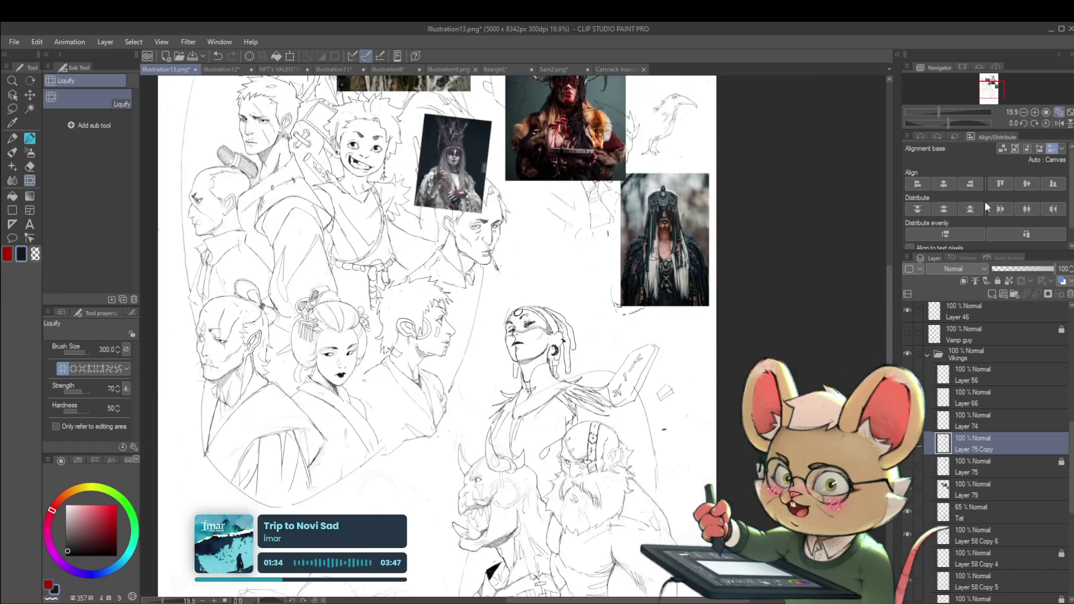
scroll(686, 314, up, 4)
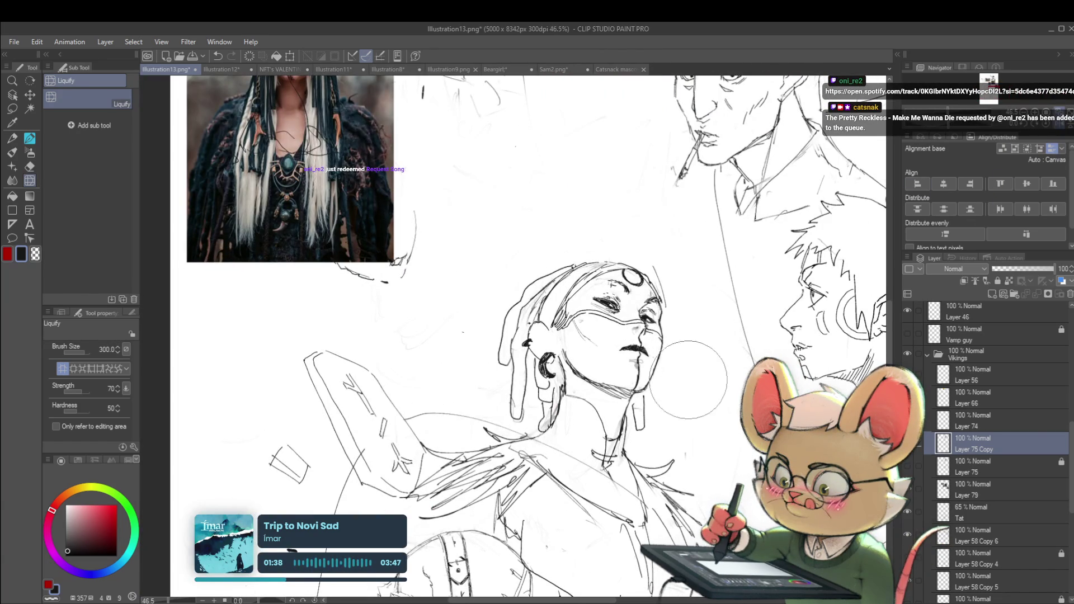
scroll(692, 365, down, 2)
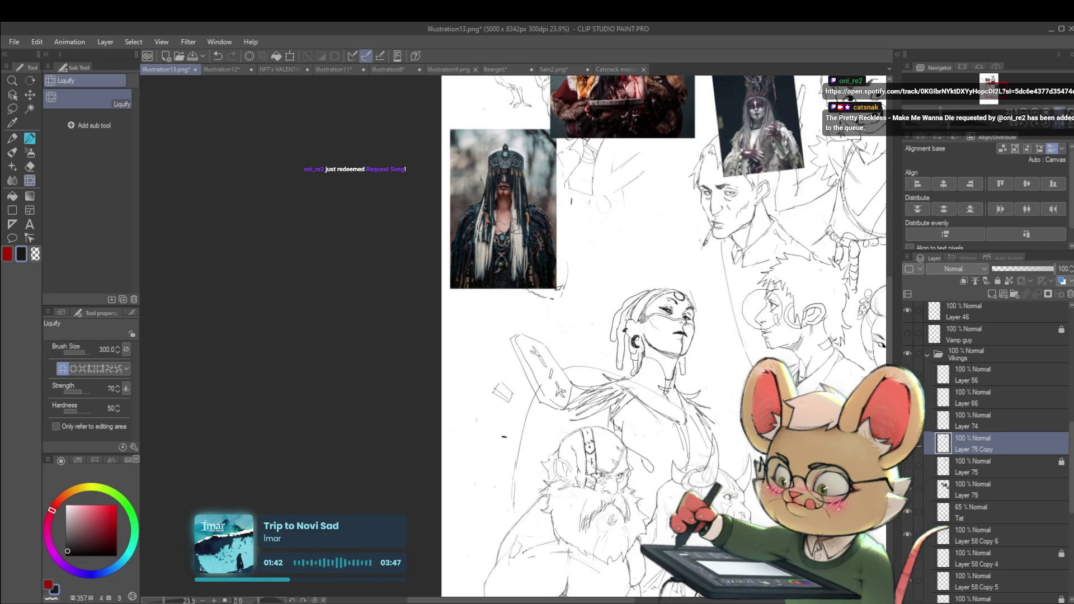
scroll(699, 364, up, 2)
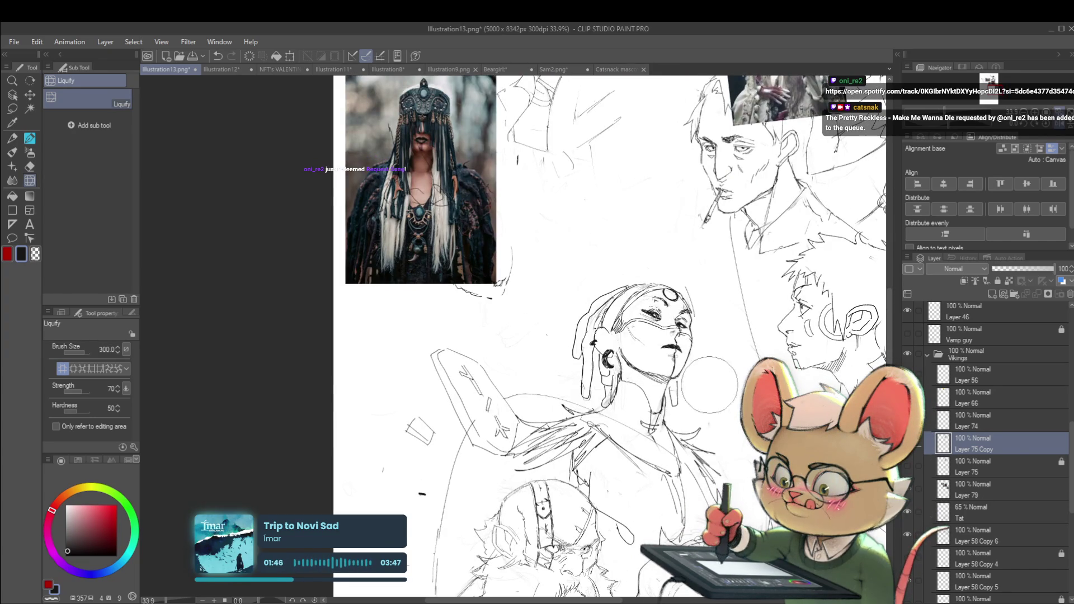
scroll(711, 362, down, 3)
scroll(694, 364, up, 5)
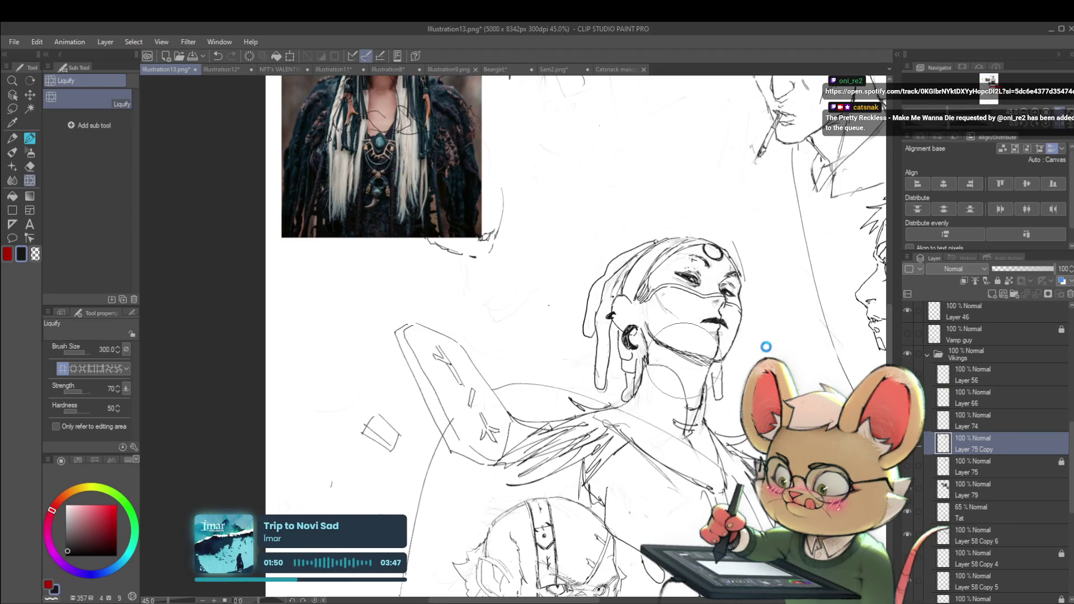
scroll(765, 346, down, 5)
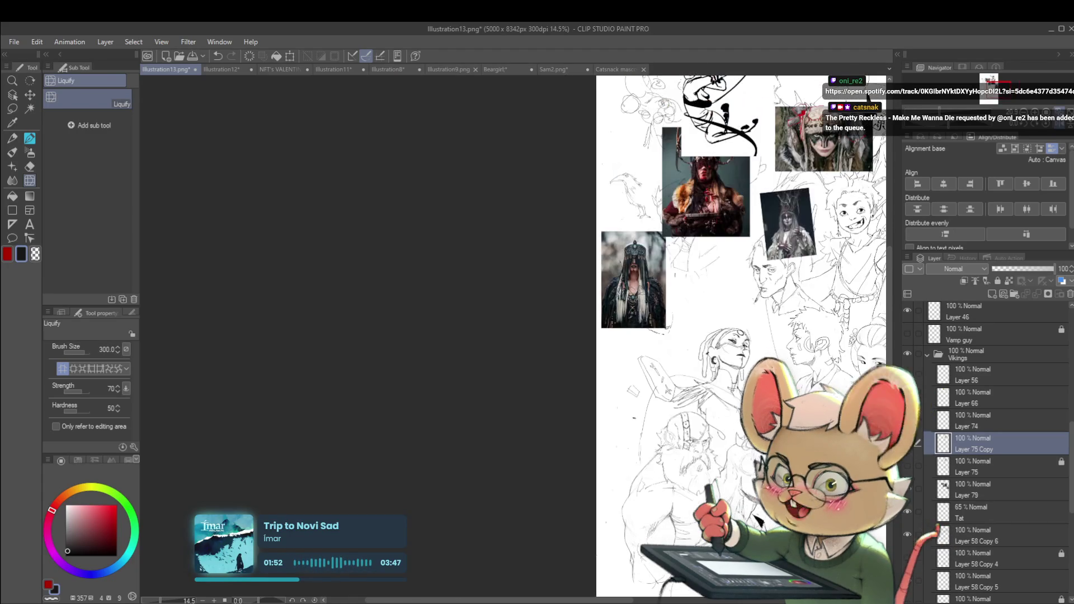
- Flip the canvas horizontally to compare proportions, then switch to the Pencil tool
key(h)
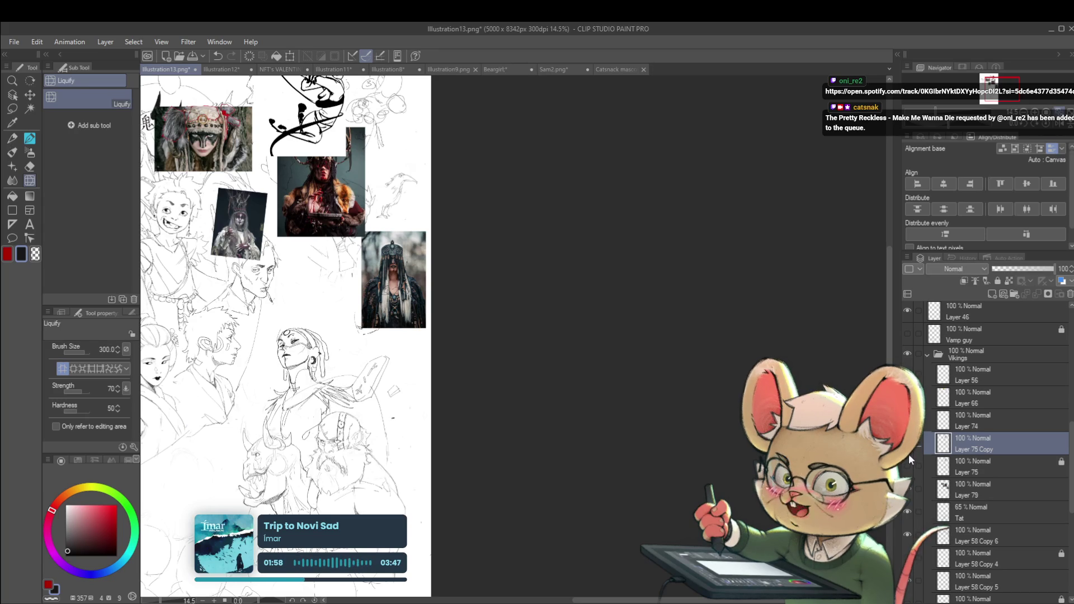
scroll(454, 358, up, 5)
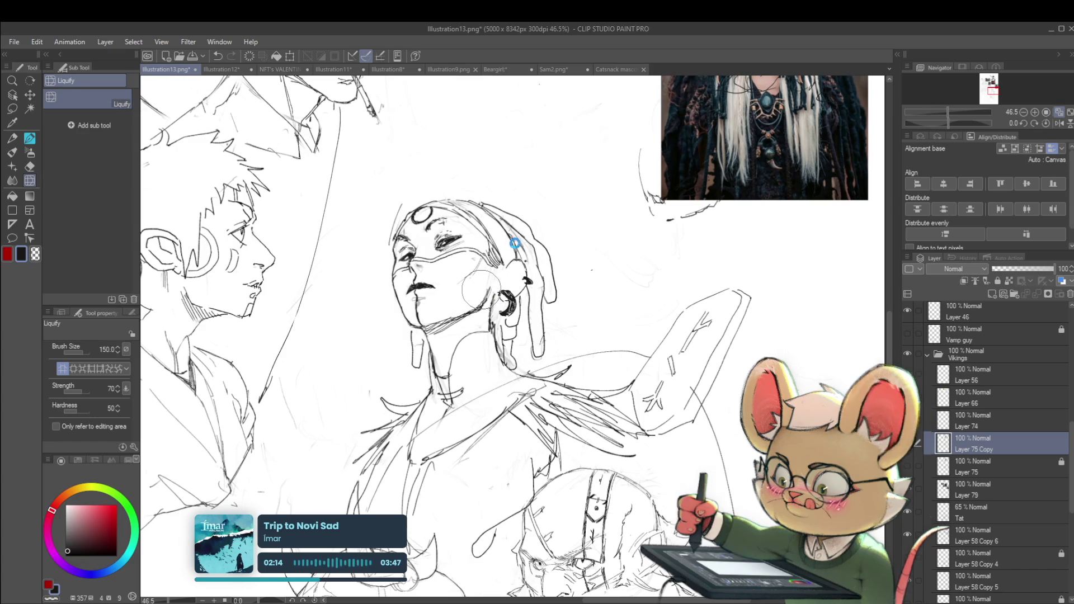
scroll(592, 249, down, 4)
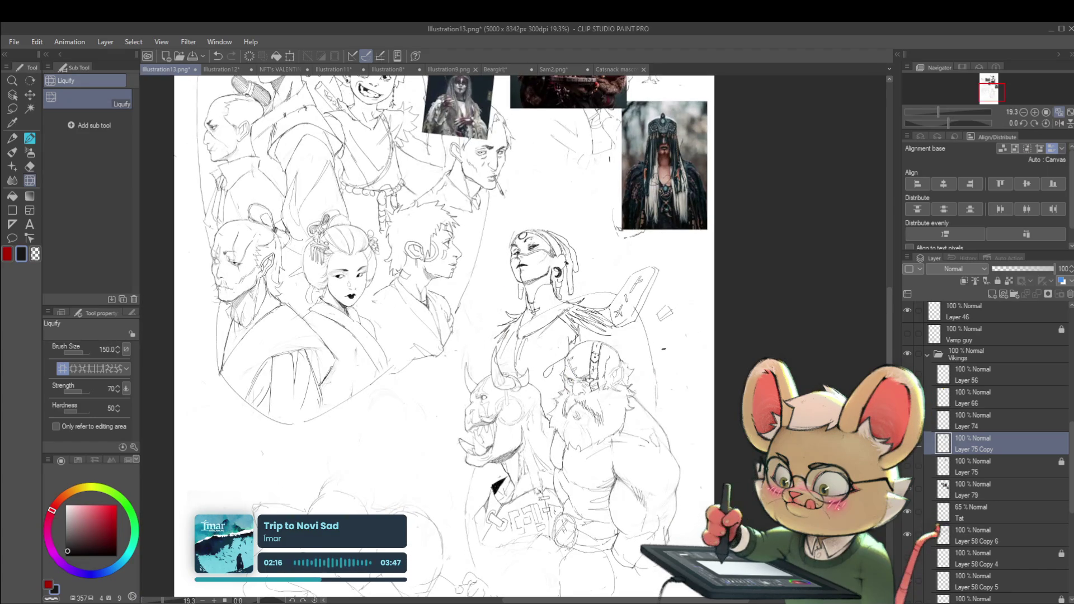
click(1060, 124)
click(1024, 112)
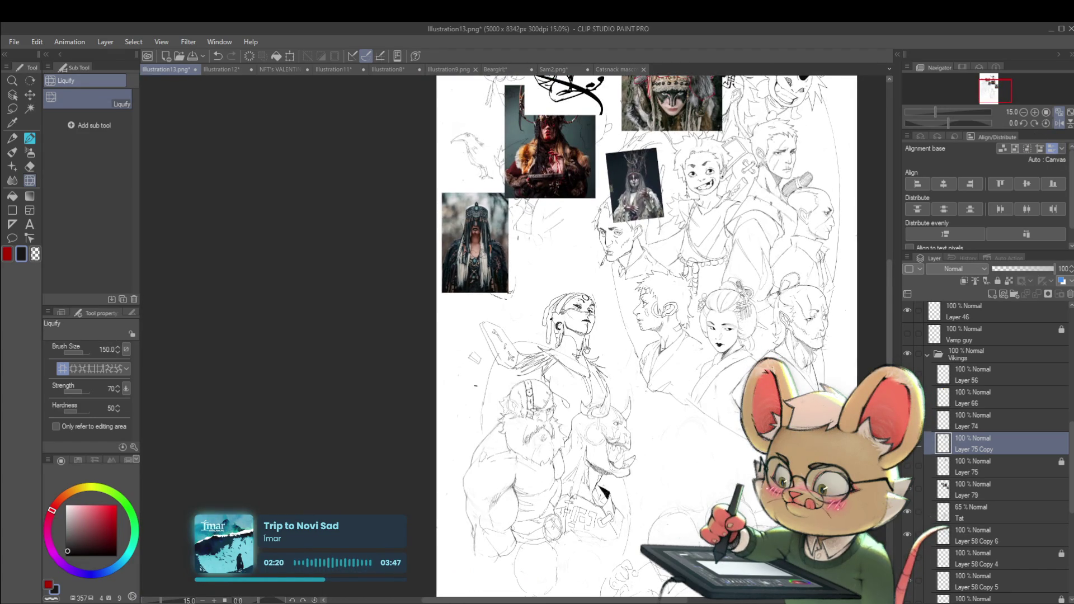
scroll(636, 320, up, 3)
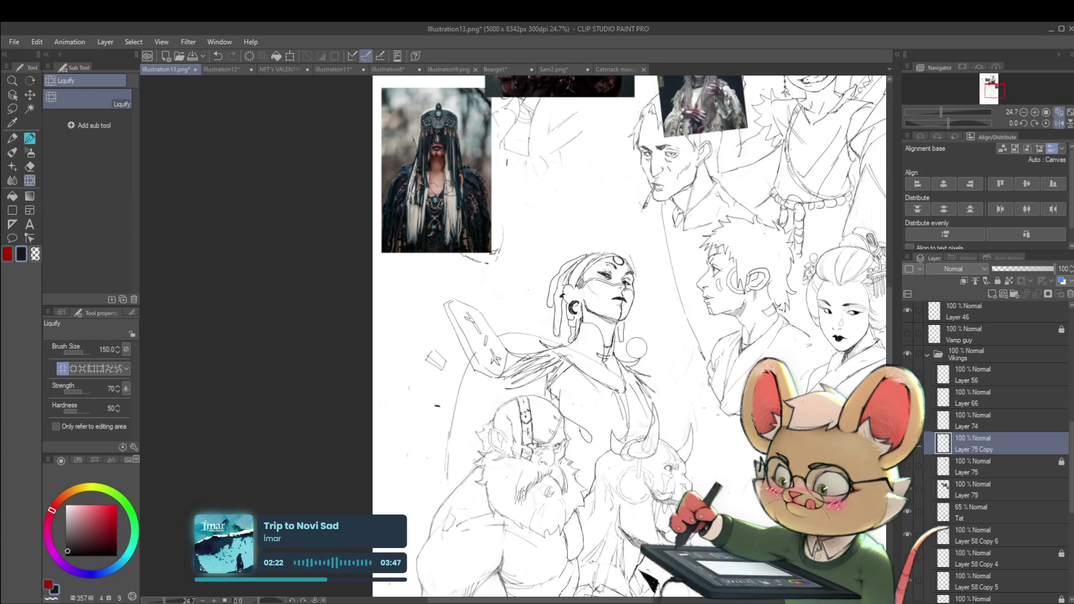
key(p)
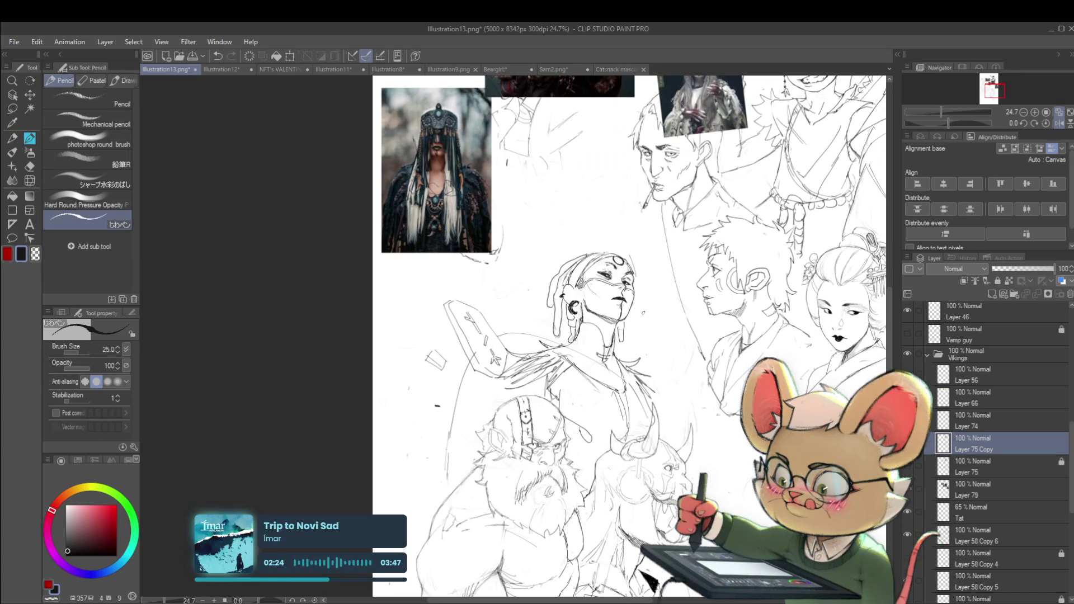
- In the mirrored view, undo the grey drip strokes below the woman's lips
scroll(615, 274, up, 2)
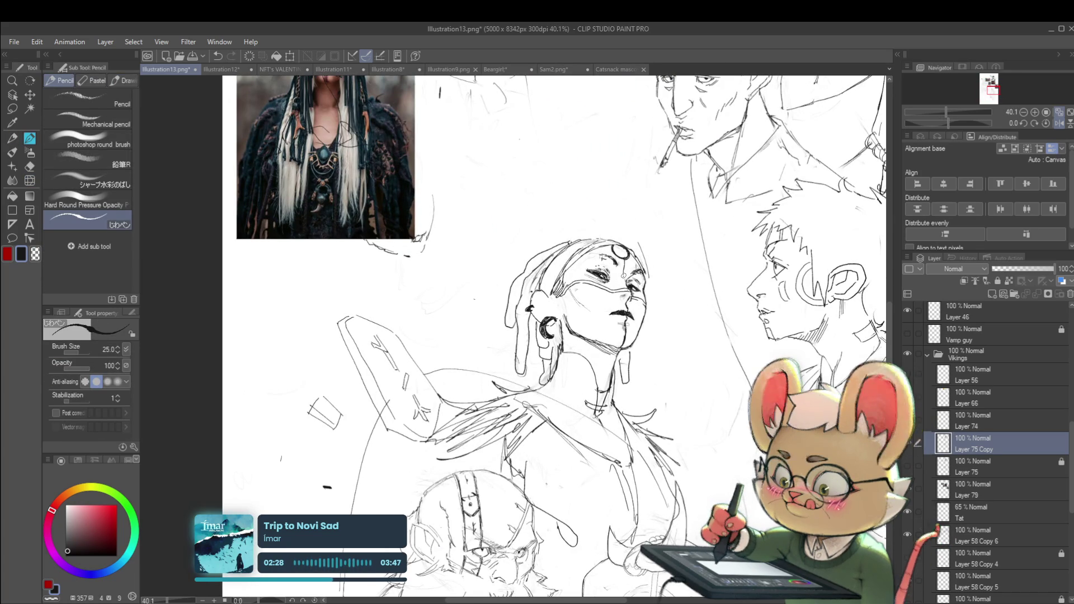
scroll(623, 269, down, 3)
scroll(634, 241, up, 3)
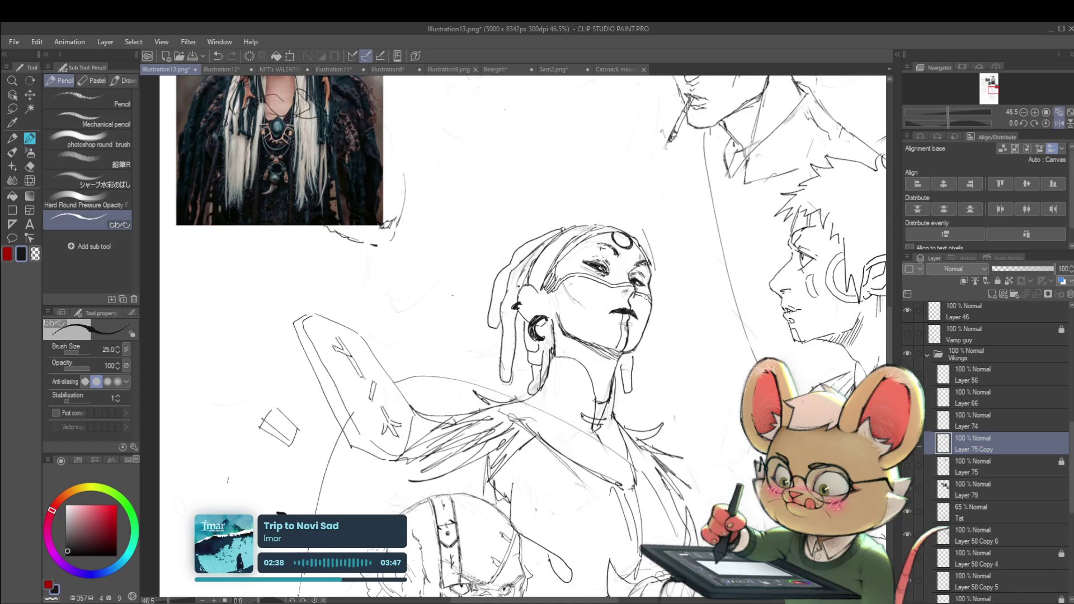
scroll(642, 302, down, 3)
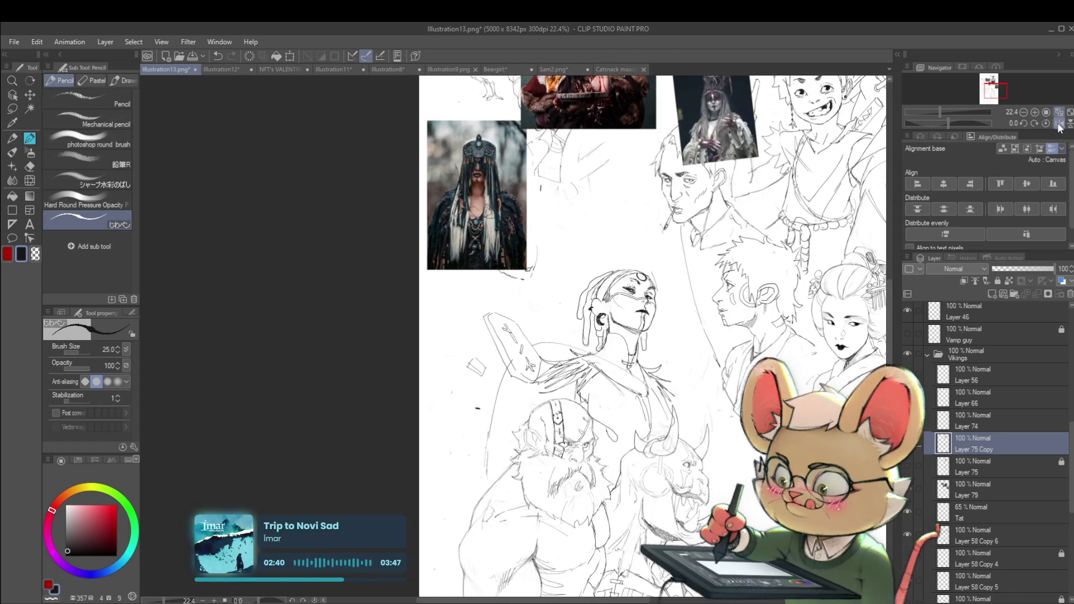
click(1060, 124)
scroll(368, 303, up, 5)
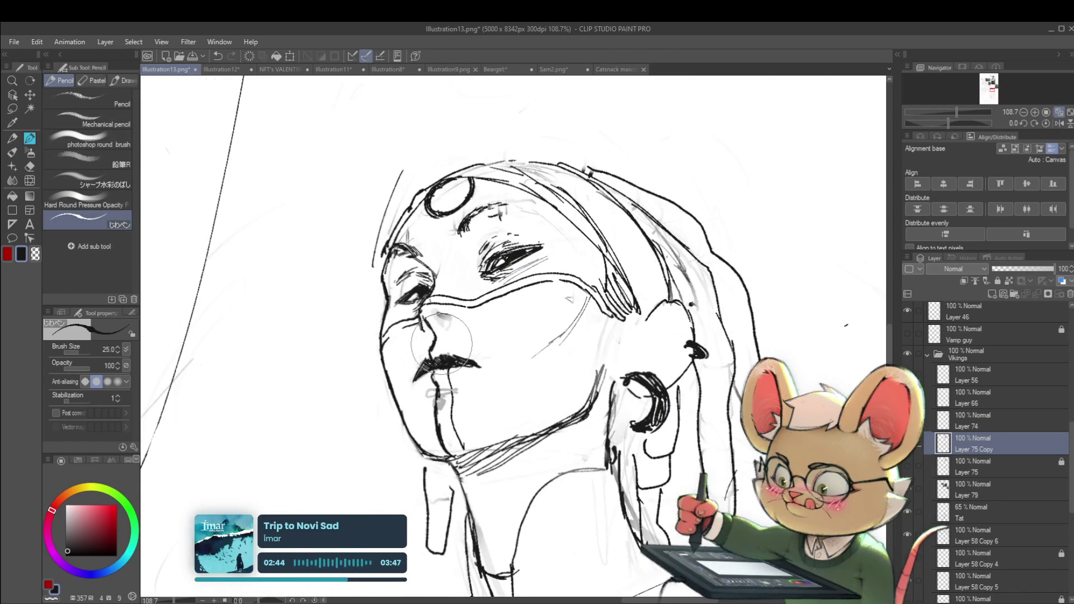
scroll(488, 341, down, 3)
scroll(487, 342, up, 6)
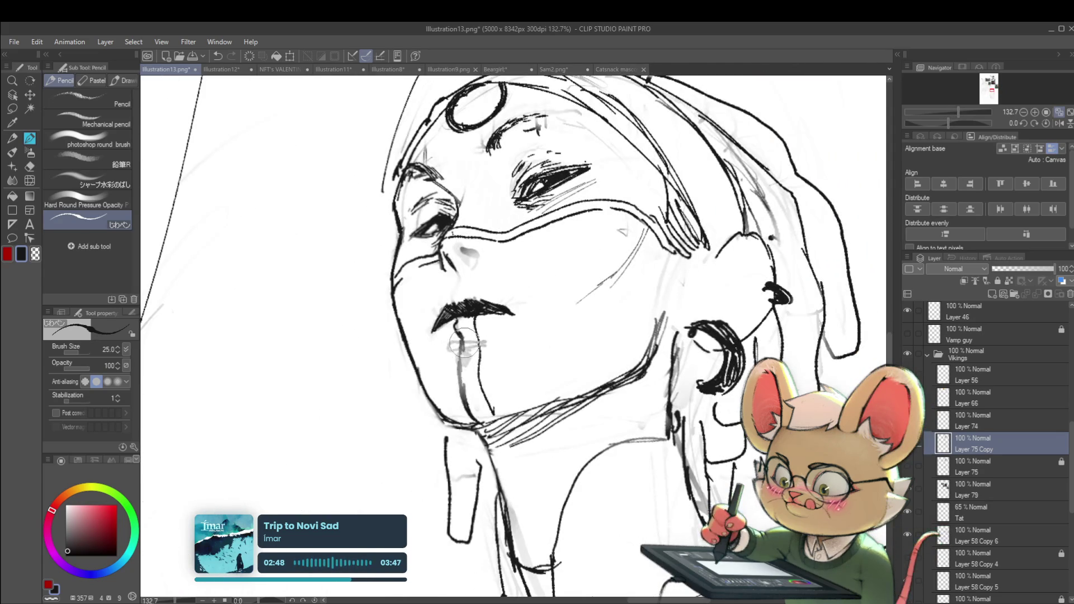
key(ctrl+z)
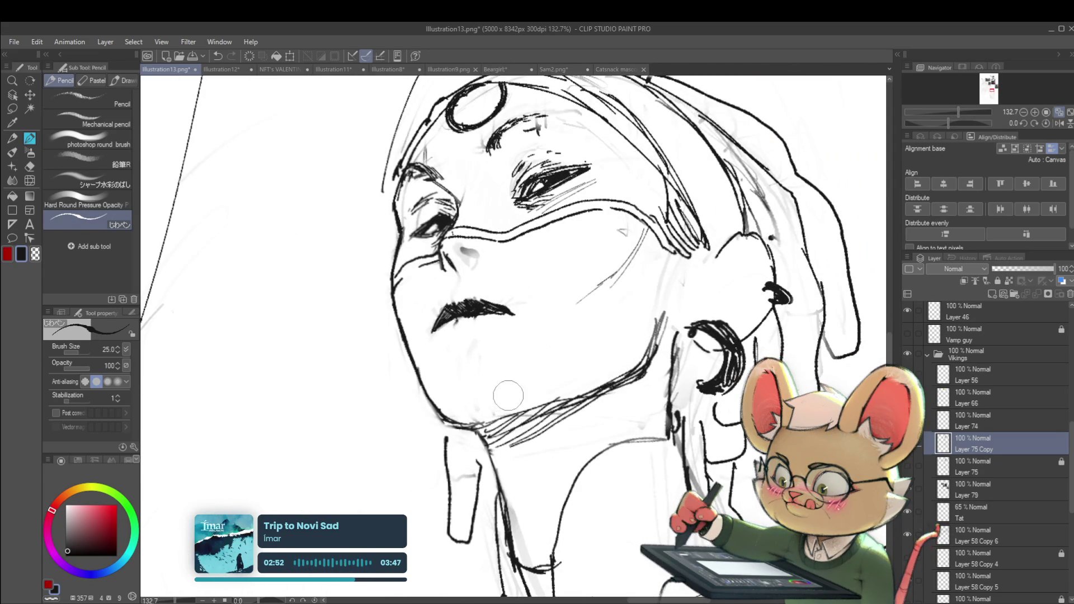
- Mirror the view back, undo the last pencil stroke on the face, and zoom out
scroll(472, 392, down, 5)
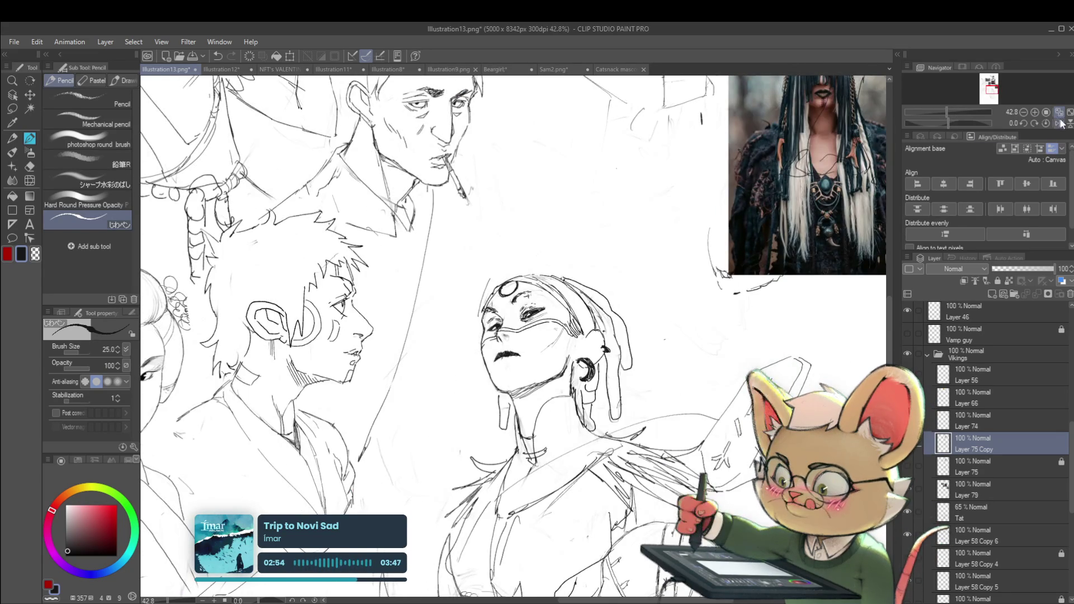
key(h)
scroll(513, 356, up, 3)
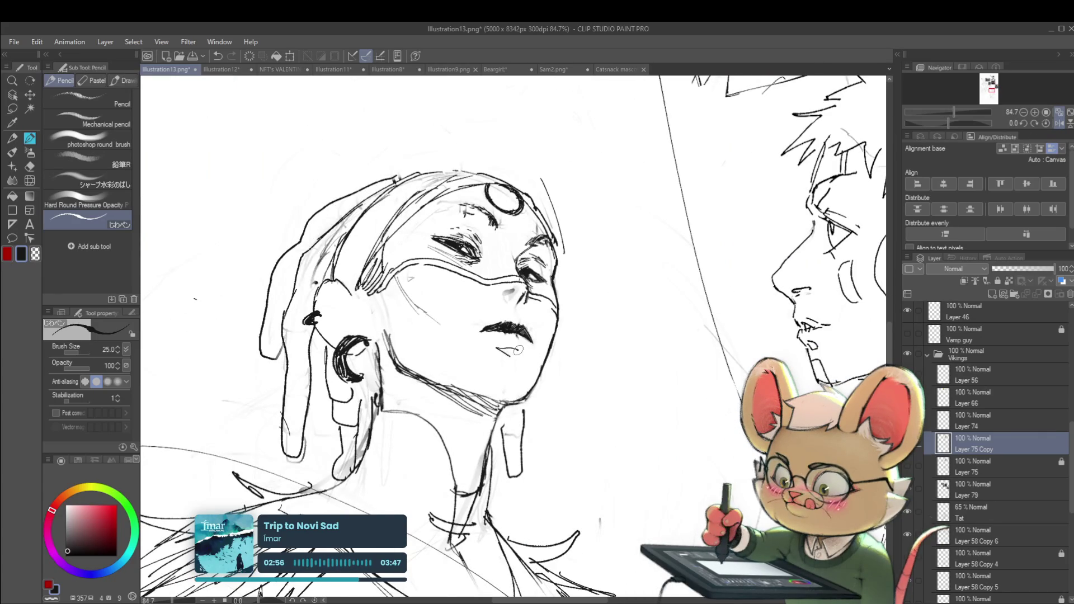
scroll(507, 351, down, 3)
scroll(636, 295, up, 3)
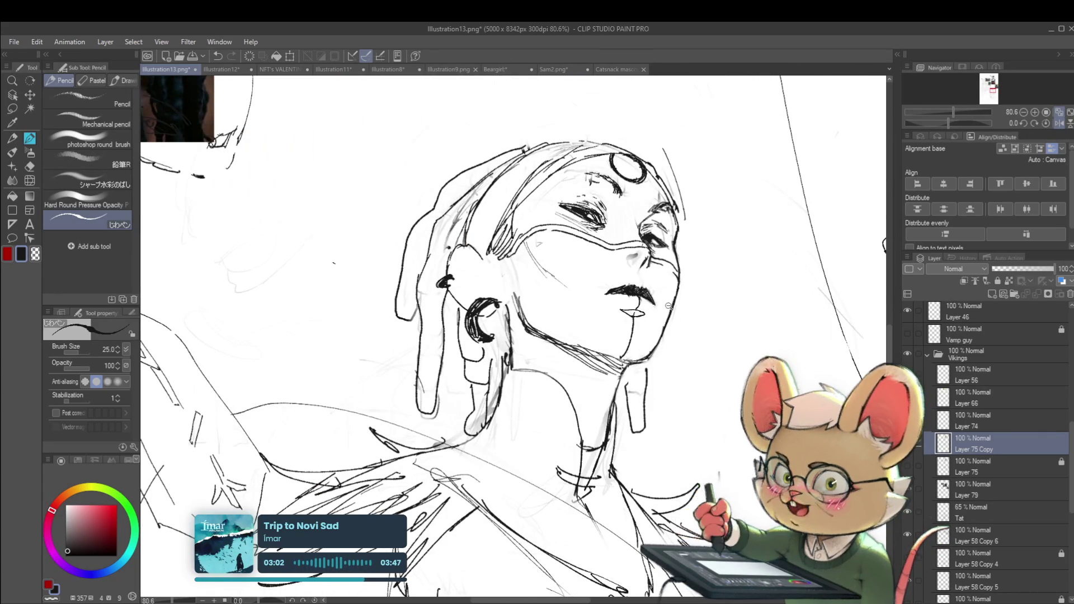
scroll(632, 319, down, 3)
scroll(715, 221, down, 2)
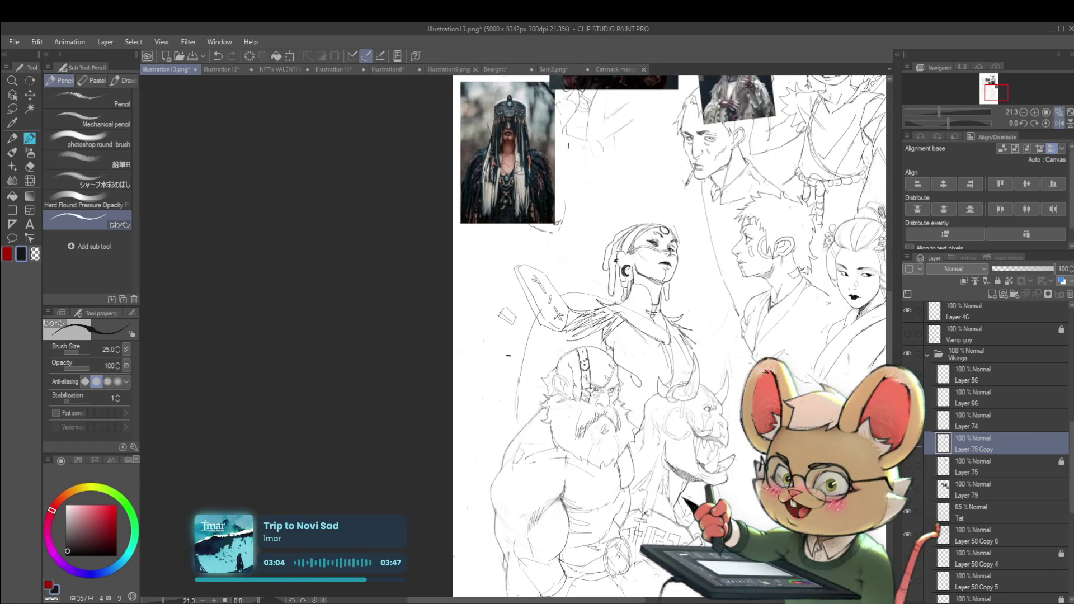
key(ctrl+z)
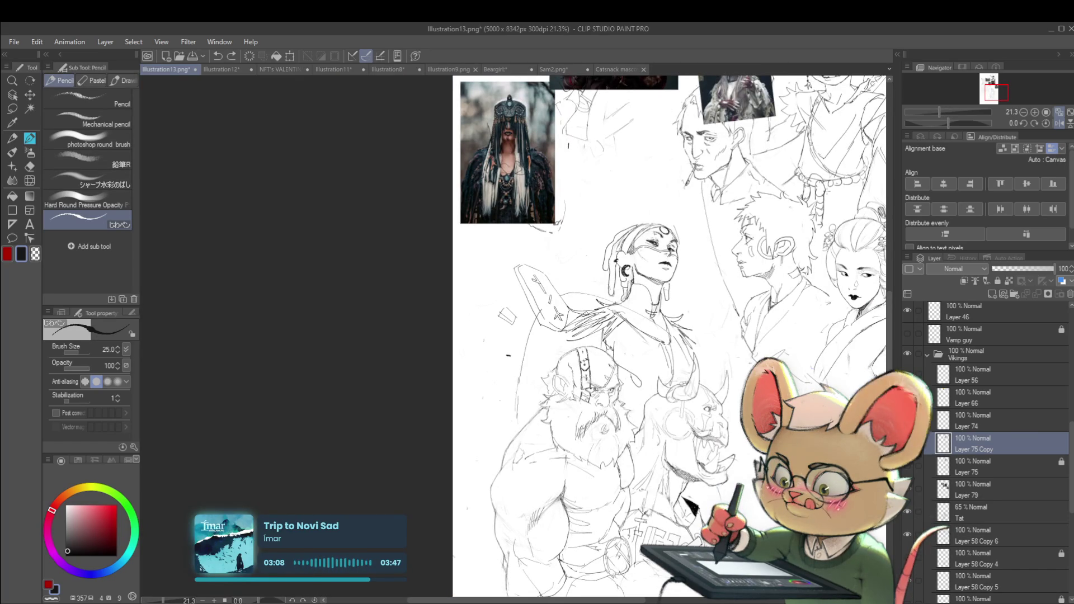
scroll(779, 246, down, 2)
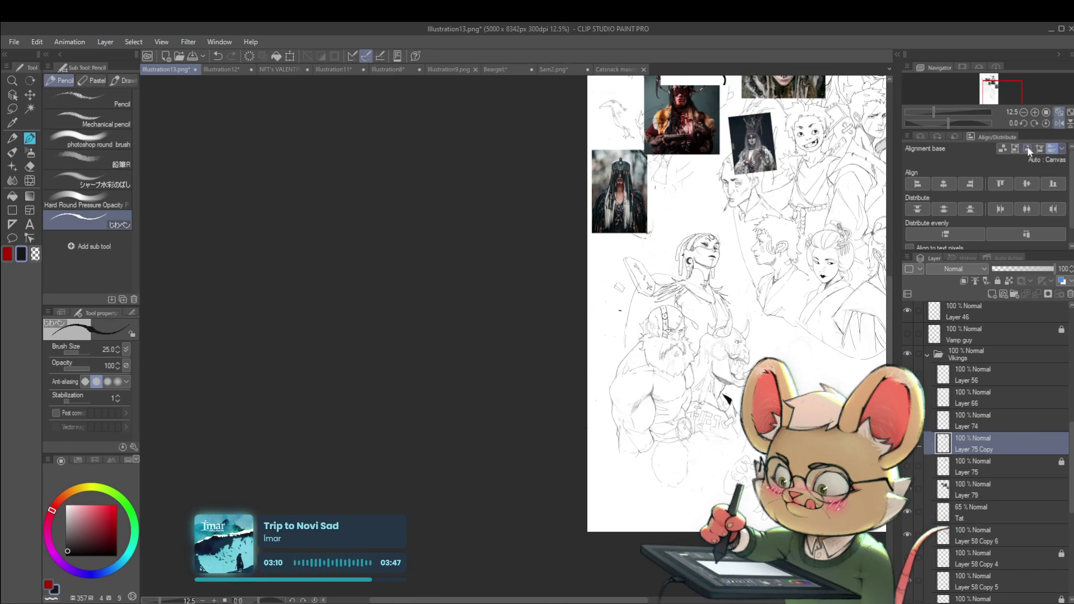
- Mirror the view and undo the stray stroke on the neck's left side
click(1059, 123)
scroll(695, 324, left, 4)
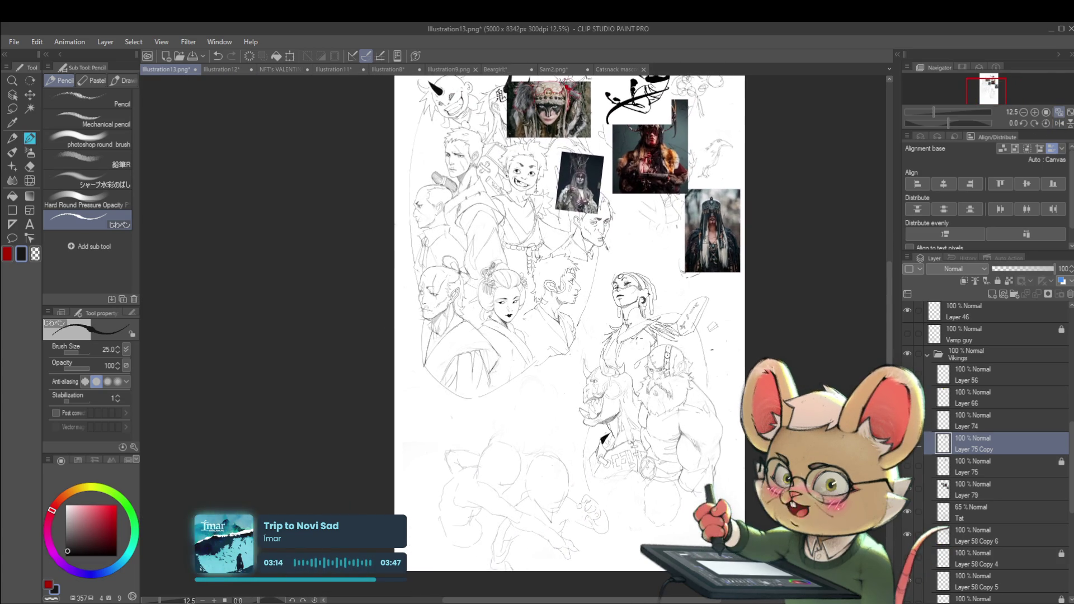
scroll(619, 305, up, 5)
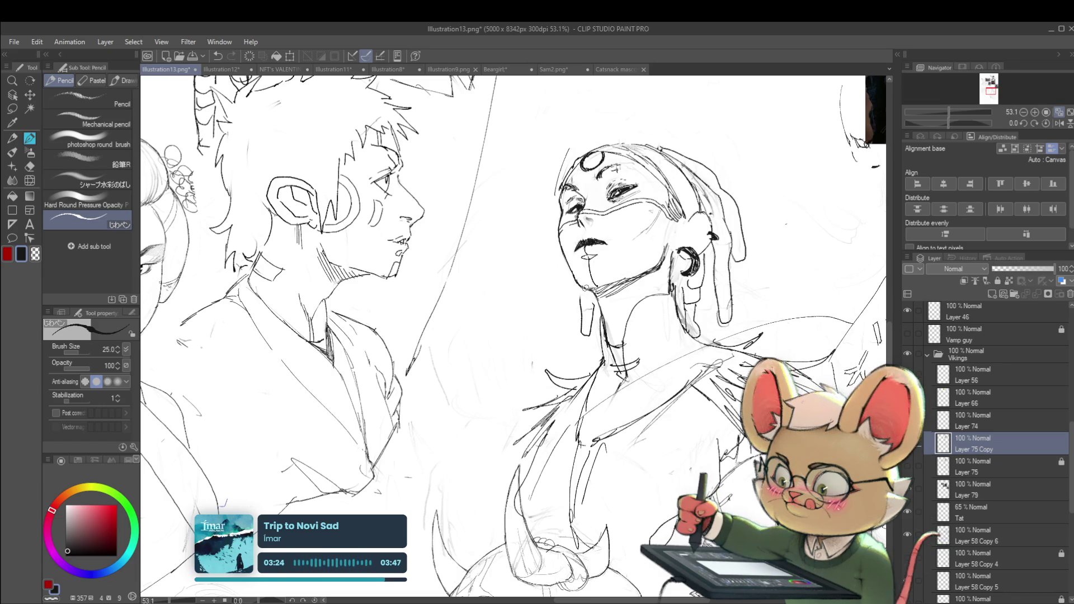
scroll(570, 268, down, 3)
scroll(578, 253, down, 1)
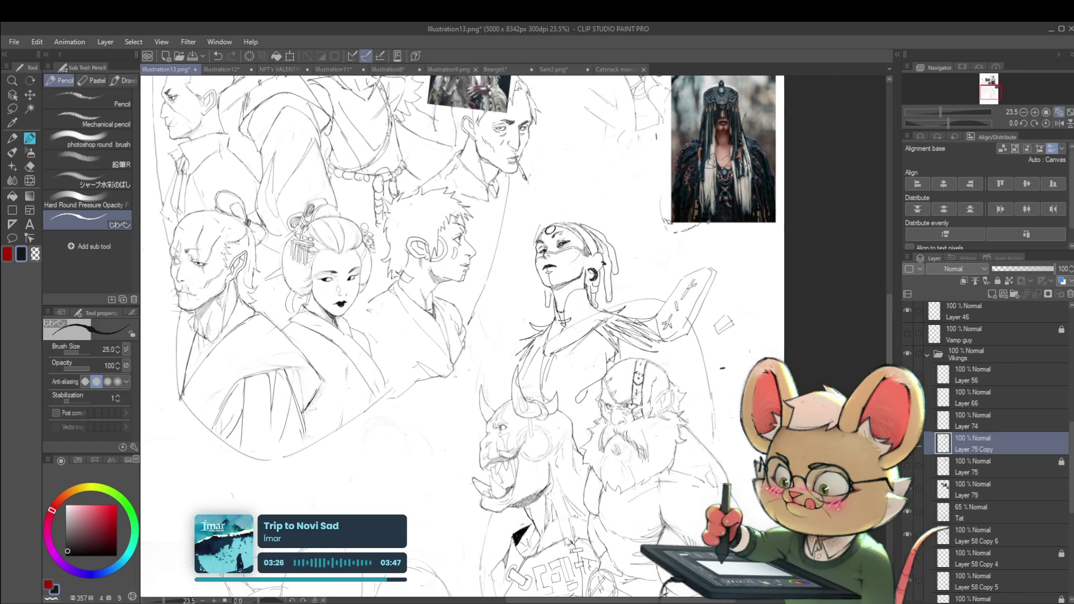
scroll(549, 286, up, 4)
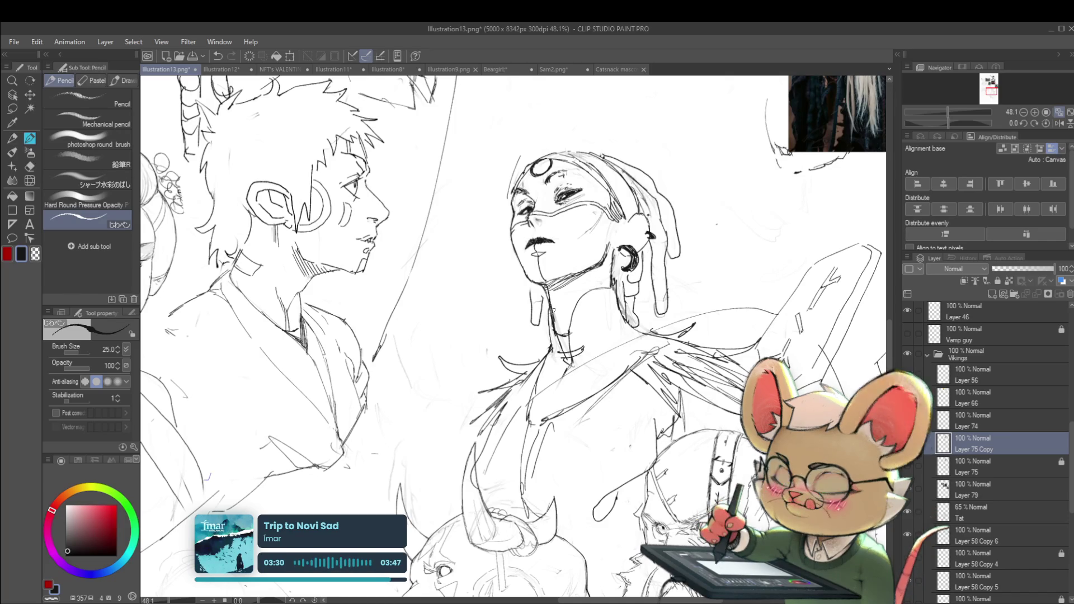
scroll(548, 298, down, 3)
scroll(557, 310, up, 4)
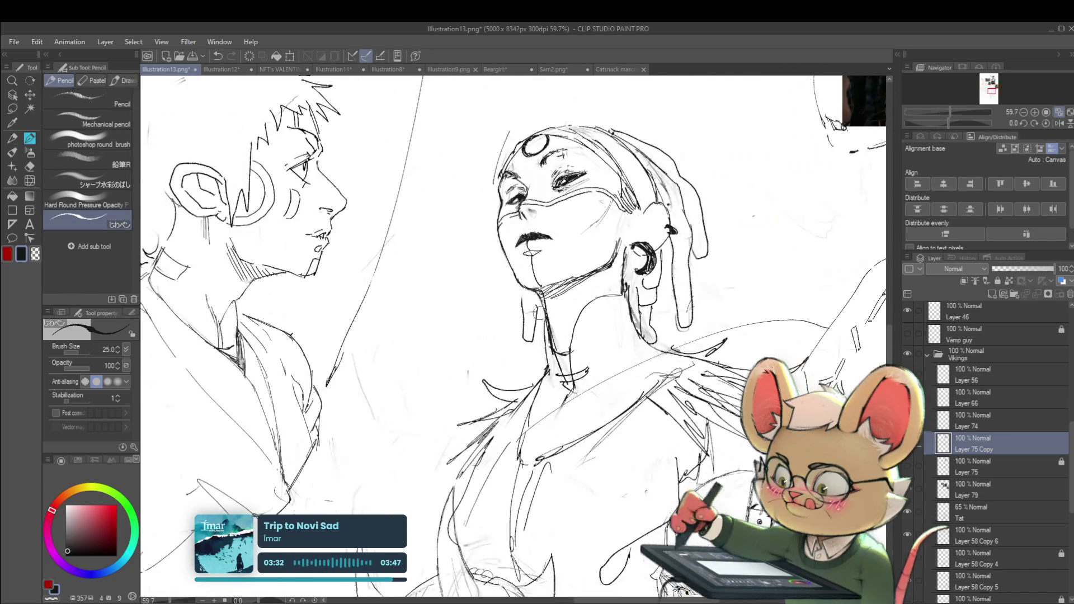
key(ctrl+z)
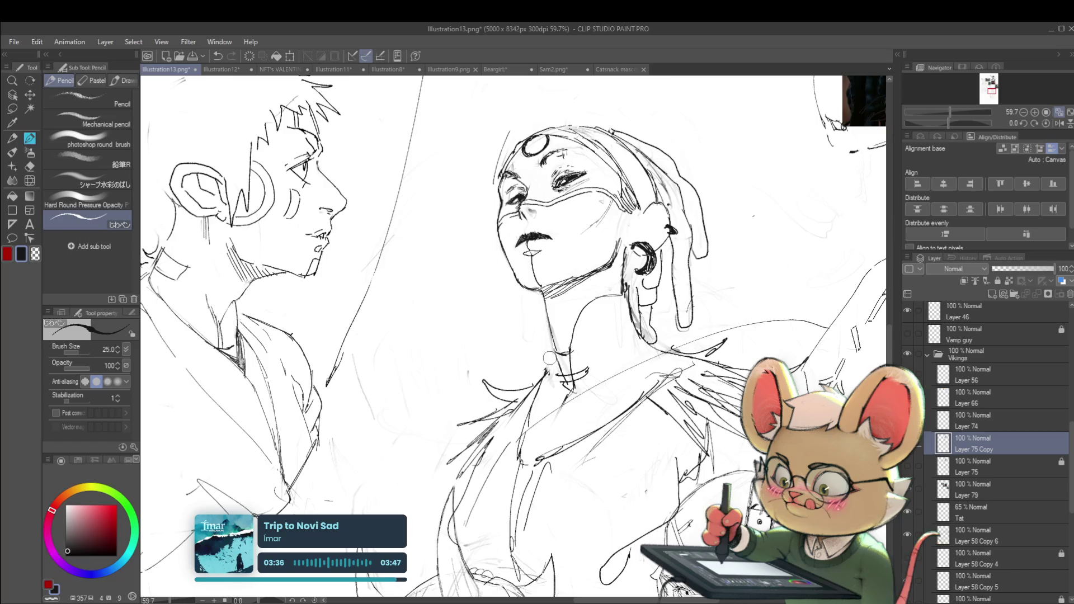
- Return the view to normal orientation and zoom to review the neck lines
scroll(568, 346, down, 4)
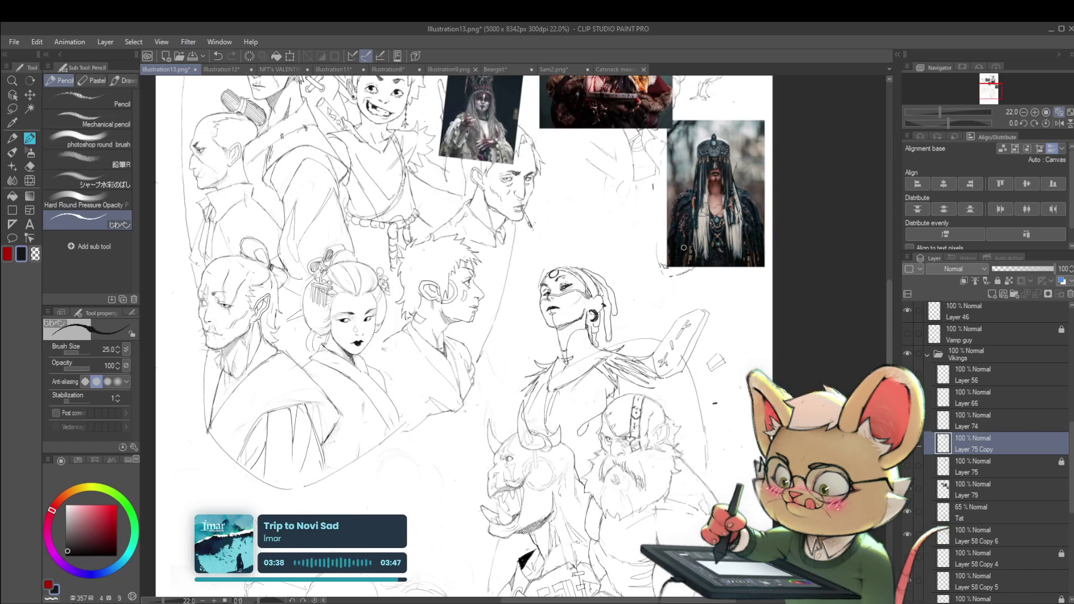
click(1058, 124)
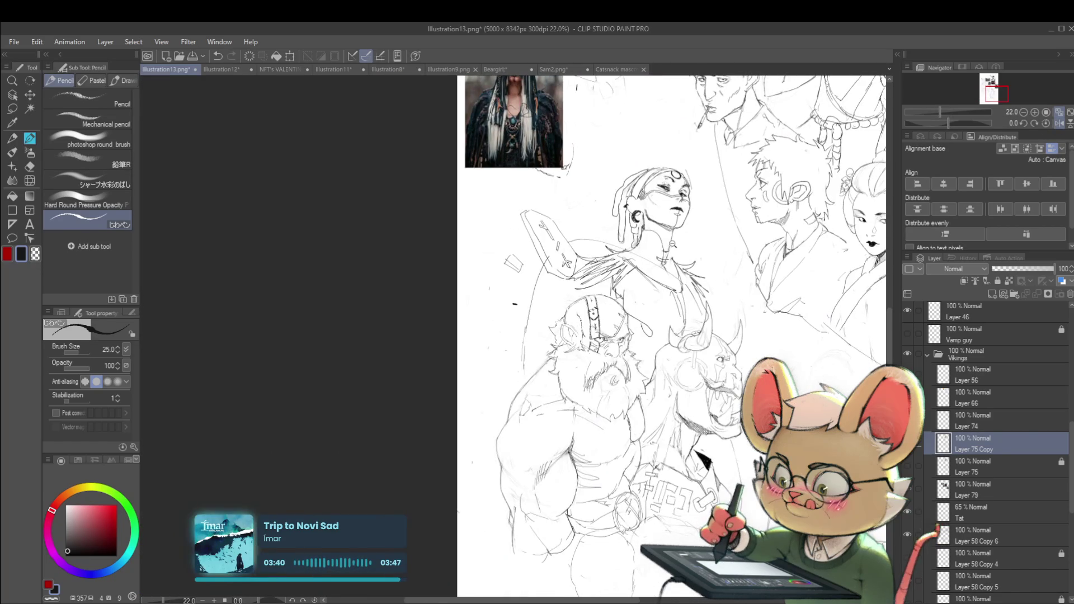
scroll(682, 237, up, 2)
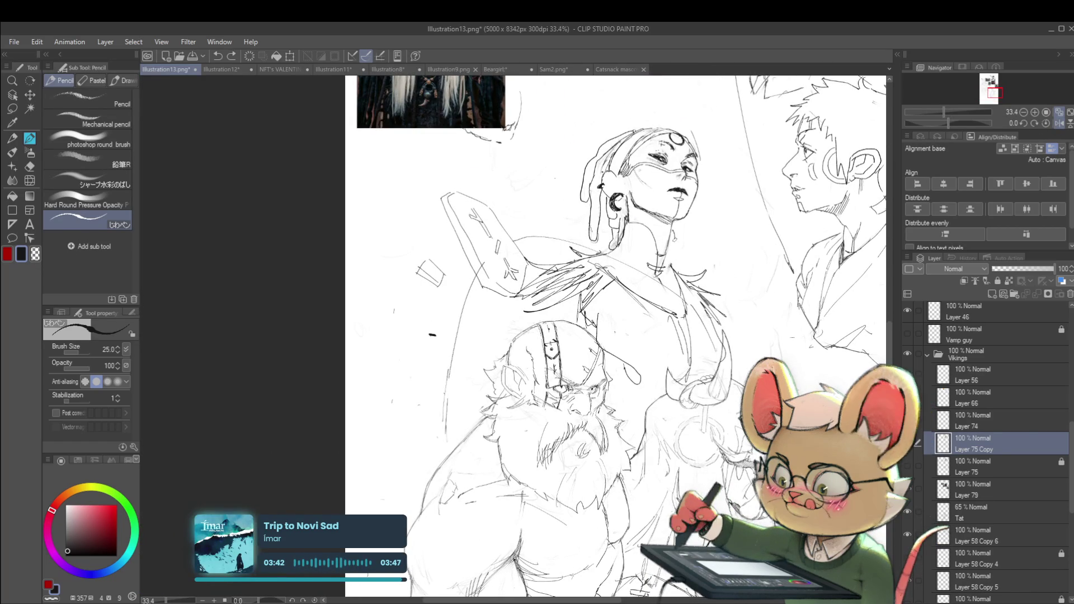
scroll(670, 249, down, 4)
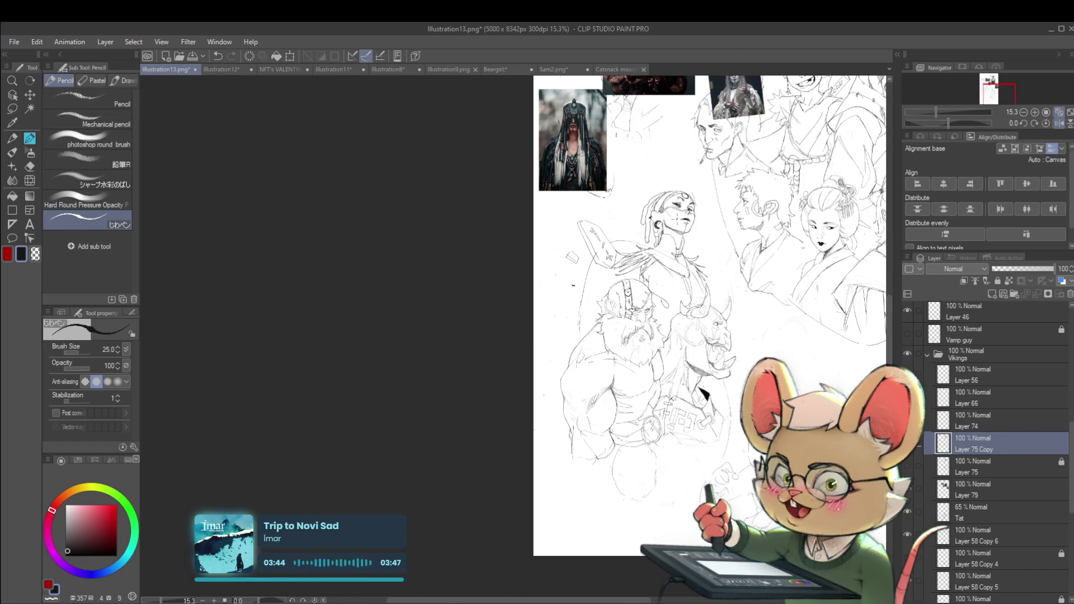
scroll(675, 268, up, 4)
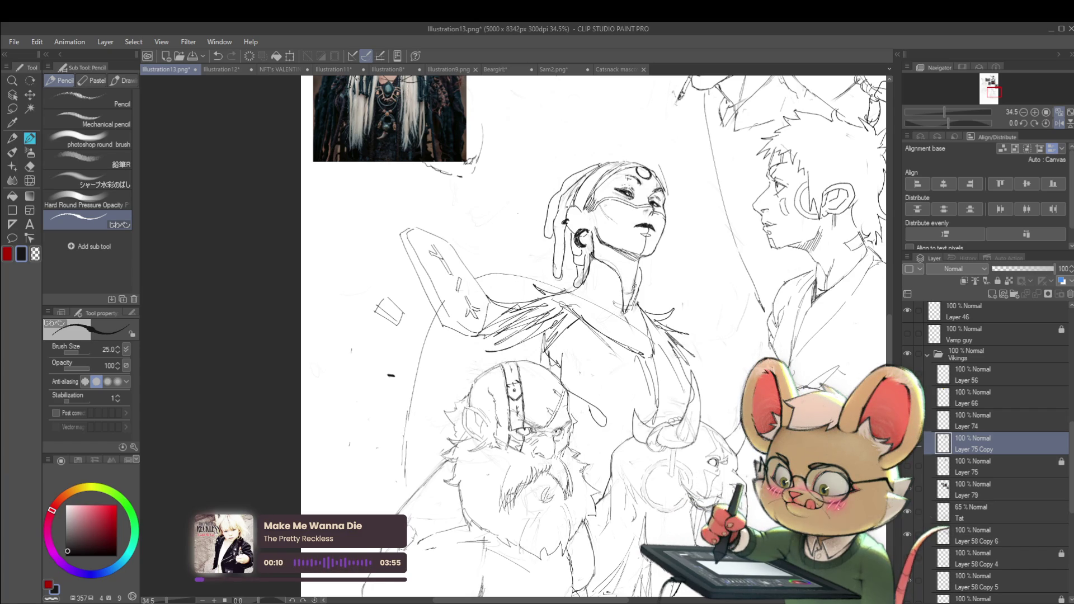
- Add a short line along the woman's jaw in the mirrored view
scroll(631, 279, down, 4)
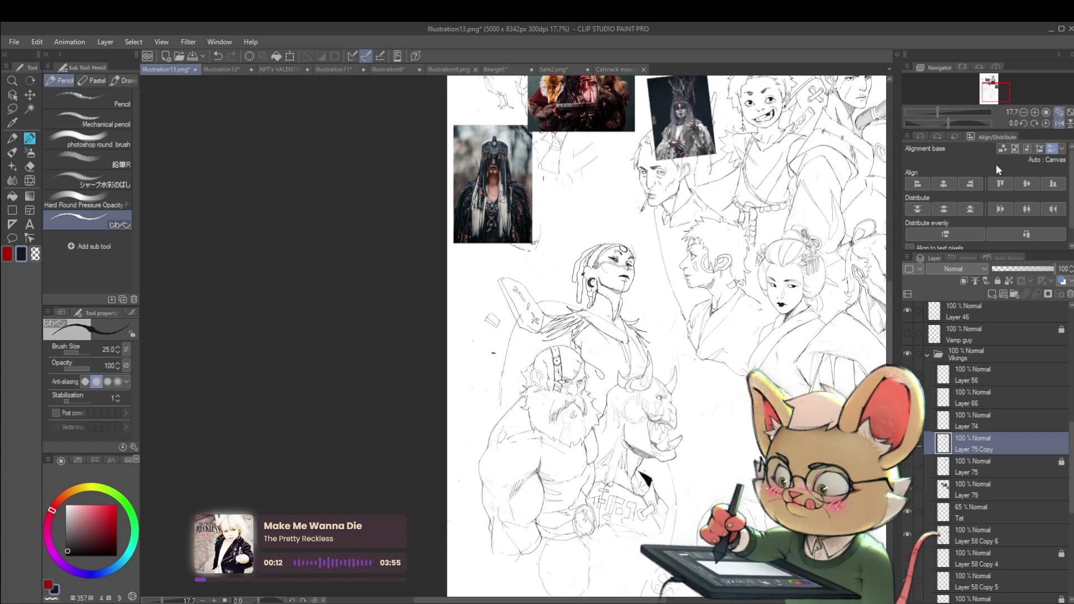
click(1059, 123)
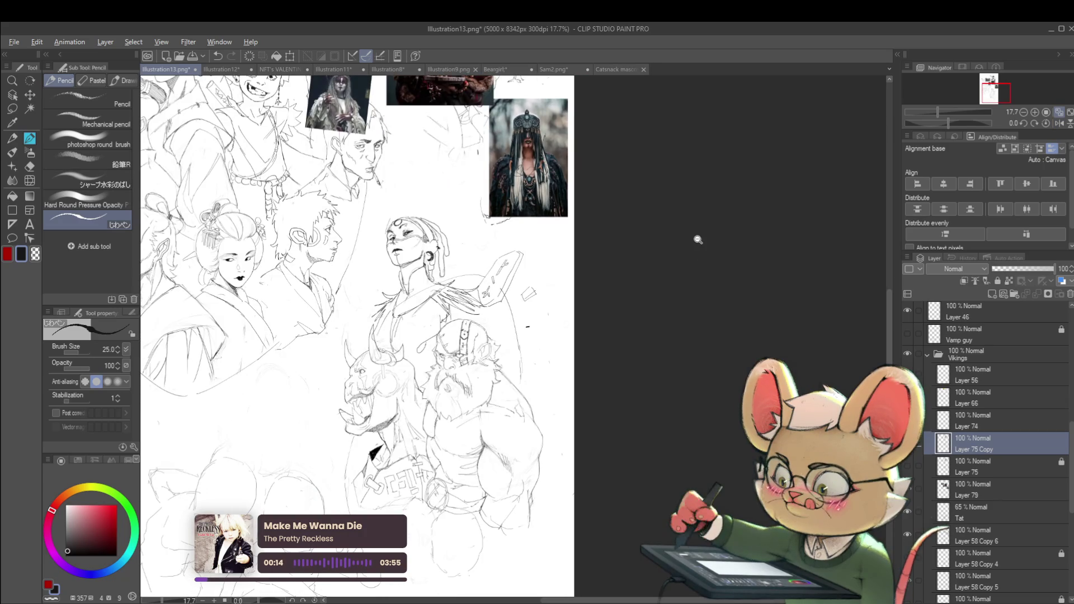
scroll(384, 254, up, 5)
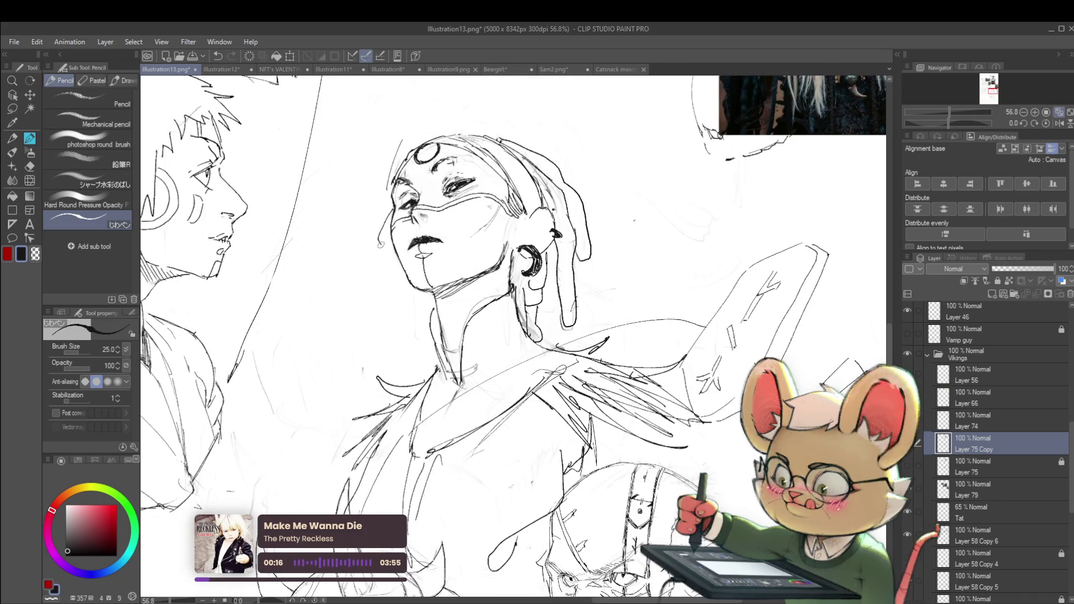
drag(379, 242, 393, 250)
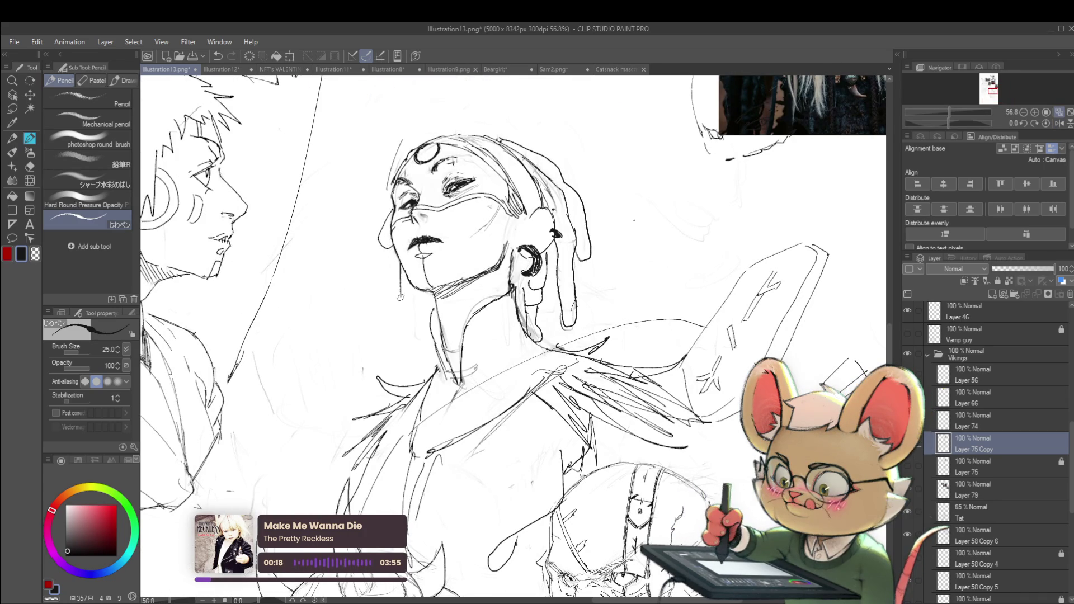
scroll(447, 287, down, 5)
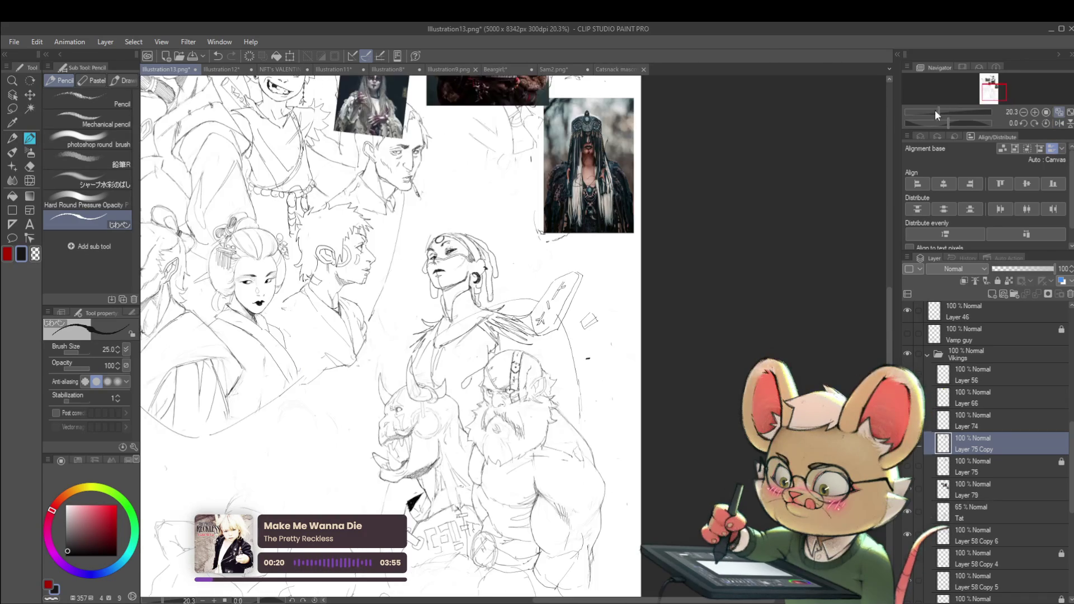
click(1063, 125)
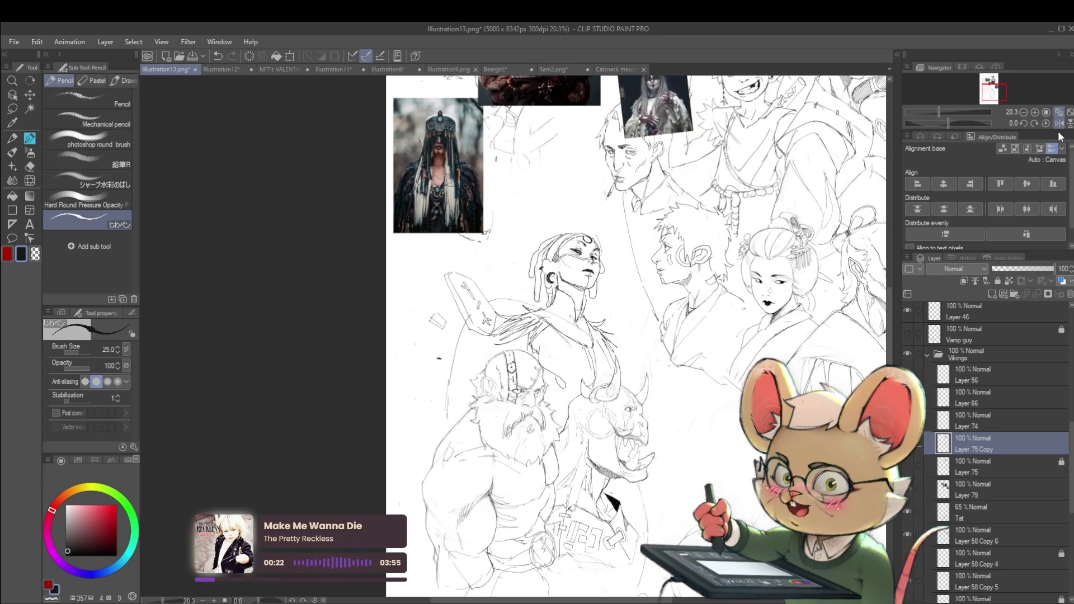
scroll(577, 217, up, 3)
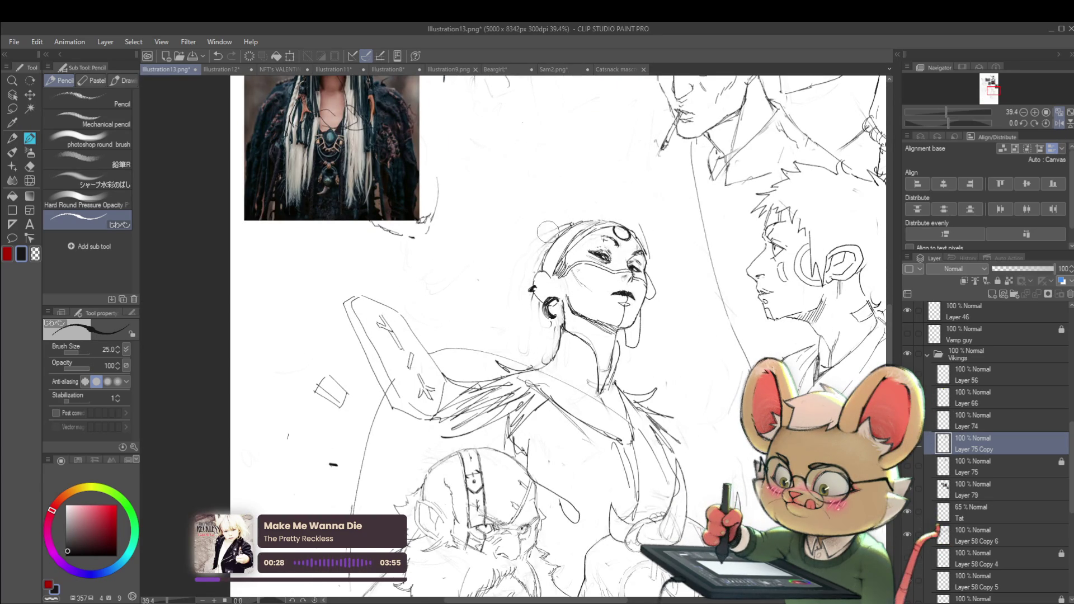
- Undo the arc stroke above her head and extend the hair outline down her side
scroll(558, 215, down, 3)
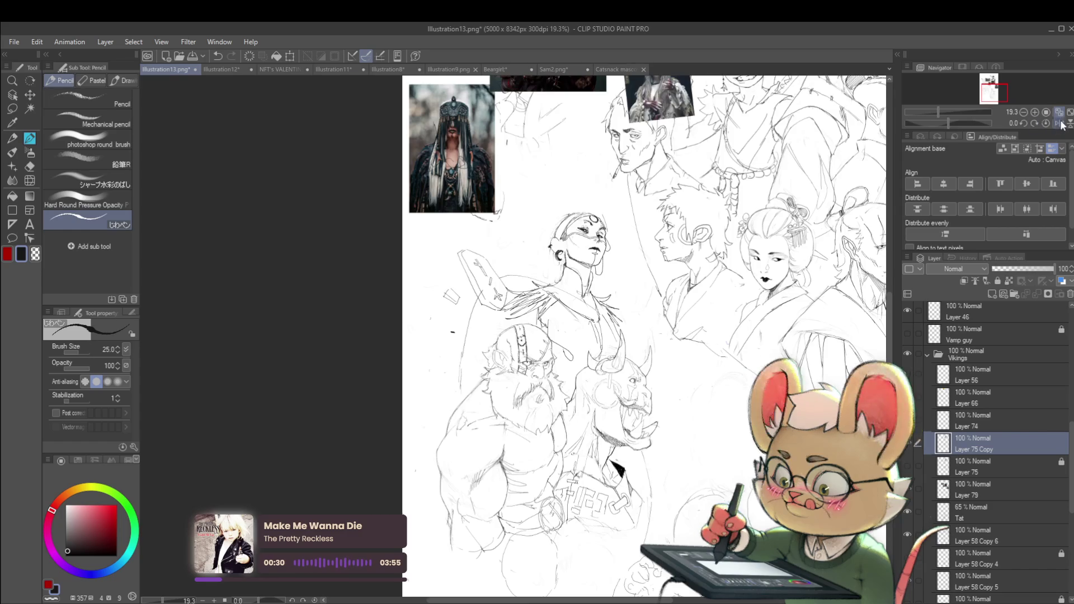
scroll(537, 201, right, 3)
scroll(532, 212, up, 3)
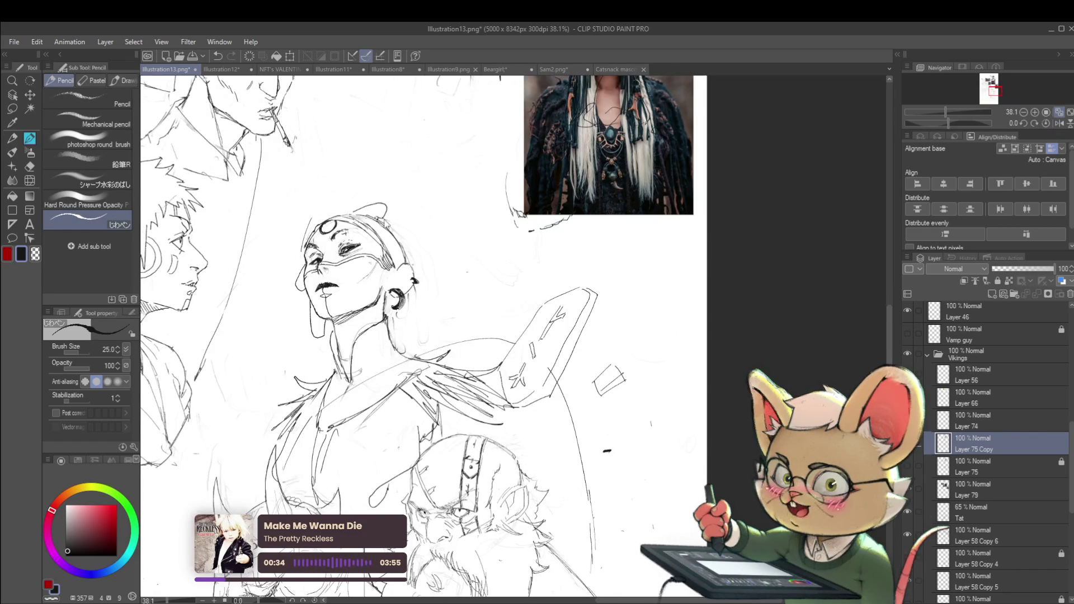
key(ctrl+z)
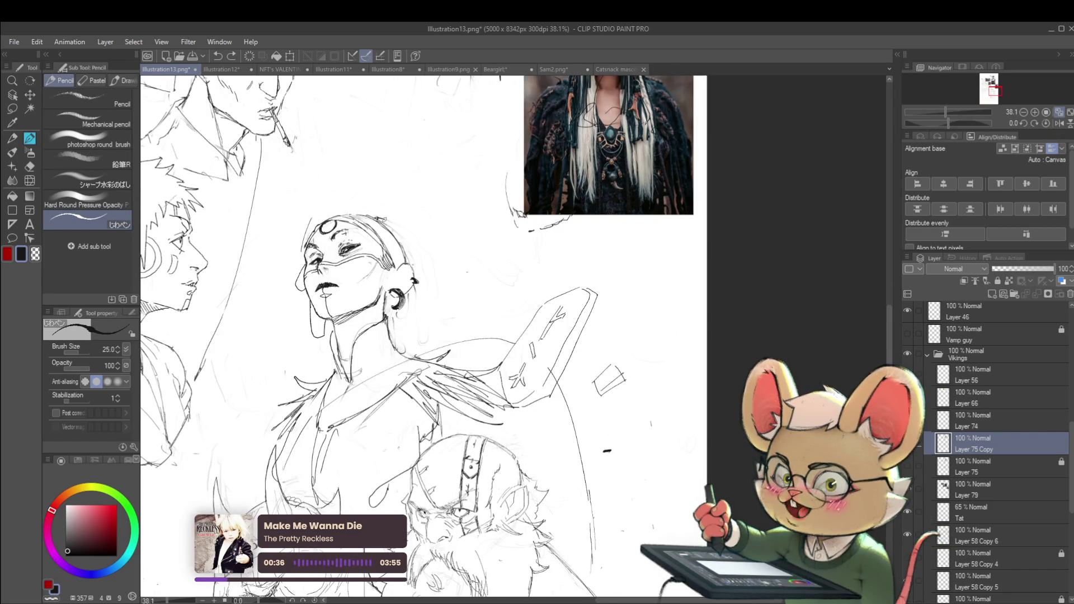
drag(409, 230, 437, 286)
scroll(448, 288, down, 3)
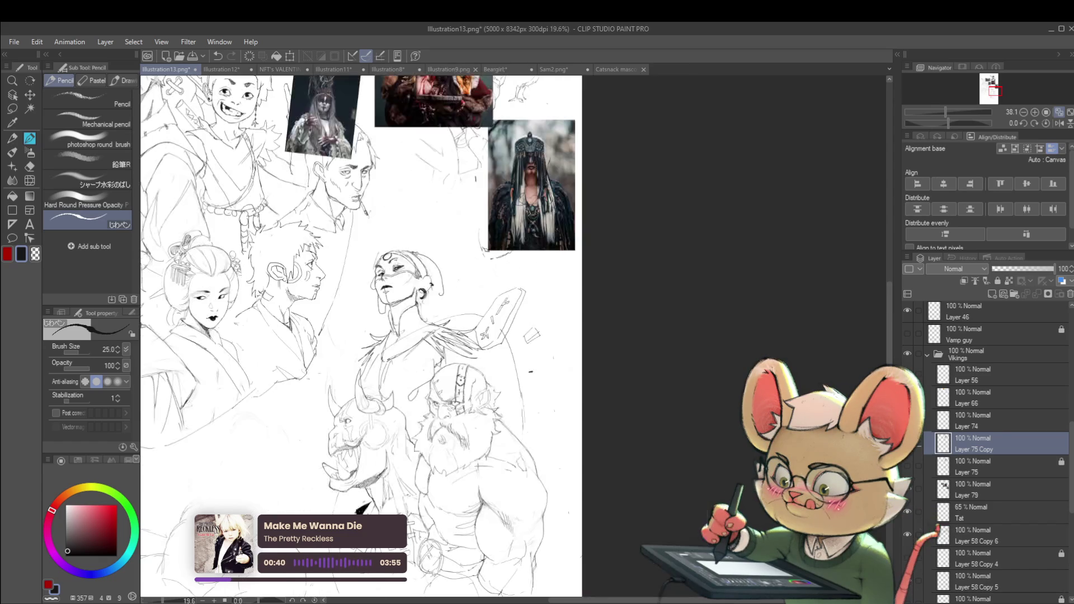
click(1060, 122)
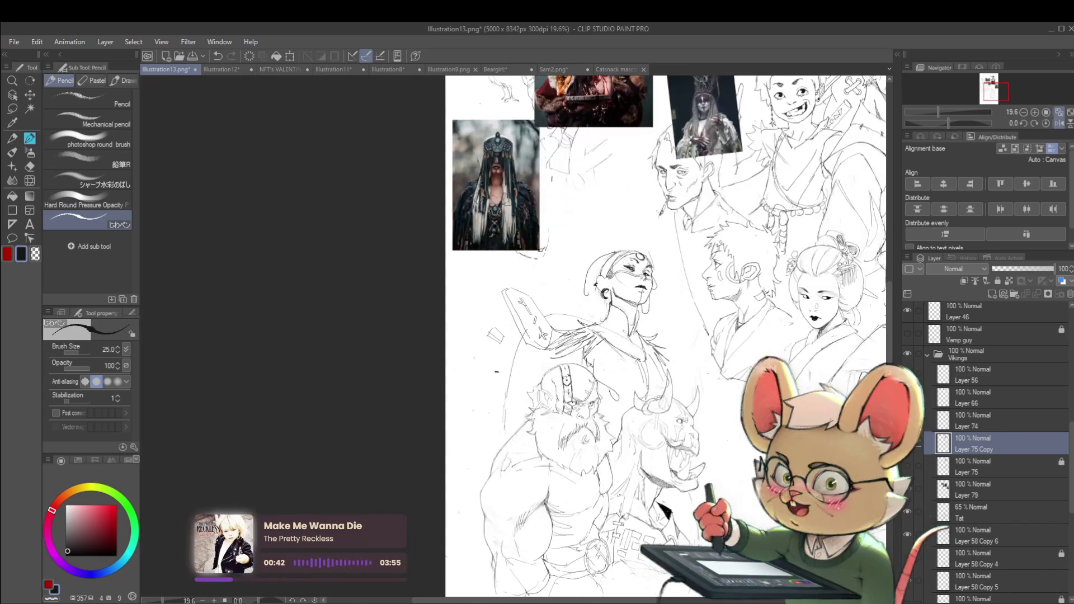
scroll(623, 288, up, 4)
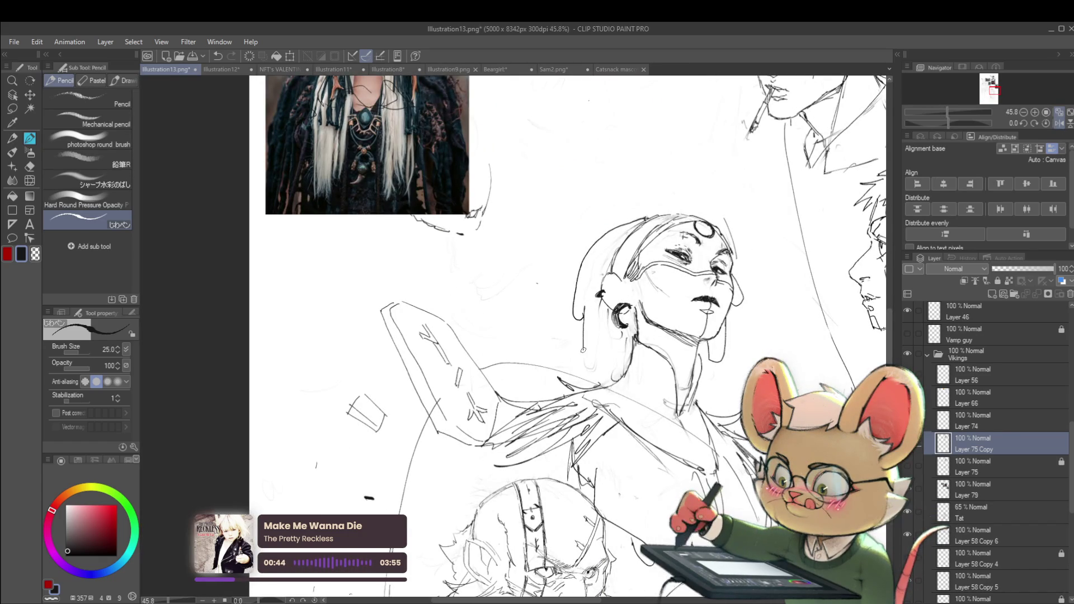
- Extend the hair line further down, then undo the stray stroke on the hair strand
drag(584, 348, 594, 366)
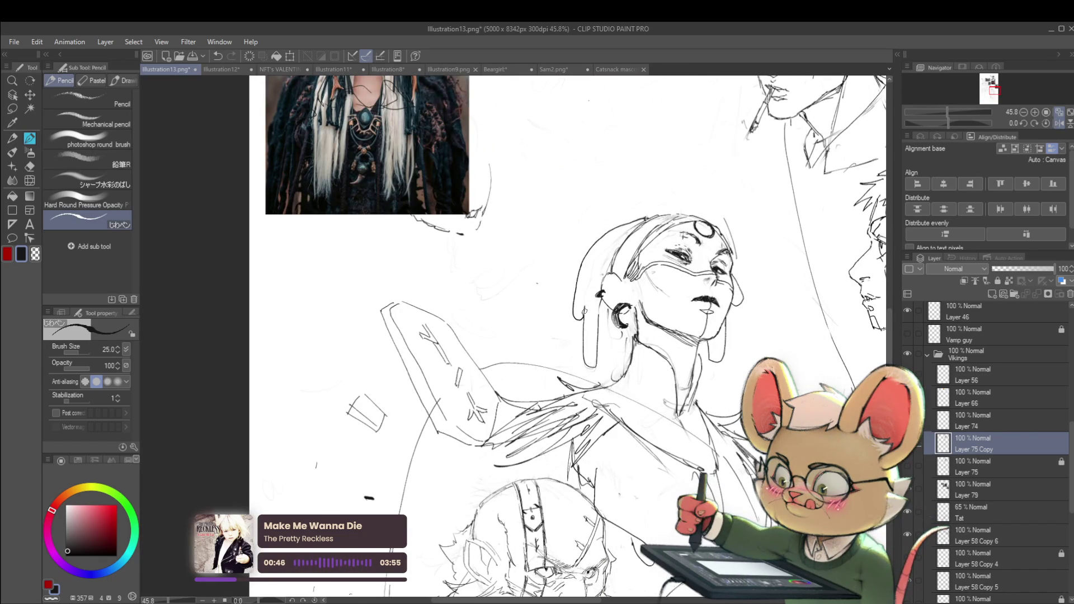
scroll(695, 223, down, 2)
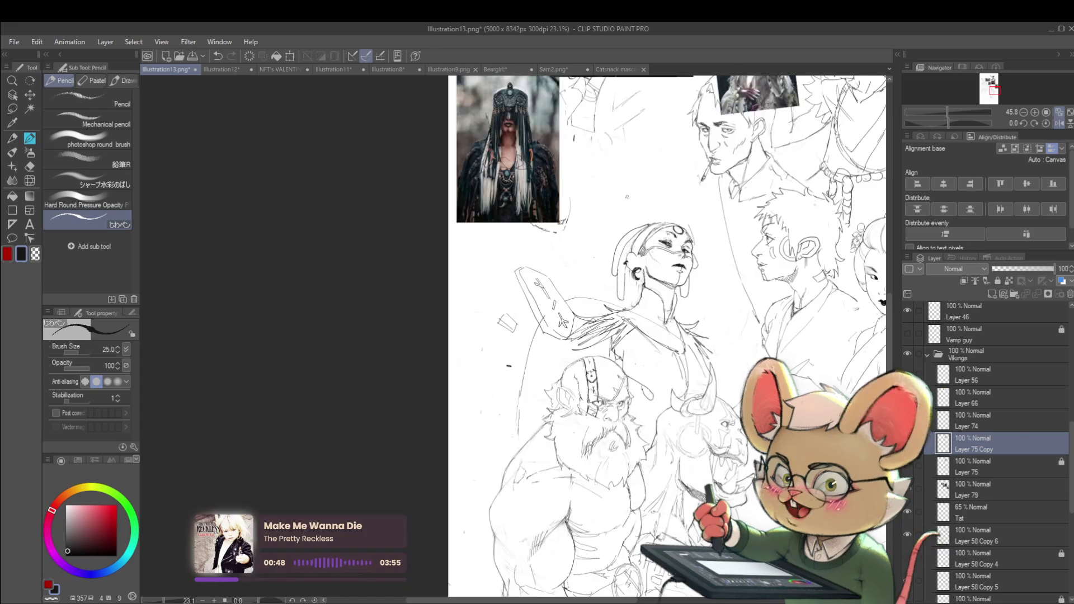
scroll(695, 223, down, 1)
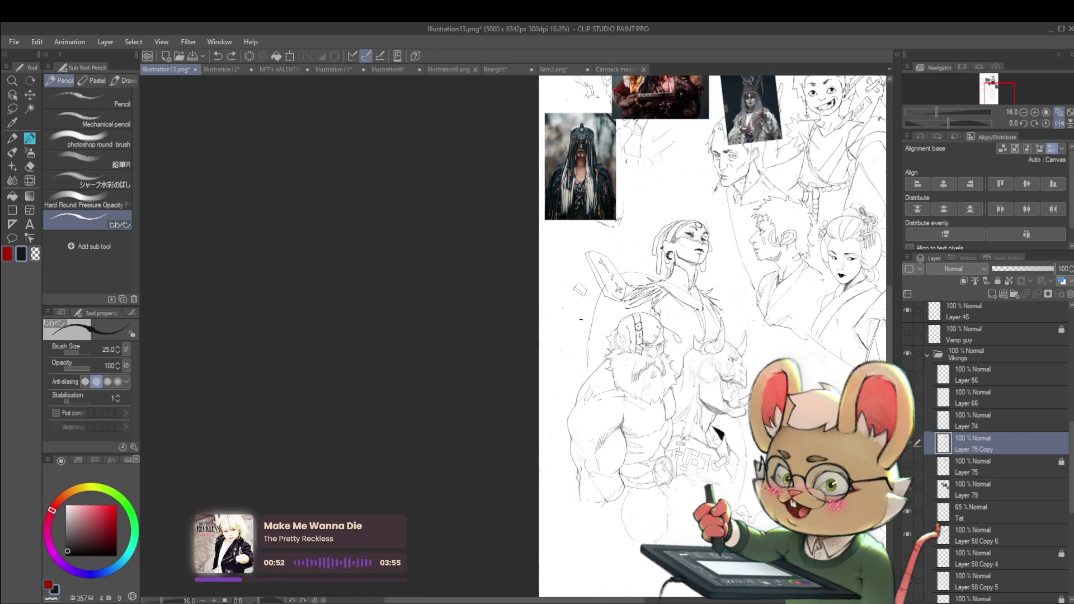
scroll(657, 229, up, 3)
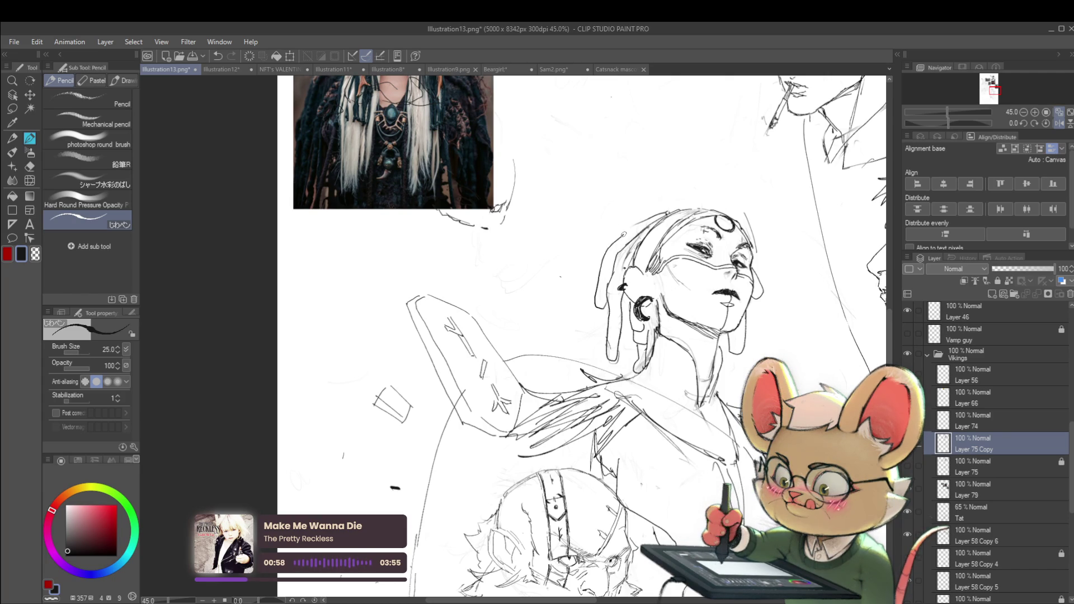
scroll(661, 201, down, 3)
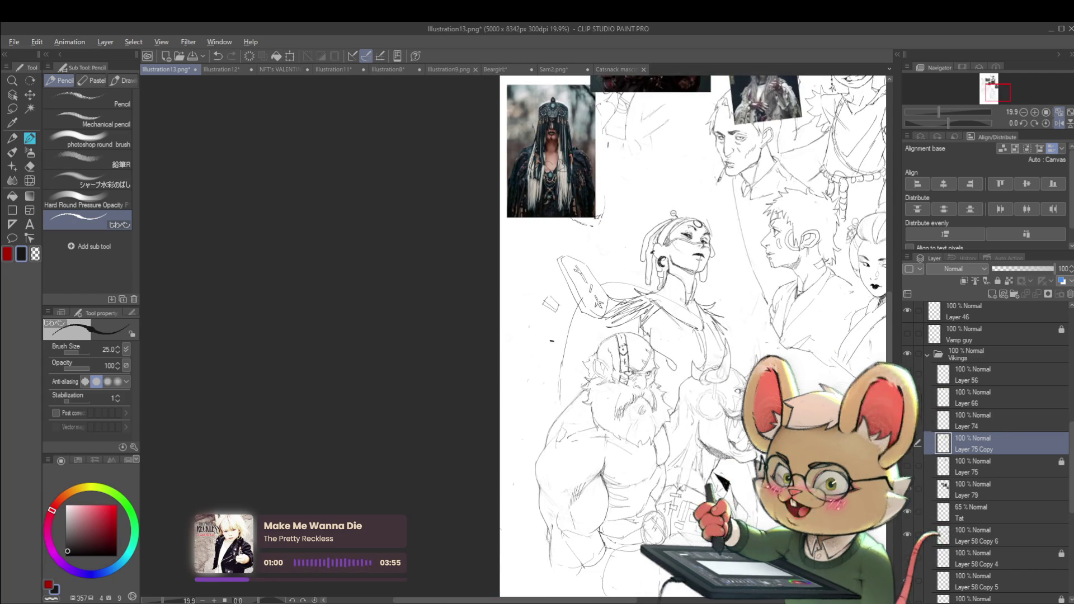
scroll(716, 238, up, 4)
key(ctrl+z)
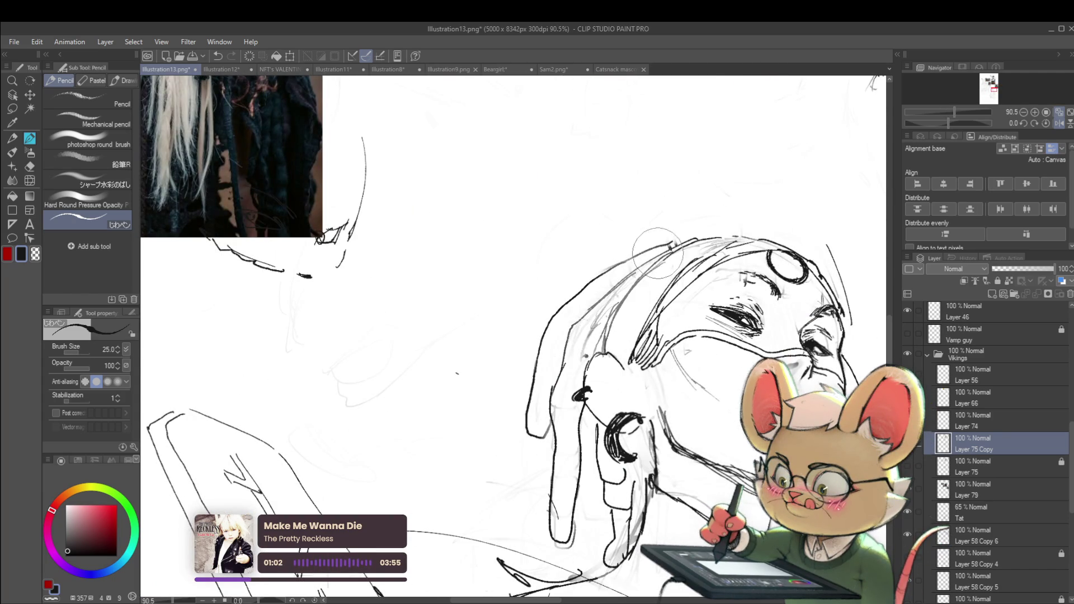
- Pan to the top of the woman's head and mirror the canvas to review the drawing
mouse_move(625, 275)
mouse_down()
mouse_move(611, 320)
mouse_move(673, 289)
mouse_up()
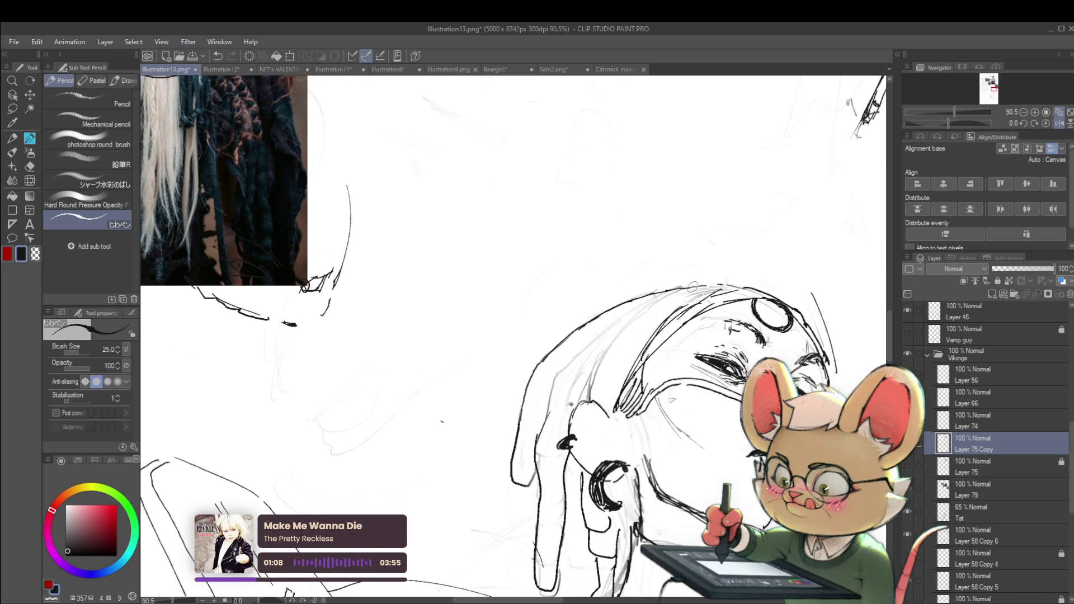
scroll(686, 288, down, 5)
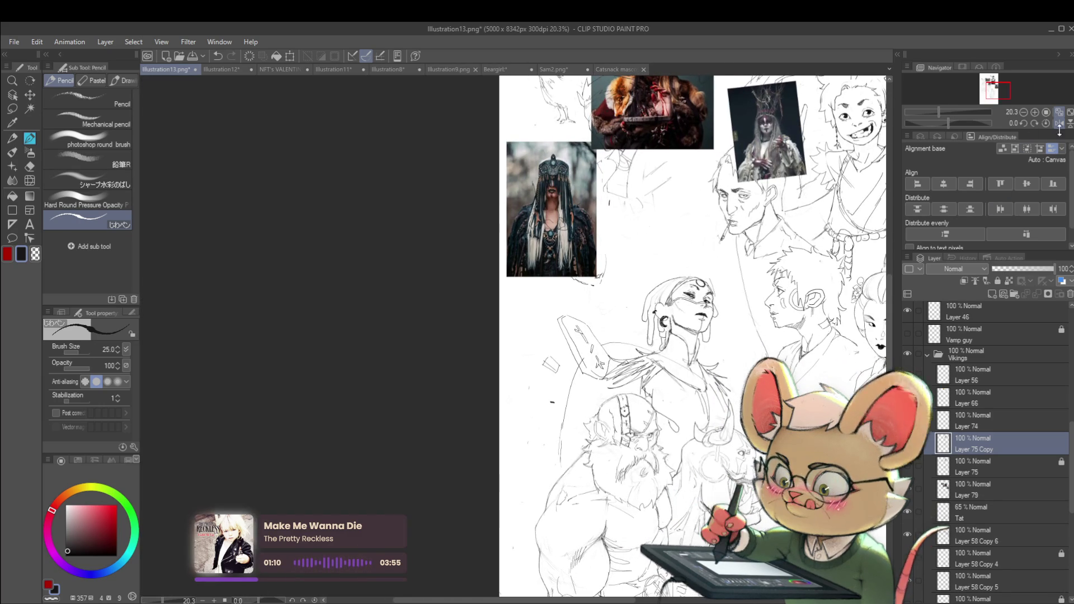
scroll(694, 335, up, 4)
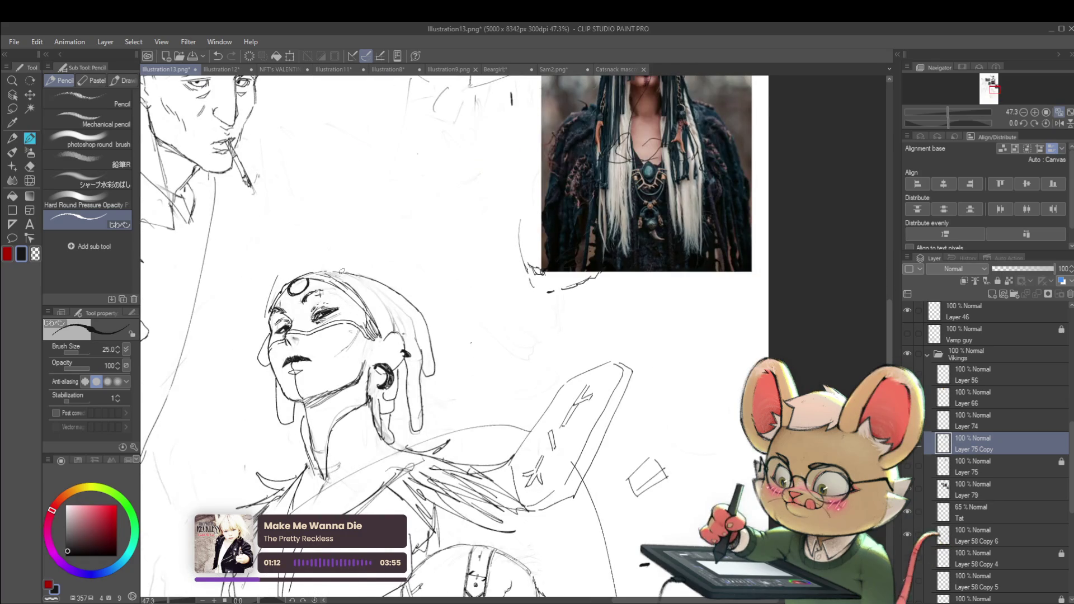
scroll(360, 278, down, 4)
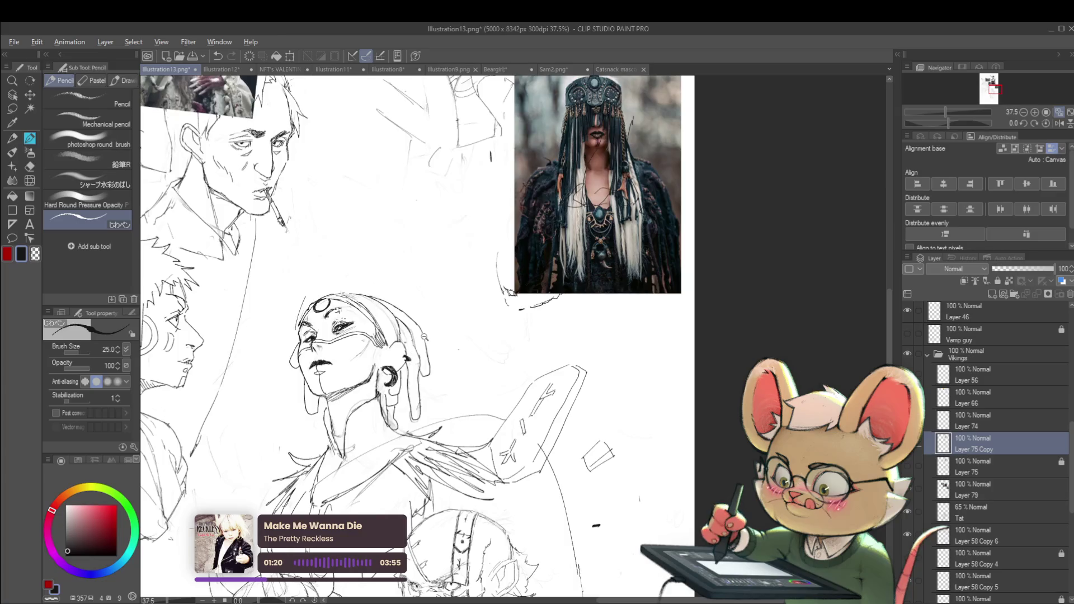
scroll(360, 278, up, 1)
scroll(545, 224, left, 5)
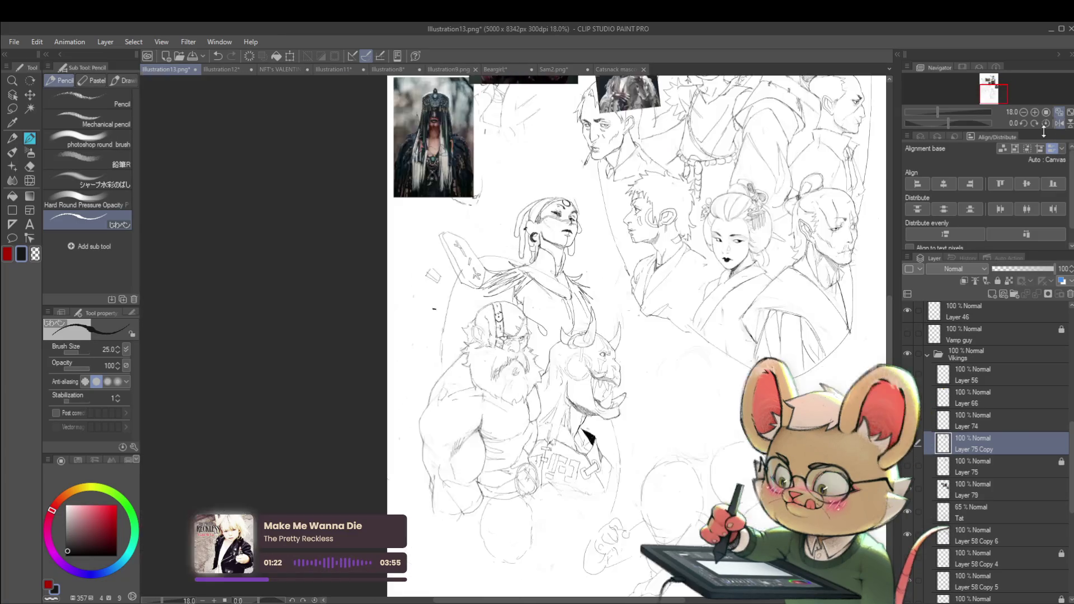
scroll(545, 204, up, 4)
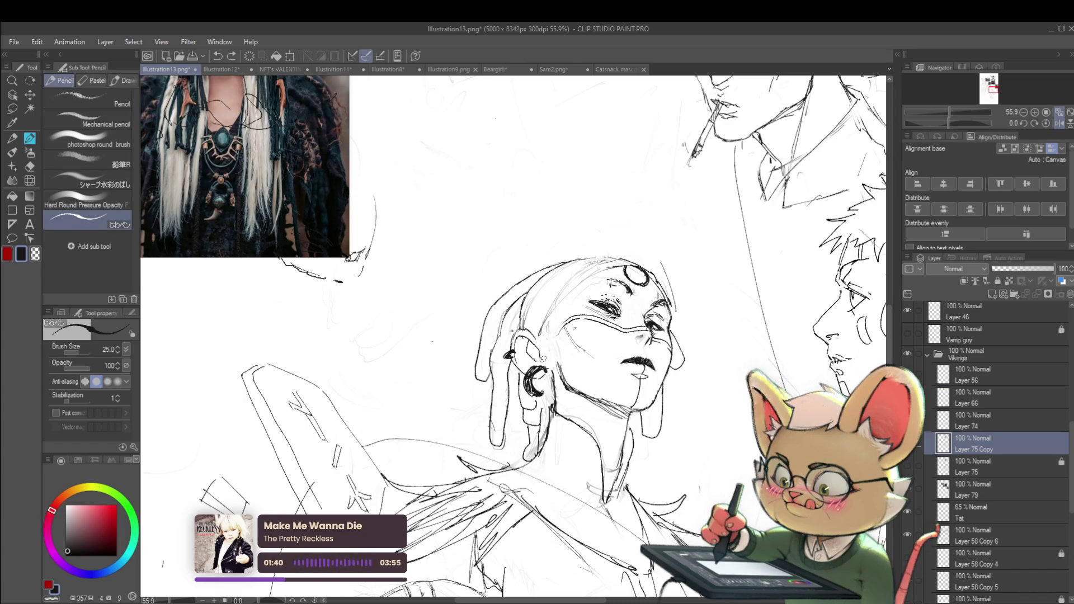
scroll(514, 317, down, 5)
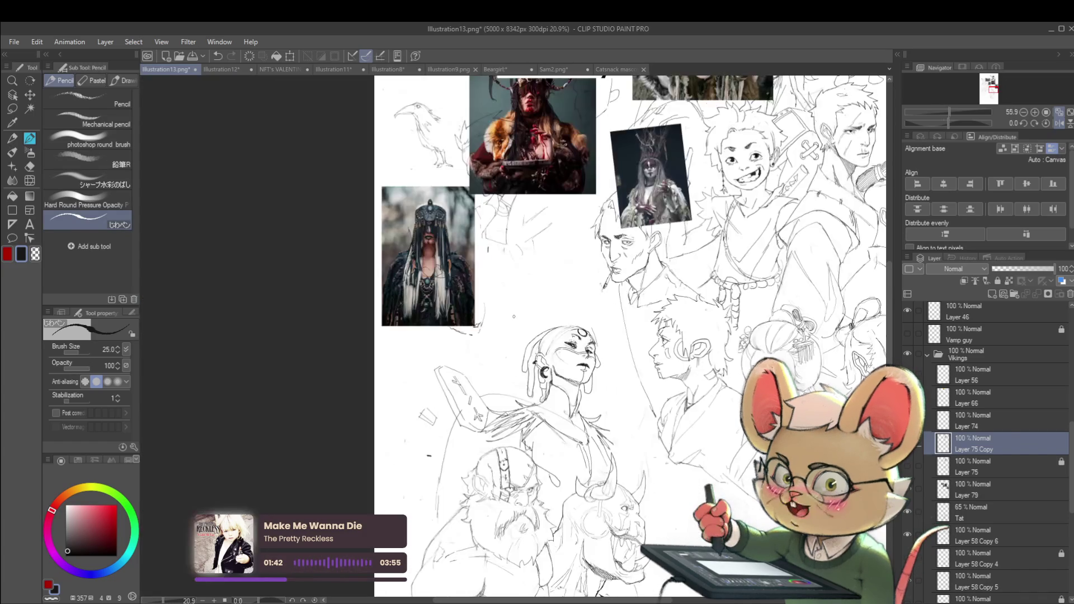
key(h)
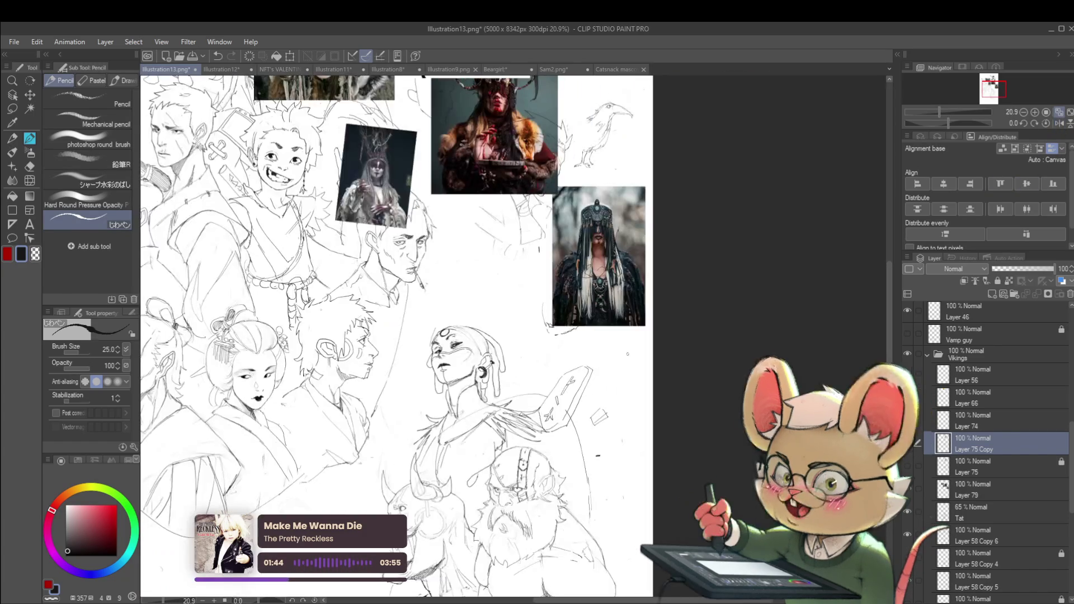
scroll(476, 358, up, 4)
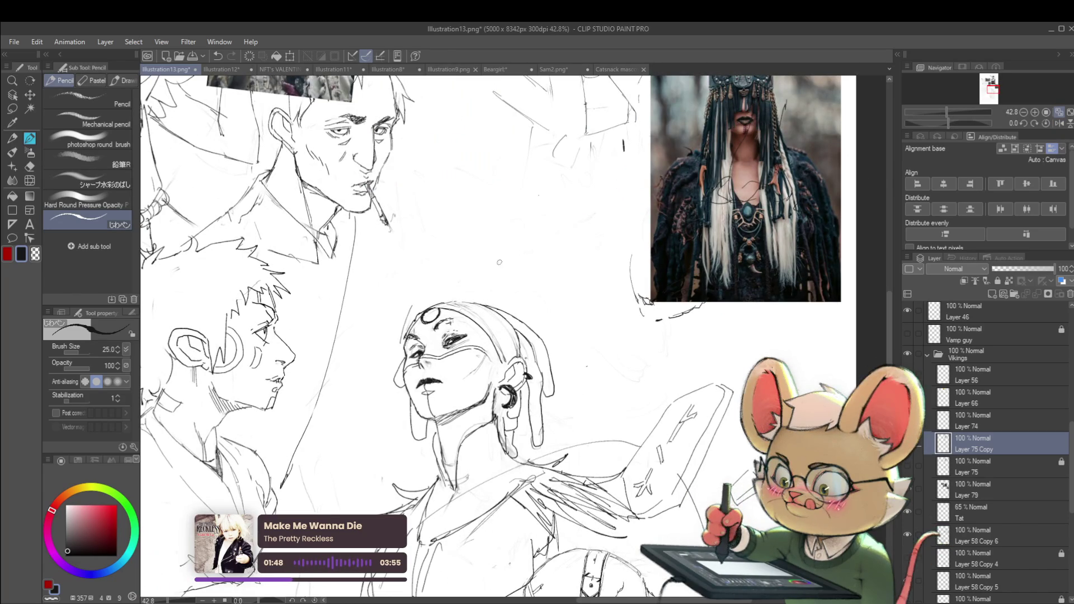
key(m)
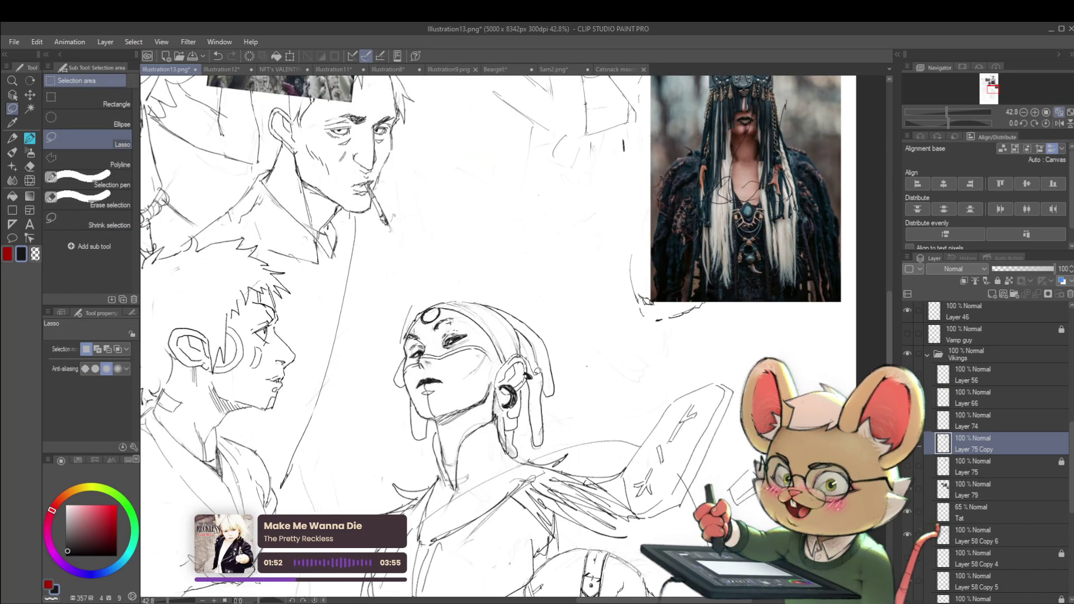
- Lasso the ear and hoop earring, try a Free Transform on it, then undo it
mouse_move(528, 380)
mouse_down()
mouse_move(508, 411)
mouse_move(527, 367)
mouse_up()
key(ctrl+t)
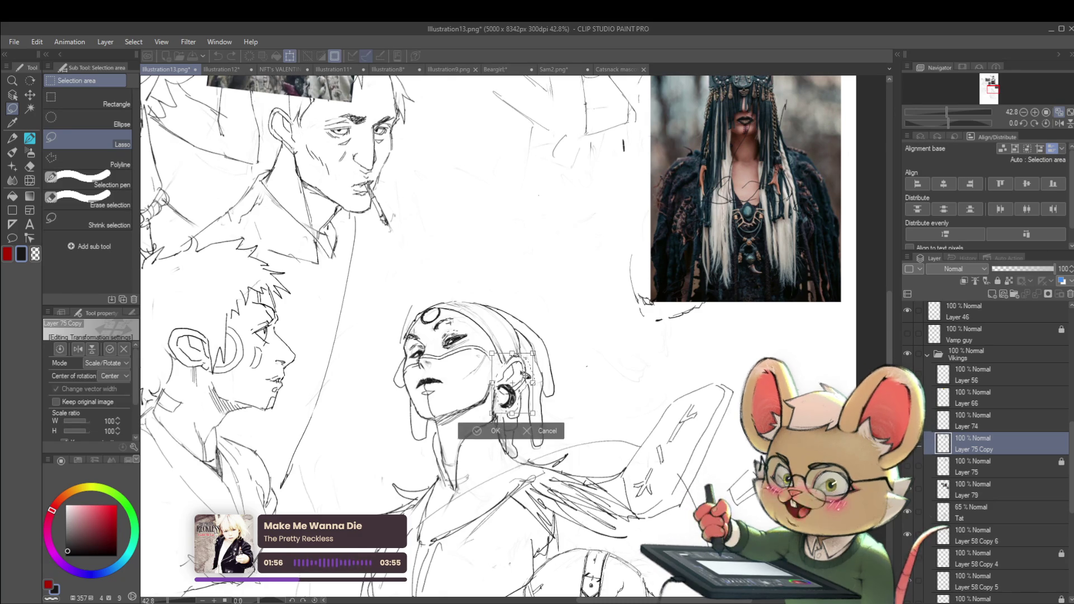
key(Return)
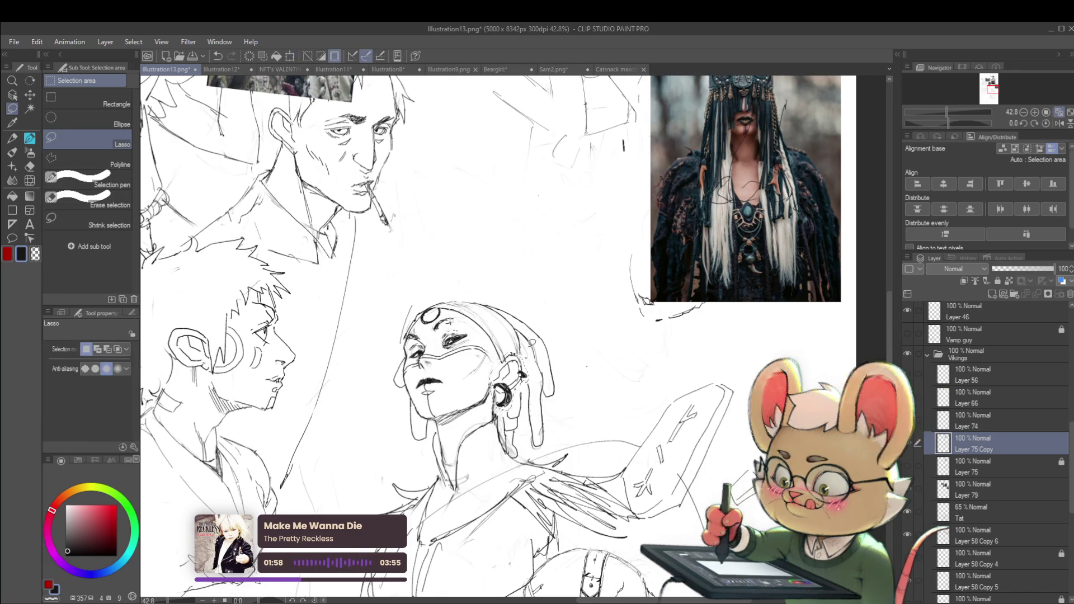
scroll(526, 324, down, 3)
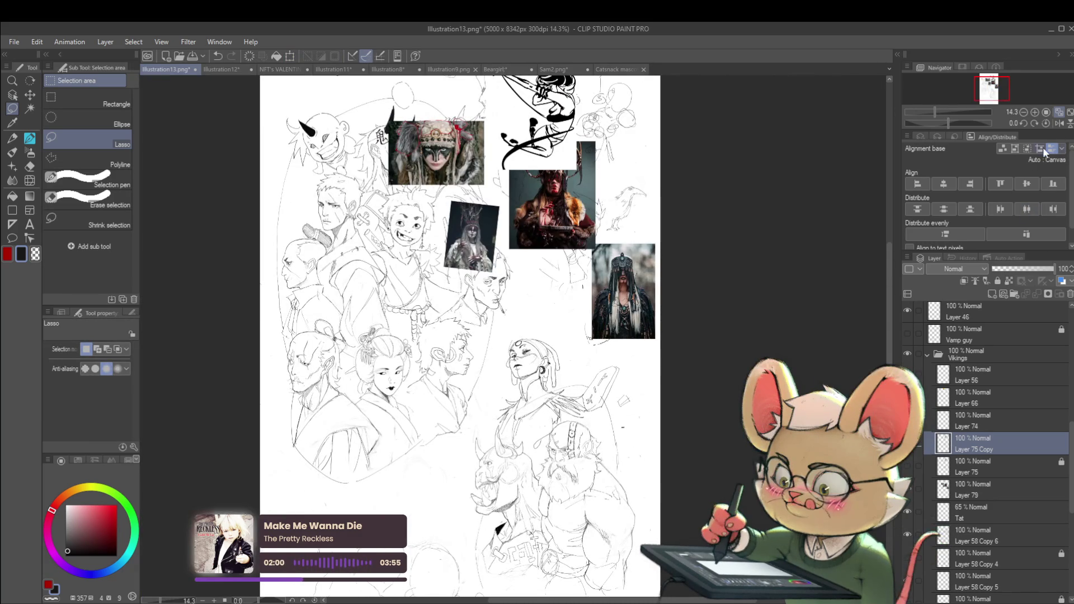
click(1059, 123)
scroll(458, 461, up, 5)
key(ctrl+z)
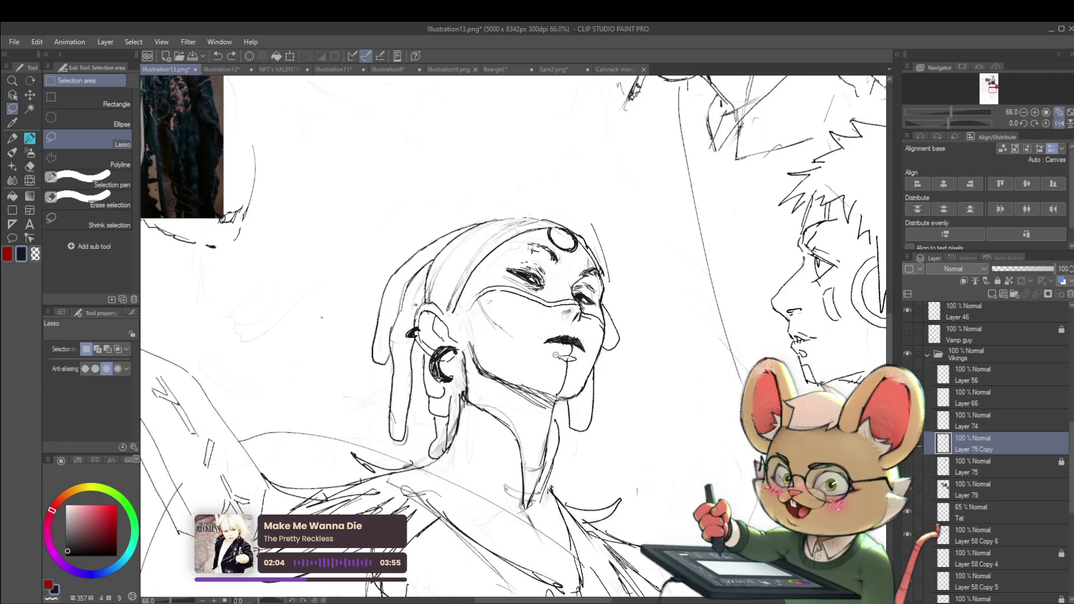
- Deselect and erase the hoop earring, leaving a faint ear outline
scroll(551, 361, down, 5)
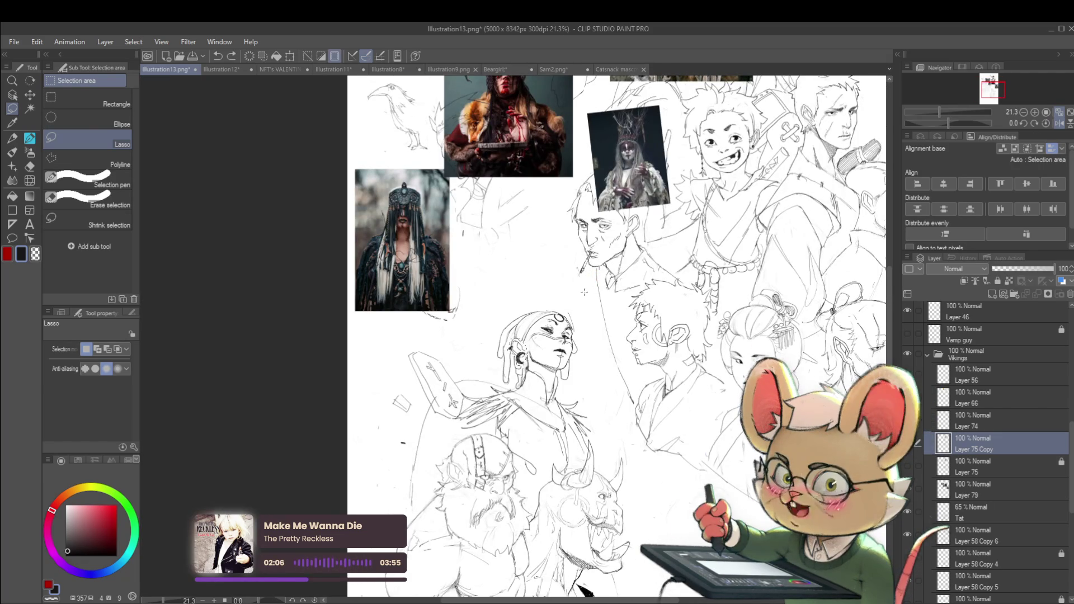
scroll(518, 350, up, 5)
key(asciicircum)
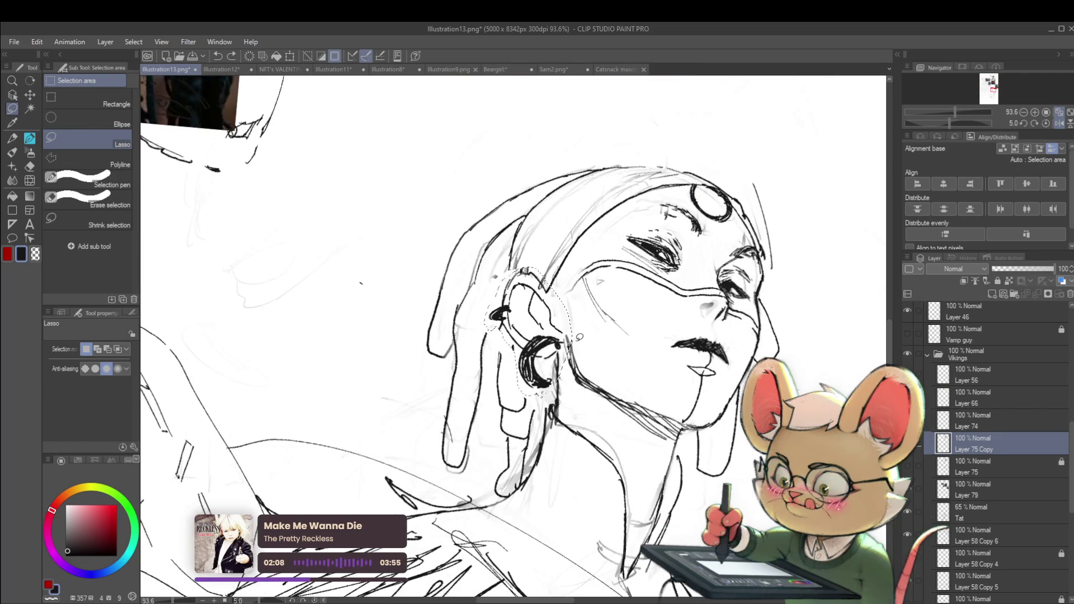
key(ctrl+d)
drag(537, 375, 534, 344)
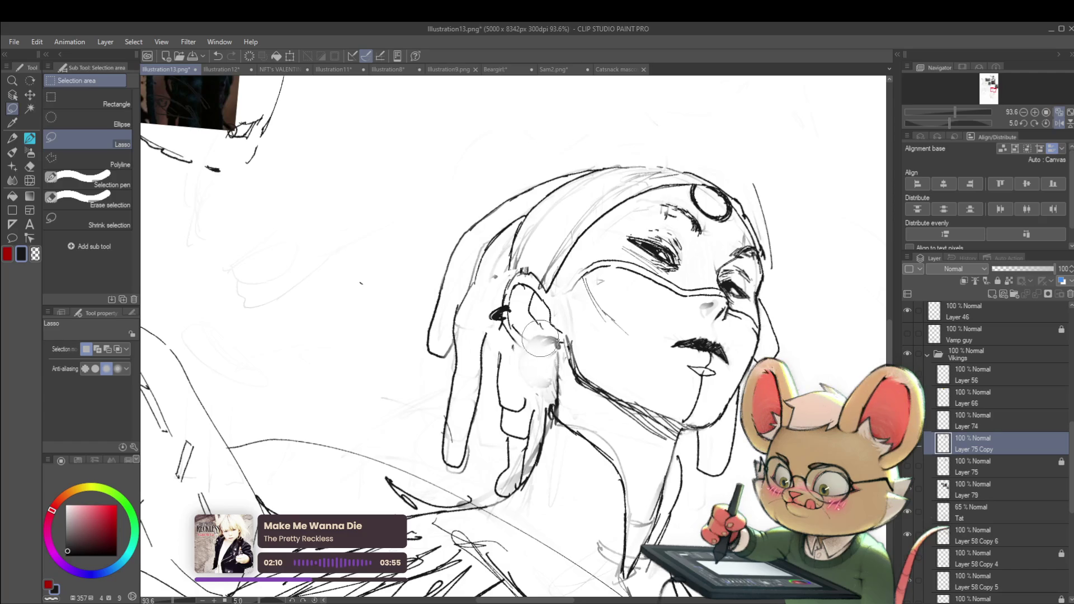
scroll(519, 344, down, 4)
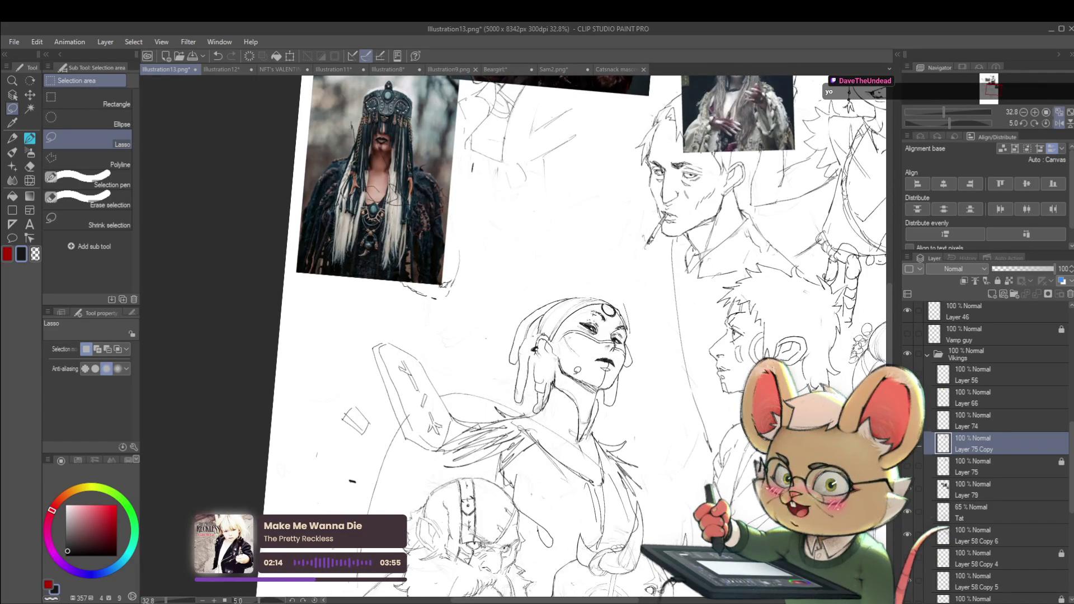
- Try the soft sketching pen, return to the pencil, and hide the reference-photo layer
key(p)
scroll(551, 346, up, 3)
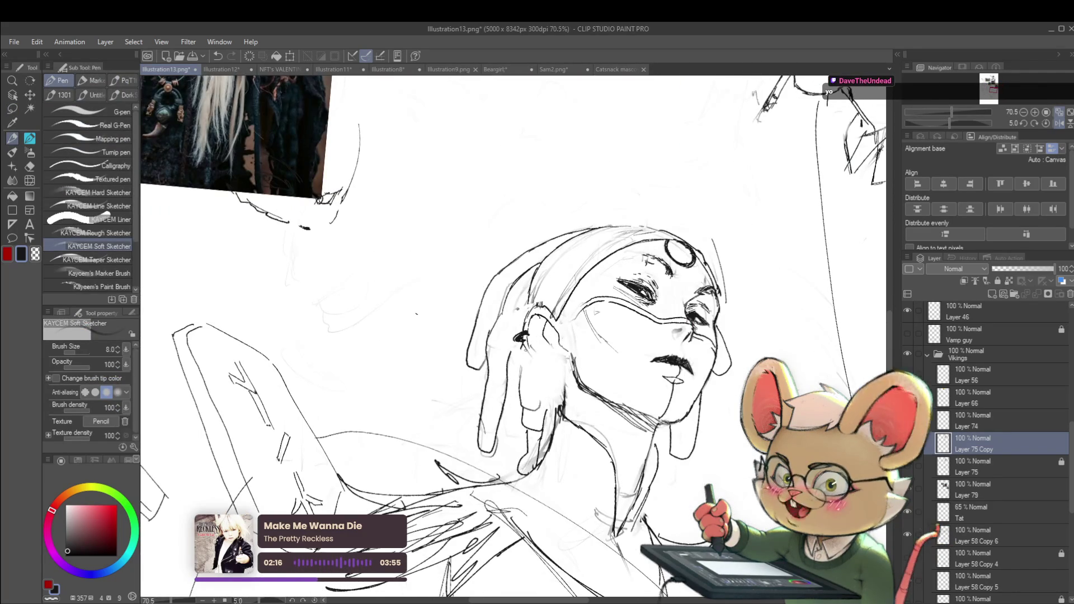
key(p)
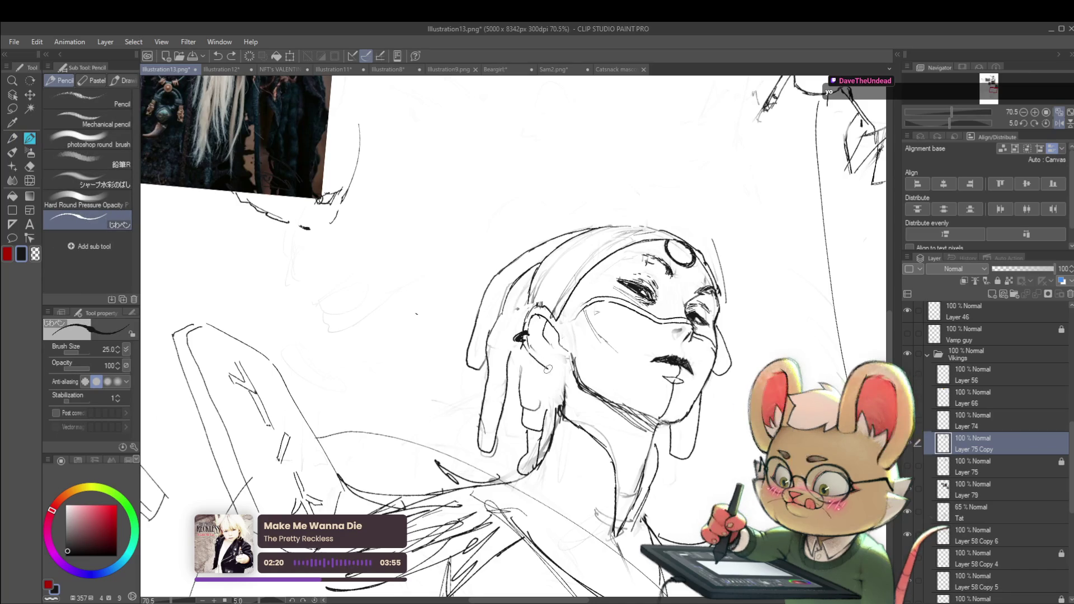
scroll(569, 357, down, 4)
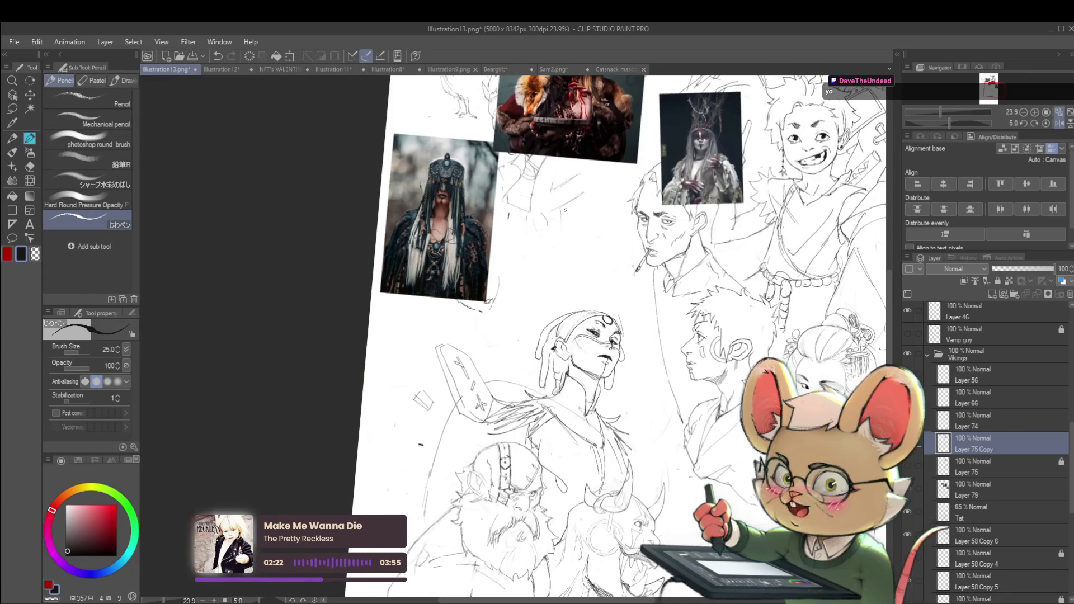
scroll(565, 383, up, 4)
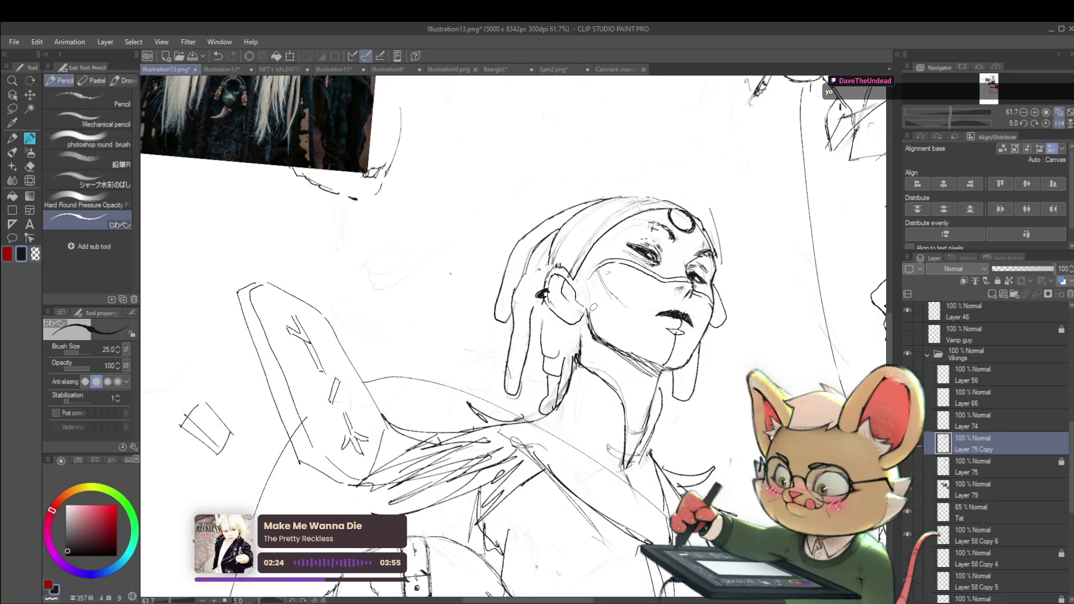
scroll(581, 340, down, 3)
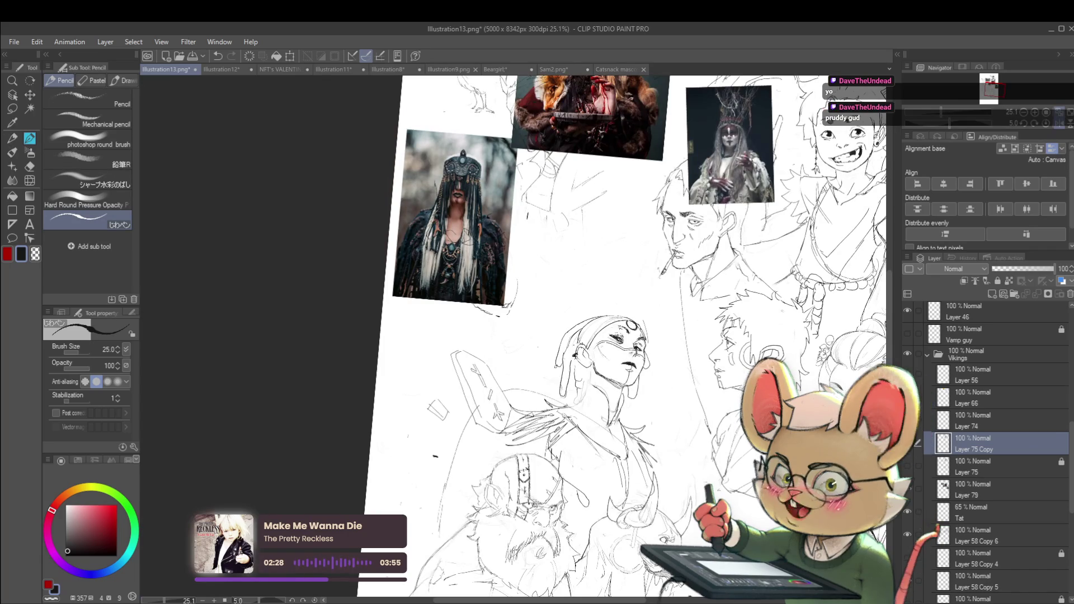
drag(615, 279, 543, 319)
scroll(727, 448, down, 2)
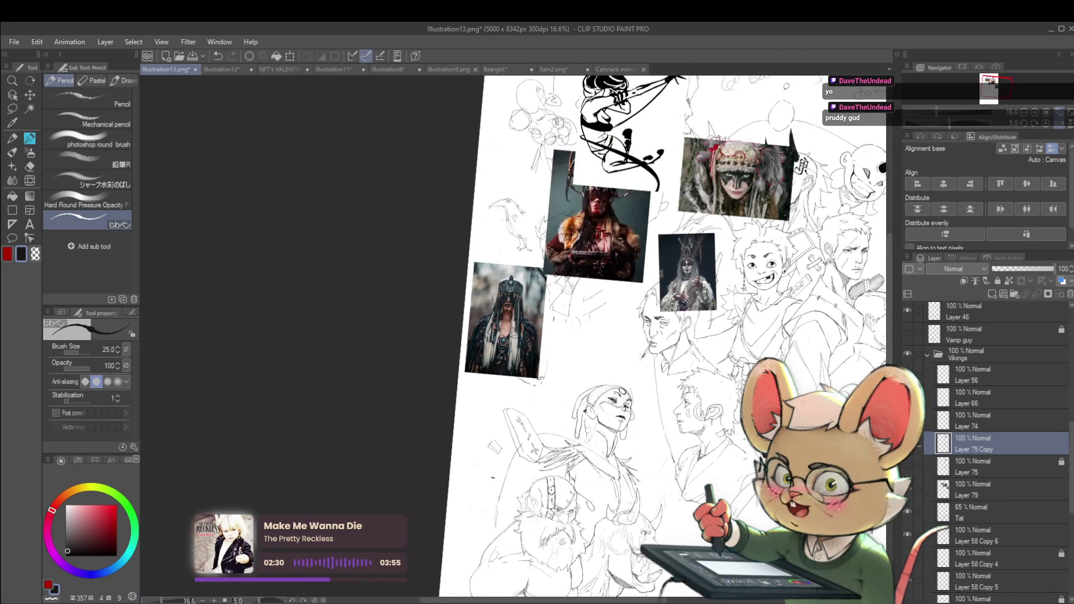
click(907, 491)
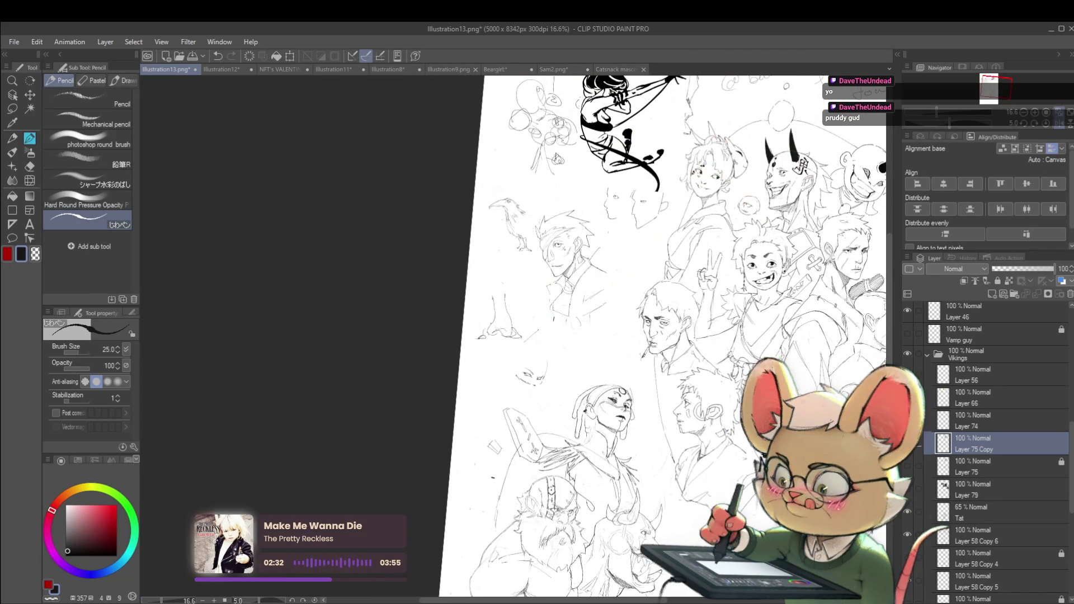
- Mirror the canvas and view the page top, undoing an accidental erasure of the black figure
key(h)
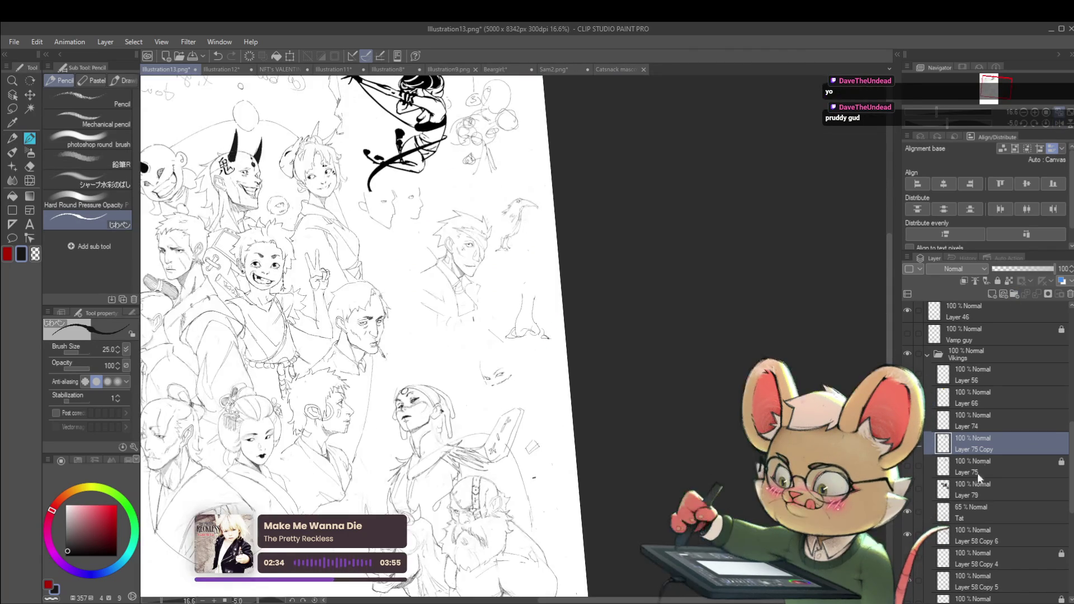
drag(392, 280, 422, 274)
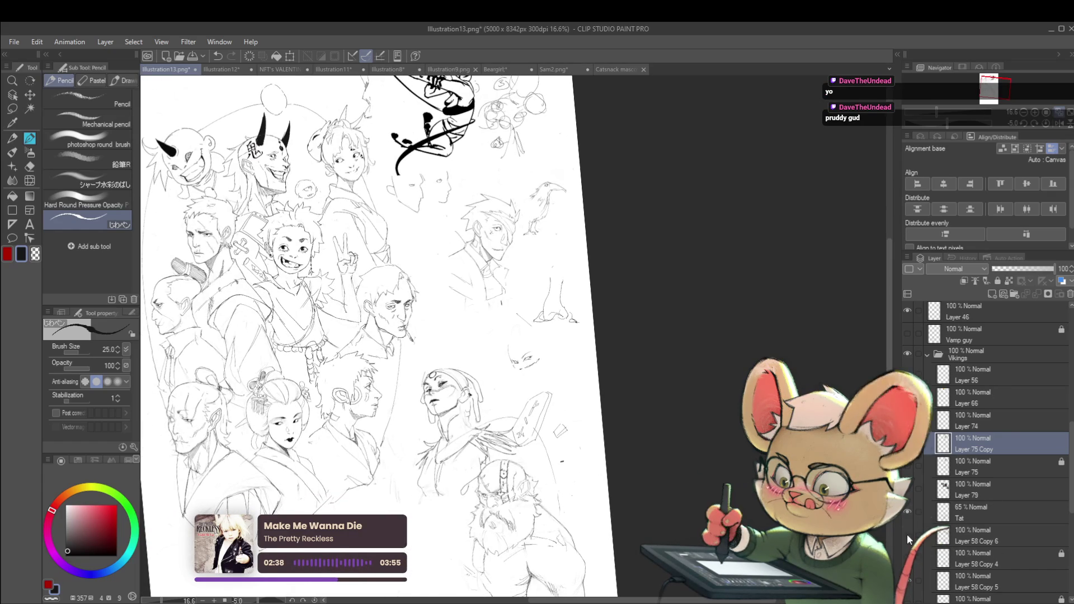
scroll(1072, 456, up, 3)
drag(1072, 456, 1064, 360)
drag(475, 179, 575, 325)
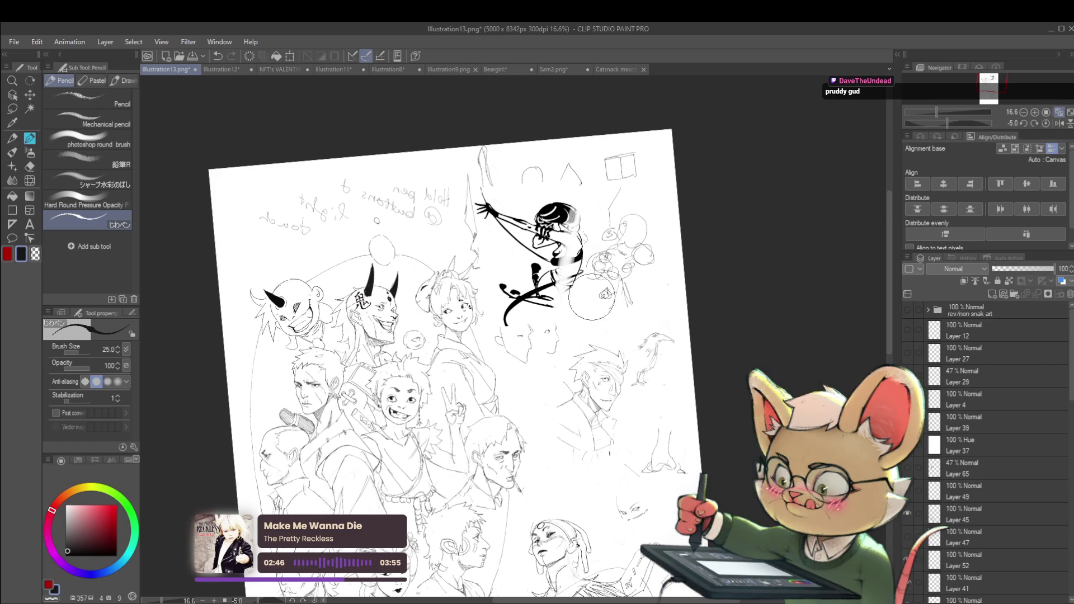
mouse_move(551, 246)
mouse_down()
mouse_move(511, 180)
mouse_move(431, 192)
mouse_move(523, 168)
mouse_move(545, 265)
mouse_move(647, 354)
mouse_move(659, 466)
mouse_move(627, 448)
mouse_move(595, 386)
mouse_move(672, 268)
mouse_move(576, 240)
mouse_move(563, 259)
mouse_move(480, 200)
mouse_up()
key(ctrl+z)
- Unmirror, then mirror the page again to check the drawing and lower the pencil size to 20
drag(615, 335, 677, 99)
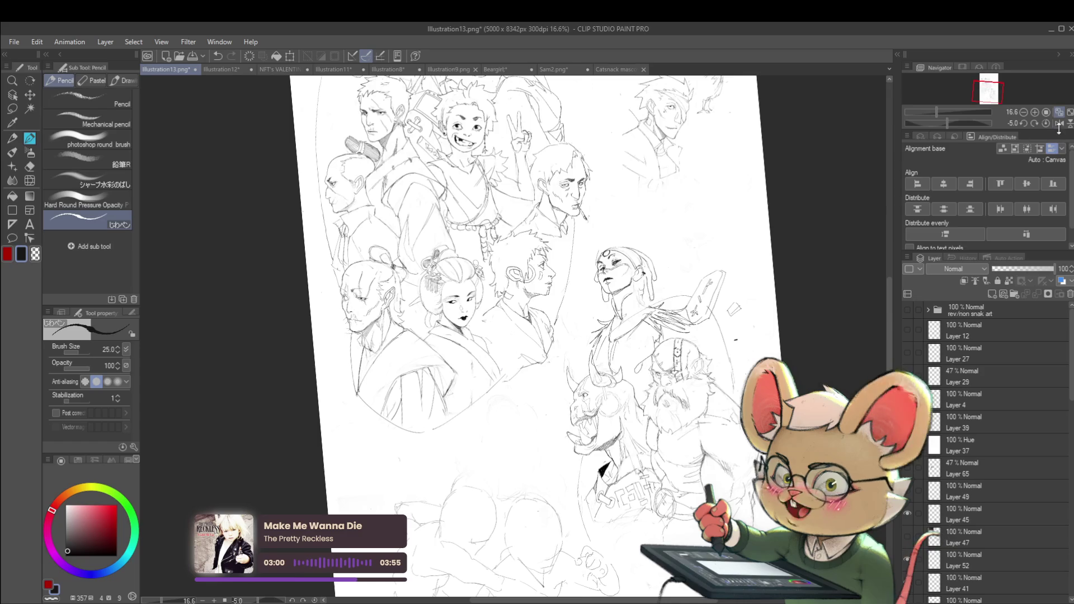
key(h)
scroll(459, 291, up, 3)
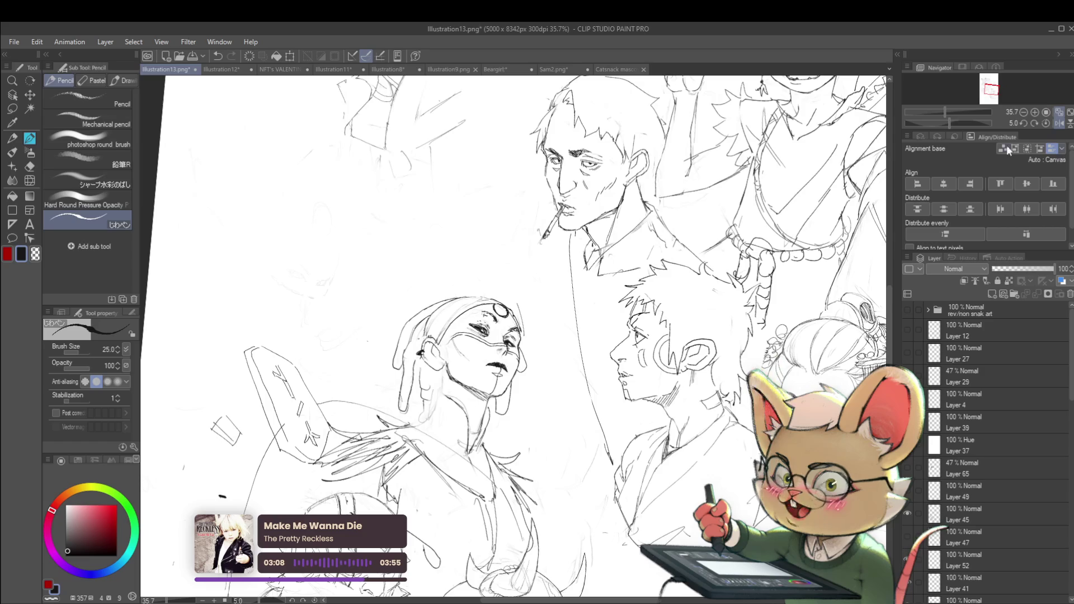
click(1052, 124)
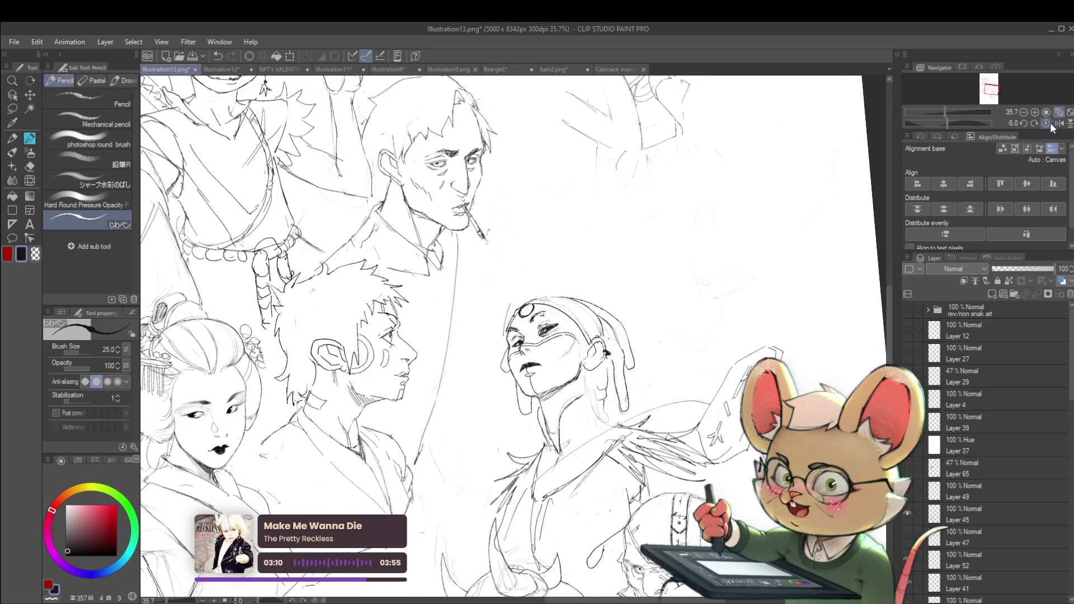
scroll(586, 276, up, 3)
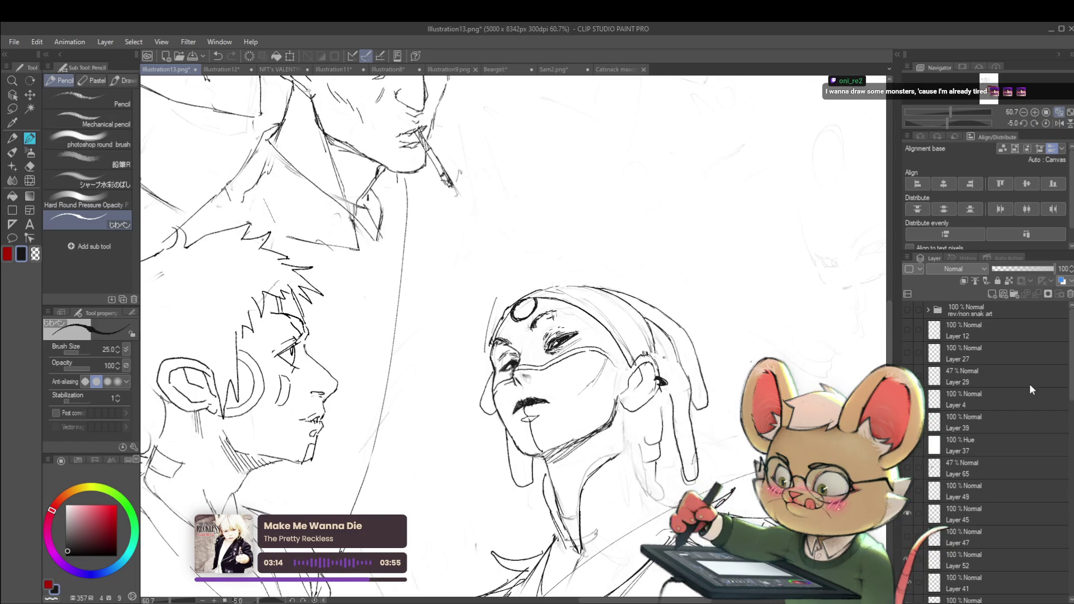
drag(1068, 329, 1052, 435)
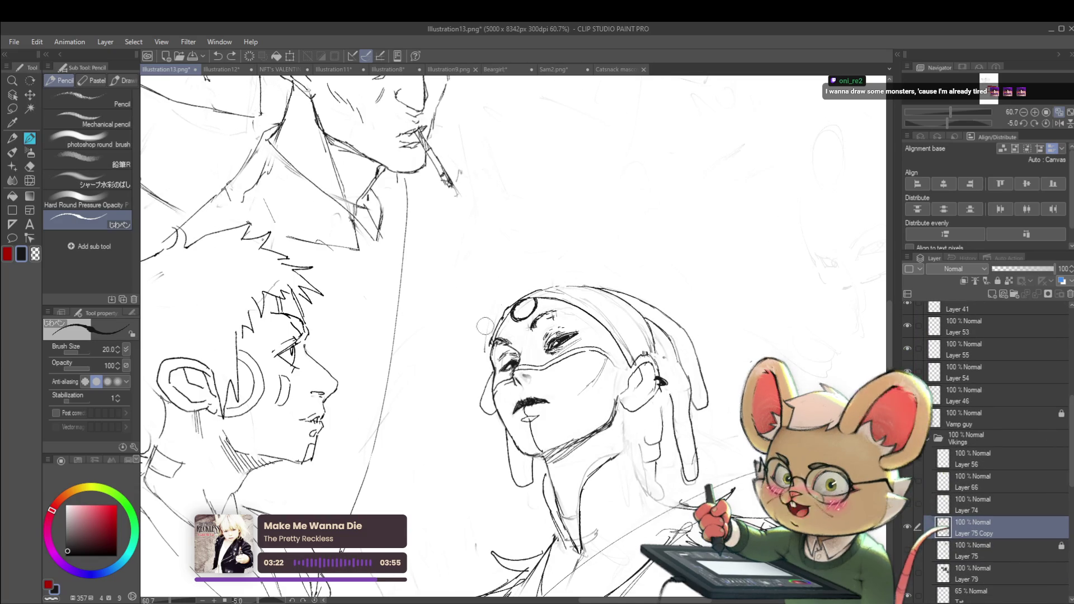
- Fit the whole page and mirror it back and forth to compare the woman's face and proportions
key(ctrl+0)
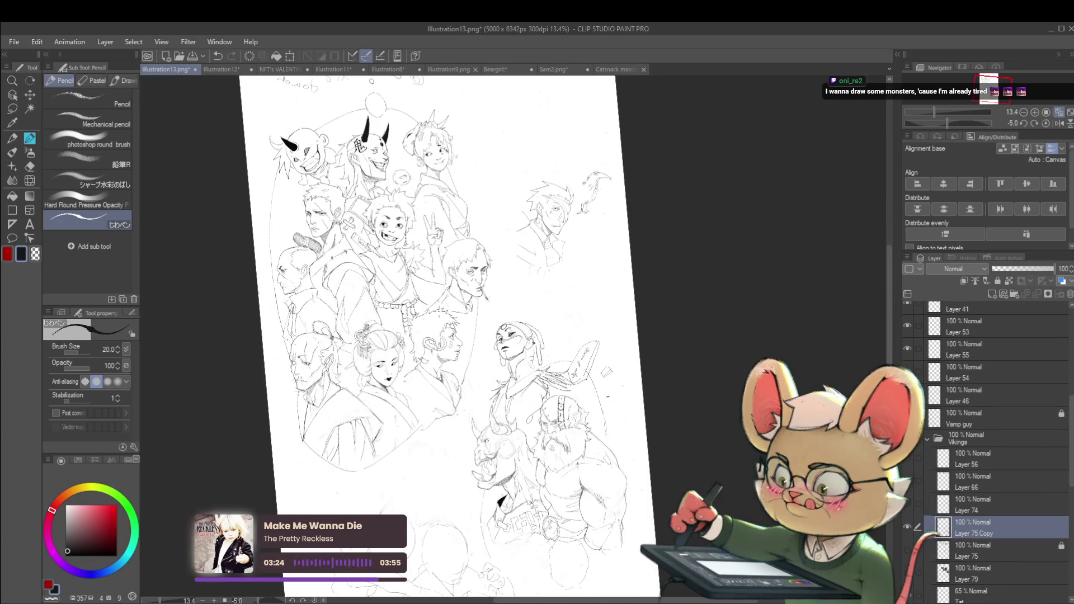
click(1060, 123)
scroll(532, 336, up, 3)
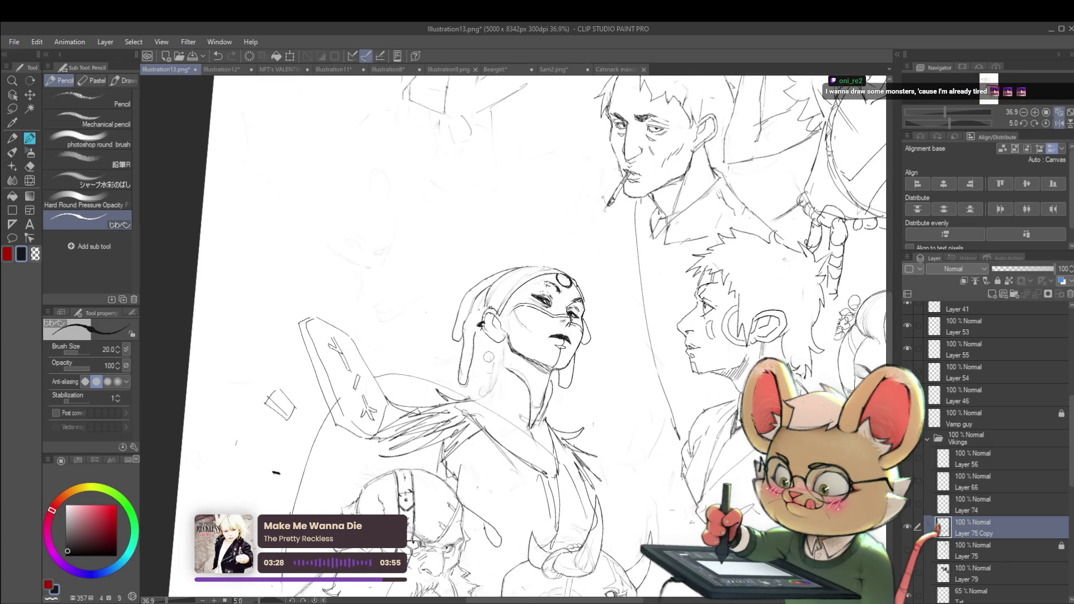
scroll(557, 537, down, 3)
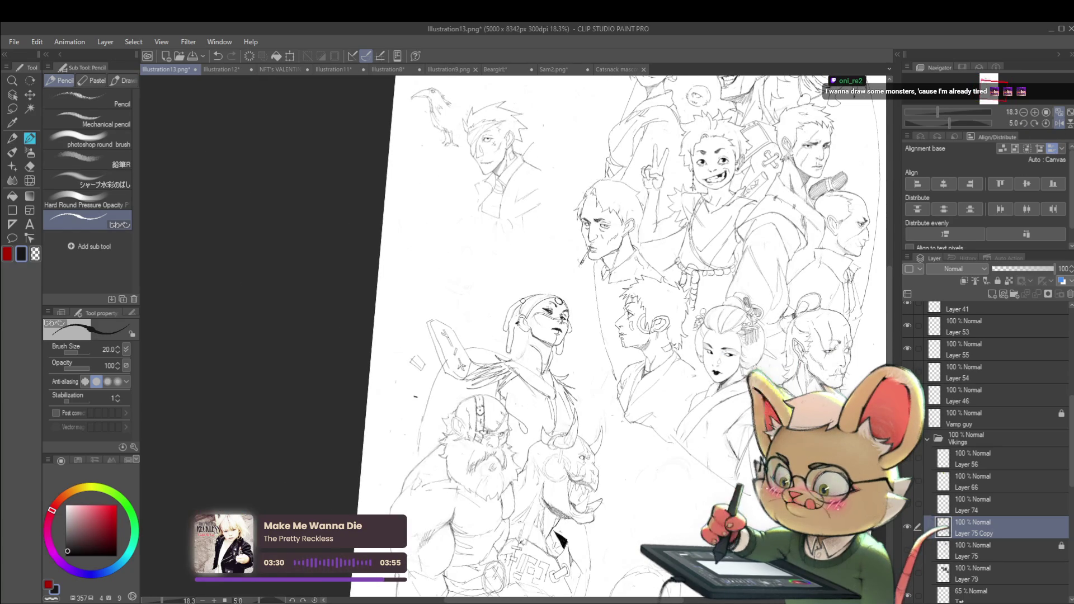
click(1059, 123)
scroll(490, 316, up, 3)
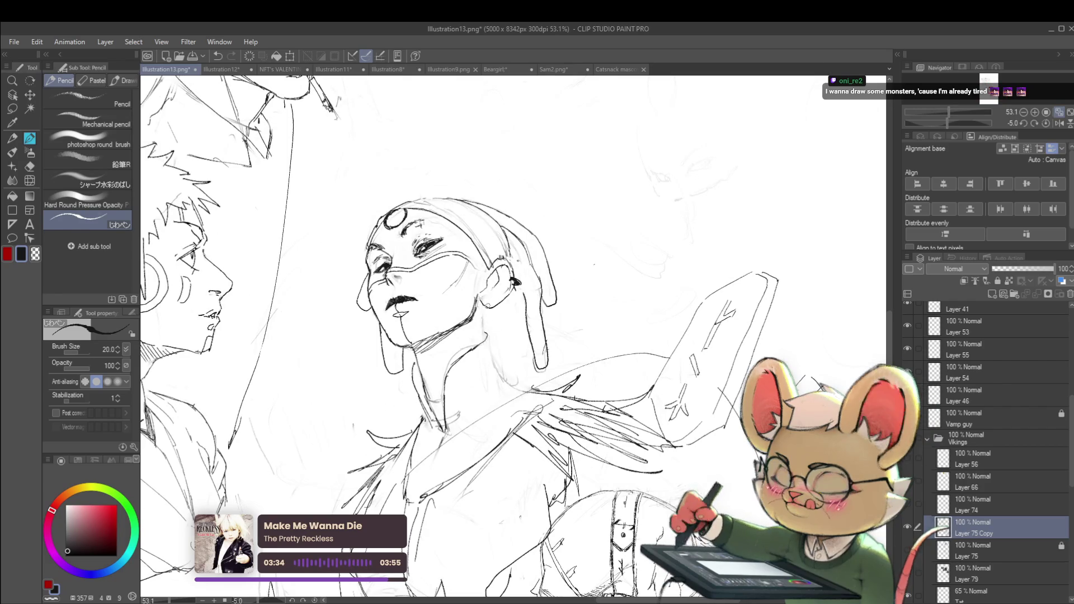
scroll(519, 353, down, 3)
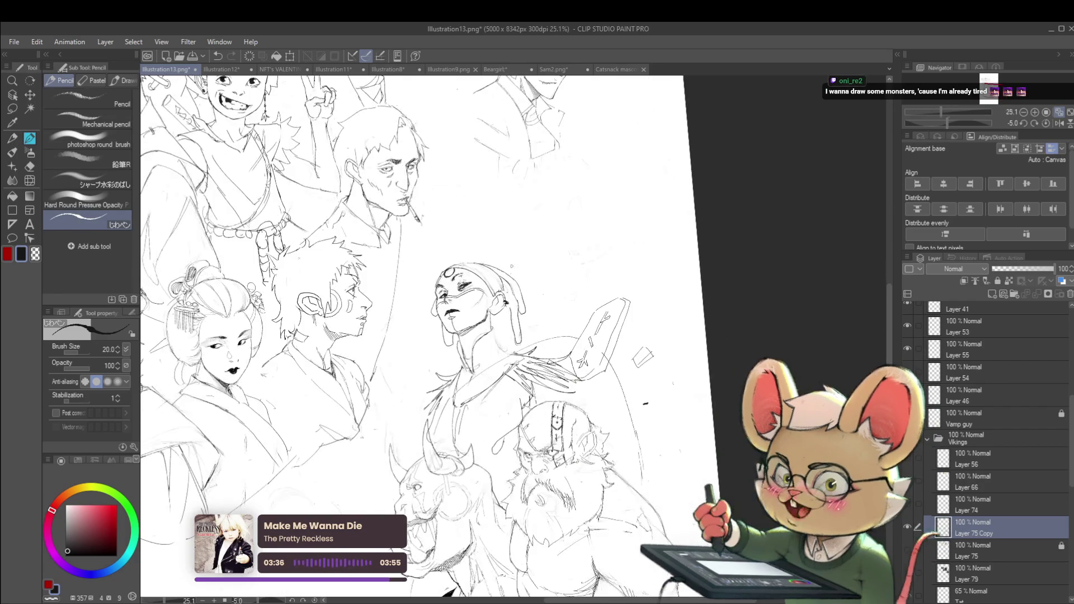
scroll(481, 338, up, 2)
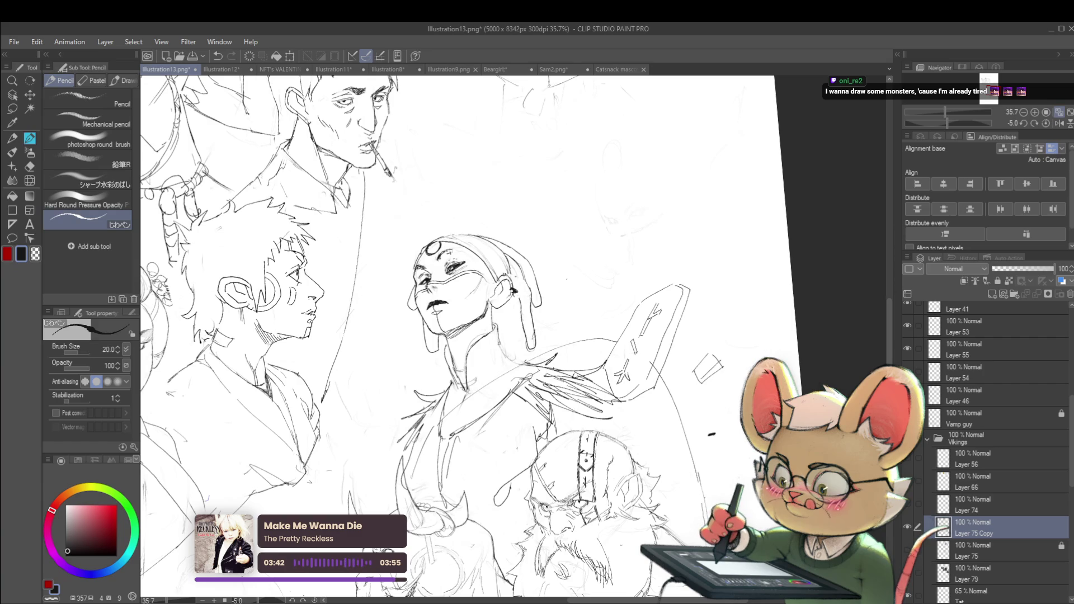
scroll(503, 357, down, 2)
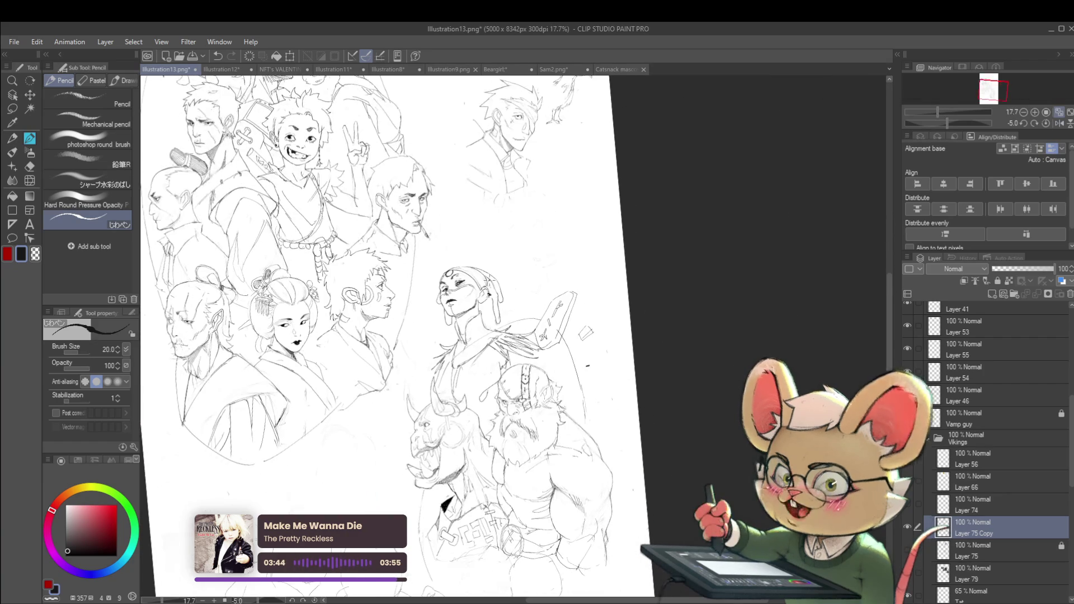
click(1059, 124)
scroll(584, 375, up, 3)
drag(584, 375, 606, 395)
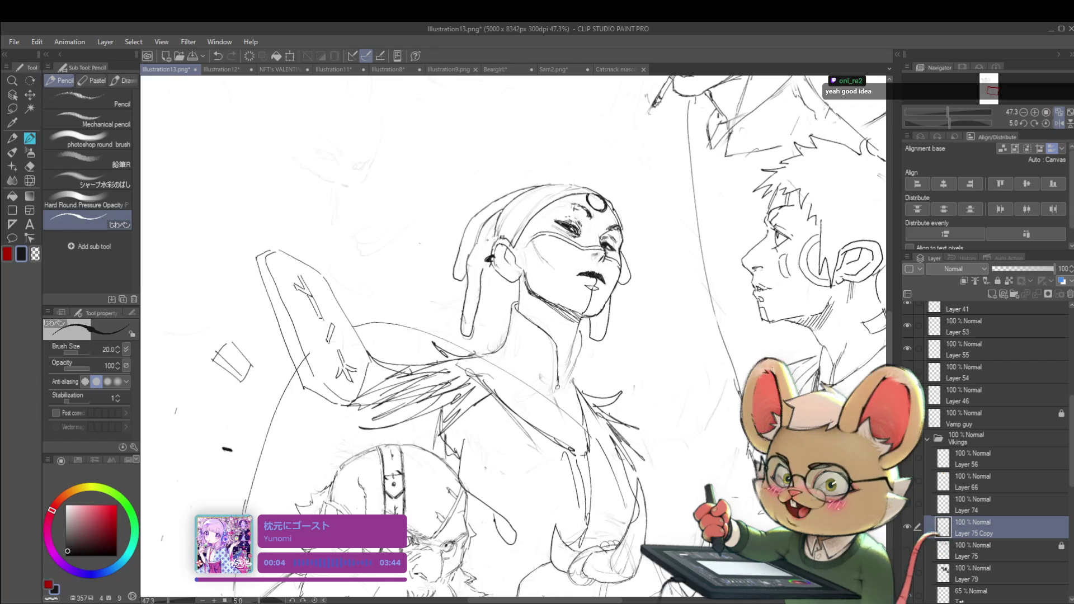
- Zoom around the shaman woman, flipping the page view twice more to compare
scroll(562, 367, down, 3)
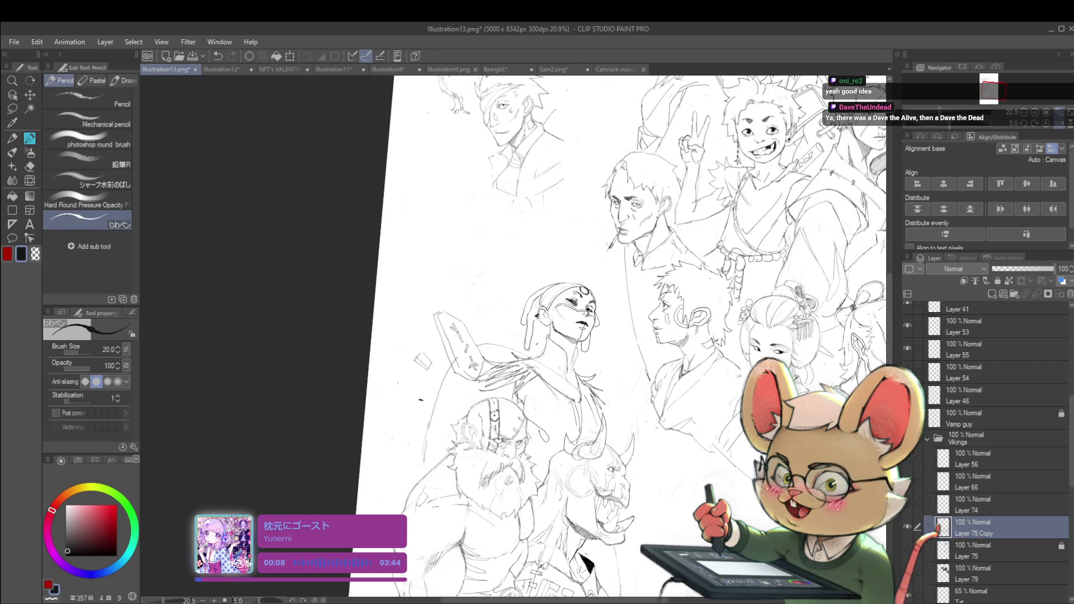
scroll(514, 336, right, 4)
scroll(514, 336, up, 4)
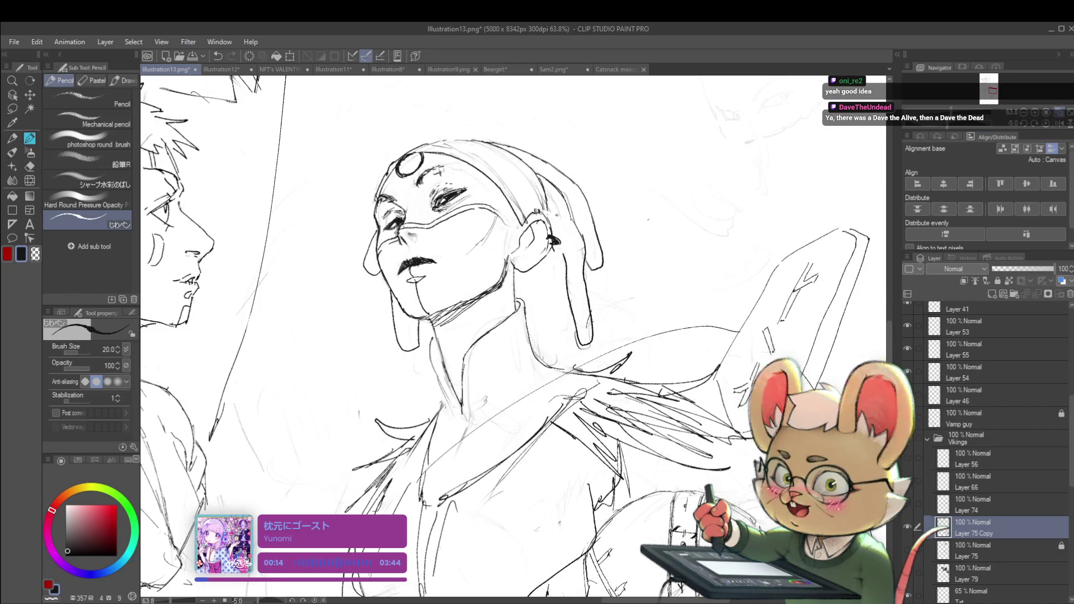
scroll(439, 353, down, 5)
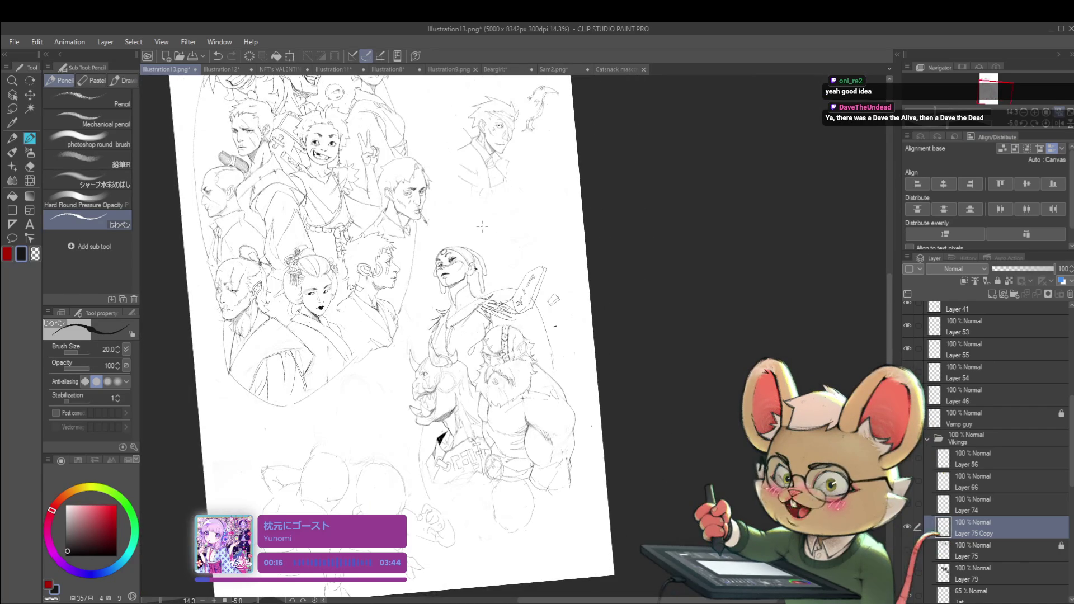
scroll(457, 297, up, 3)
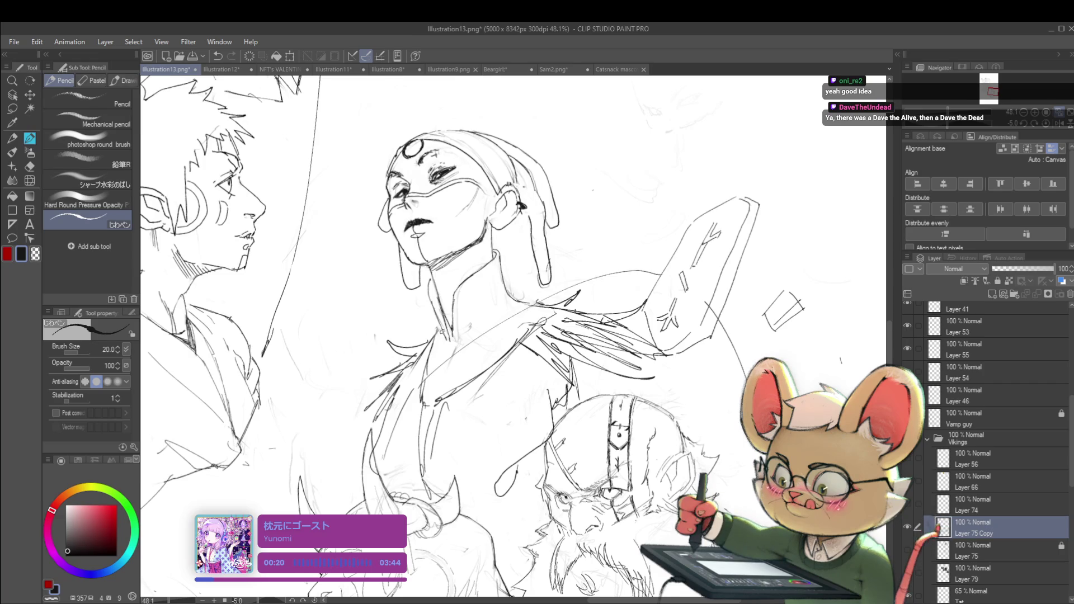
scroll(445, 335, down, 3)
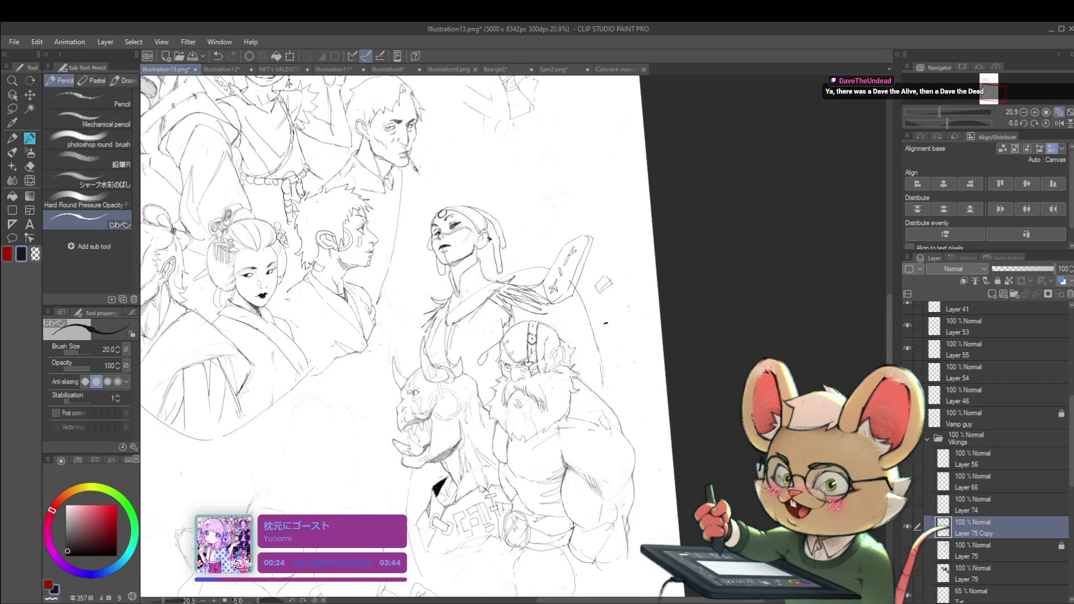
key(h)
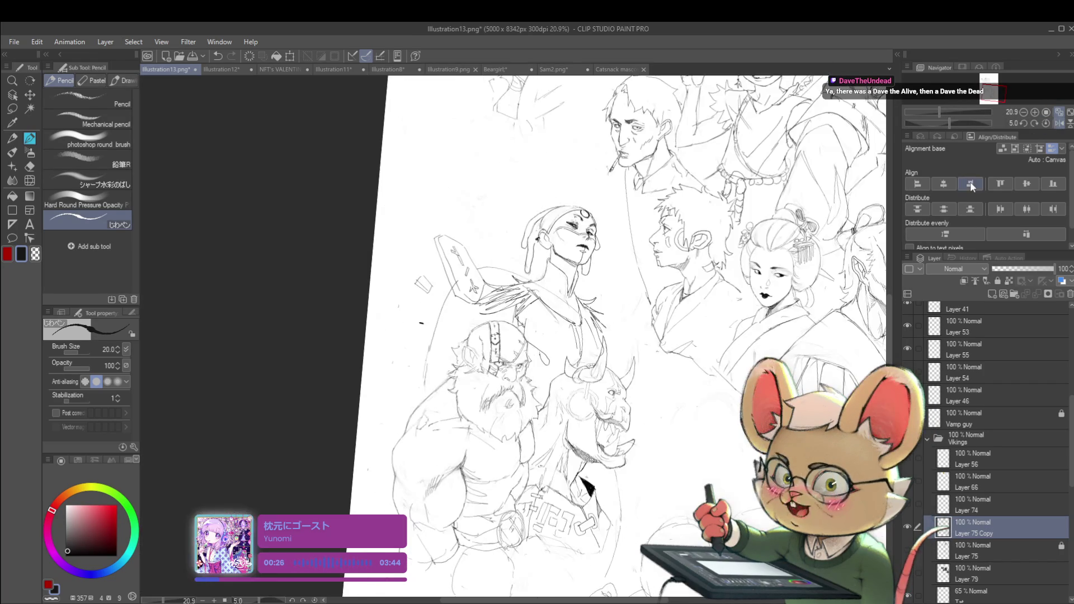
scroll(586, 276, up, 4)
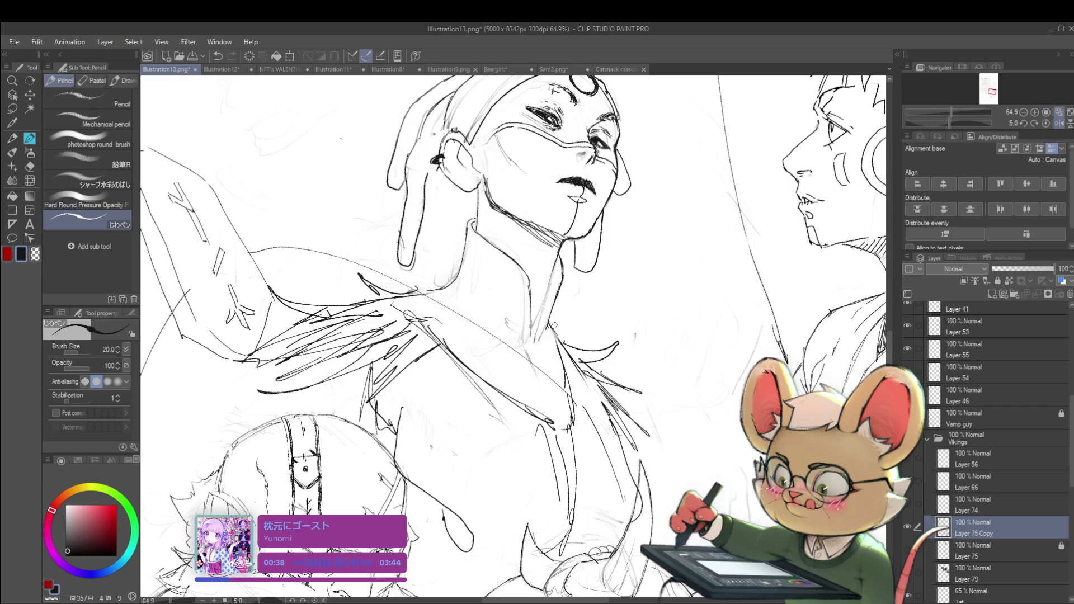
scroll(556, 329, down, 5)
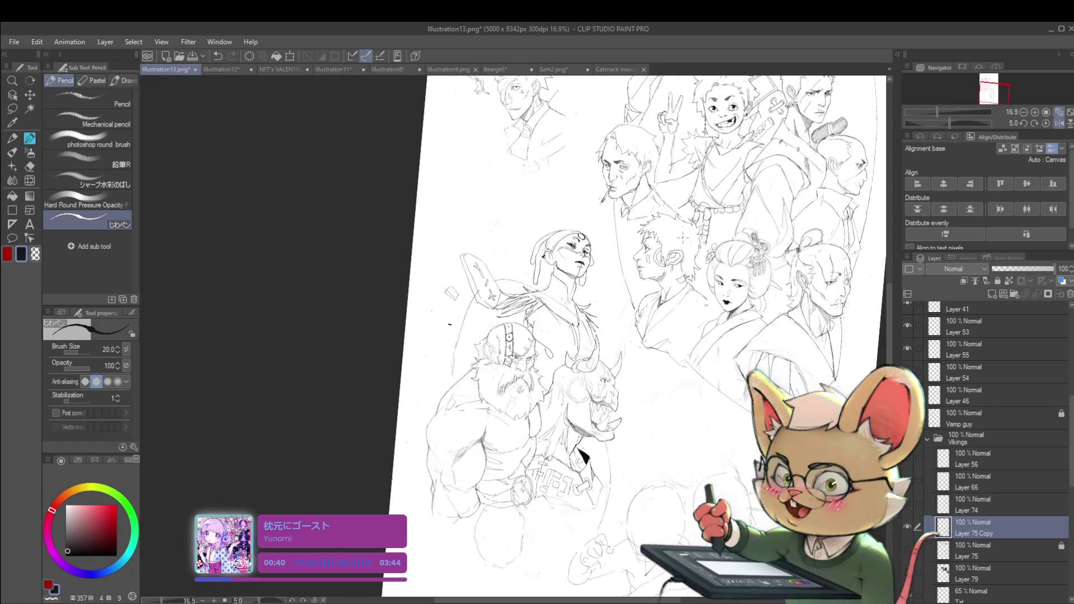
click(1057, 124)
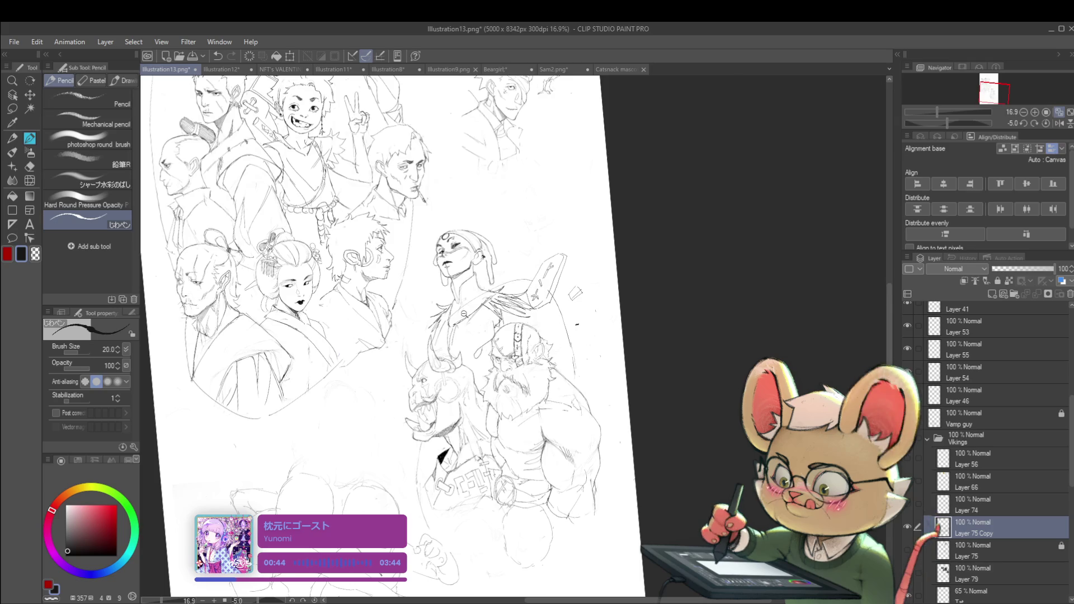
scroll(483, 351, up, 2)
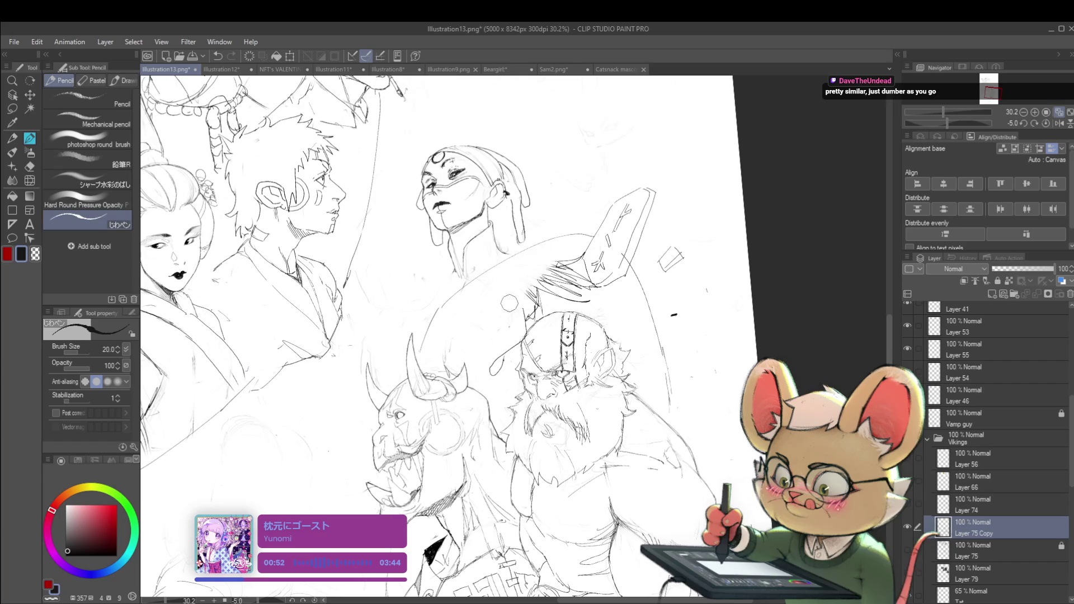
- Undo the dark hatching strokes on the shield and flip the page view again
key(ctrl+z)
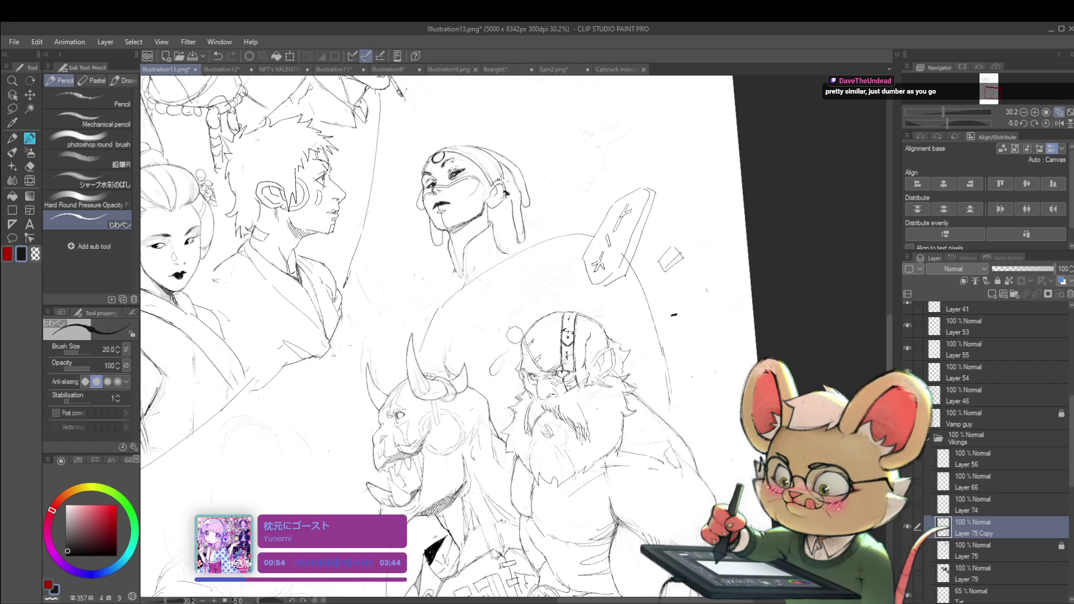
scroll(493, 377, down, 3)
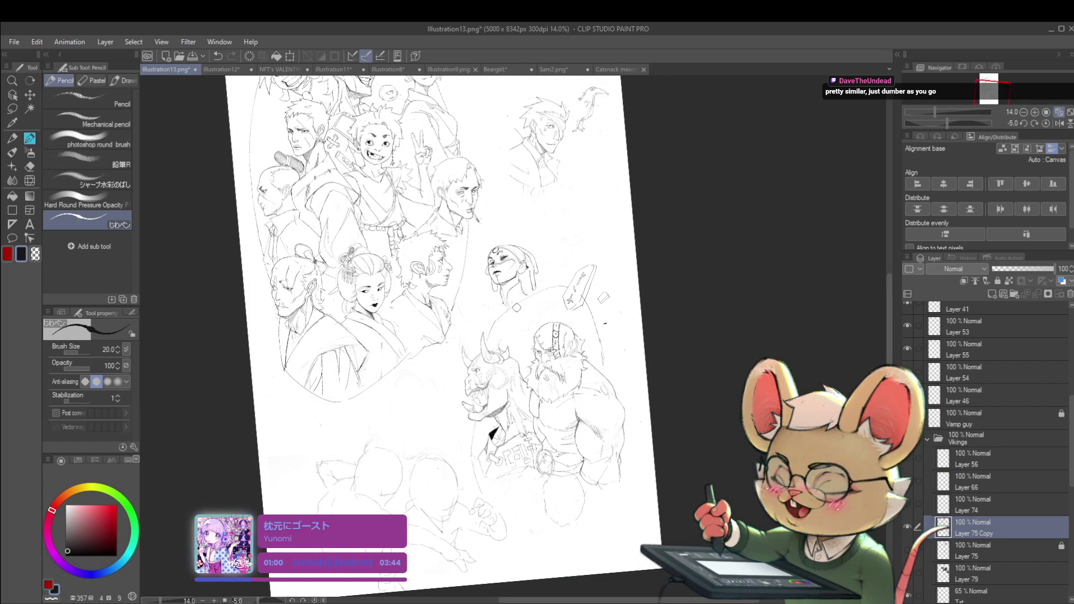
click(1058, 123)
scroll(504, 291, up, 3)
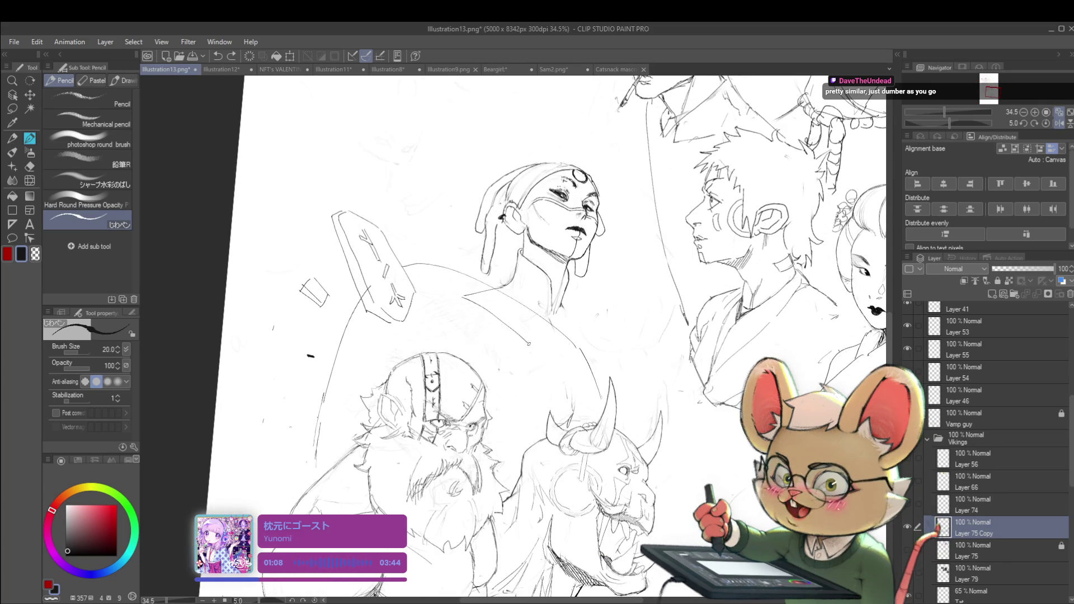
- Draw short pencil strokes on the woman's shoulder and along the collar beside her neck
drag(526, 352, 558, 350)
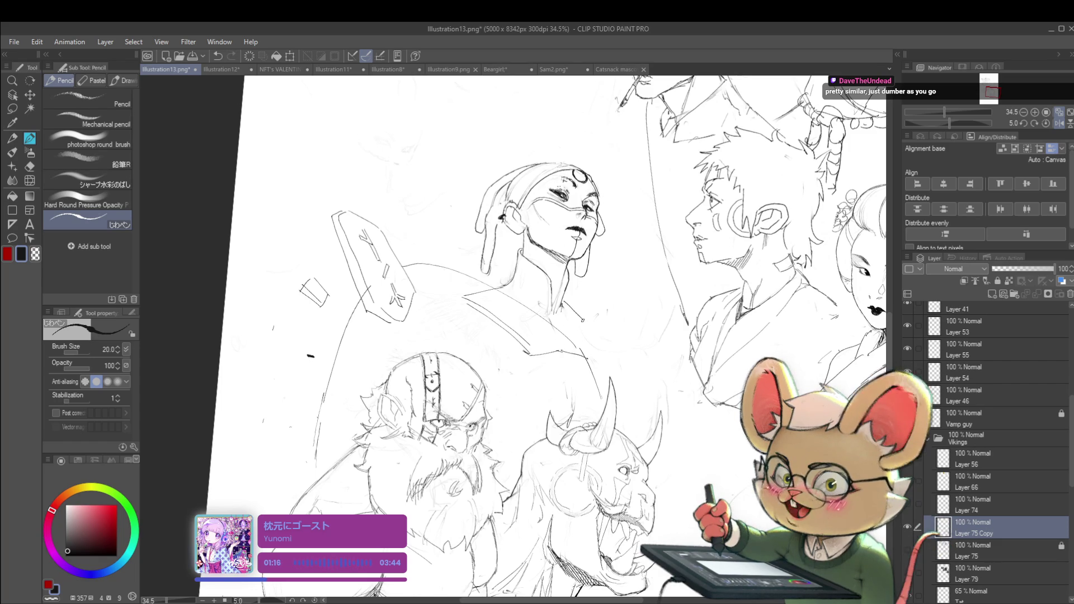
drag(561, 301, 591, 322)
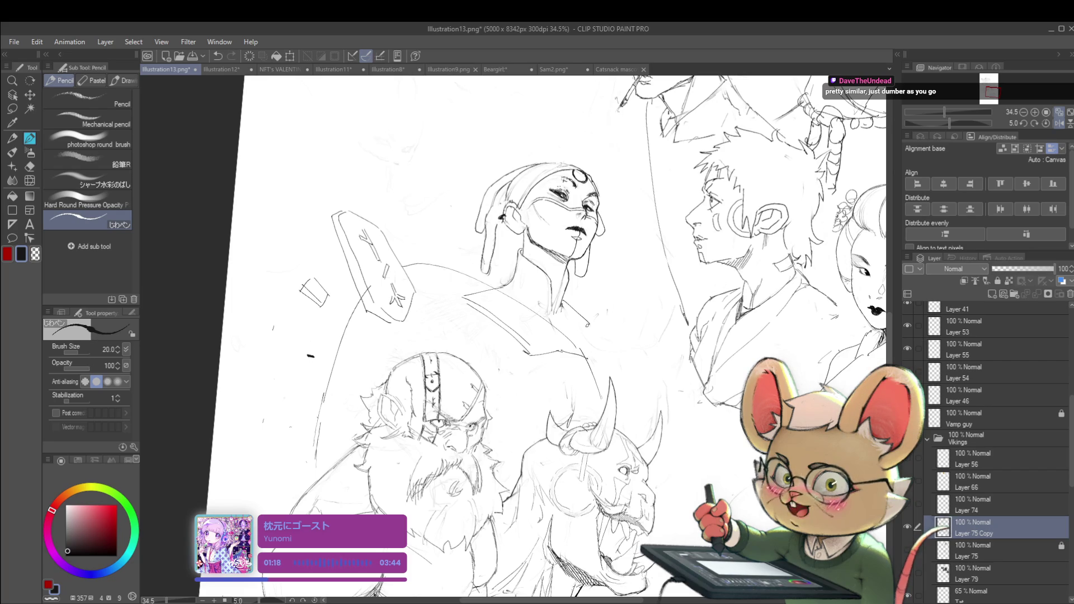
scroll(610, 329, down, 5)
scroll(610, 329, up, 4)
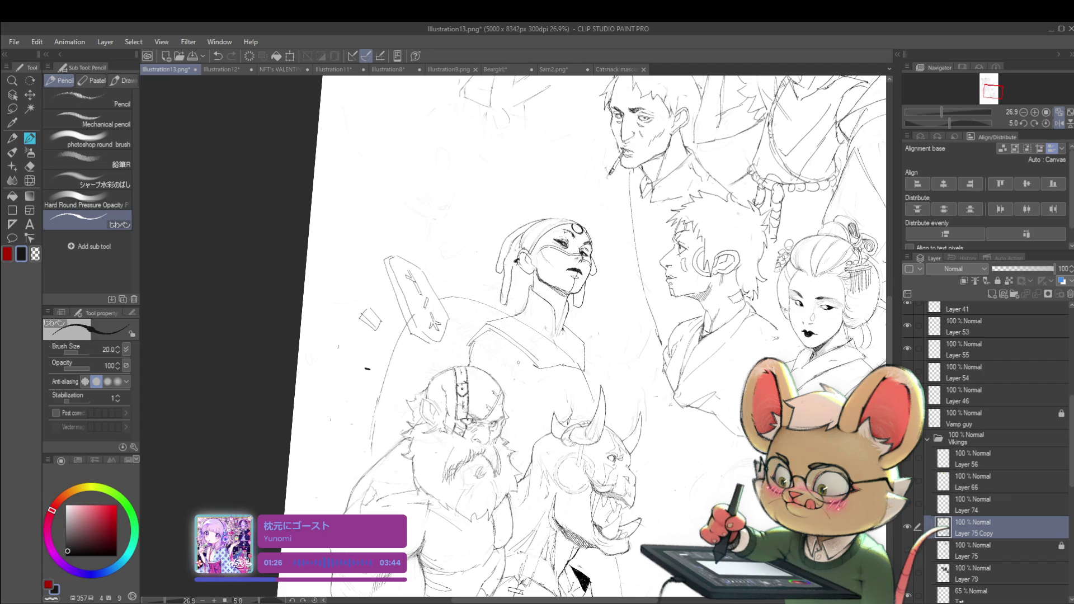
- Zoom out, mirror the page to check the new strokes, then zoom back in on the woman
key(ctrl+minus)
key(ctrl+minus)
key(ctrl+minus)
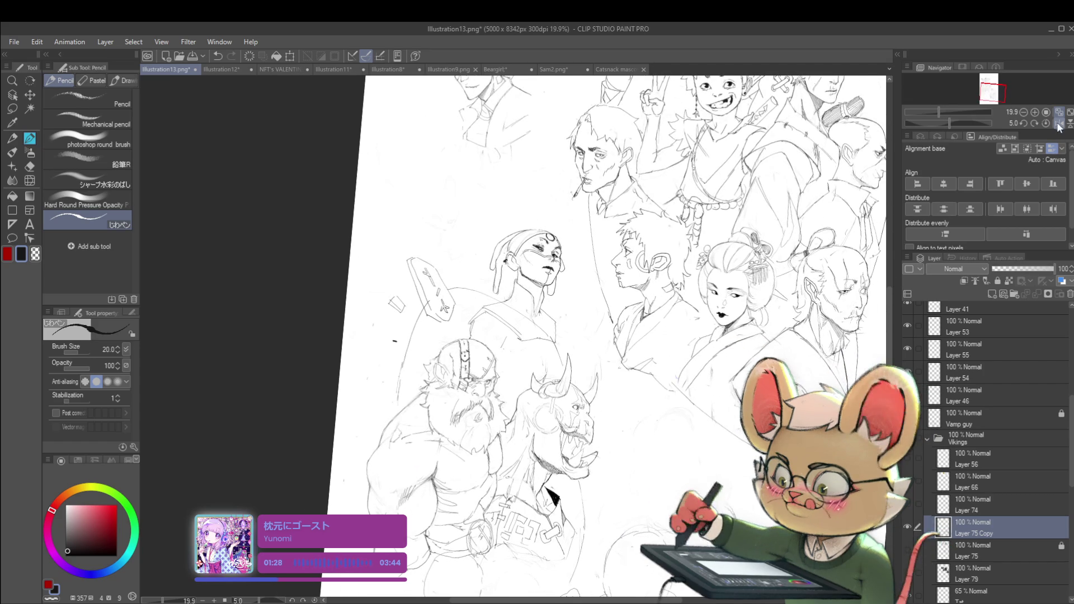
click(1059, 123)
key(ctrl+plus)
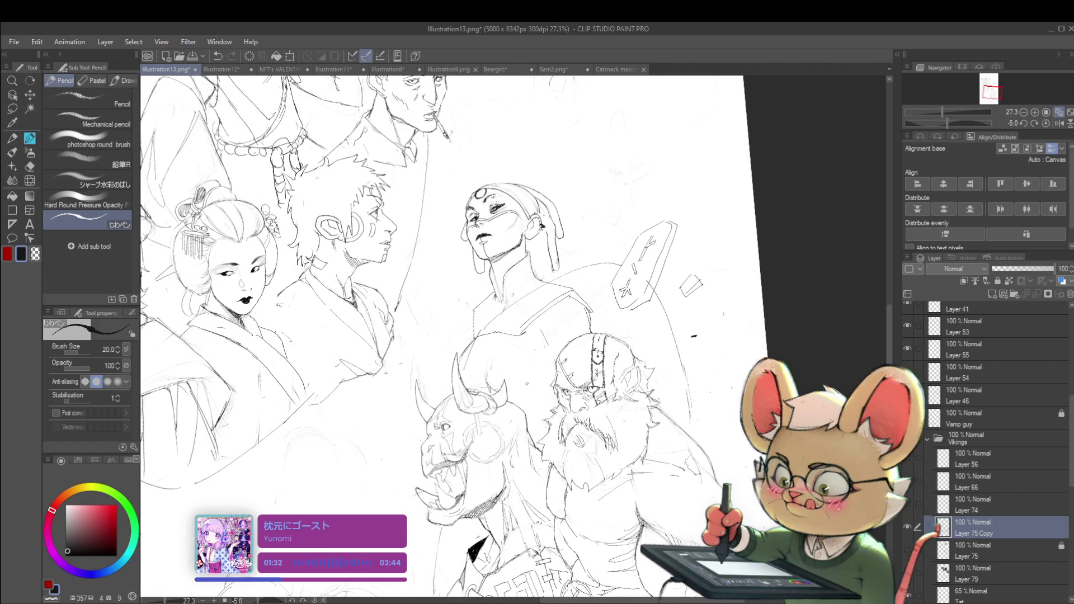
scroll(540, 357, down, 5)
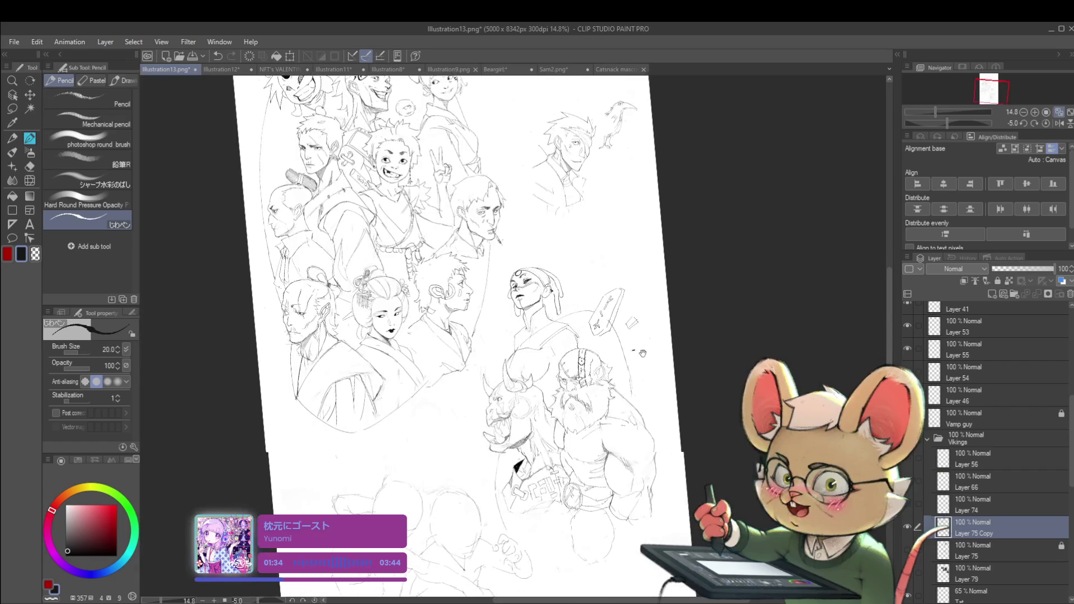
scroll(540, 357, up, 4)
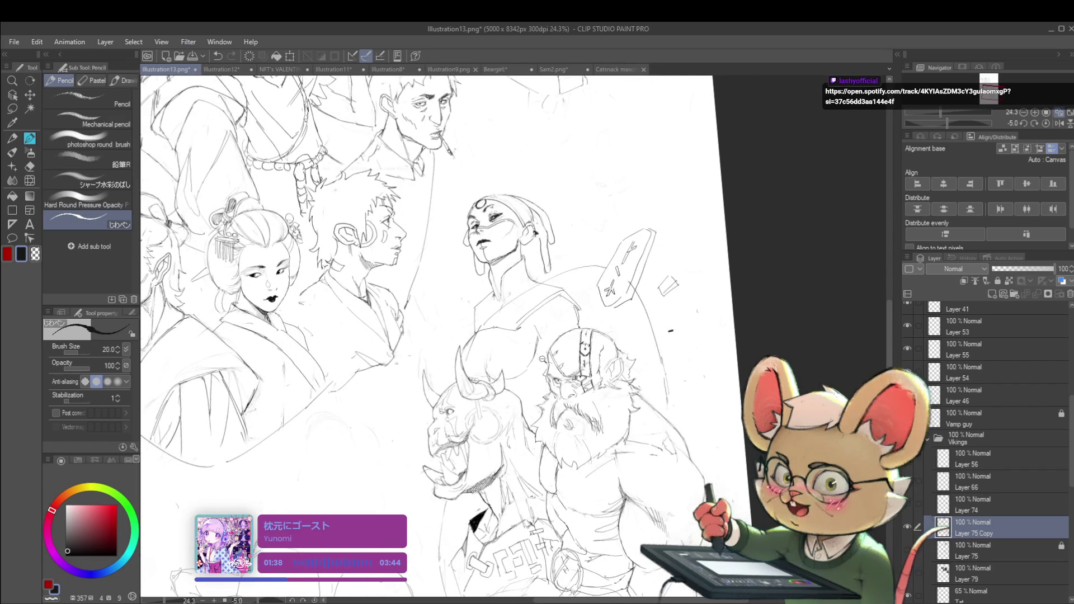
scroll(541, 367, down, 3)
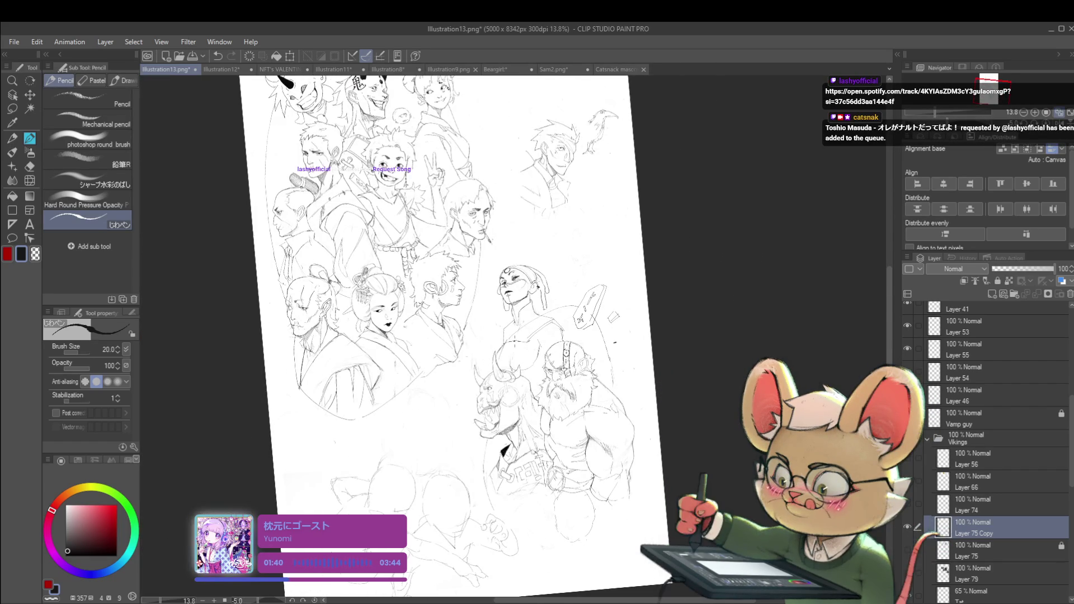
key(h)
scroll(537, 336, up, 3)
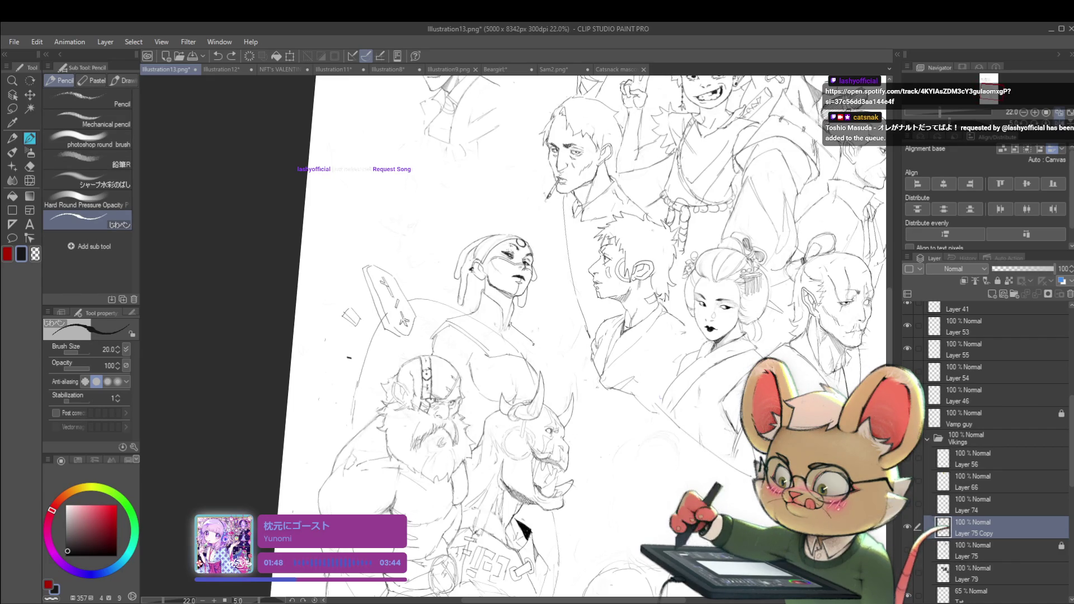
scroll(560, 286, down, 2)
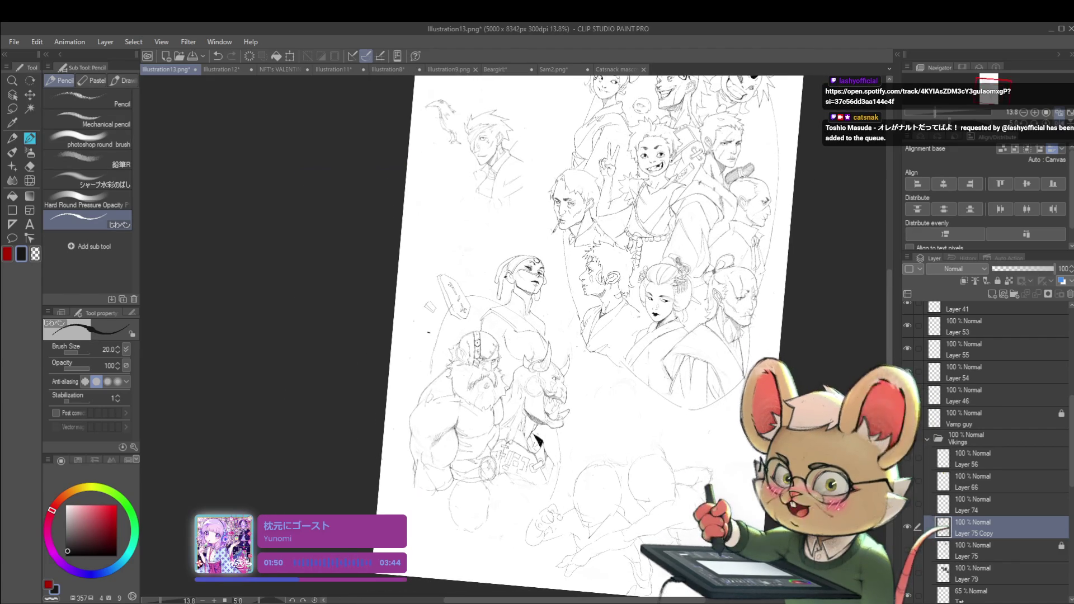
scroll(571, 302, up, 2)
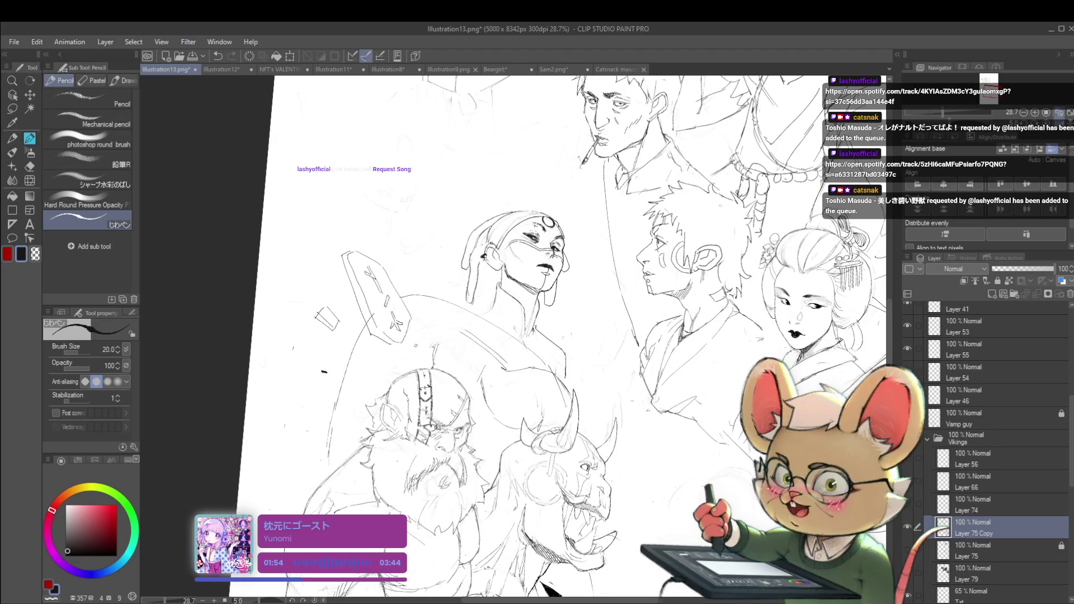
key(h)
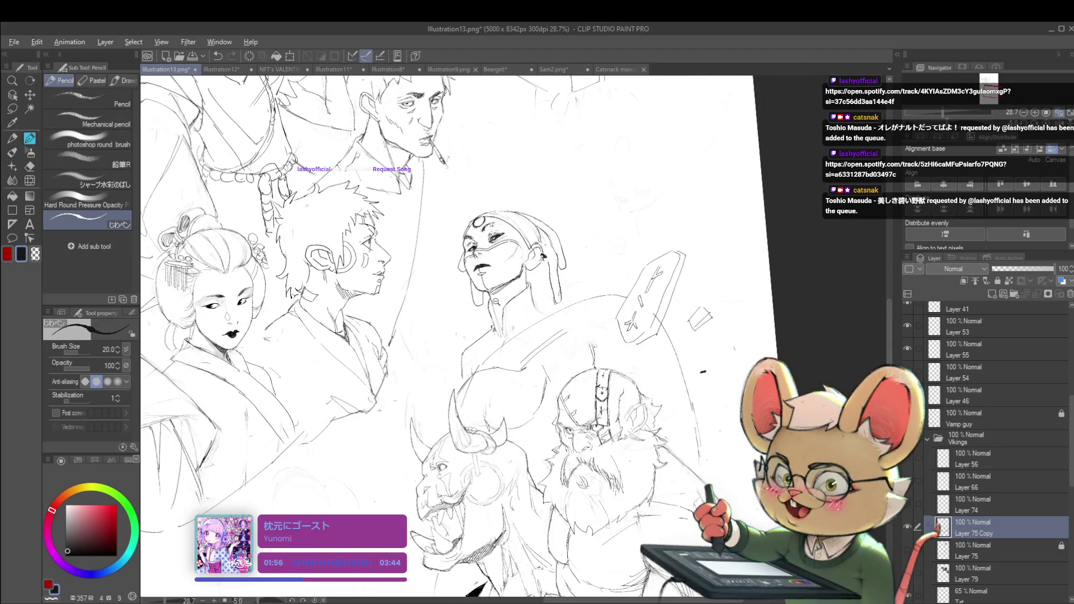
scroll(493, 302, up, 1)
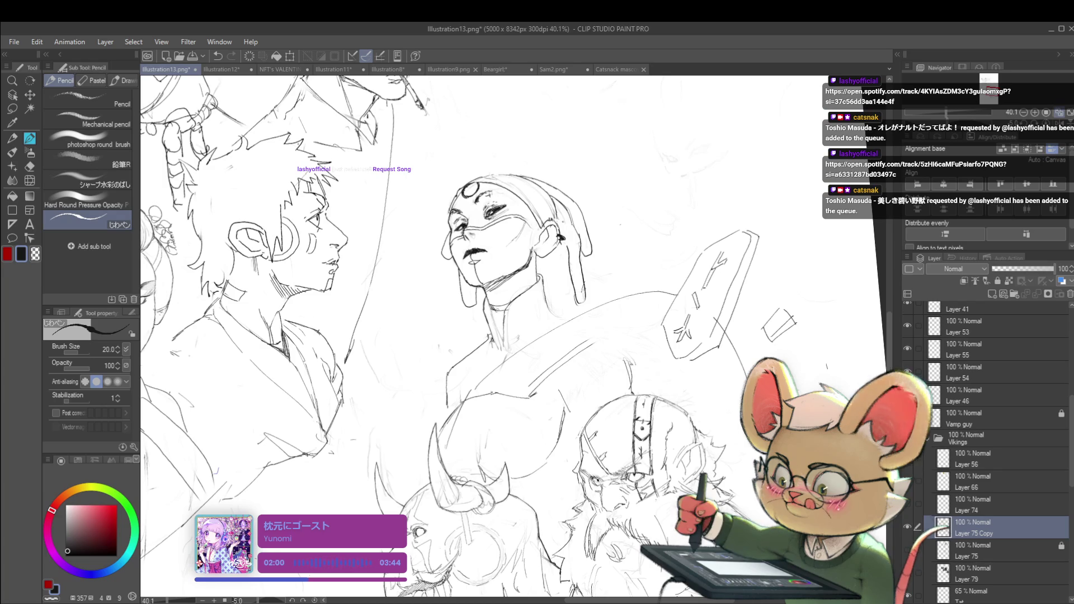
scroll(473, 258, down, 2)
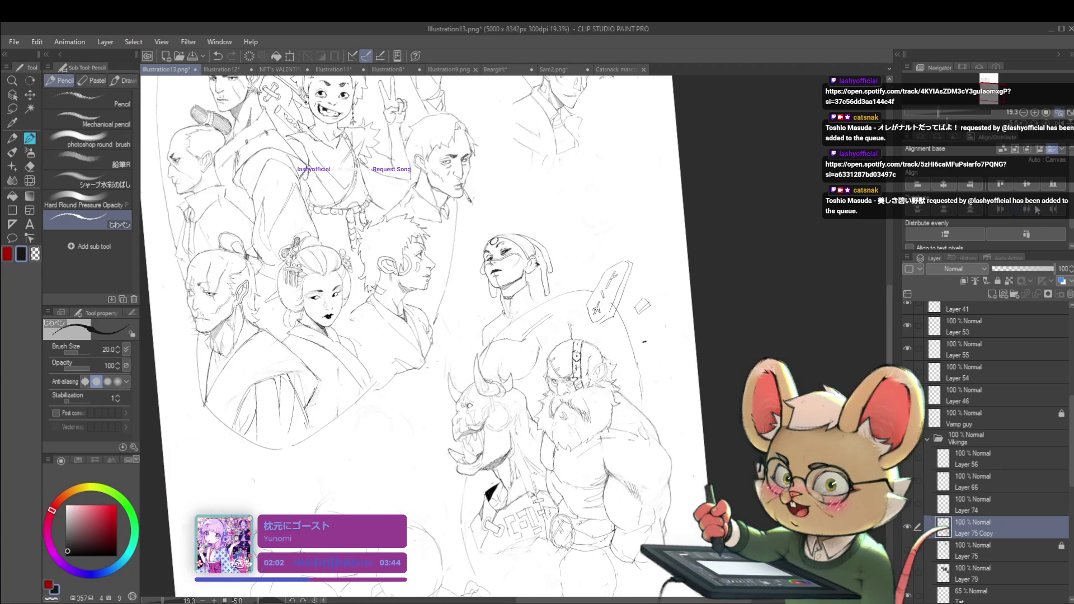
key(h)
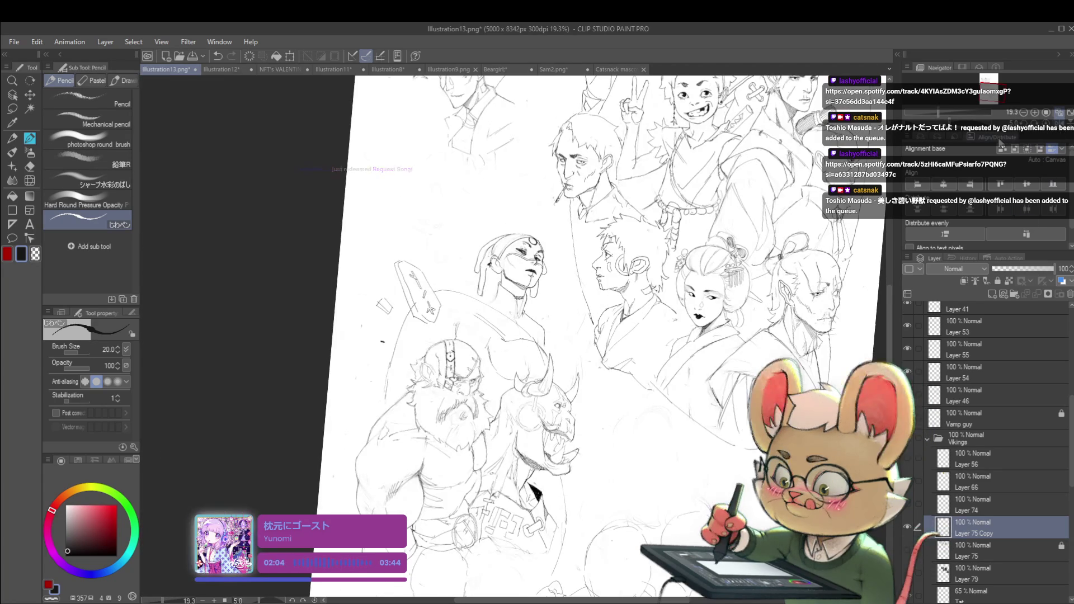
scroll(485, 290, up, 2)
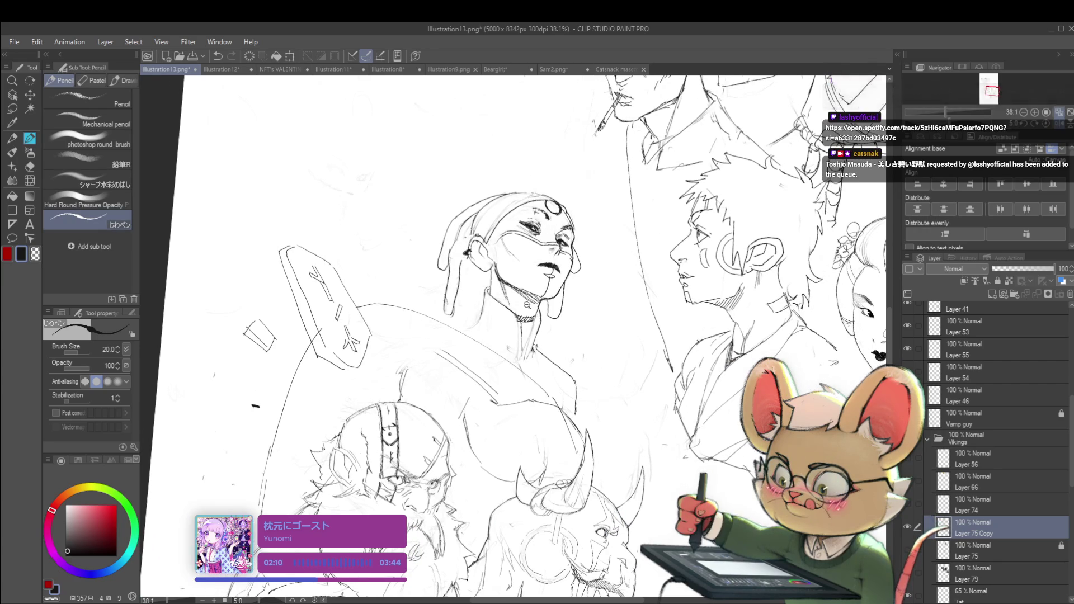
key(ctrl+minus)
key(ctrl+plus)
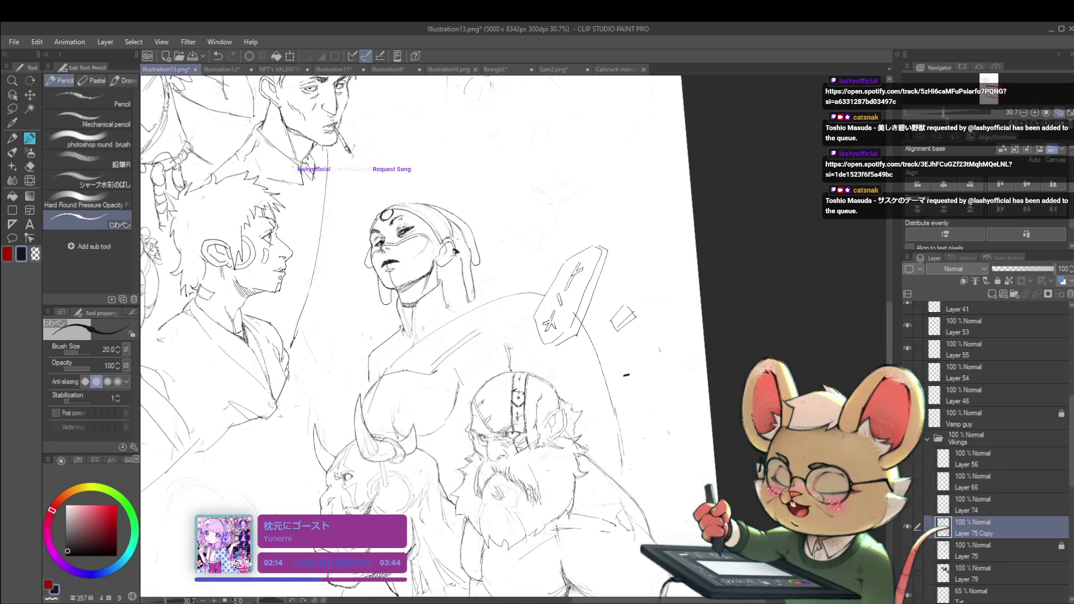
drag(420, 336, 466, 322)
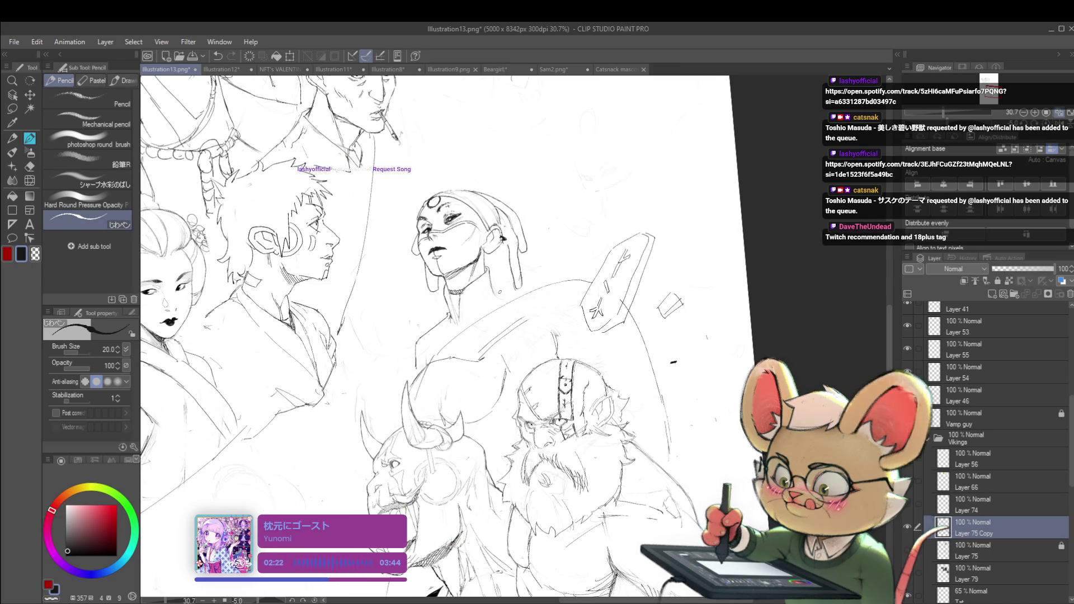
scroll(583, 395, down, 5)
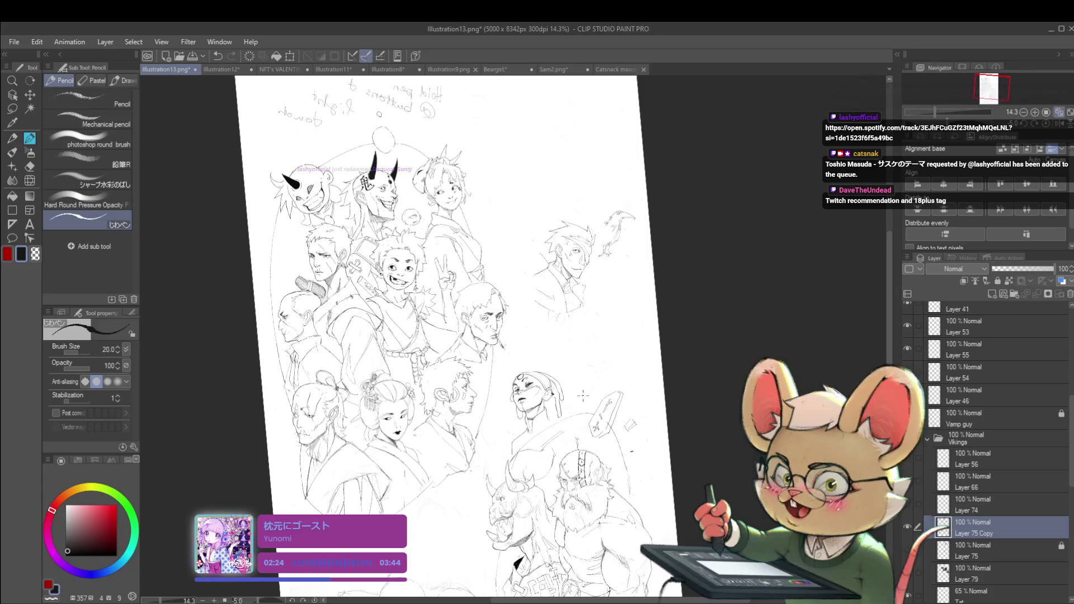
drag(583, 396, 603, 446)
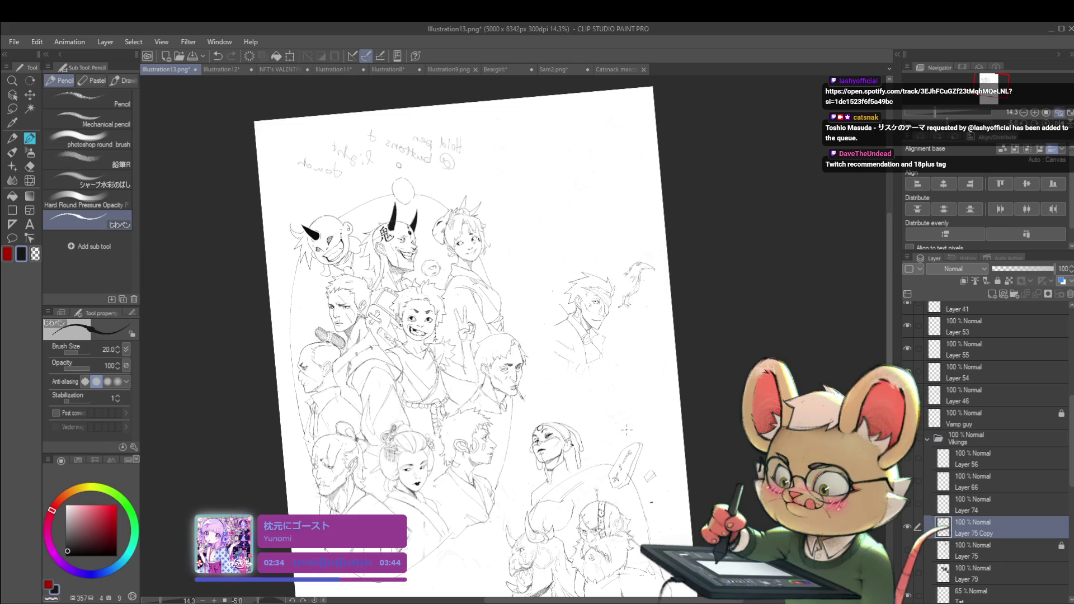
drag(614, 463, 640, 363)
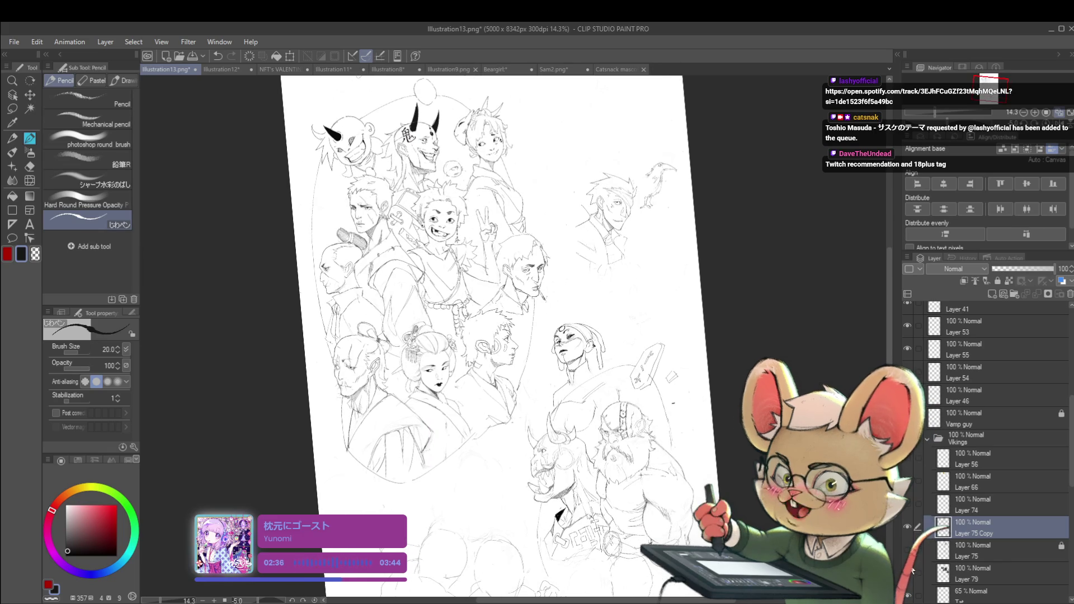
scroll(559, 168, up, 4)
mouse_move(650, 251)
mouse_down()
mouse_move(606, 268)
mouse_move(591, 206)
mouse_up()
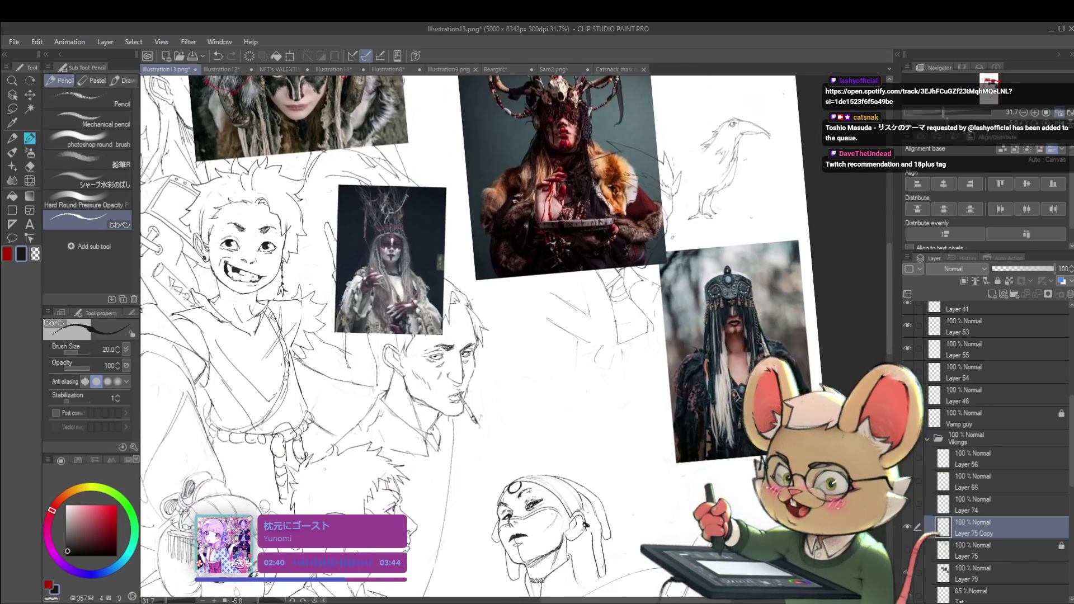
drag(576, 286, 634, 446)
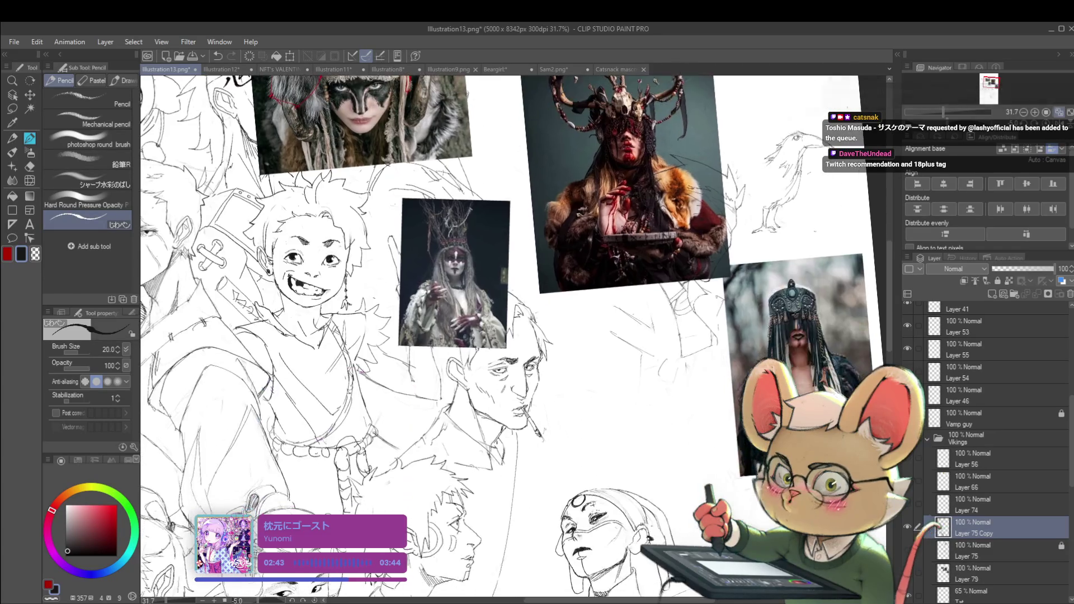
drag(559, 336, 590, 207)
scroll(590, 207, down, 1)
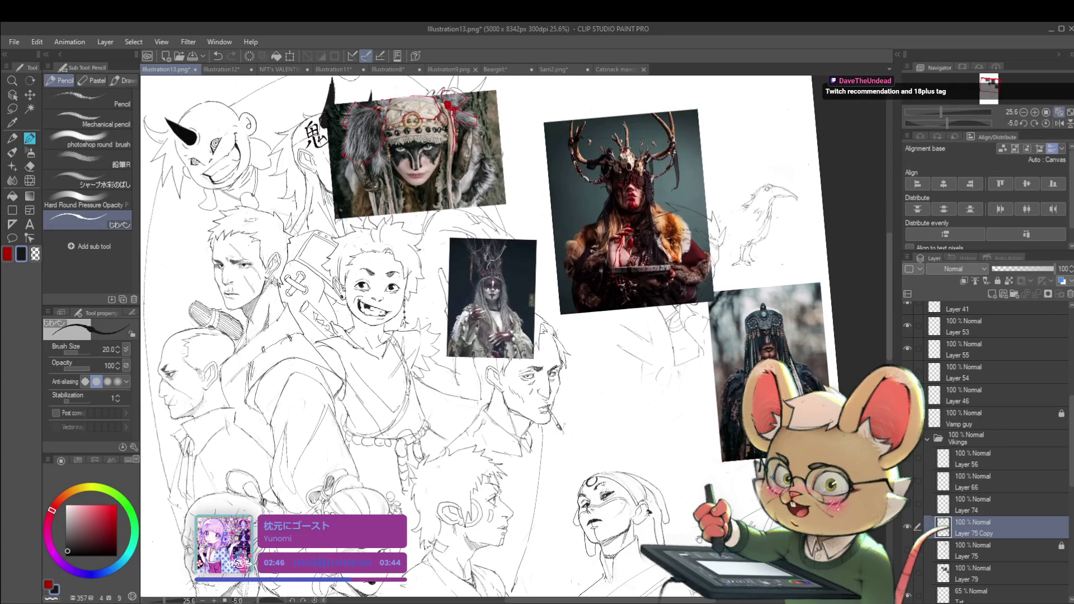
scroll(496, 336, down, 3)
click(909, 575)
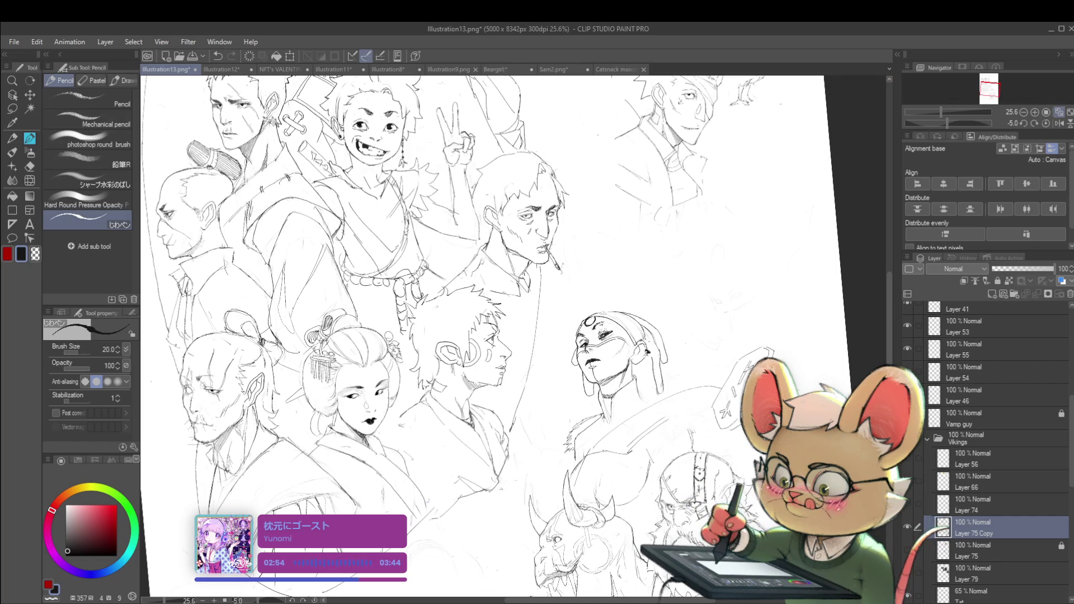
scroll(643, 364, down, 3)
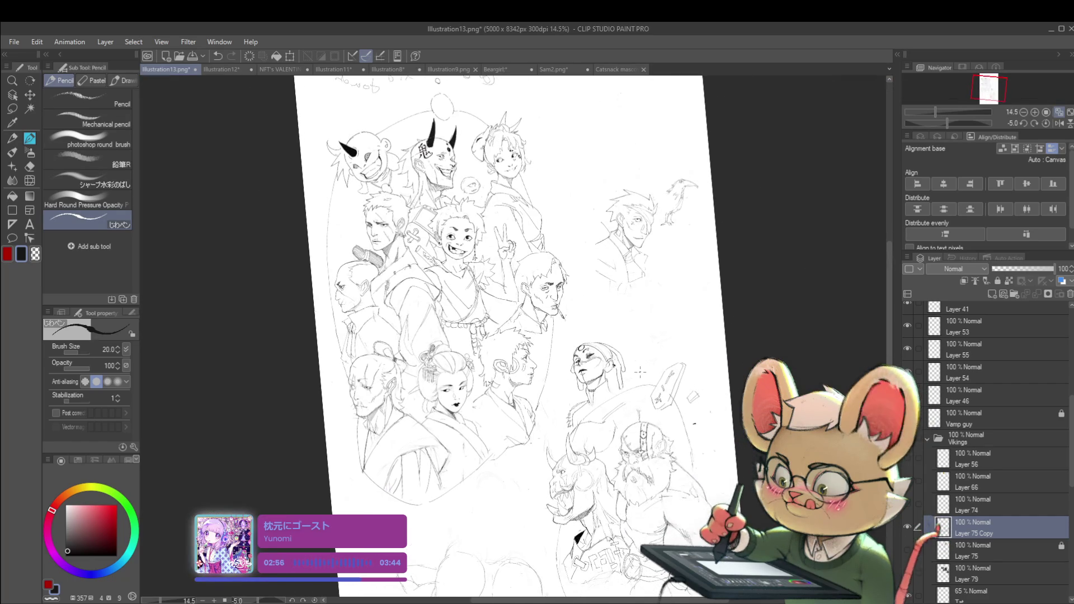
- Add a pencil stroke to the neck fur and mirror the canvas to check the figure
scroll(640, 372, up, 5)
scroll(585, 384, down, 1)
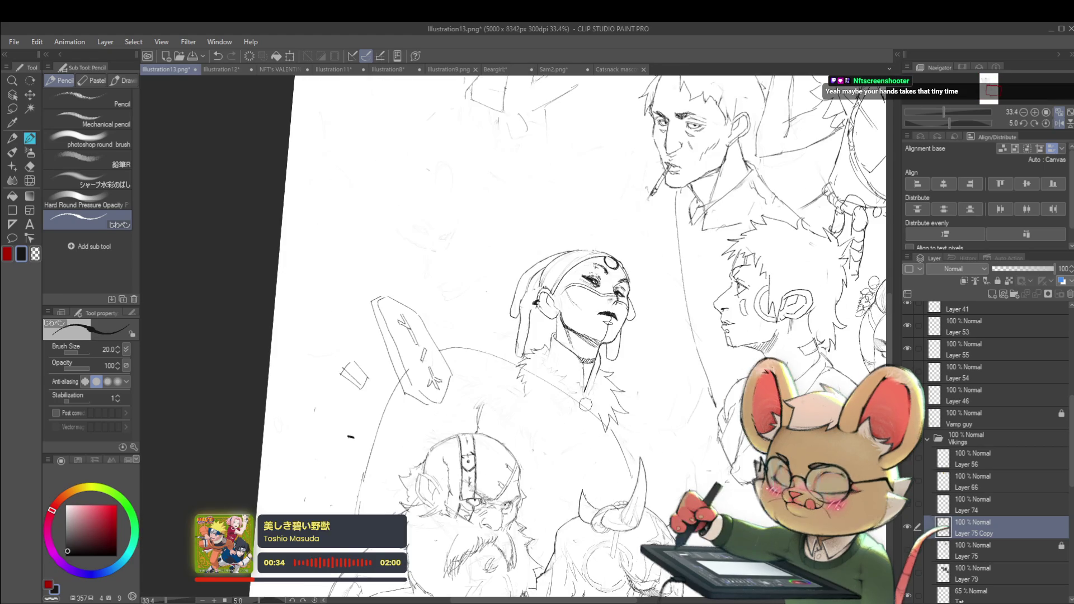
scroll(584, 384, up, 4)
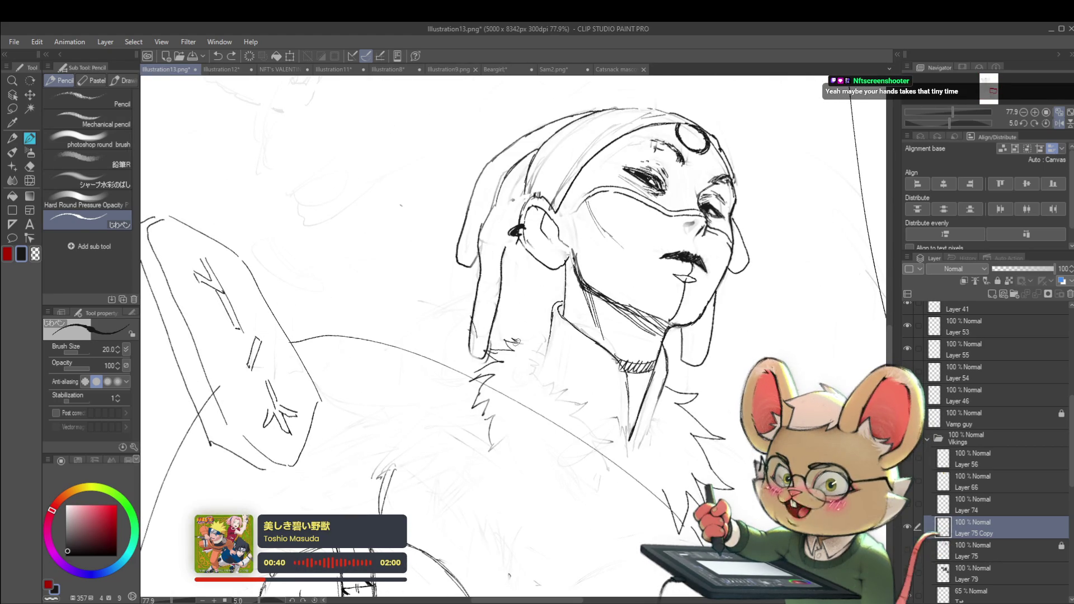
drag(529, 320, 537, 331)
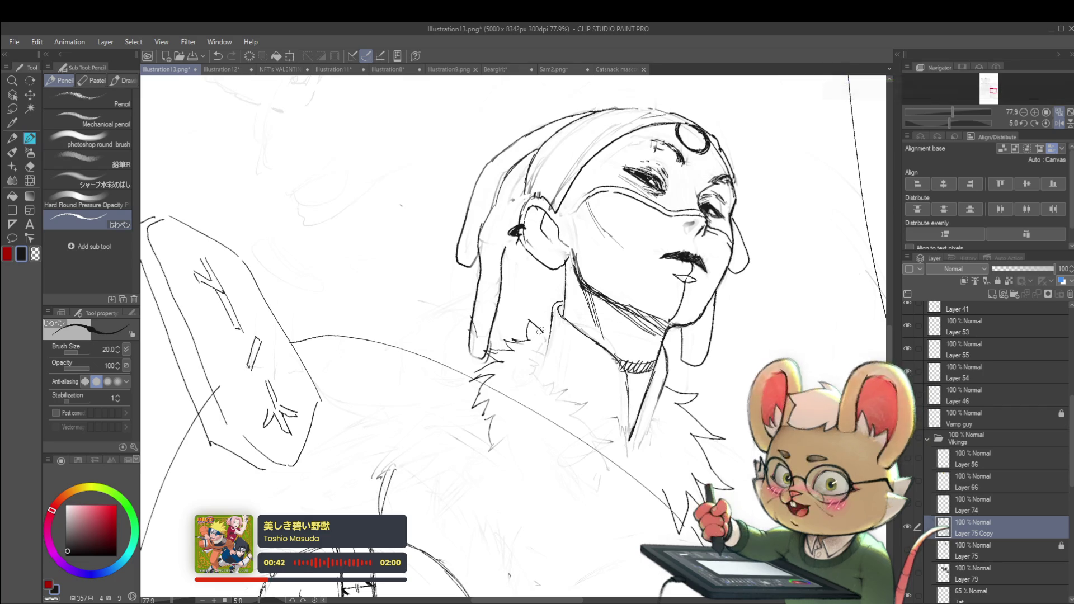
scroll(541, 275, down, 6)
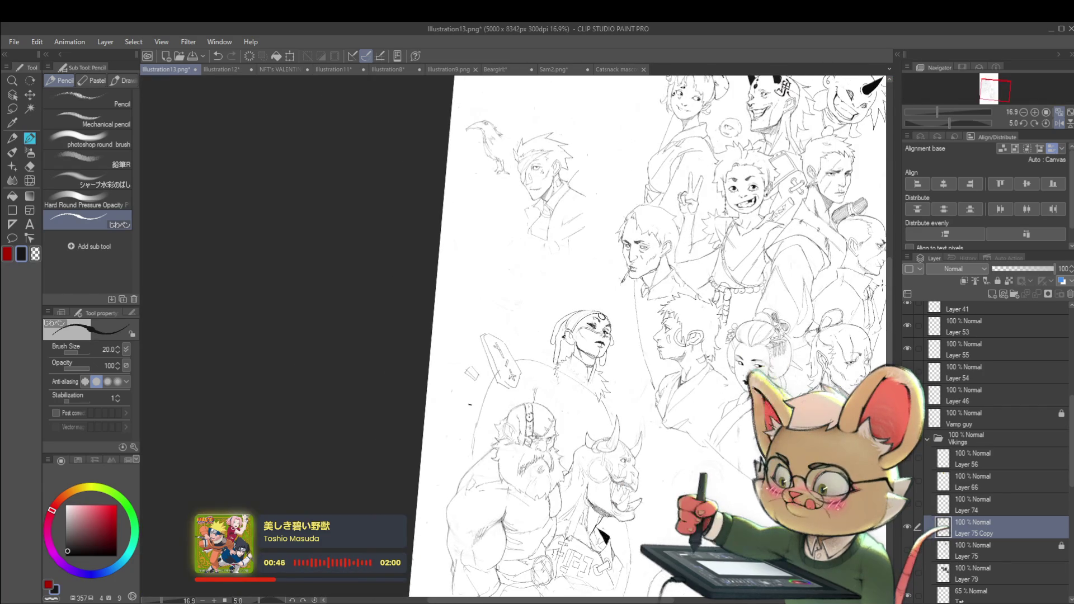
scroll(574, 374, up, 3)
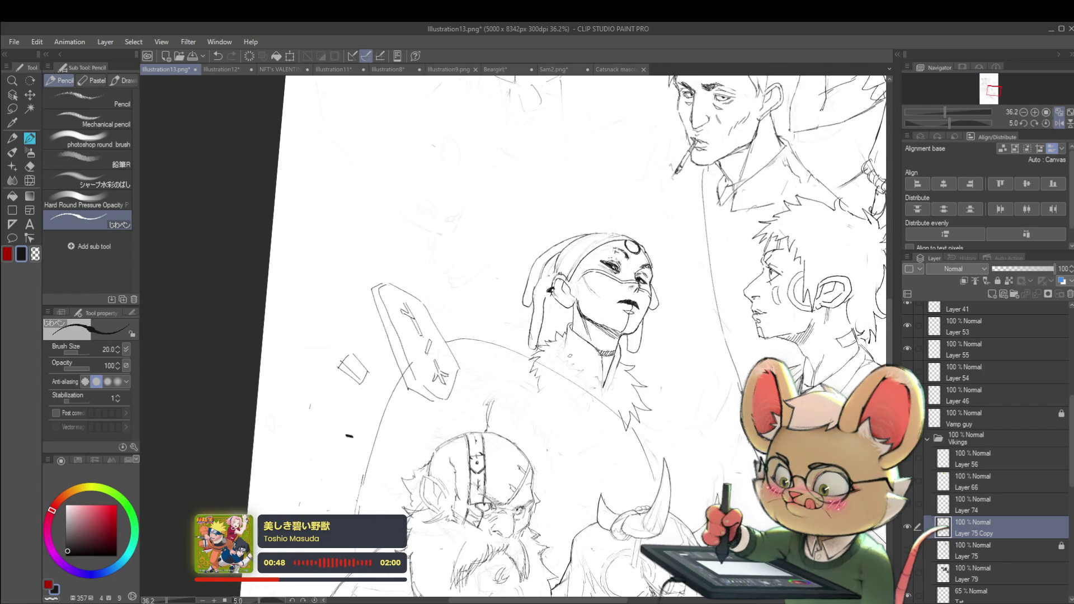
scroll(559, 355, down, 2)
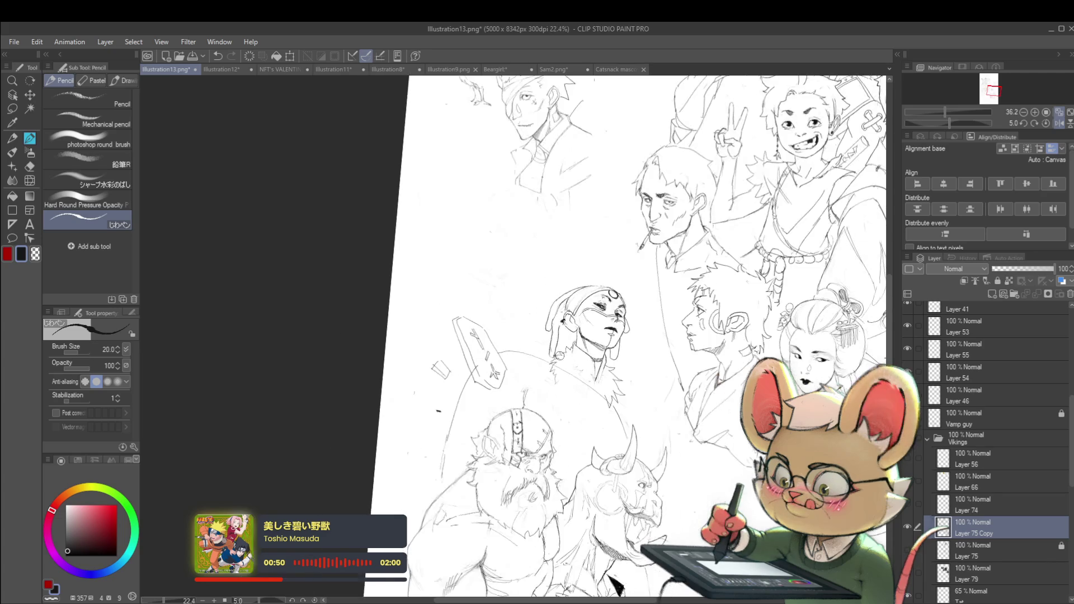
click(1059, 124)
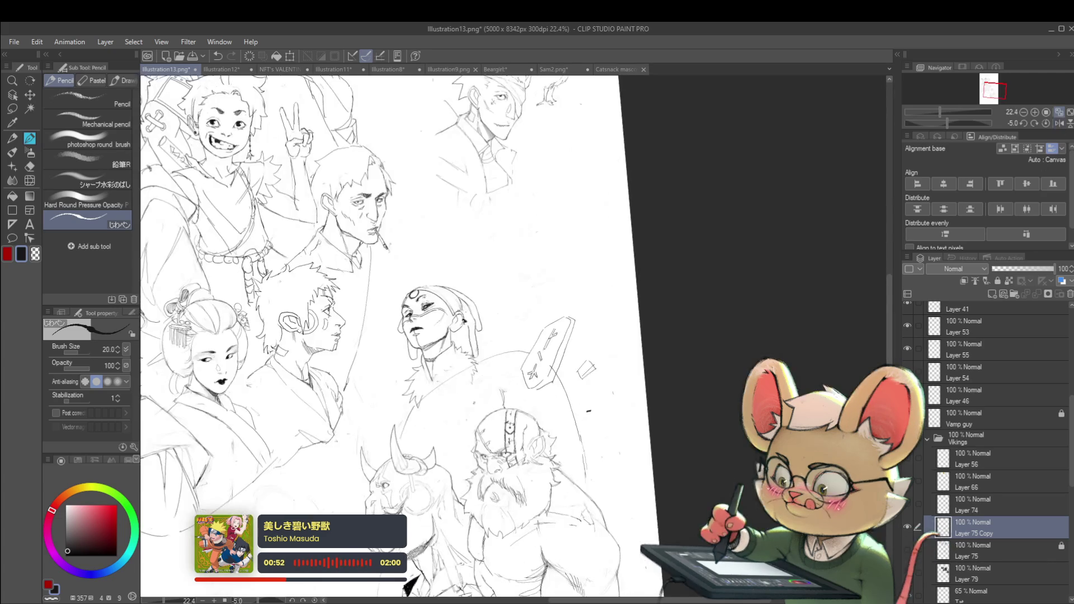
scroll(476, 364, up, 2)
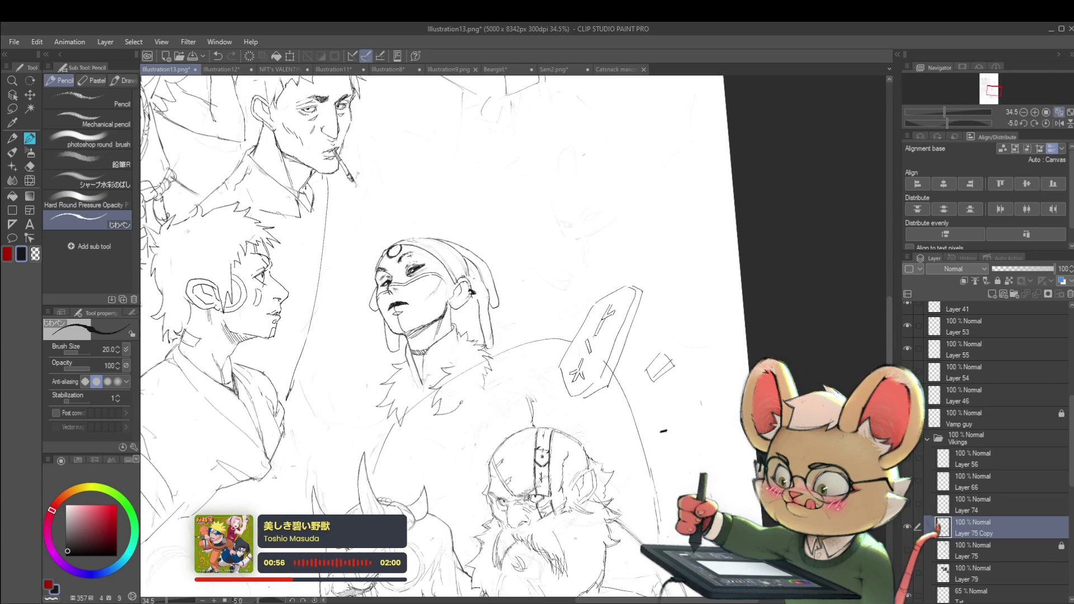
- Add a small pencil mark on the fur collar and flip the canvas back to normal
scroll(521, 394, down, 2)
scroll(504, 380, up, 2)
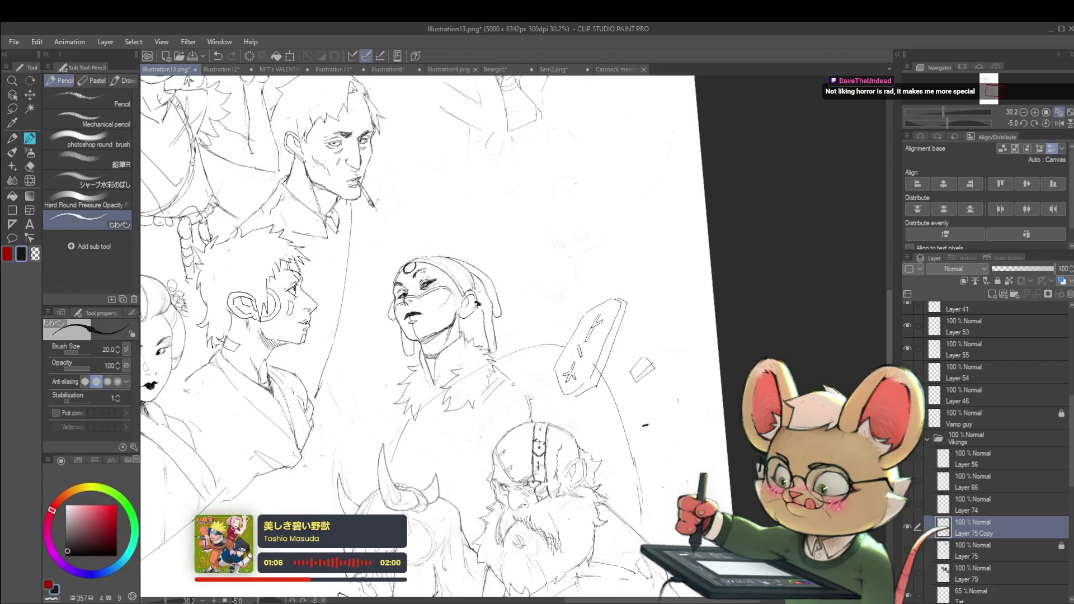
drag(507, 374, 520, 381)
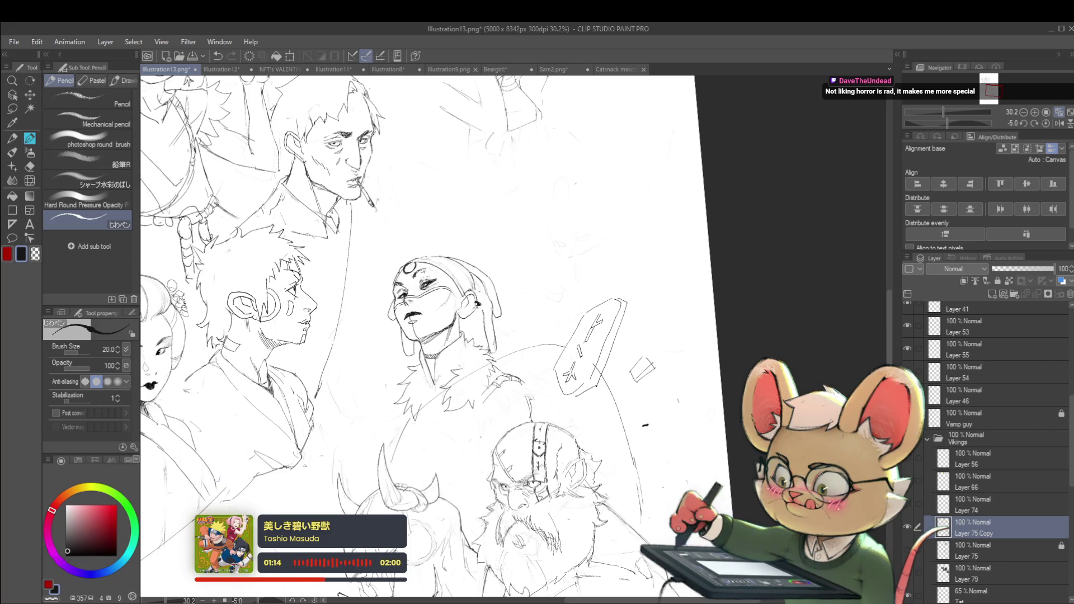
scroll(515, 386, down, 2)
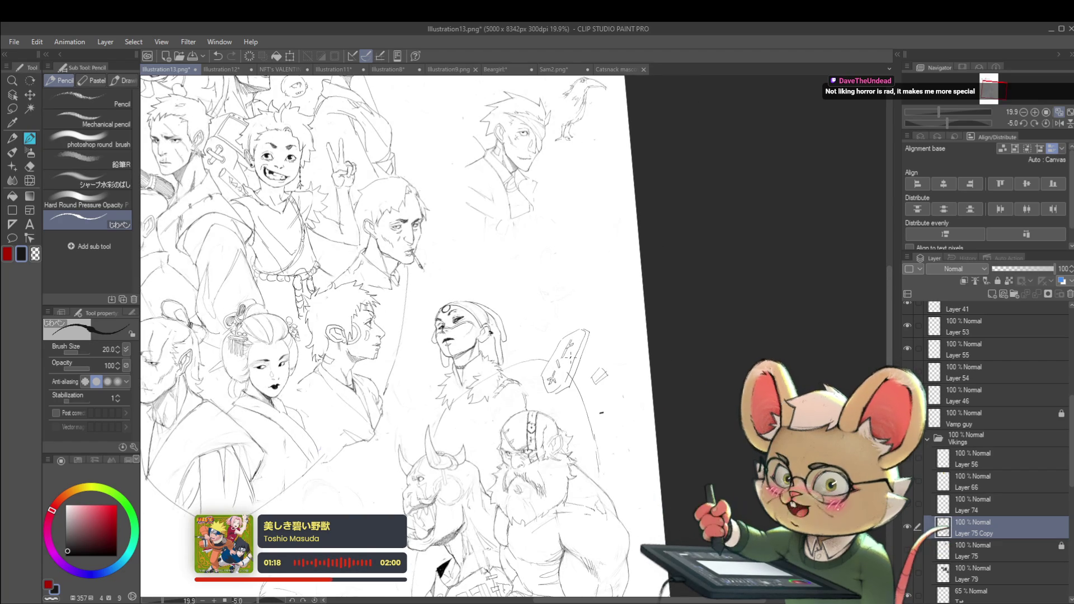
click(1059, 124)
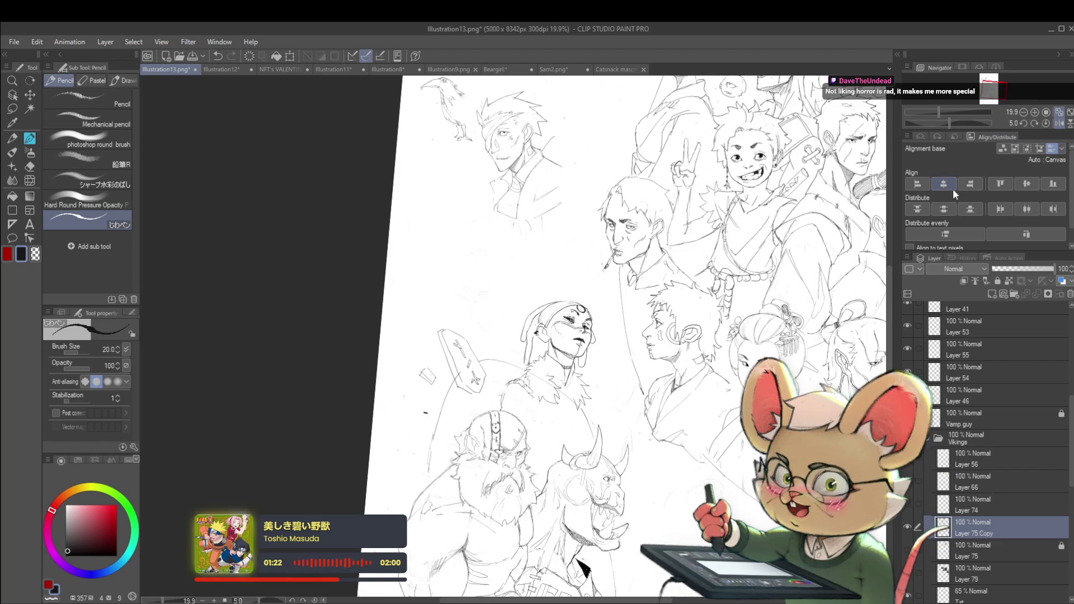
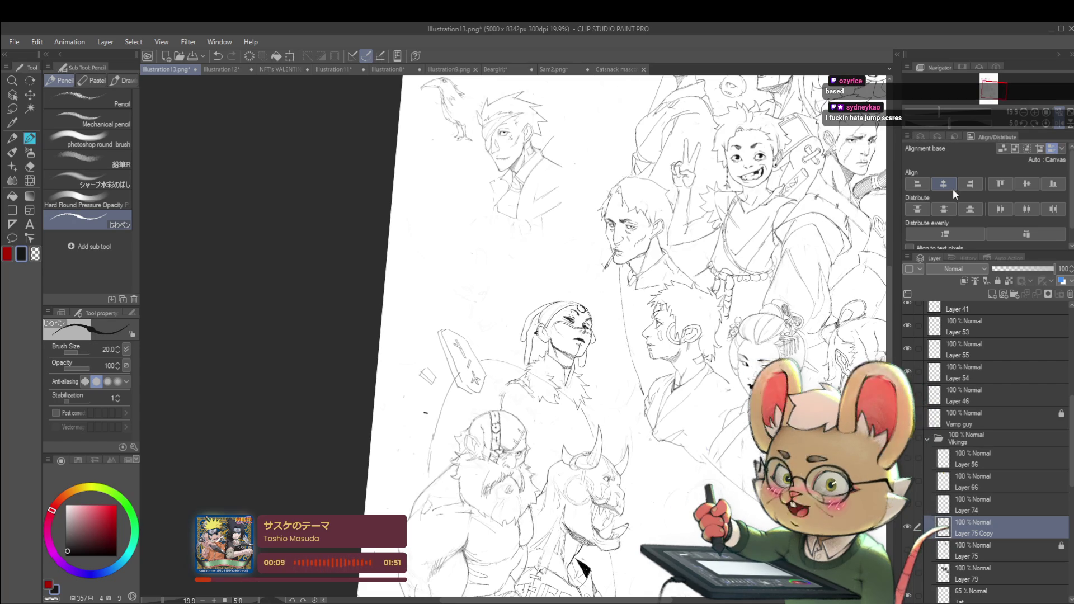
- Mirror the canvas view horizontally several times, zooming in and out to compare the crowd figures
click(1059, 124)
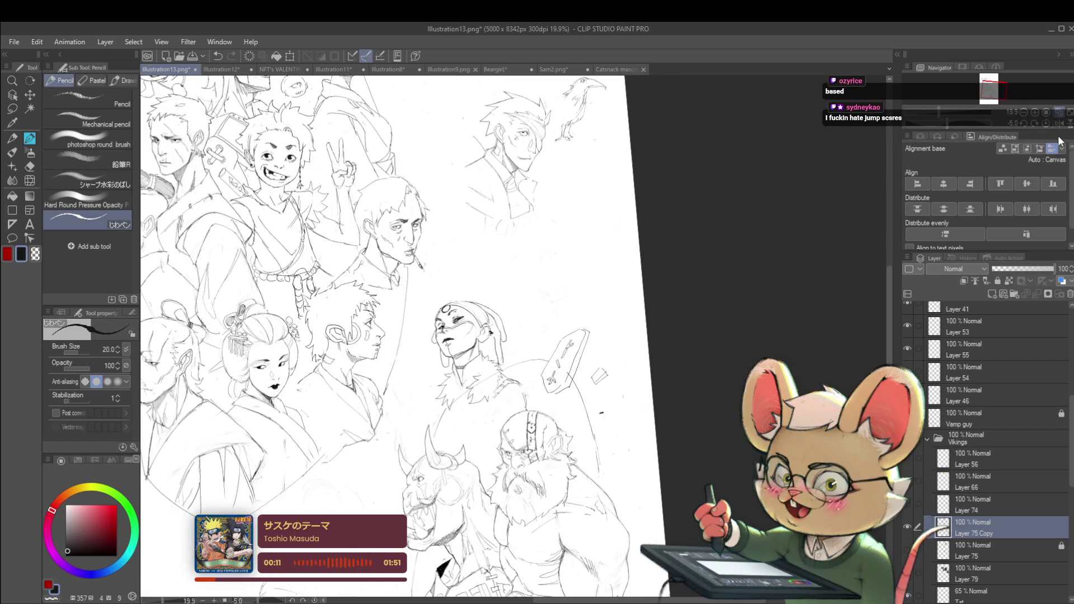
scroll(525, 398, up, 2)
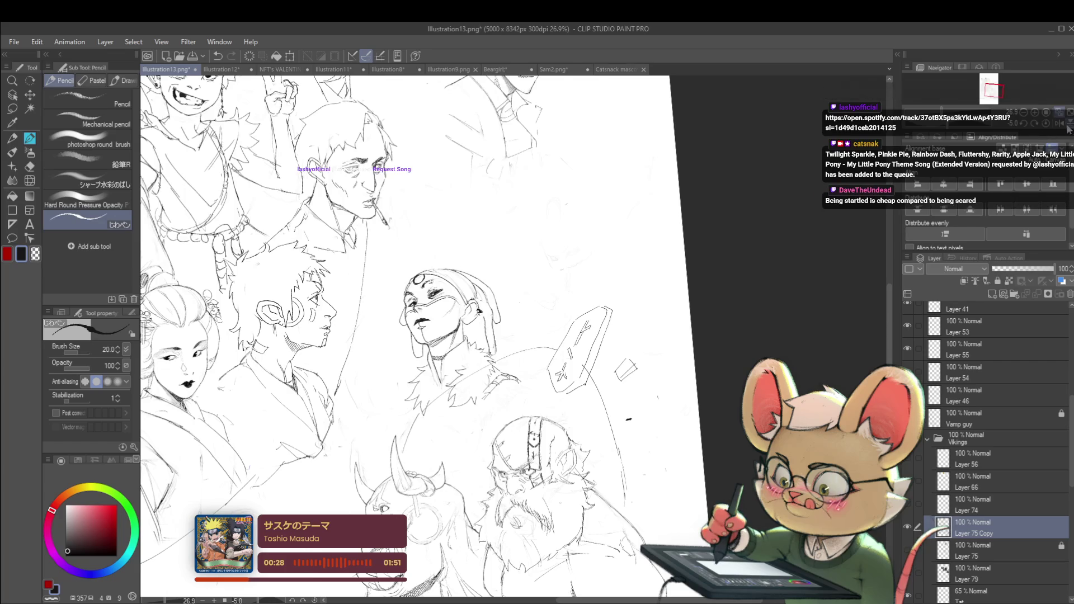
key(h)
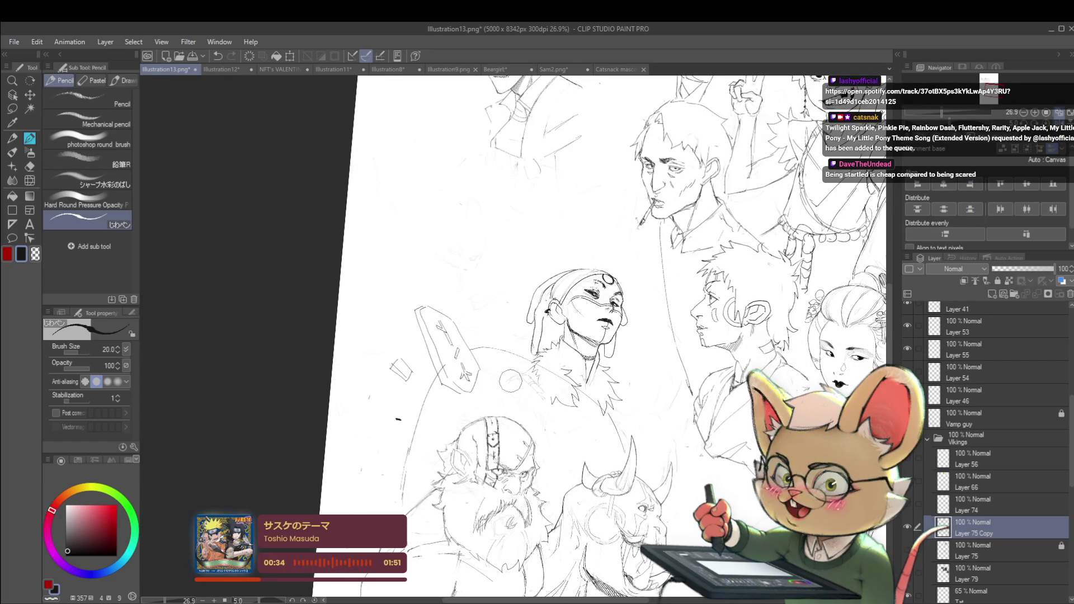
scroll(408, 399, up, 2)
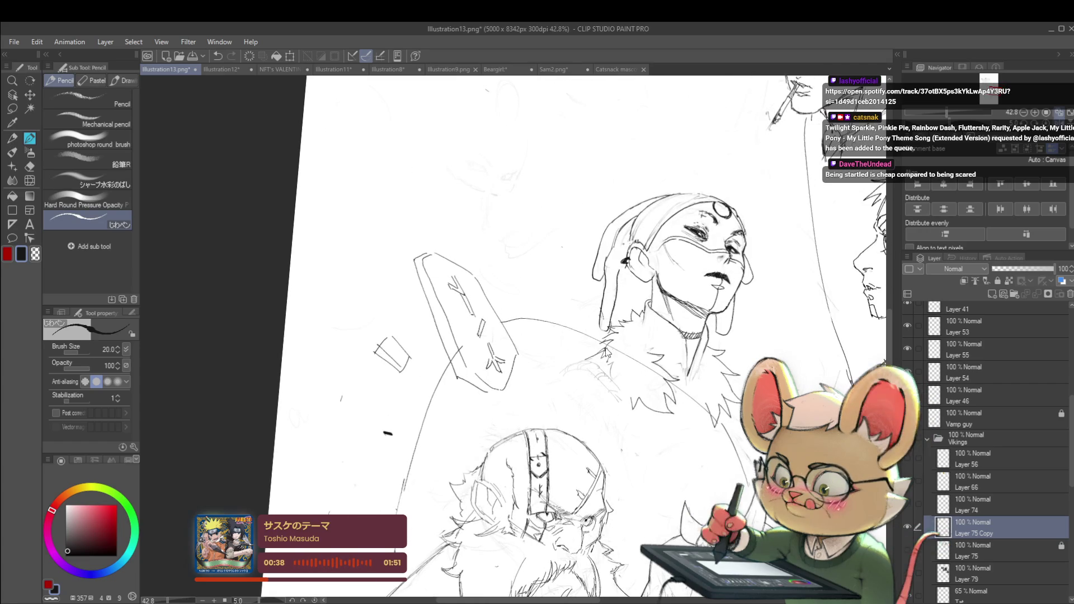
scroll(574, 346, down, 3)
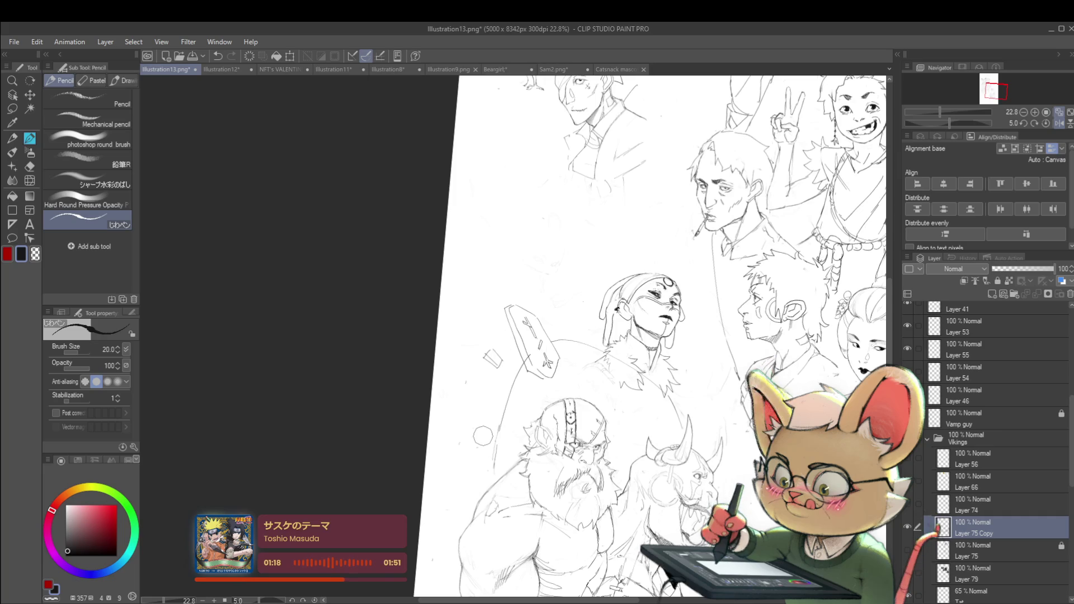
click(1061, 124)
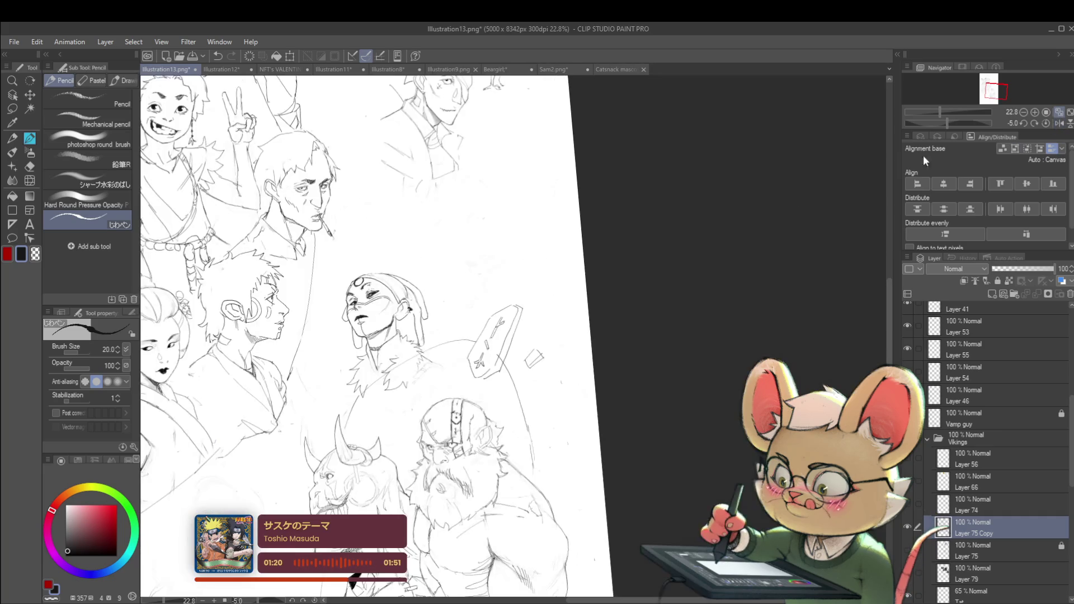
- Zoom out and draw a short vertical pencil stroke near the masked figure
scroll(424, 256, up, 3)
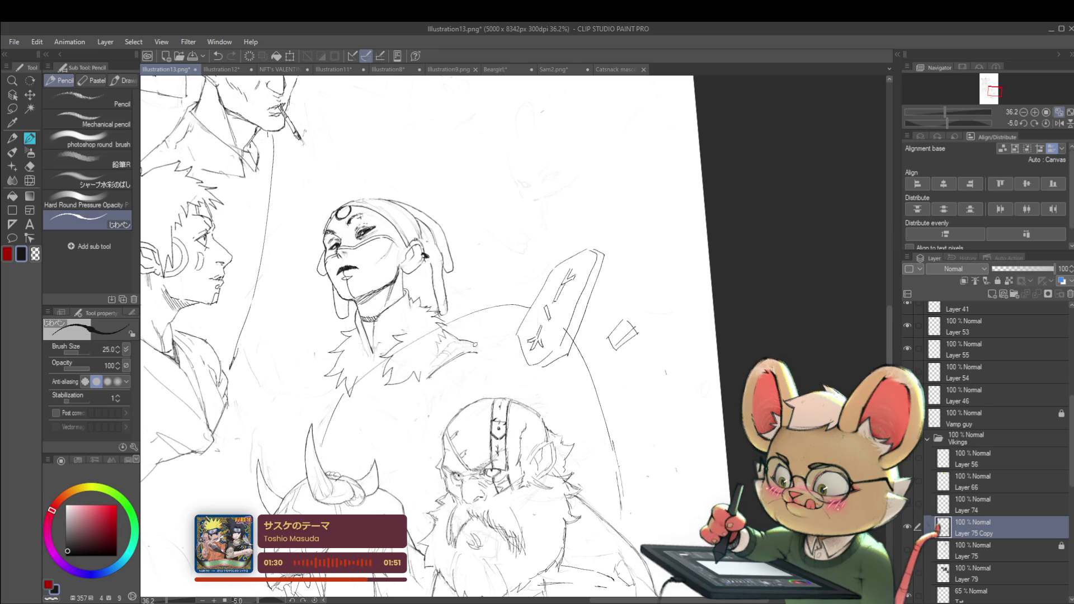
key(ctrl+minus)
key(ctrl+minus)
scroll(456, 358, up, 2)
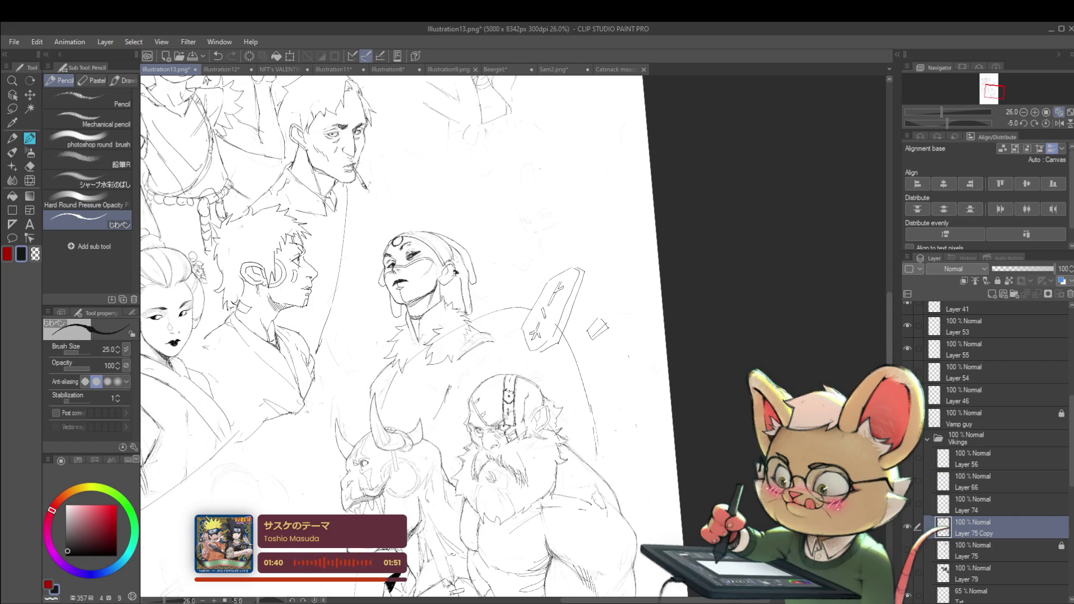
drag(452, 381, 452, 401)
mouse_move(491, 351)
mouse_down()
mouse_move(464, 344)
mouse_move(489, 463)
mouse_up()
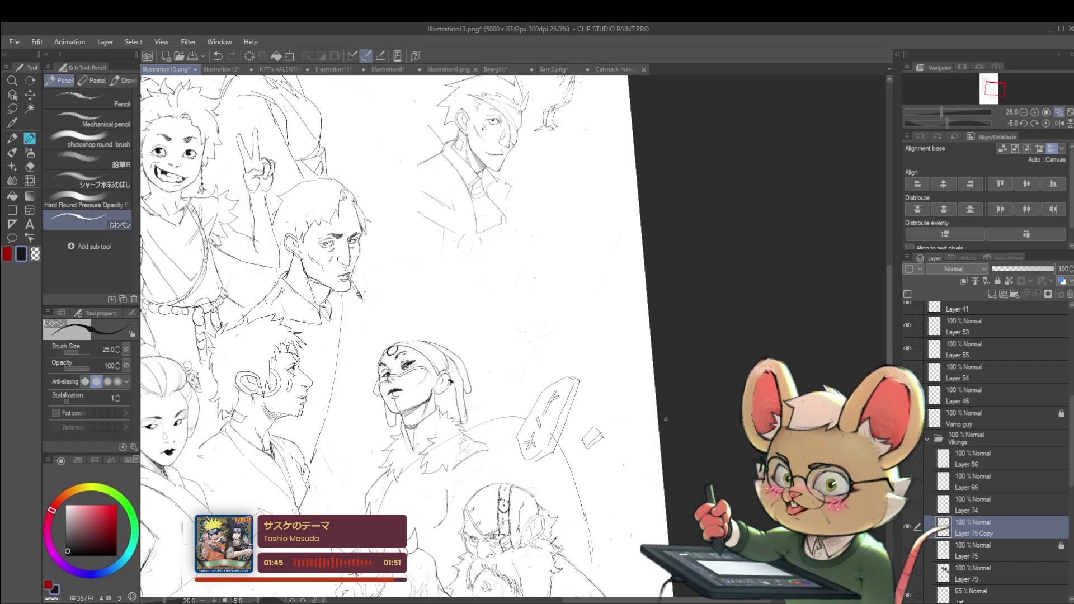
- Toggle the reference photos on and off to compare, leave them hidden, and select the Tat layer
click(909, 581)
click(910, 584)
click(910, 584)
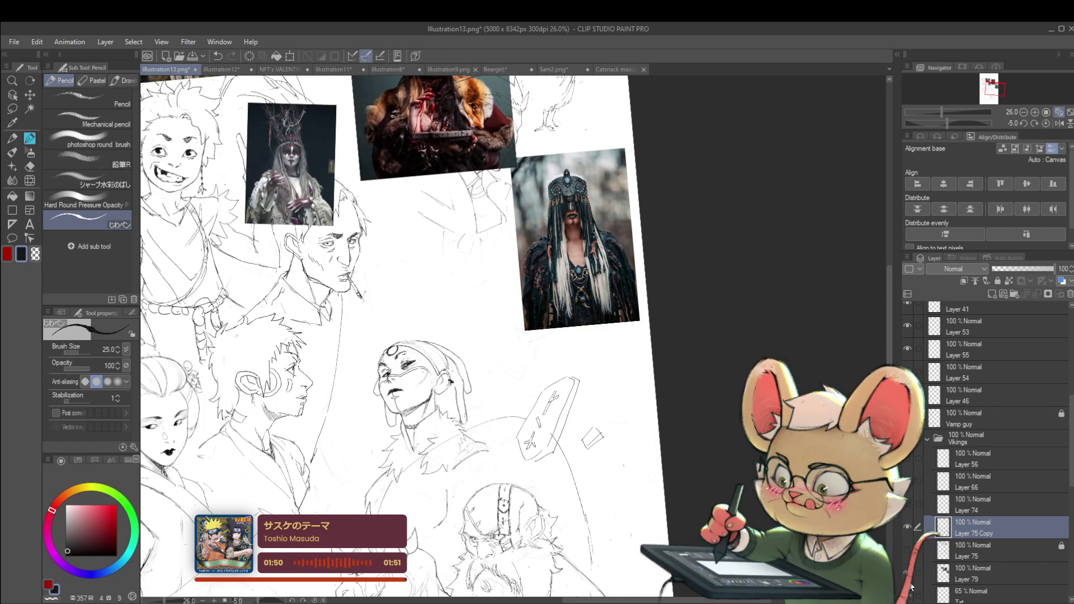
click(910, 586)
click(910, 586)
click(911, 585)
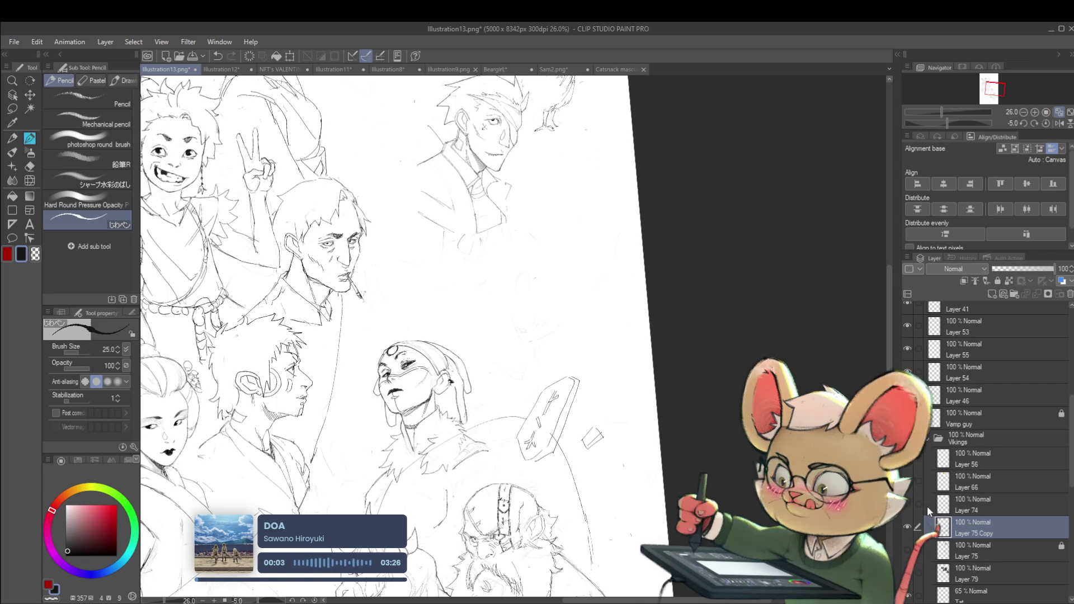
click(979, 593)
- Strengthen the masked face's left edge and its cheek-to-jaw line with pencil strokes
drag(392, 336, 504, 336)
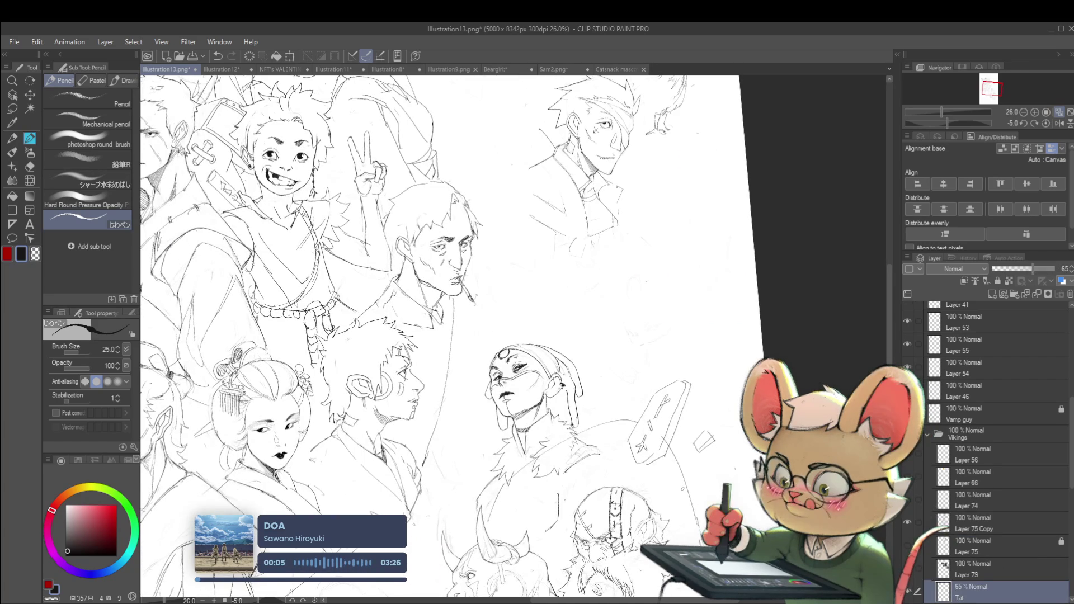
scroll(514, 375, up, 3)
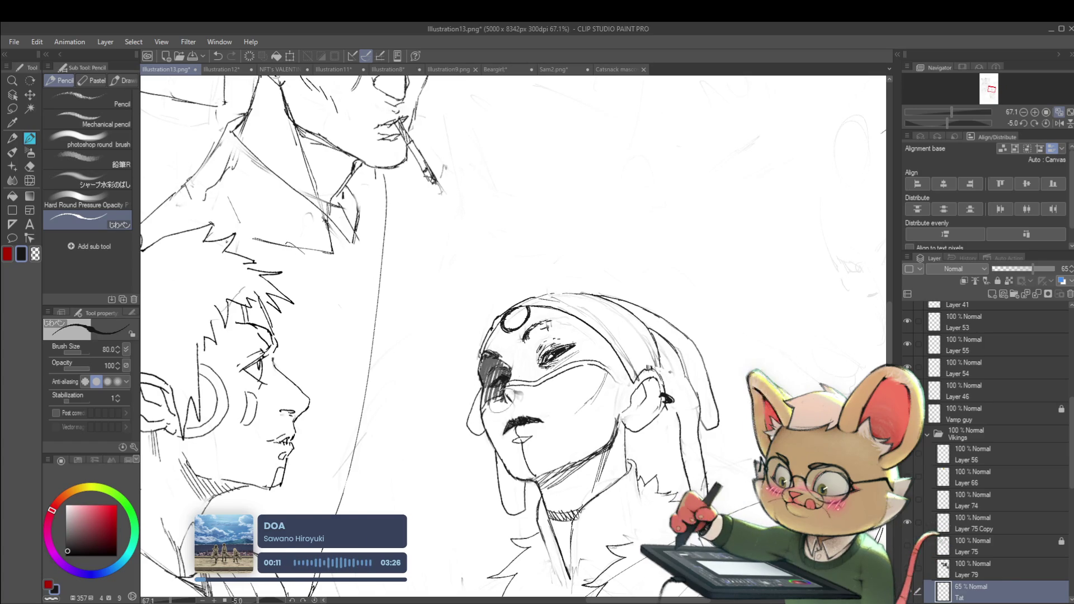
scroll(514, 376, down, 5)
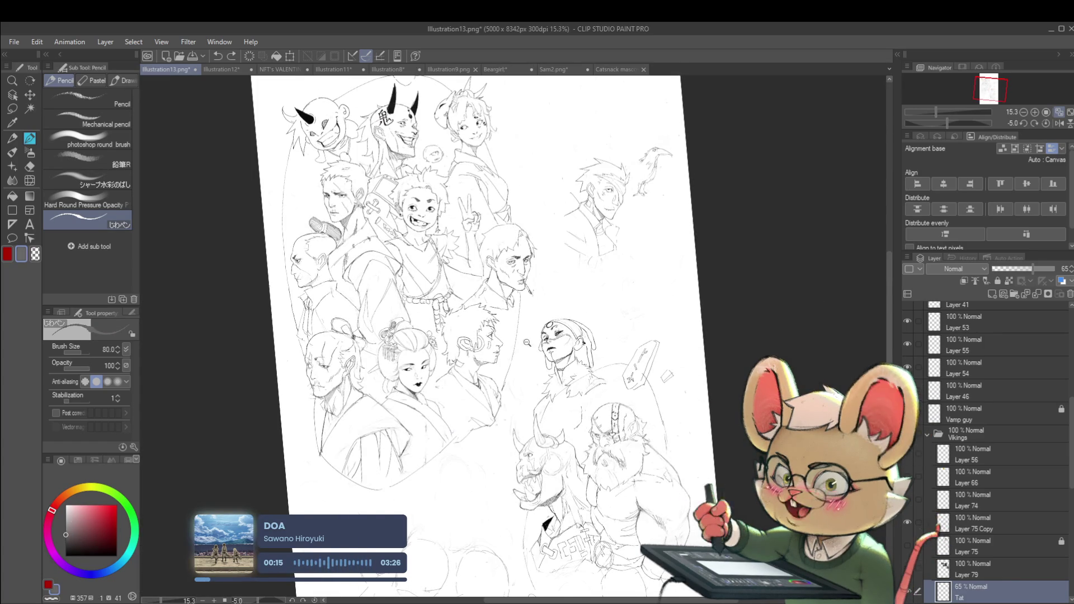
scroll(530, 352, up, 3)
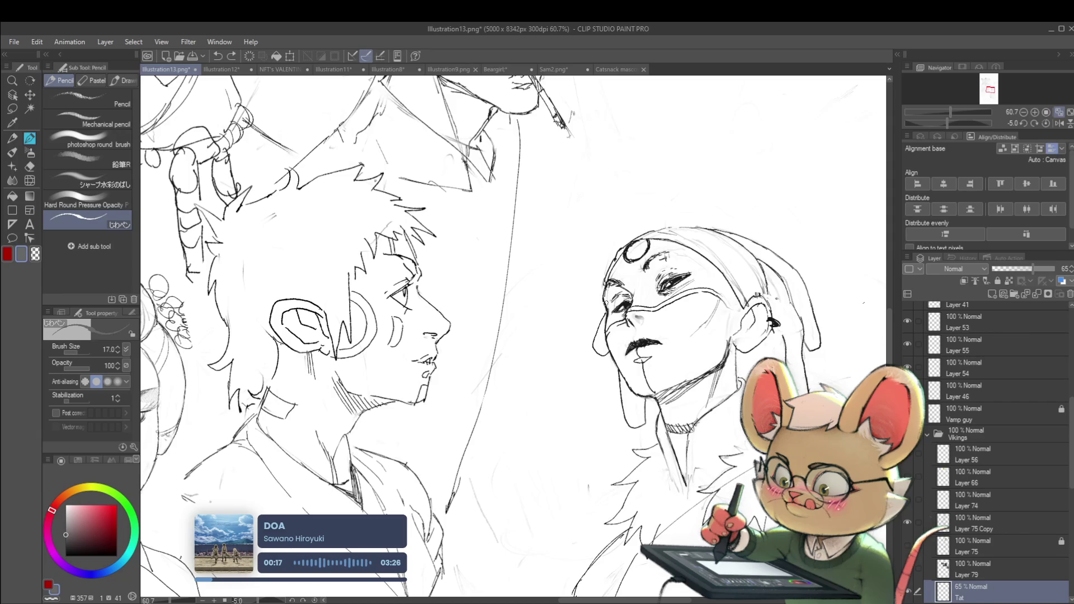
drag(610, 285, 609, 302)
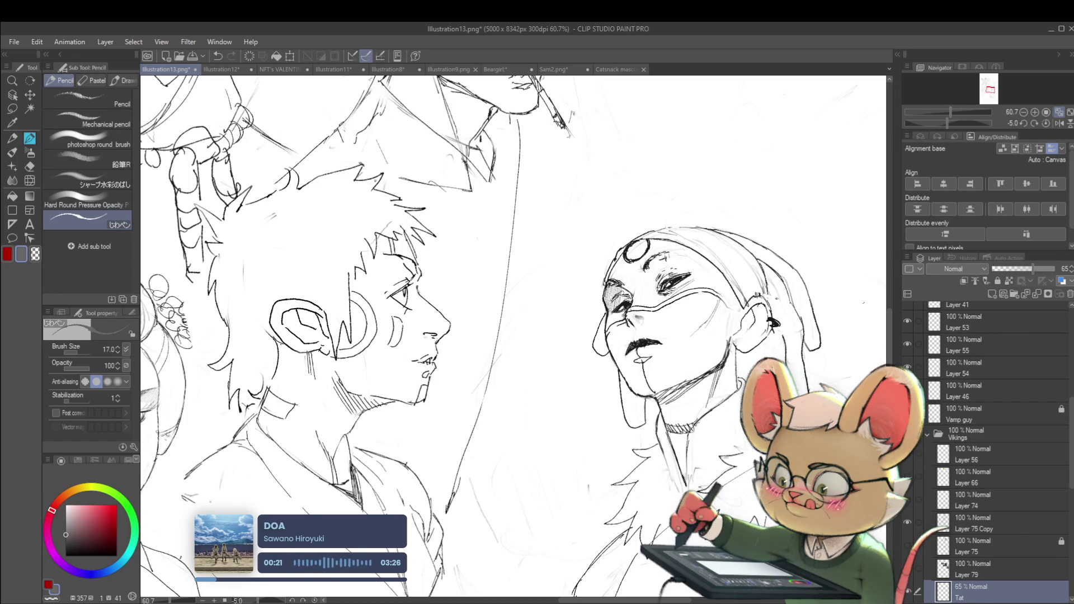
scroll(513, 335, down, 5)
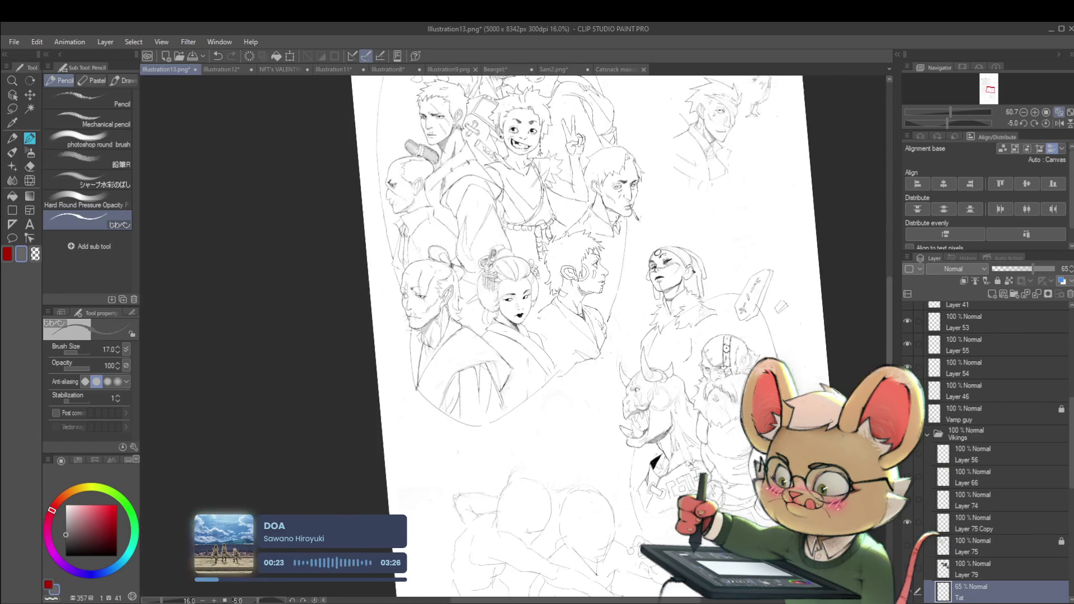
scroll(691, 246, up, 4)
drag(546, 357, 551, 375)
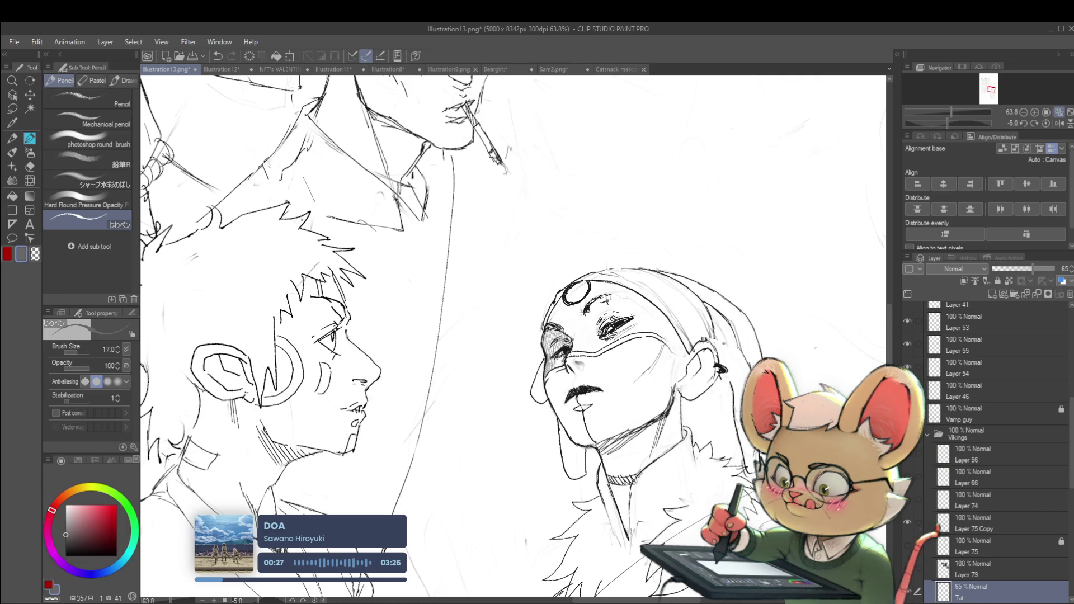
- Add small pencil marks on the masked figure's forehead
scroll(588, 327, down, 4)
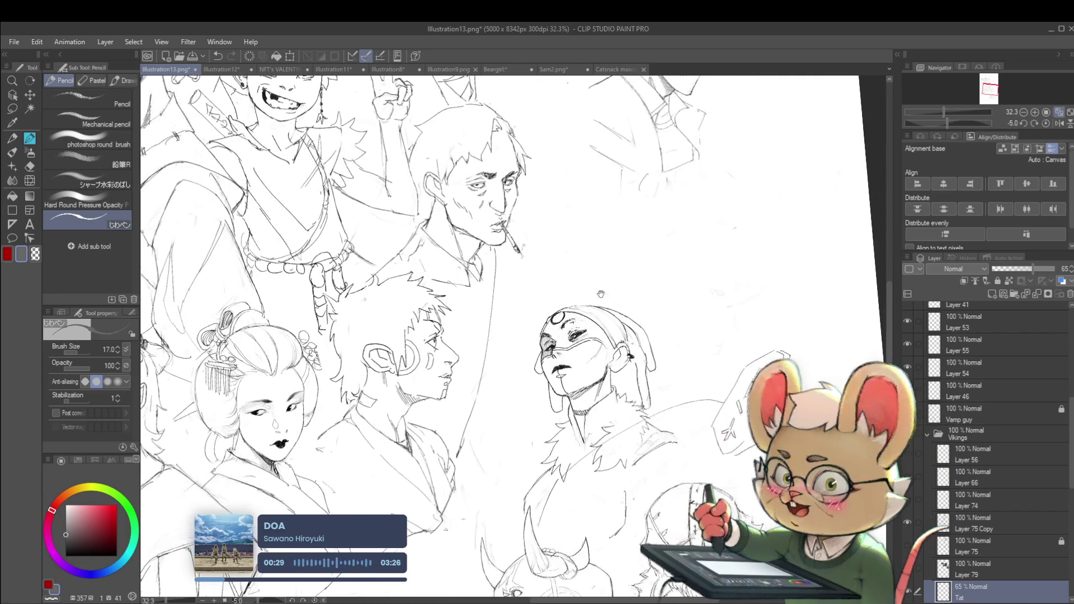
scroll(559, 341, up, 4)
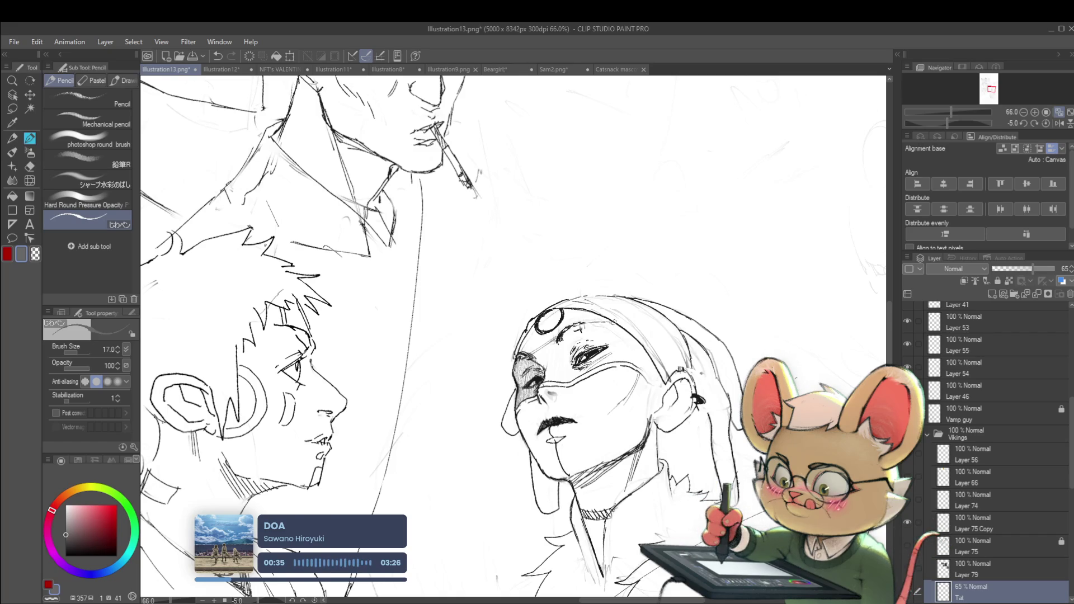
scroll(605, 322, down, 5)
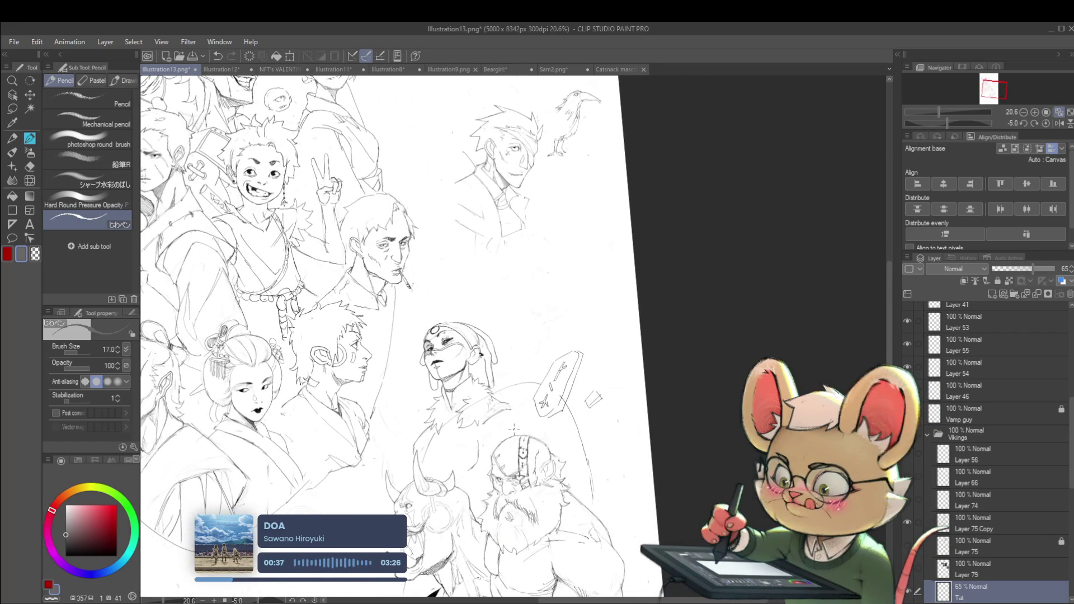
scroll(473, 336, up, 2)
scroll(425, 353, up, 4)
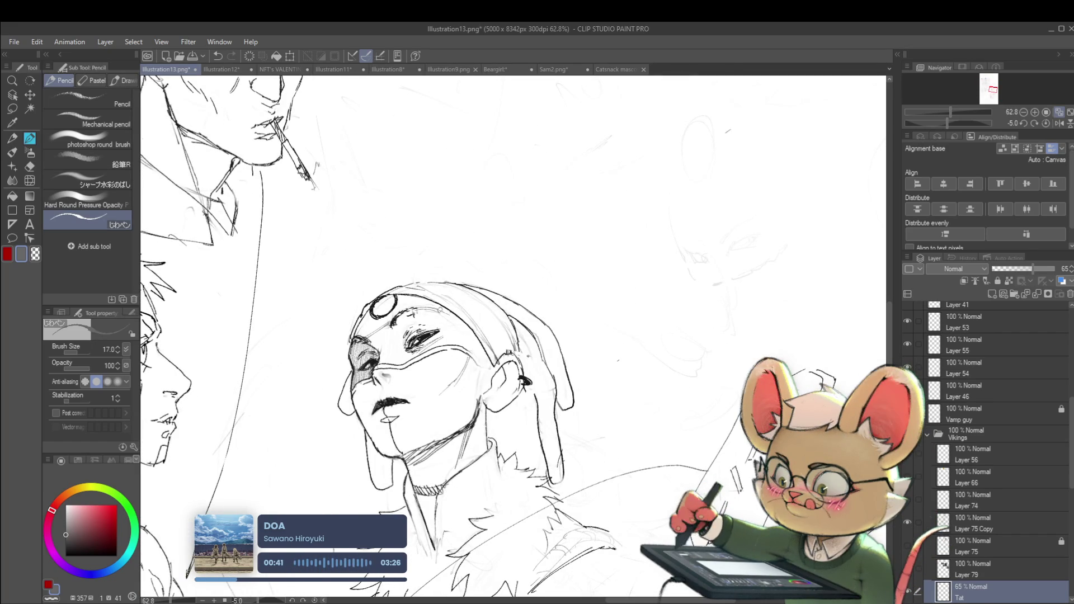
scroll(716, 333, down, 4)
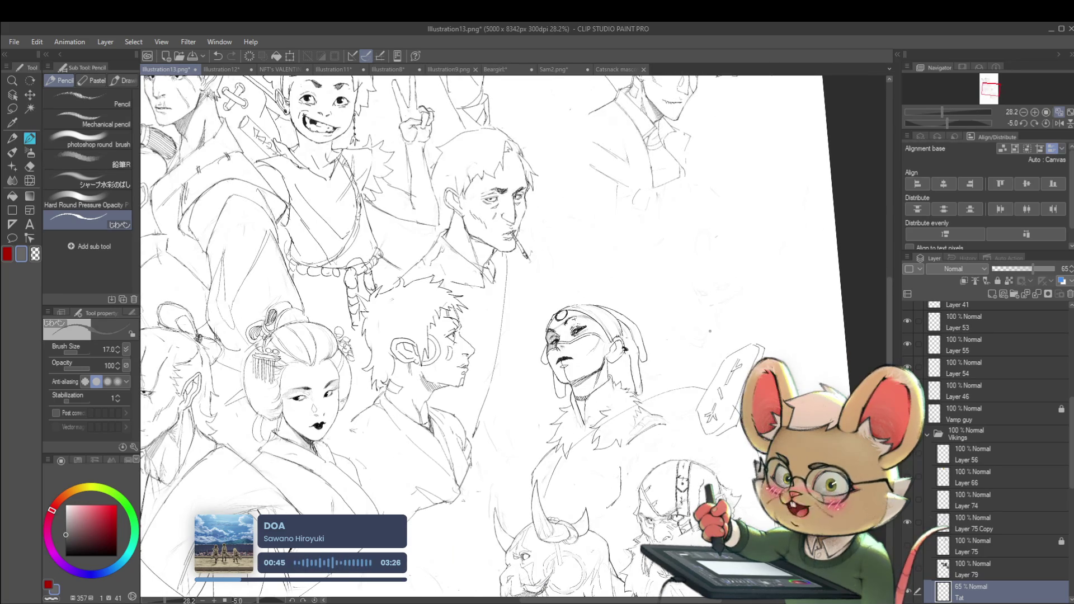
scroll(558, 346, up, 5)
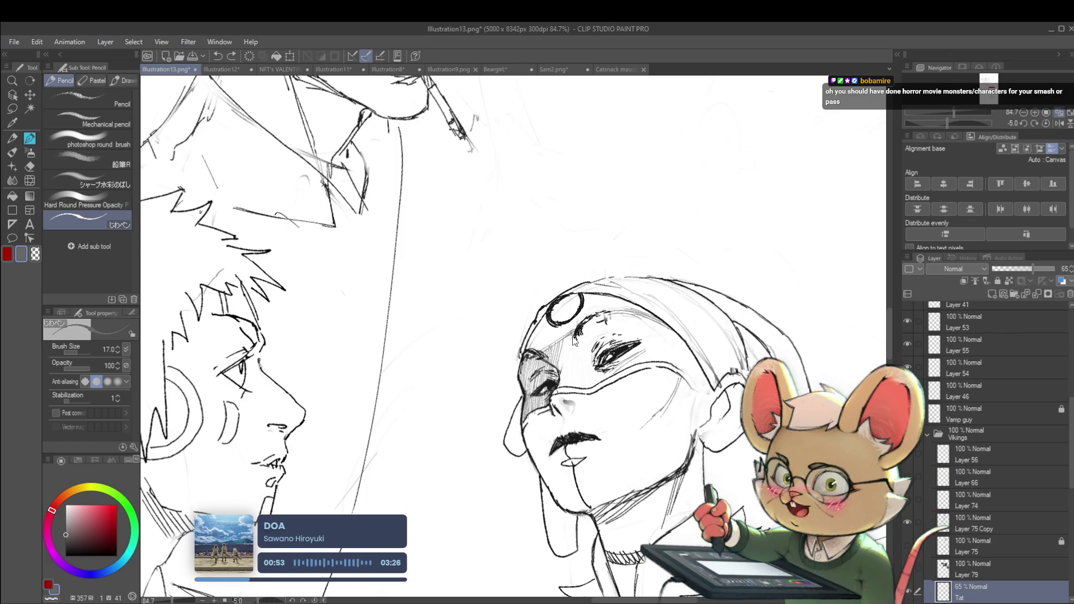
drag(558, 337, 564, 346)
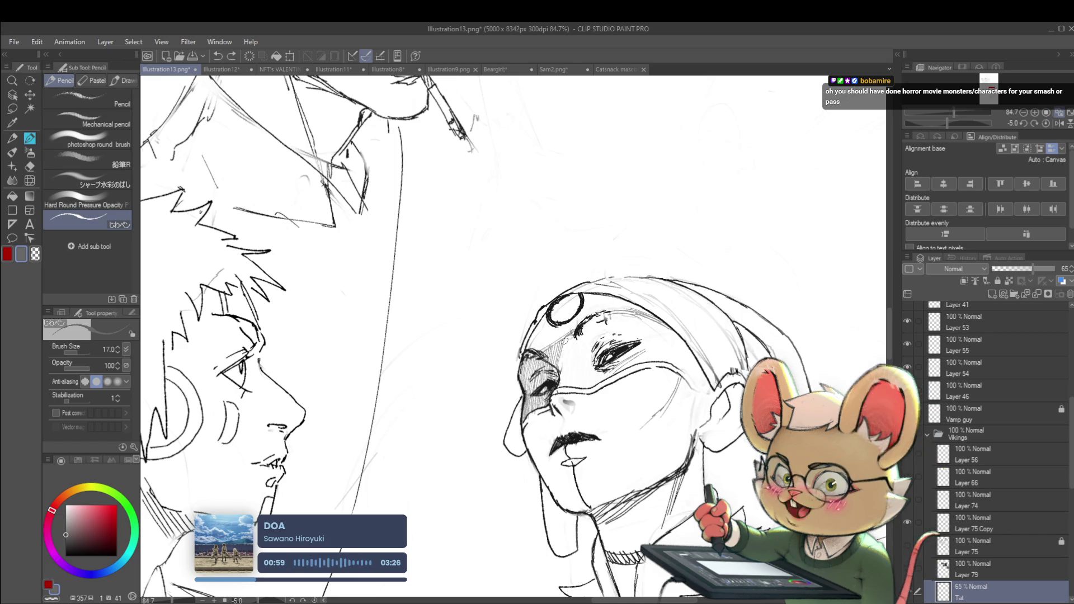
scroll(571, 330, down, 3)
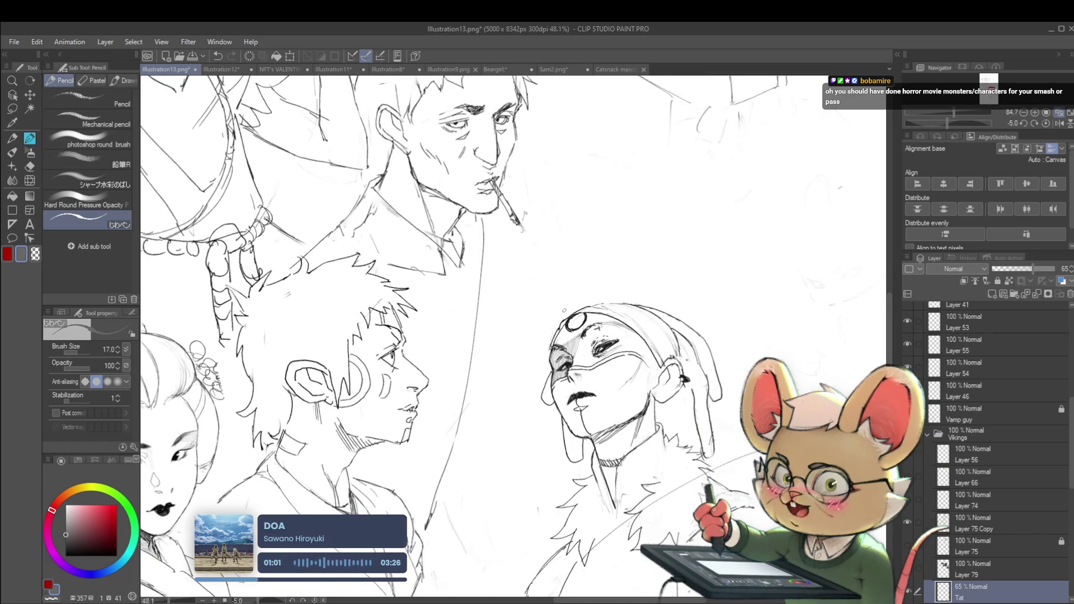
- Hatch the mask across the forehead, checking the face in a mirrored view
click(1059, 123)
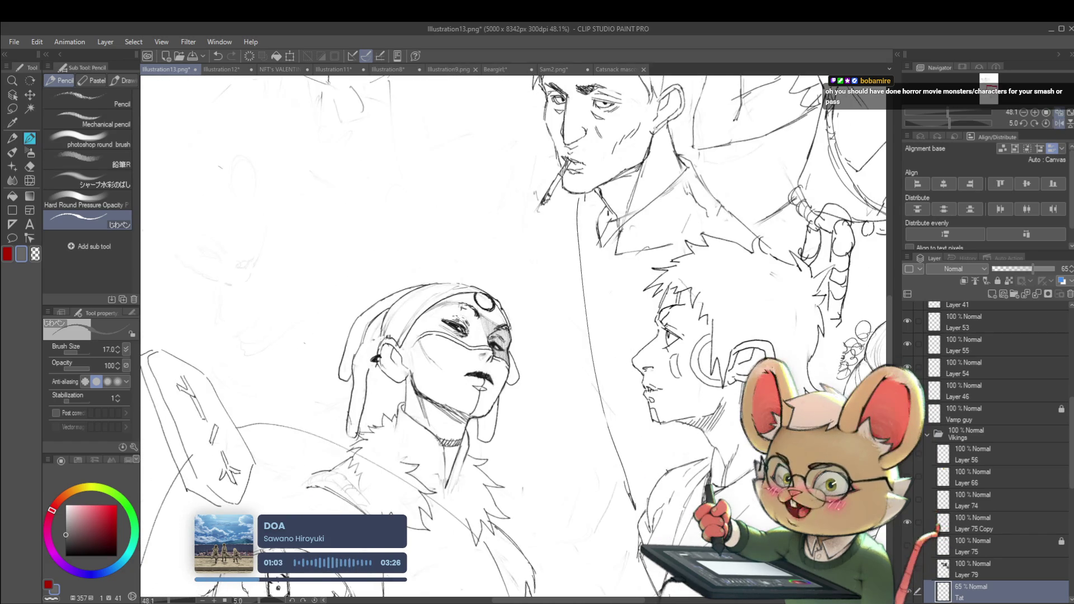
scroll(607, 270, up, 2)
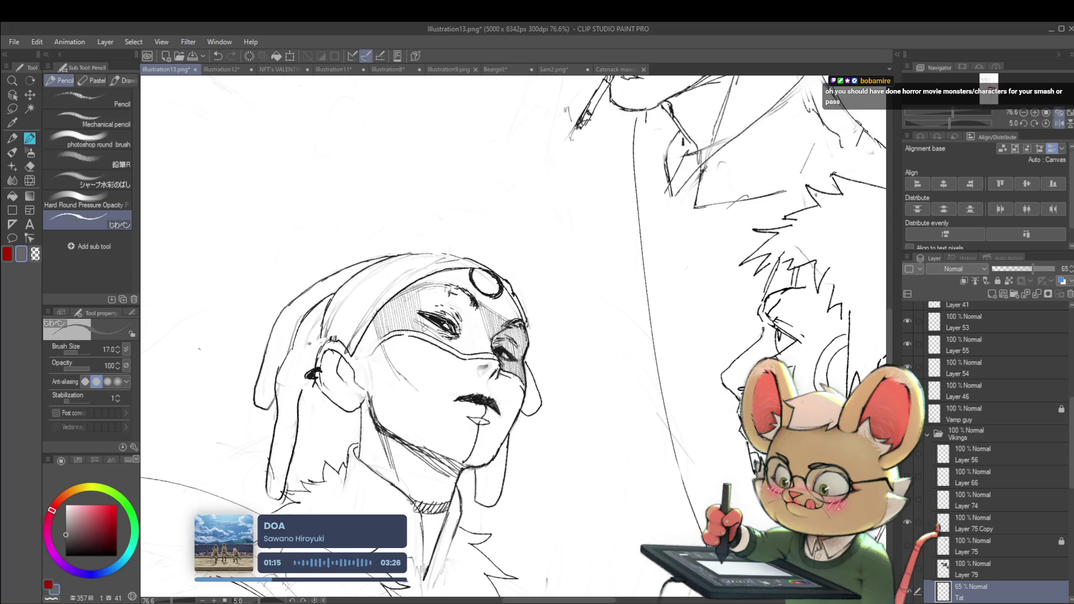
mouse_move(434, 289)
mouse_down()
mouse_move(433, 315)
mouse_move(455, 302)
mouse_up()
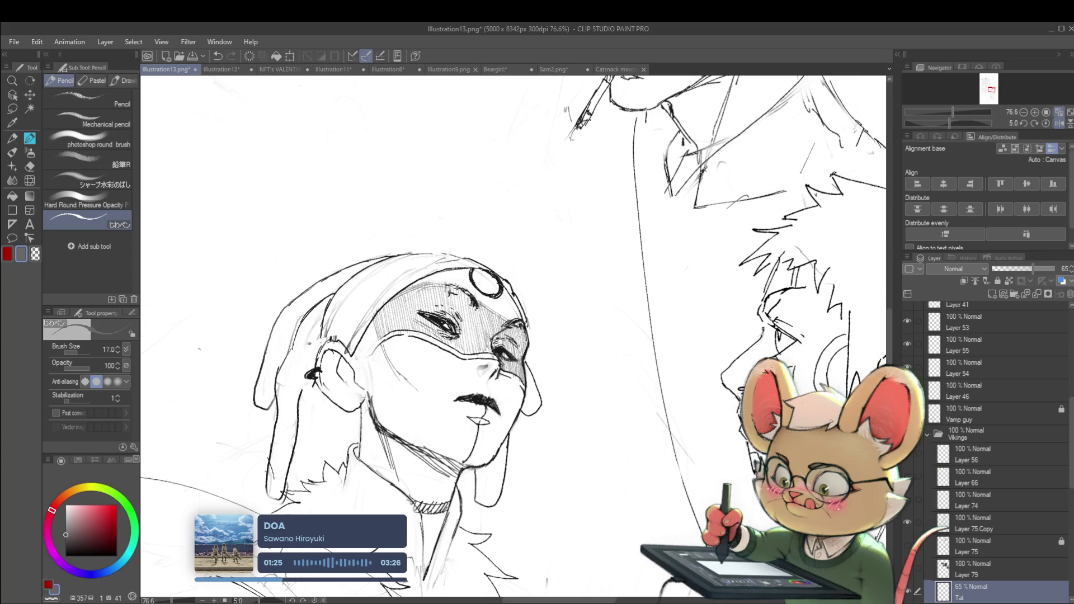
scroll(469, 284, down, 5)
scroll(593, 336, down, 2)
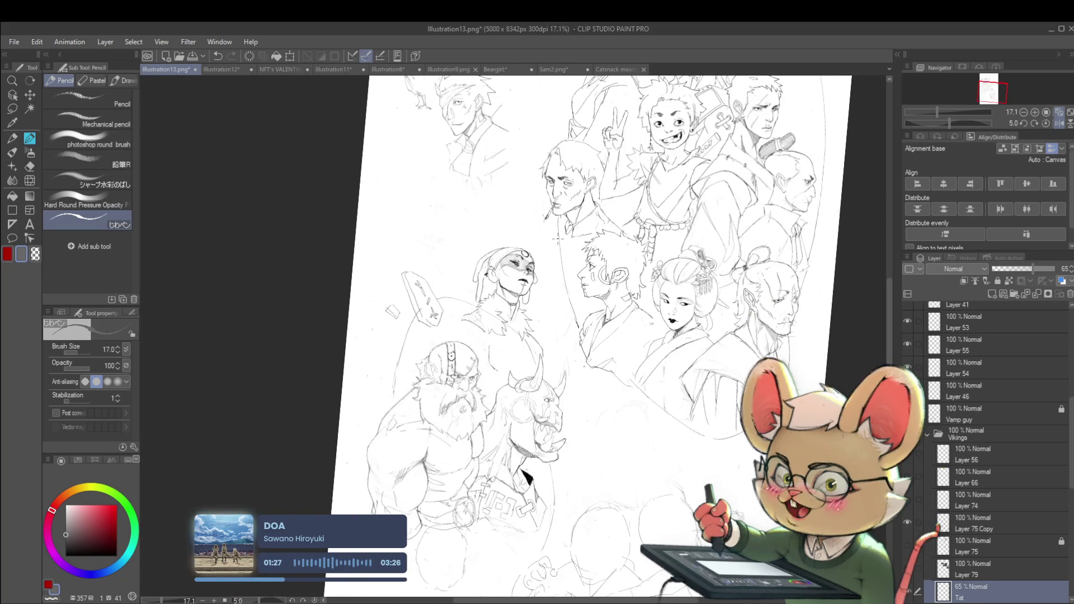
click(1059, 123)
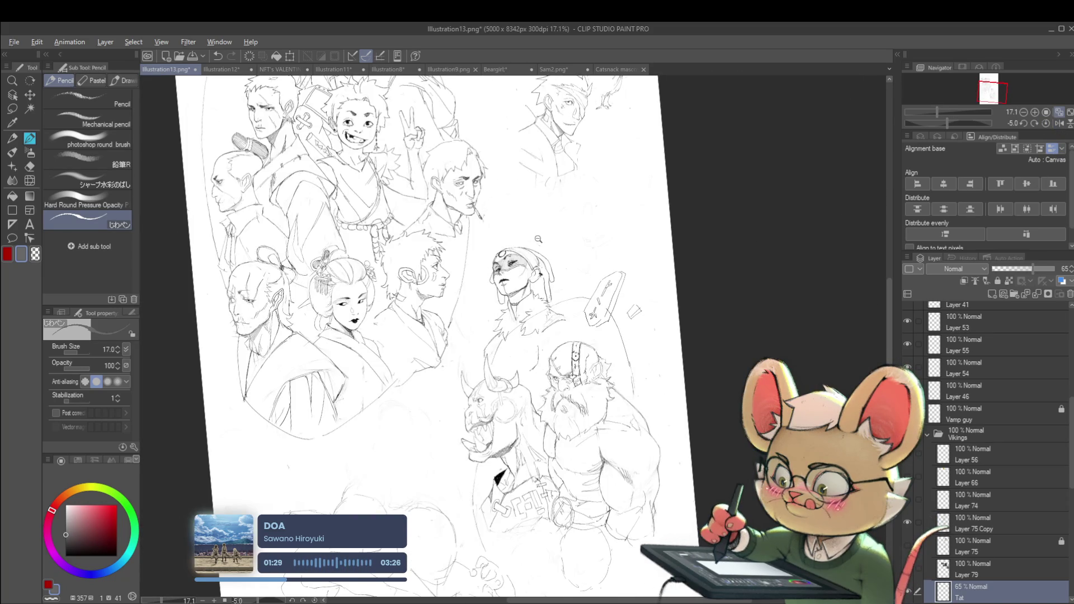
scroll(538, 241, up, 5)
- Hatch the mask's right edge near the ear, check it mirrored, and select Layer 75 Copy
drag(516, 292, 528, 319)
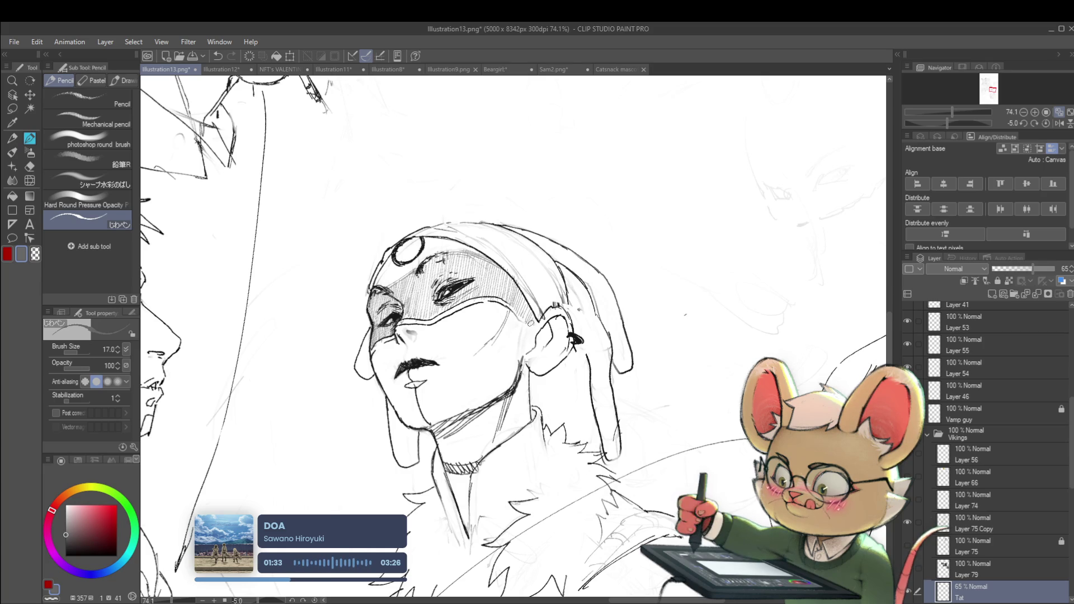
scroll(533, 321, down, 5)
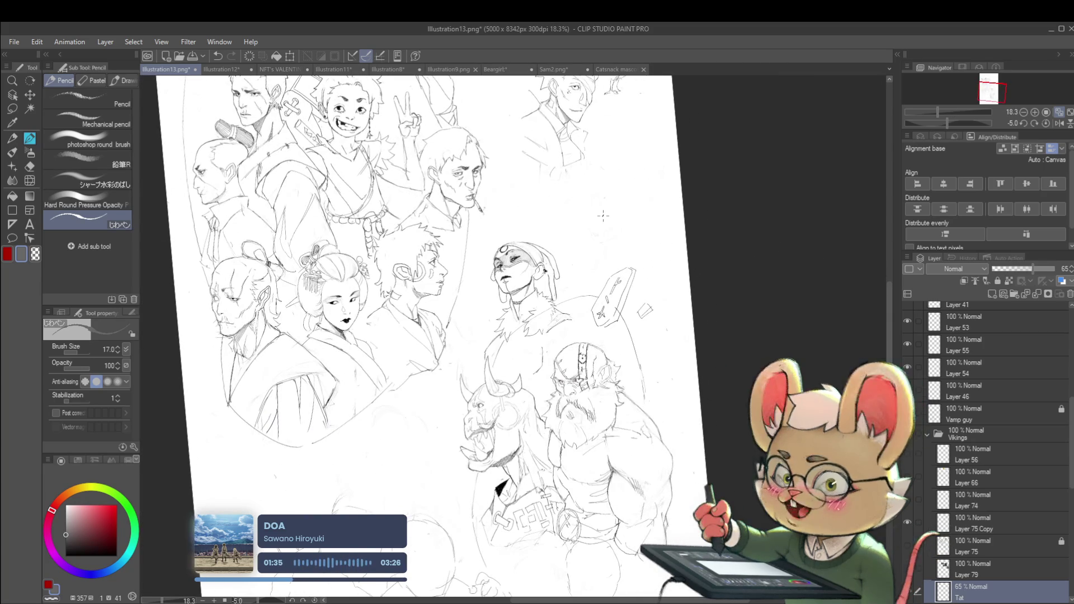
click(1058, 123)
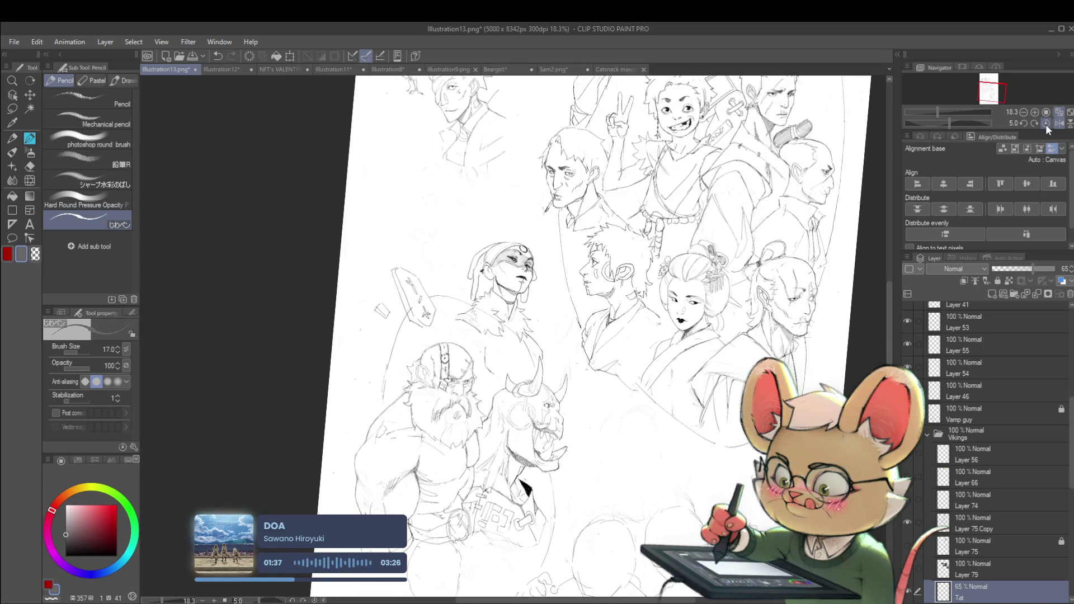
click(974, 523)
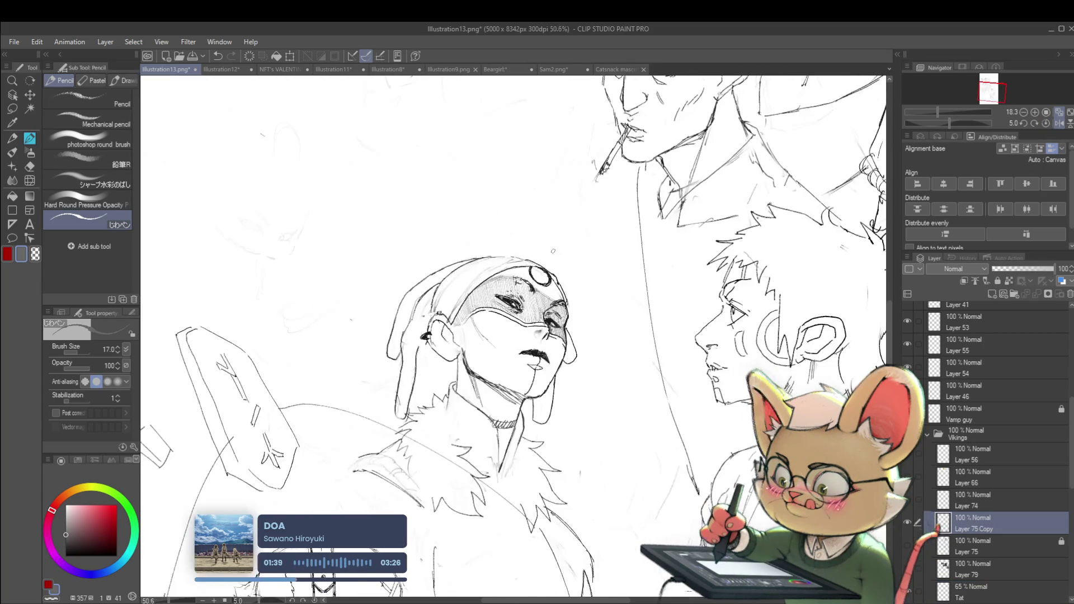
- Zoom onto the masked face and add short pencil strokes under the brow beside the eye
scroll(494, 251, up, 4)
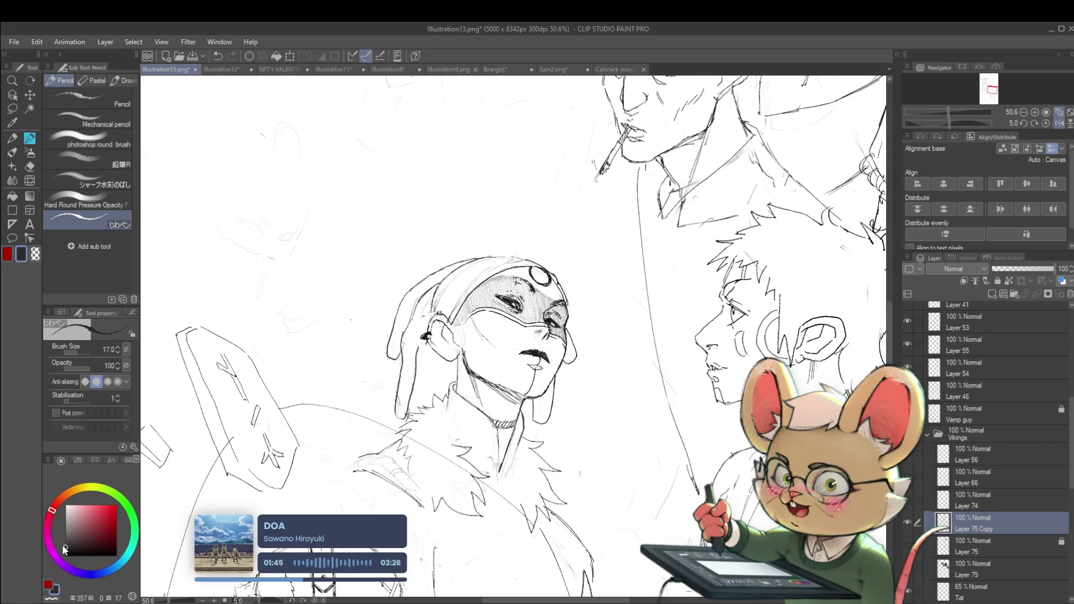
scroll(556, 238, up, 3)
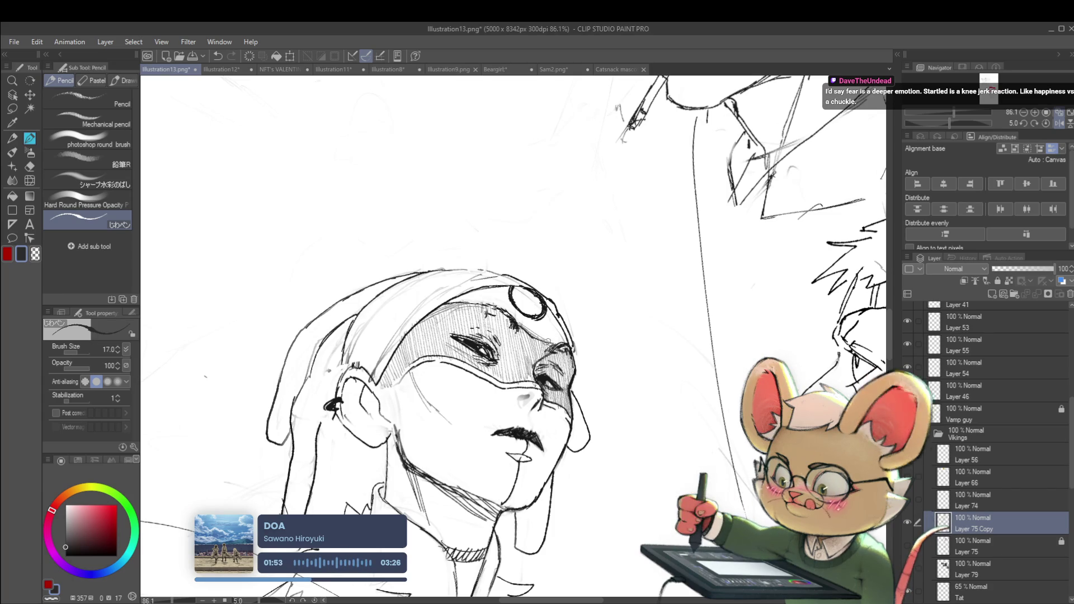
scroll(556, 358, down, 5)
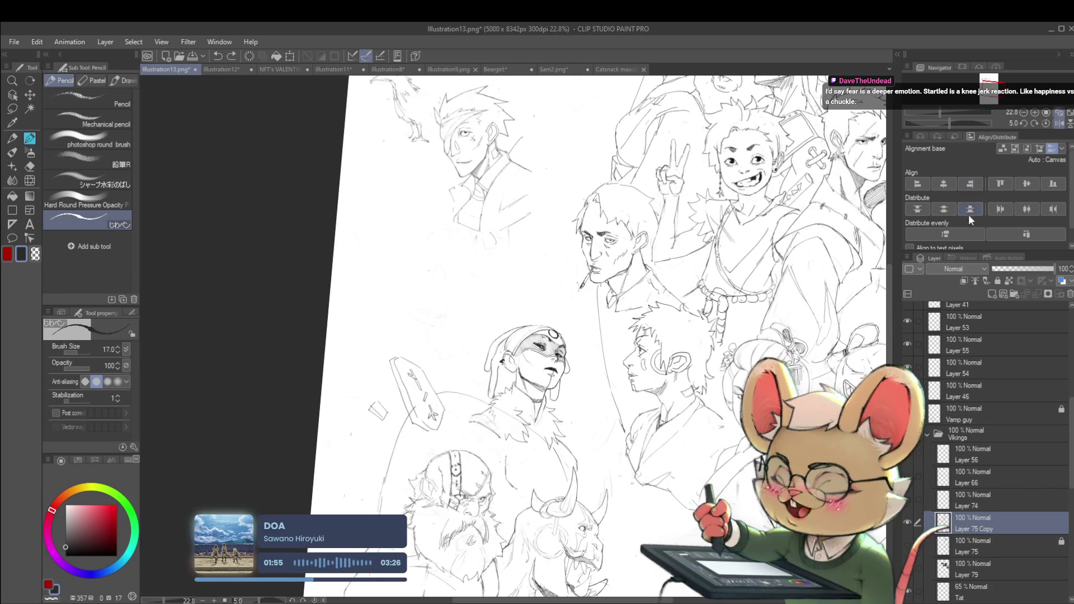
click(1058, 123)
scroll(470, 338, up, 4)
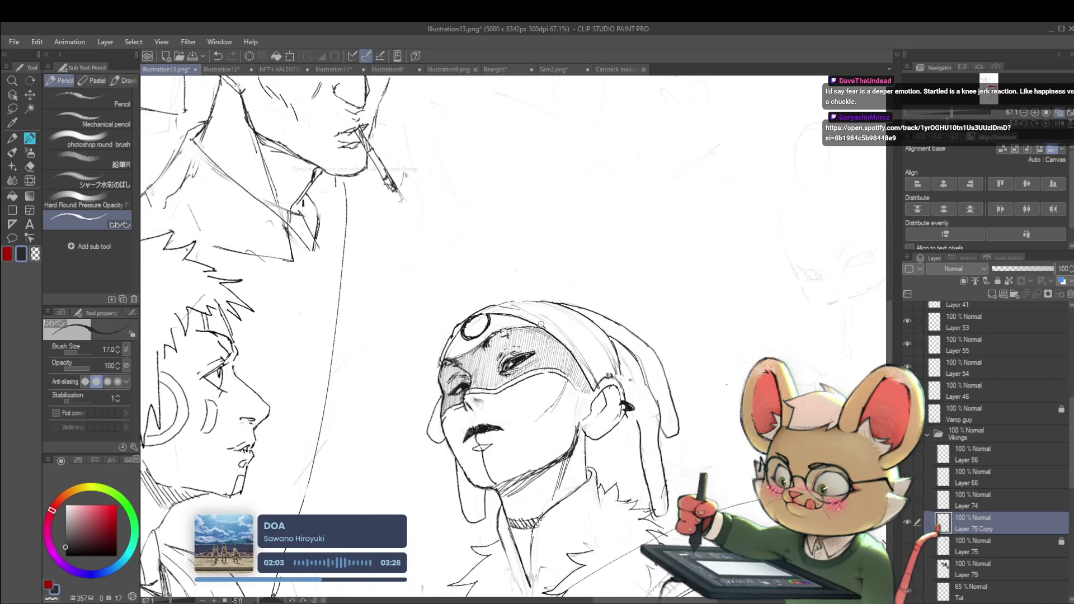
scroll(481, 344, down, 4)
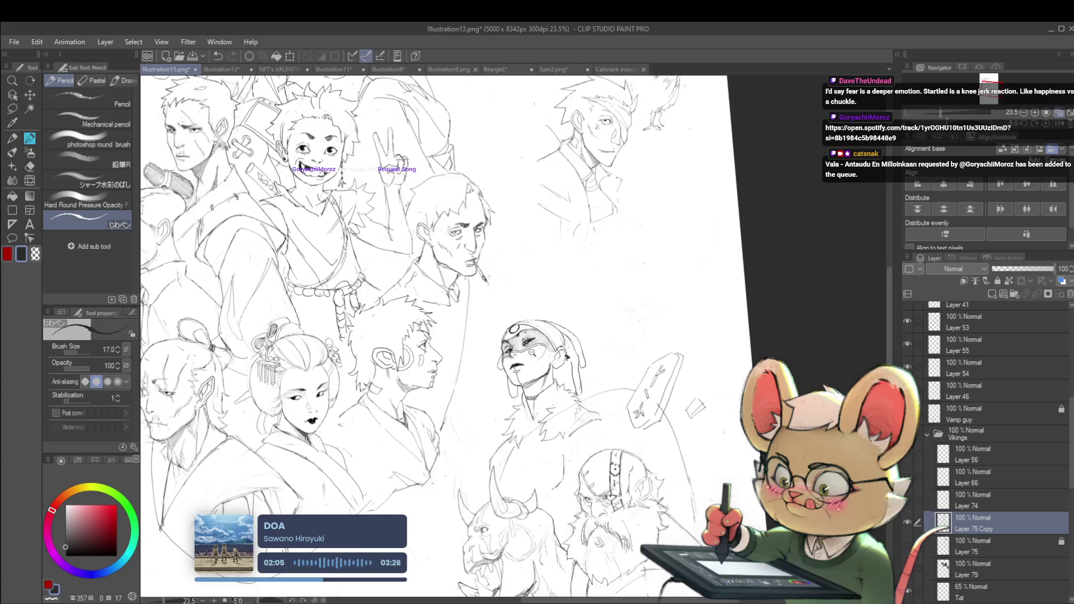
scroll(563, 375, up, 5)
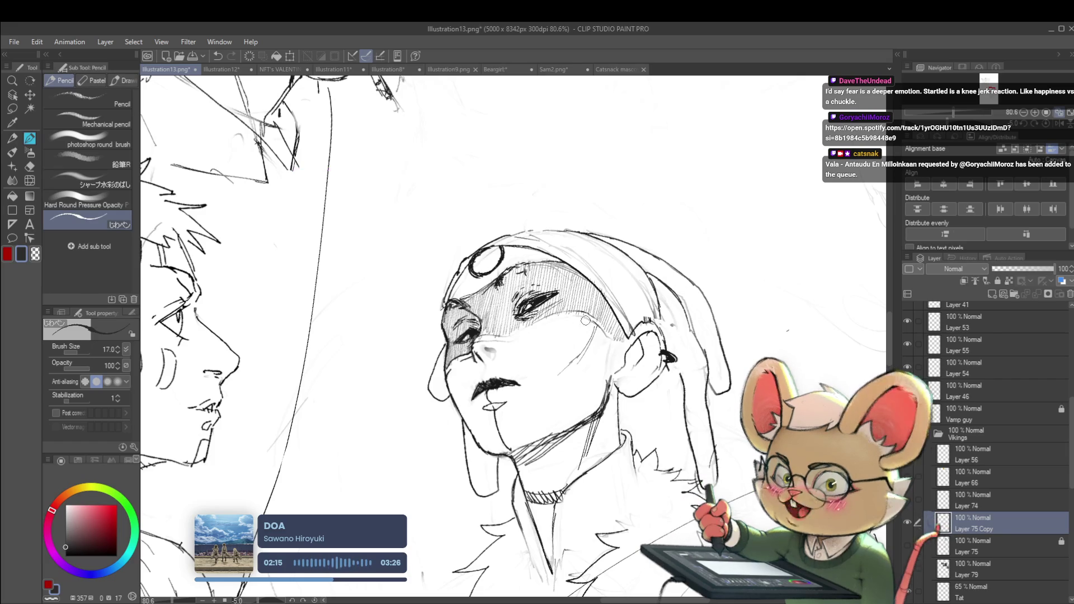
scroll(563, 312, down, 5)
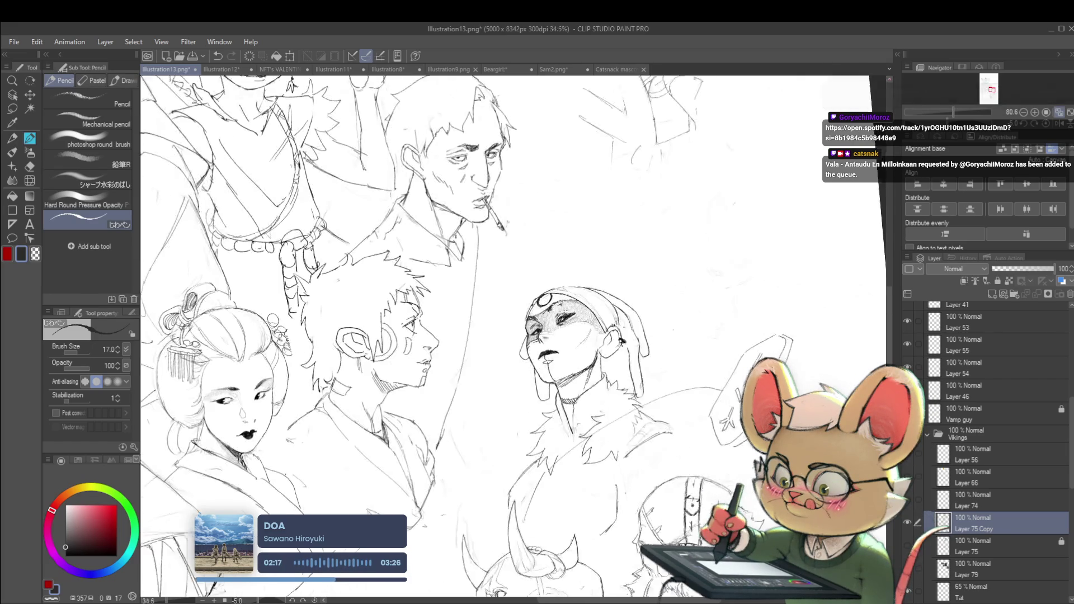
click(1063, 128)
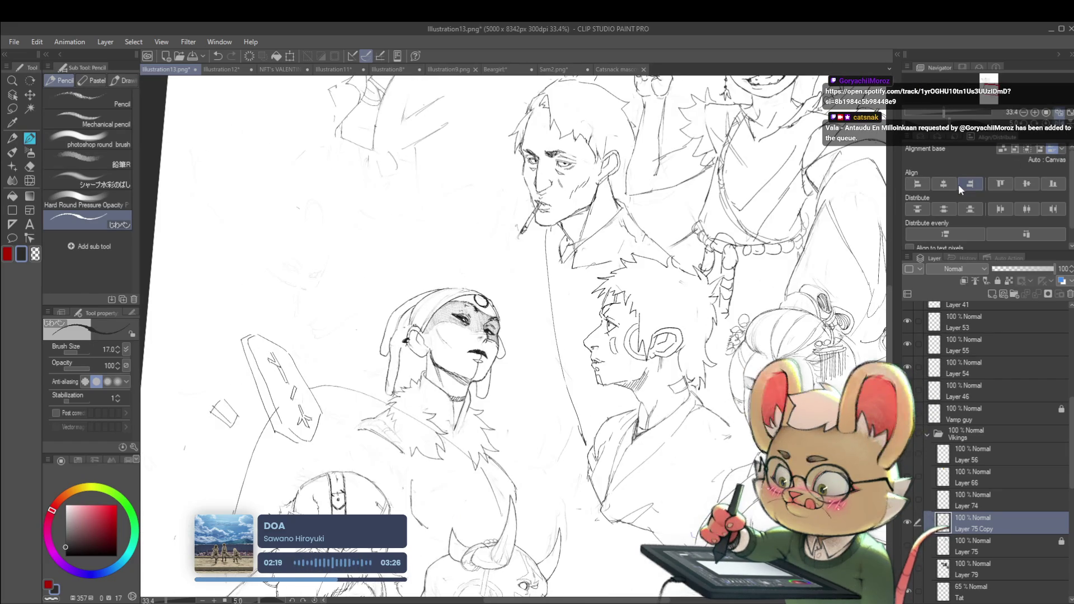
scroll(410, 316, up, 2)
scroll(410, 316, up, 2)
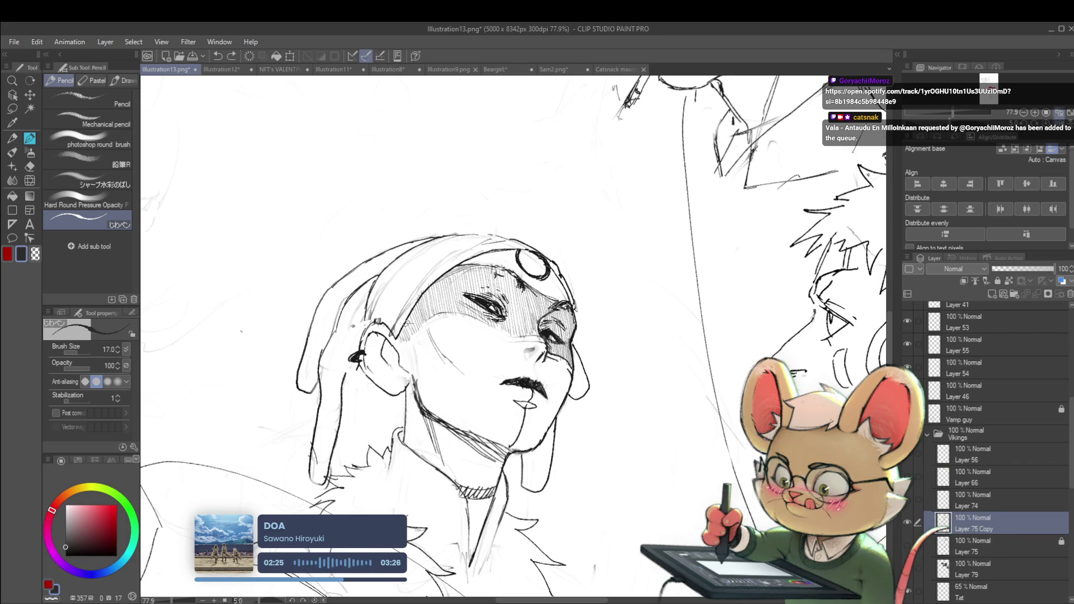
mouse_move(436, 315)
mouse_down()
mouse_move(411, 322)
mouse_move(472, 321)
mouse_up()
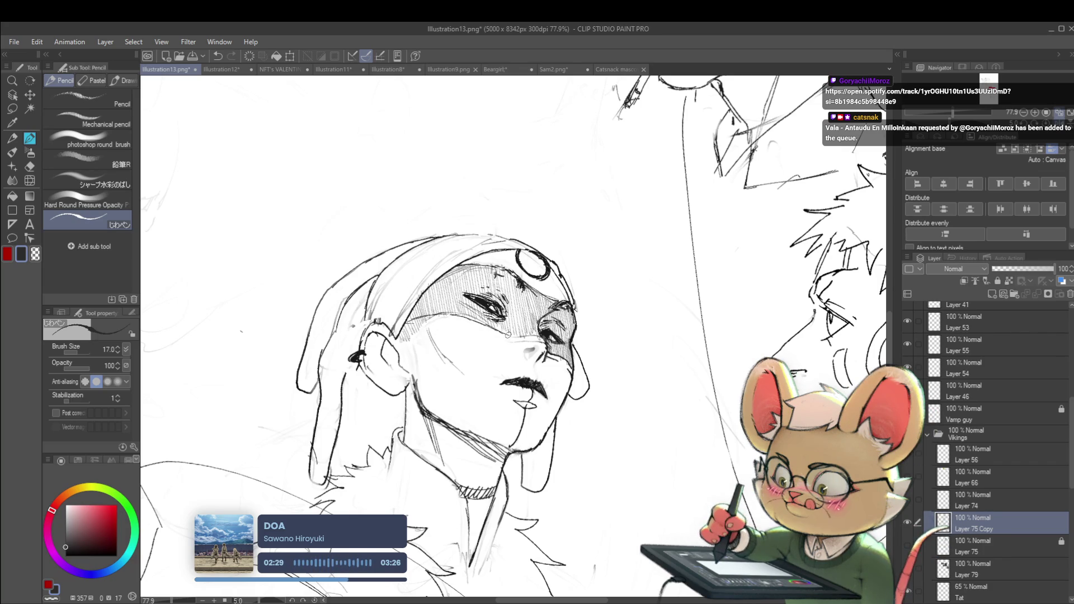
- Recheck the face in flipped and unflipped views, then select the Tat layer
scroll(522, 337, down, 8)
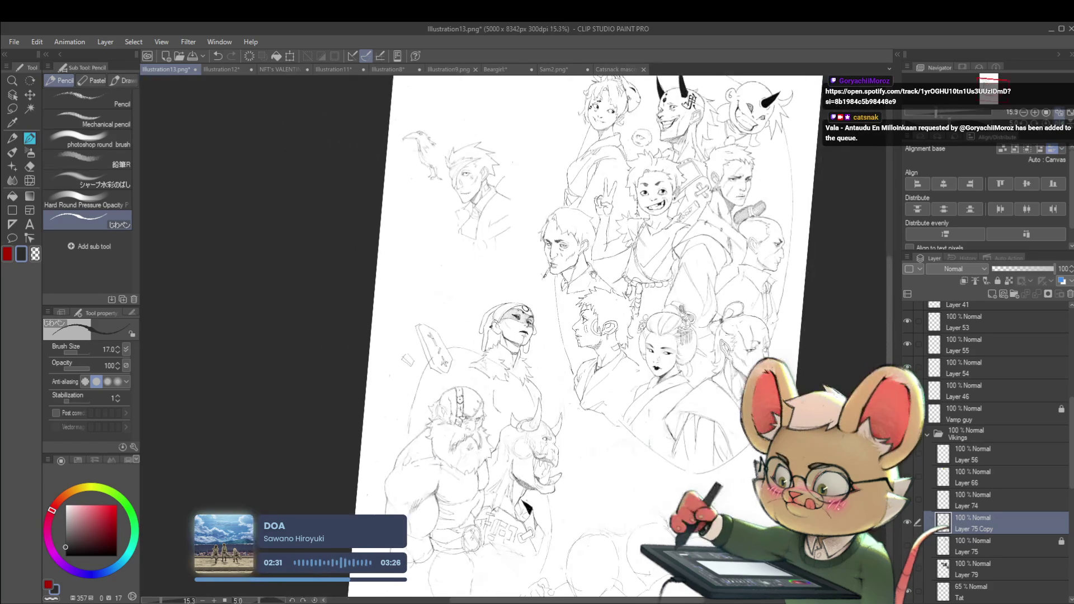
key(h)
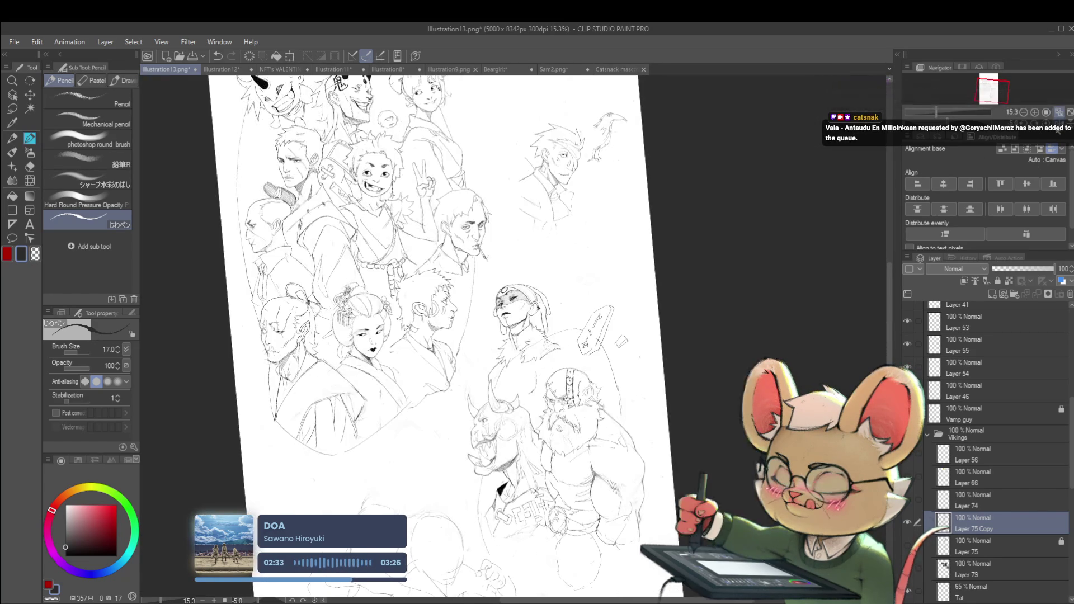
scroll(518, 305, up, 4)
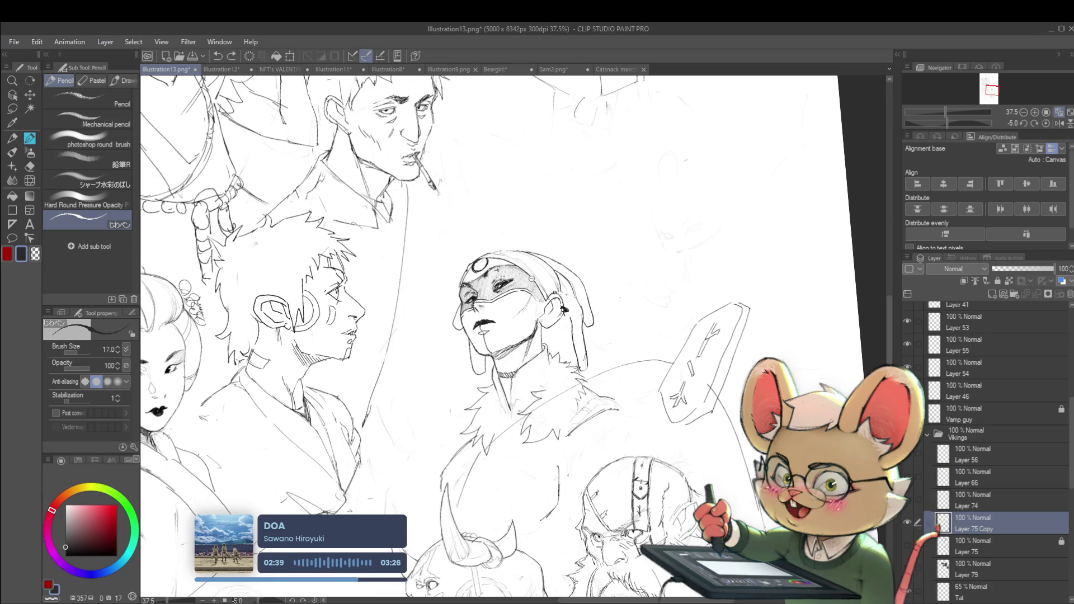
scroll(559, 286, up, 5)
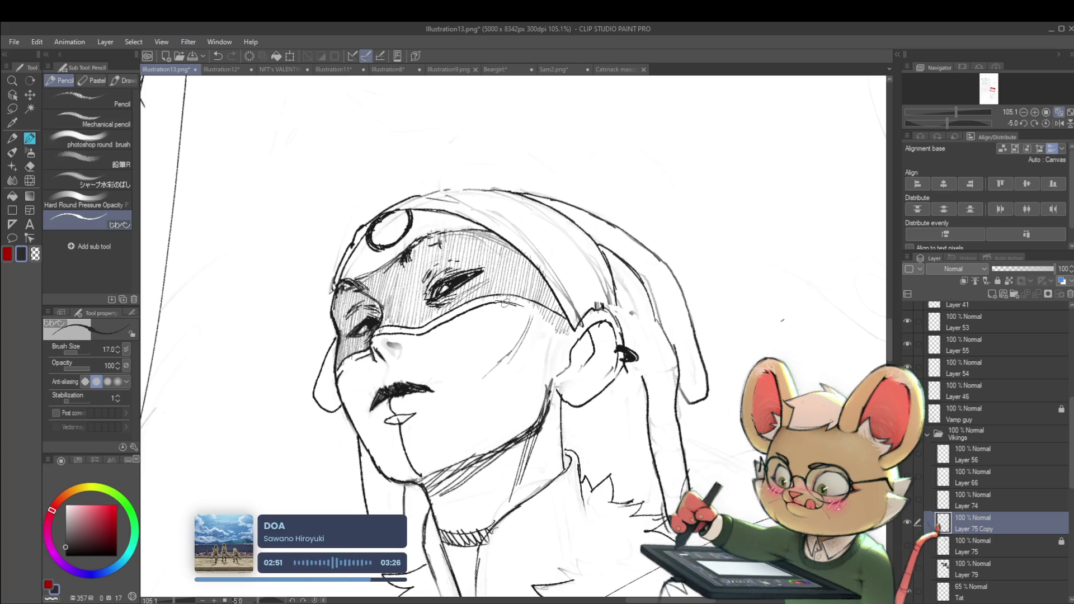
scroll(564, 321, down, 5)
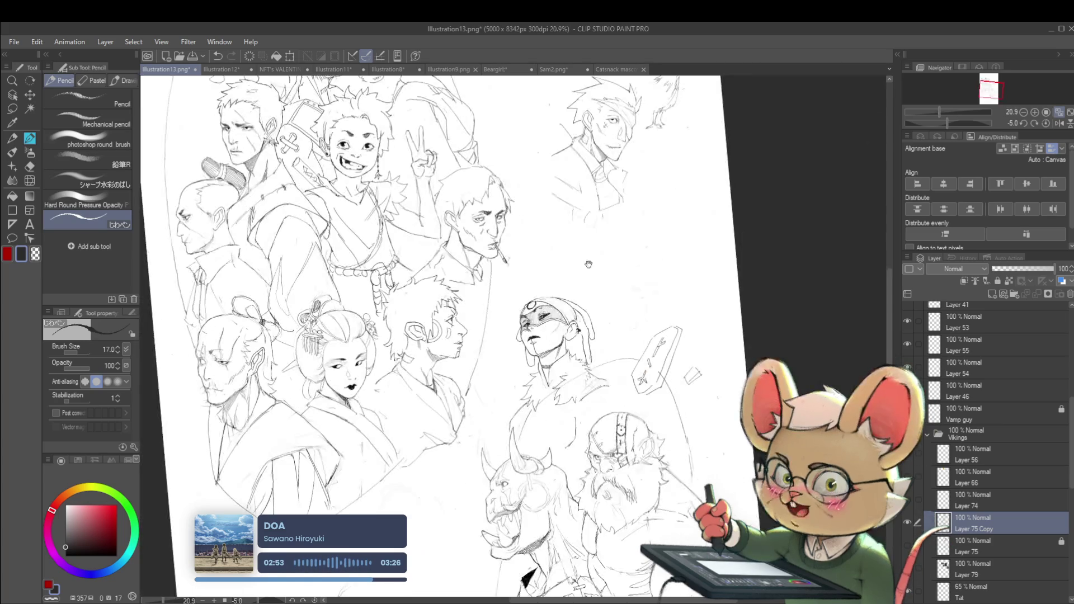
click(1058, 124)
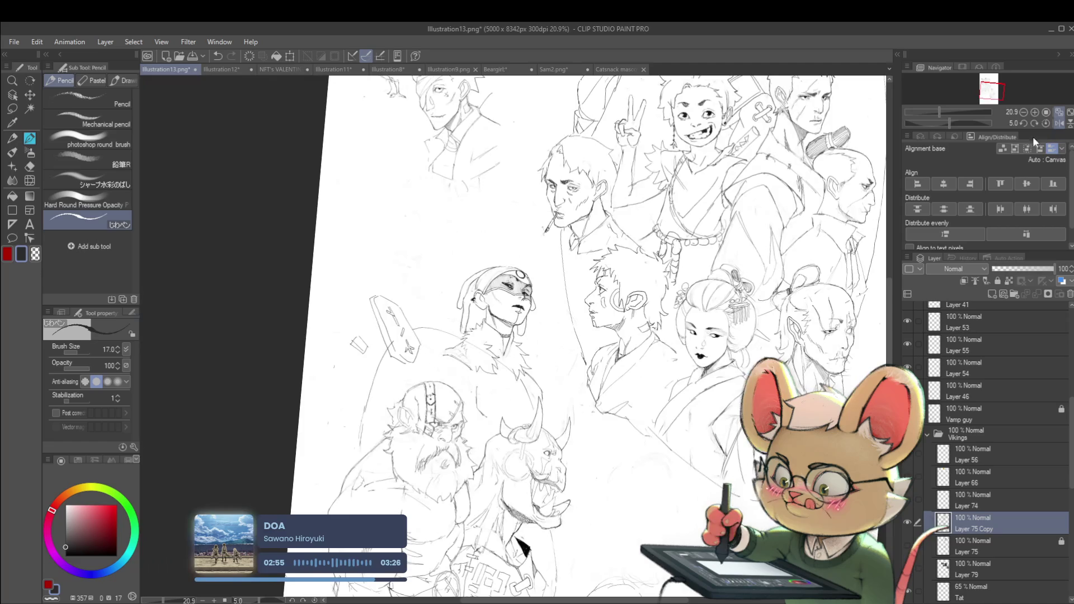
scroll(475, 257, up, 5)
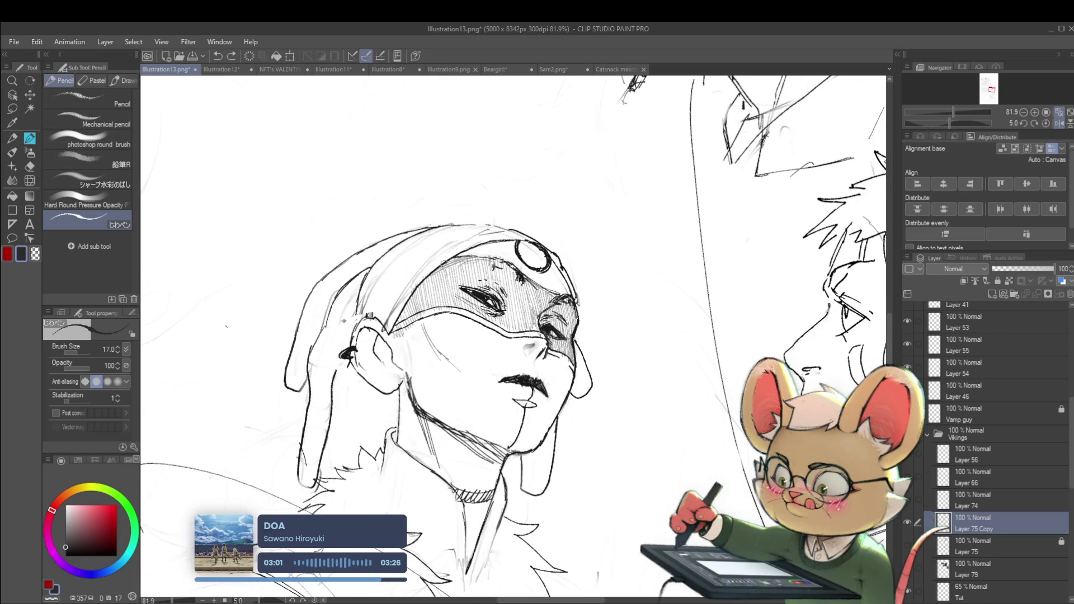
scroll(494, 260, down, 5)
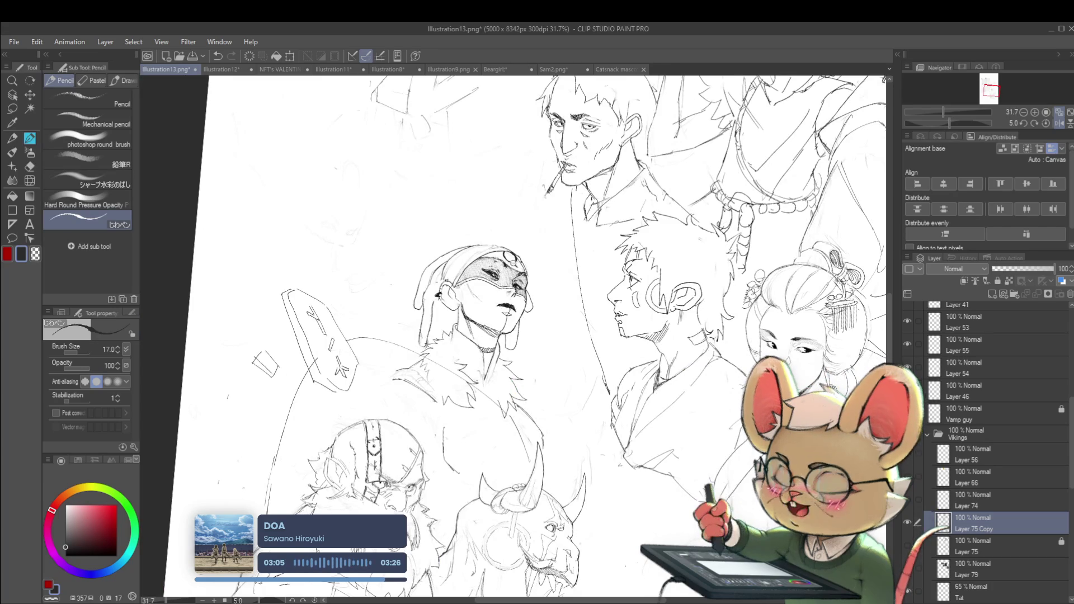
scroll(509, 266, up, 4)
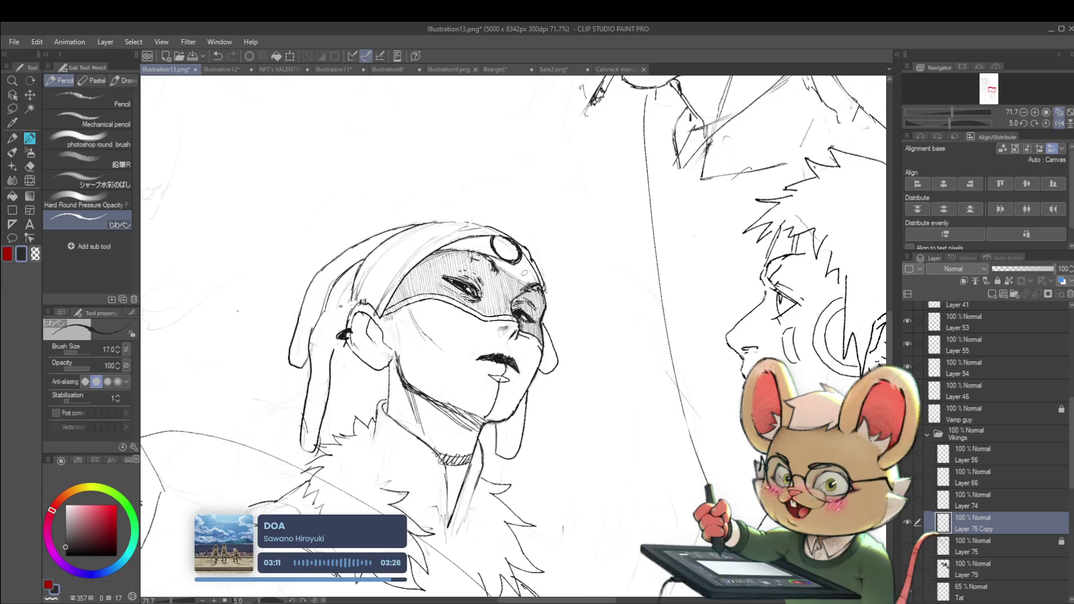
scroll(535, 274, down, 5)
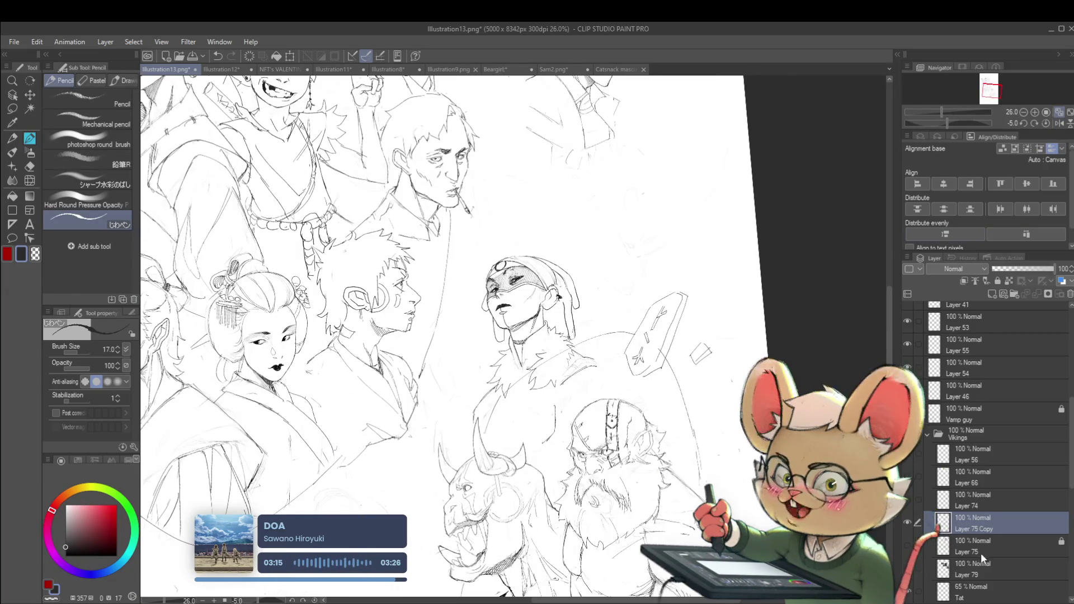
click(968, 586)
- Centre the view on the masked face and add dark hatch marks on the forehead
scroll(504, 246, up, 5)
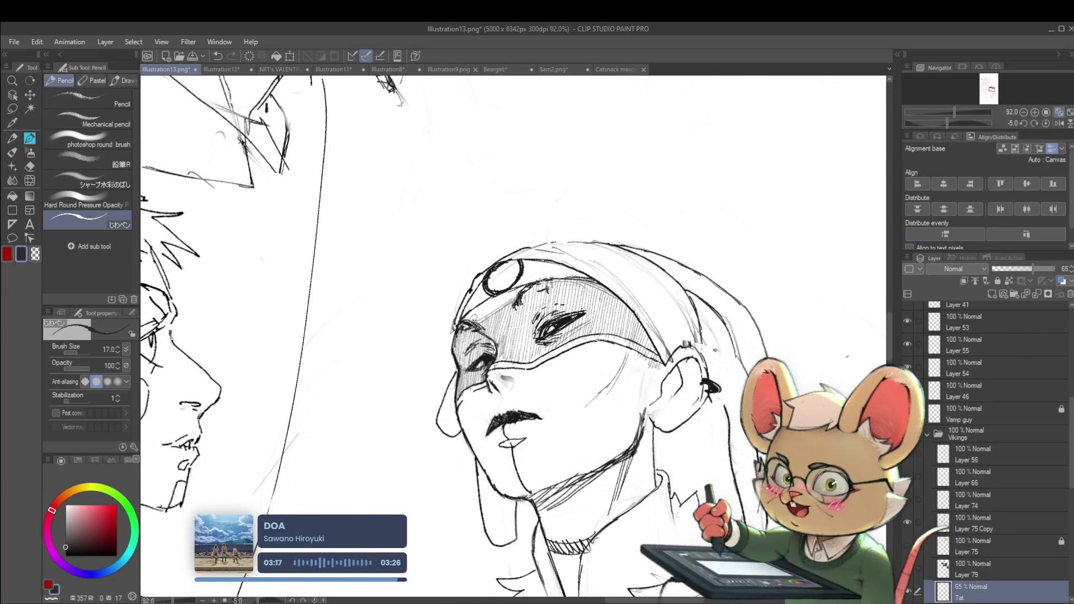
scroll(462, 313, up, 3)
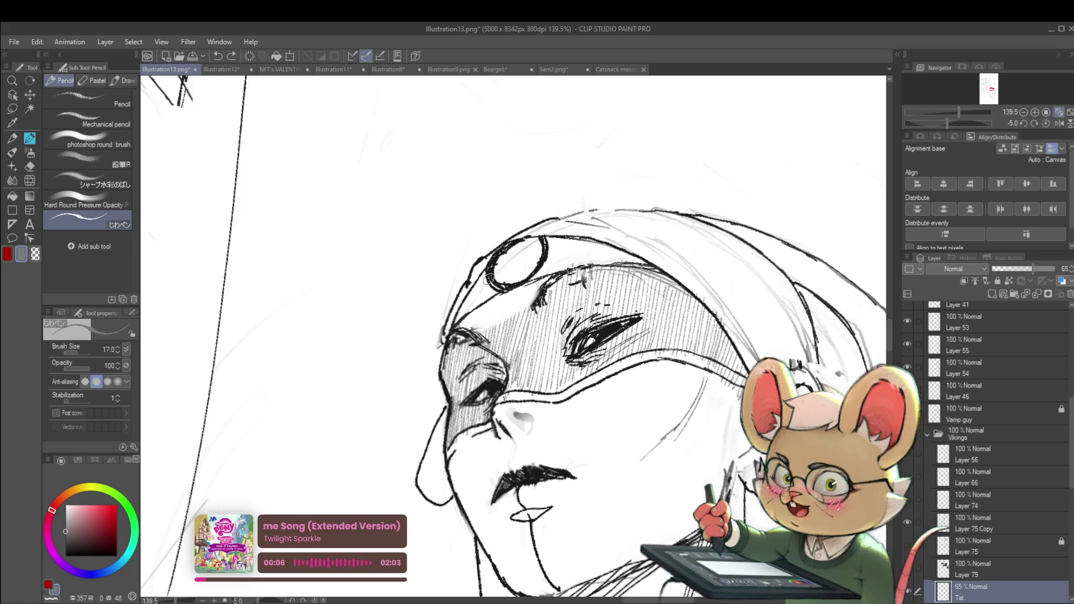
drag(488, 278, 545, 294)
scroll(535, 333, up, 2)
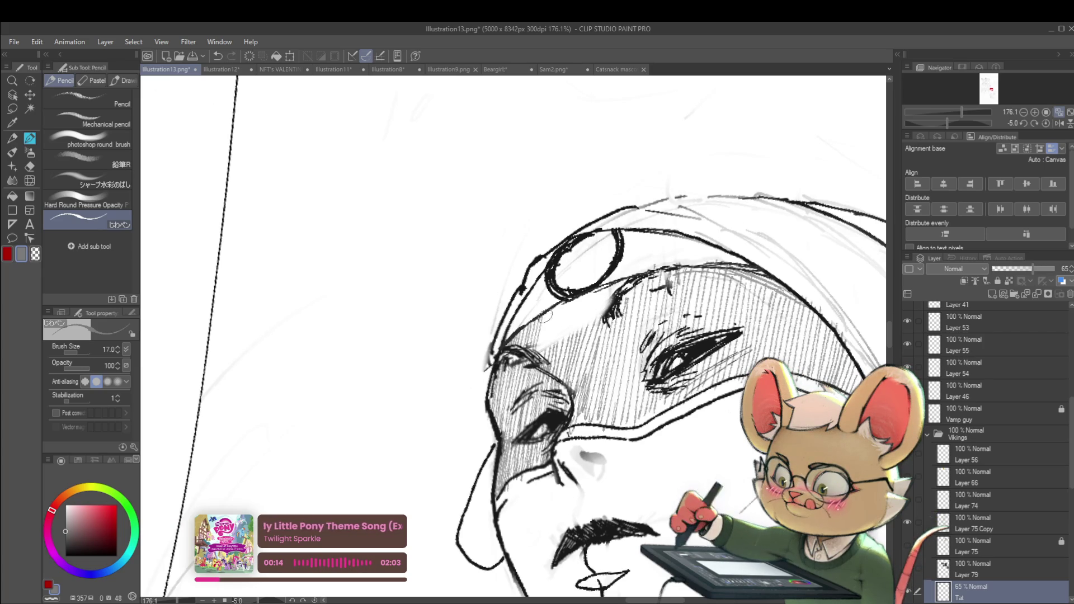
drag(562, 294, 524, 308)
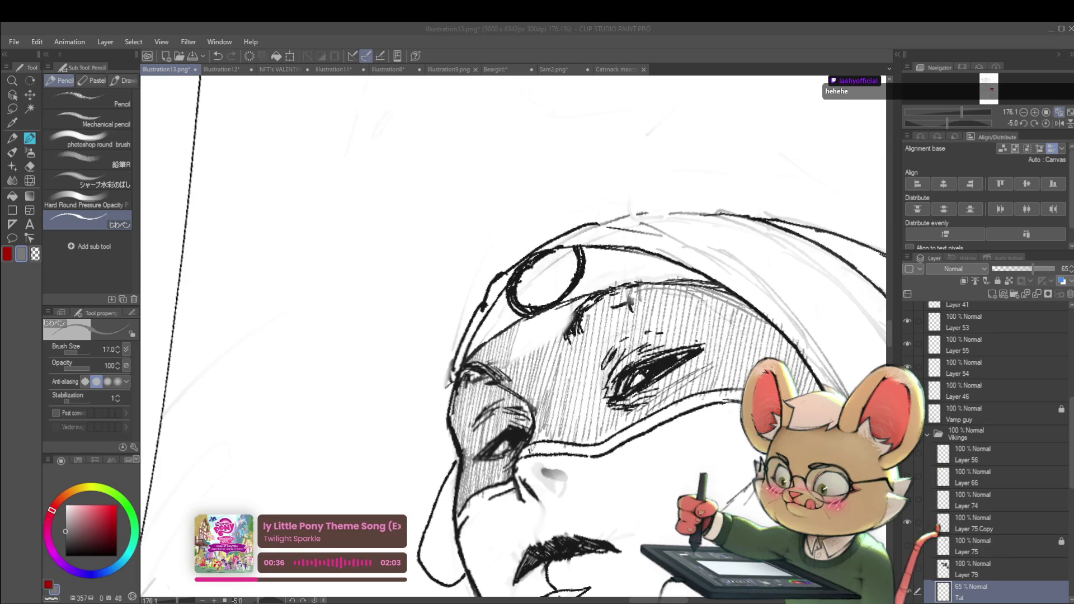
key(alt+Tab)
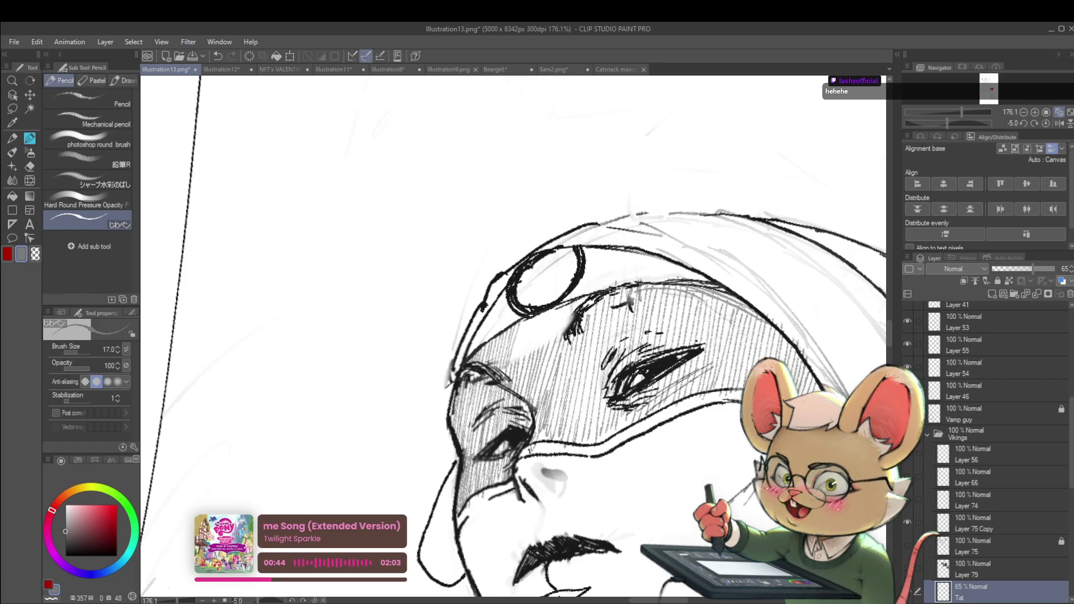
key(alt+Tab)
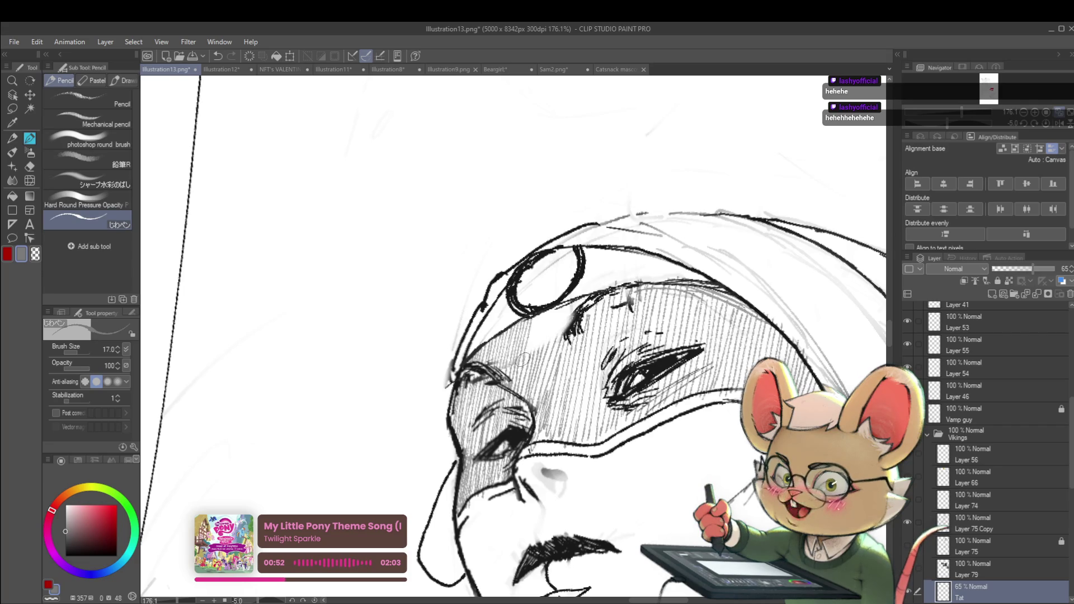
mouse_move(544, 308)
mouse_down()
mouse_move(528, 360)
mouse_move(537, 330)
mouse_up()
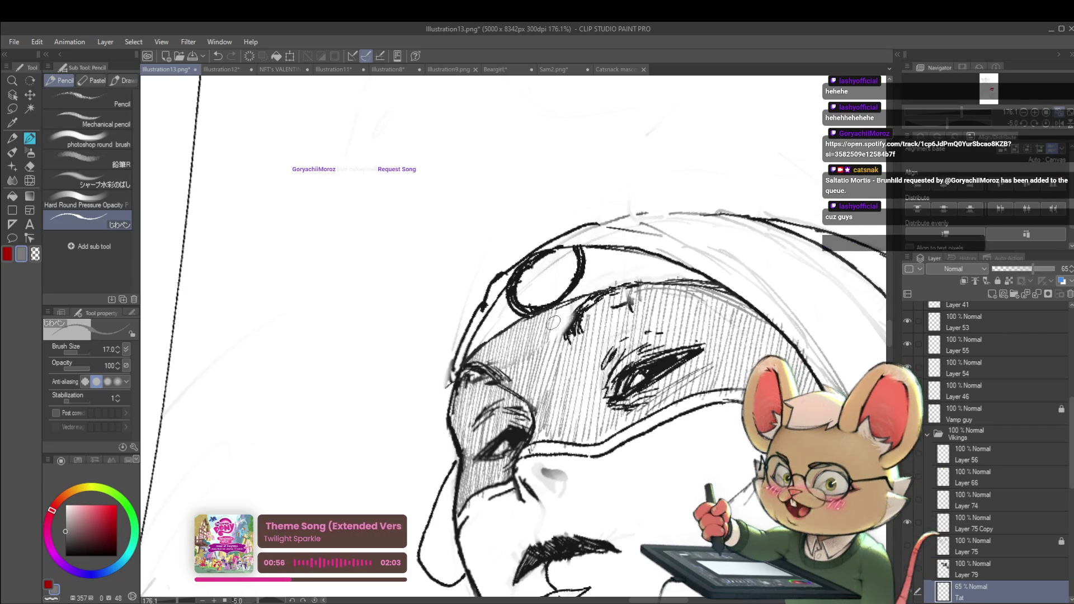
- Check the page in a mirrored view, then make Layer 75 Copy the active layer
scroll(582, 291, down, 10)
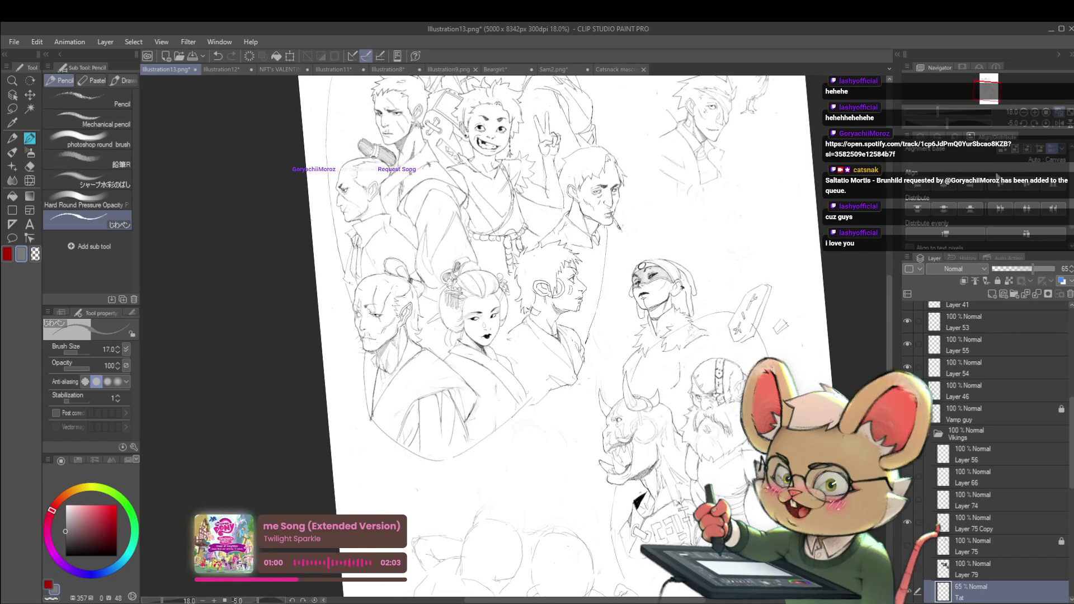
click(1060, 123)
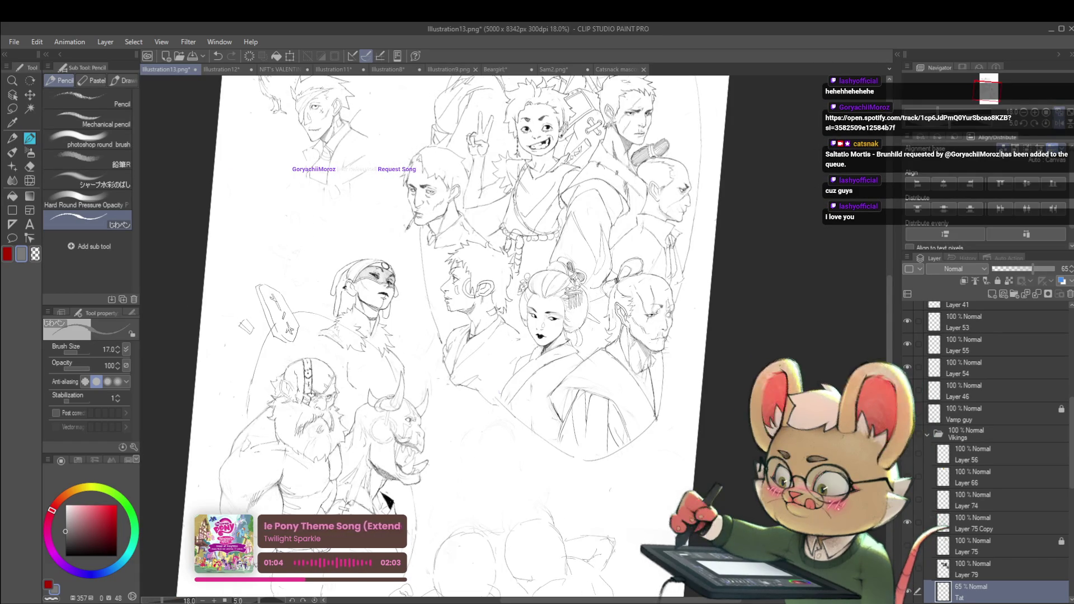
click(992, 523)
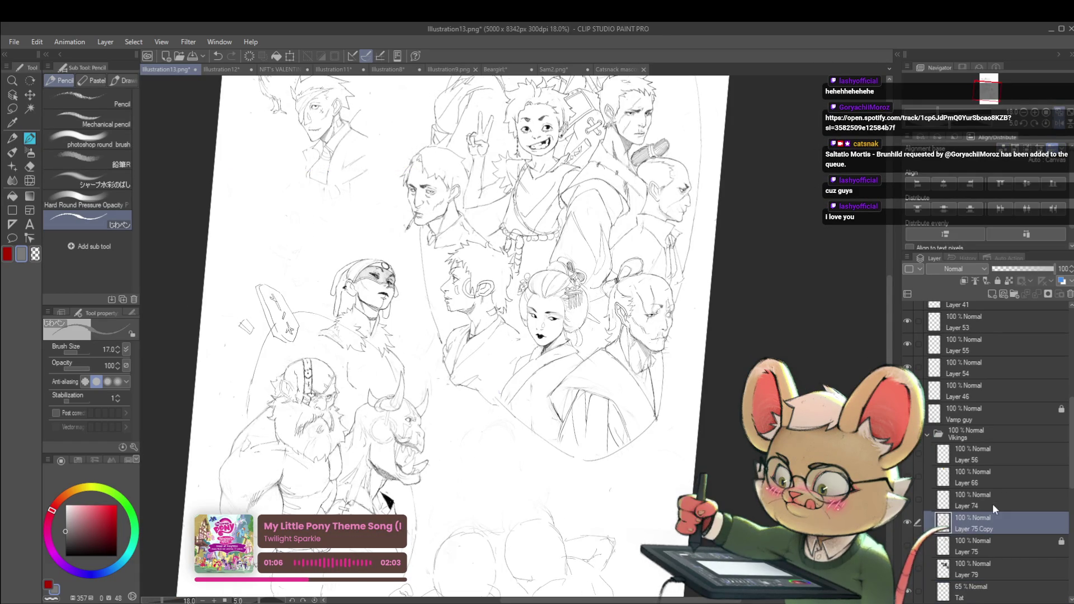
- Mirror the view, centre the masked figure, and zoom out to see the whole sheet
click(1047, 125)
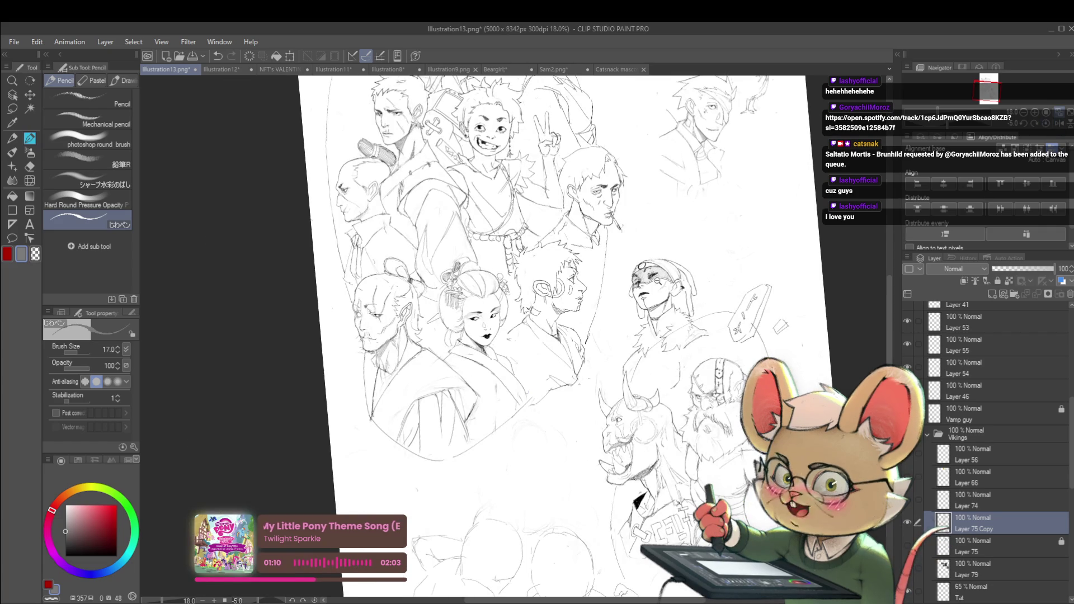
scroll(659, 281, up, 4)
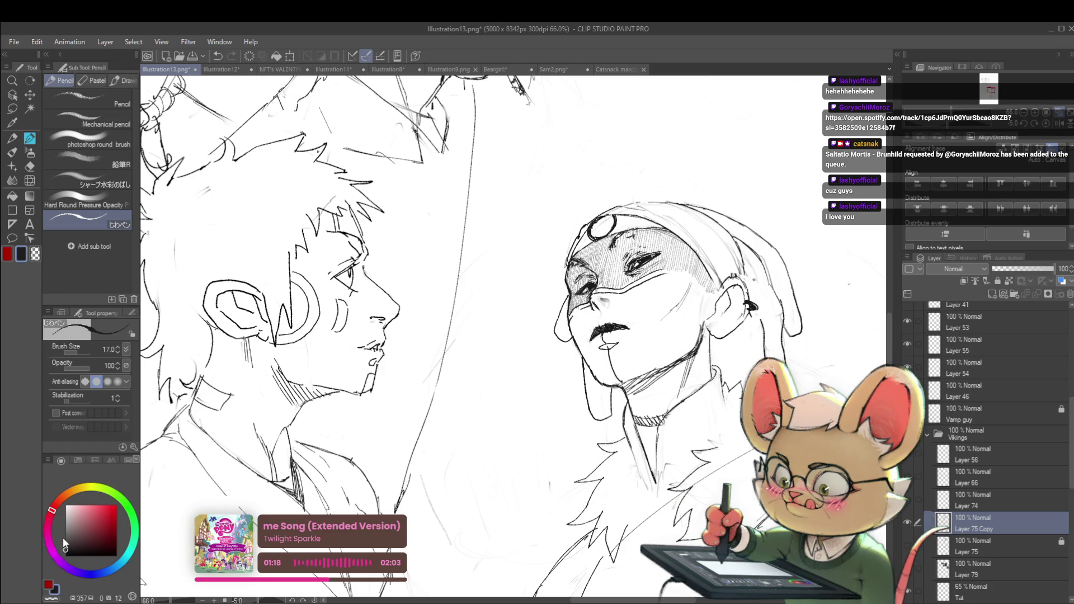
drag(725, 333, 450, 362)
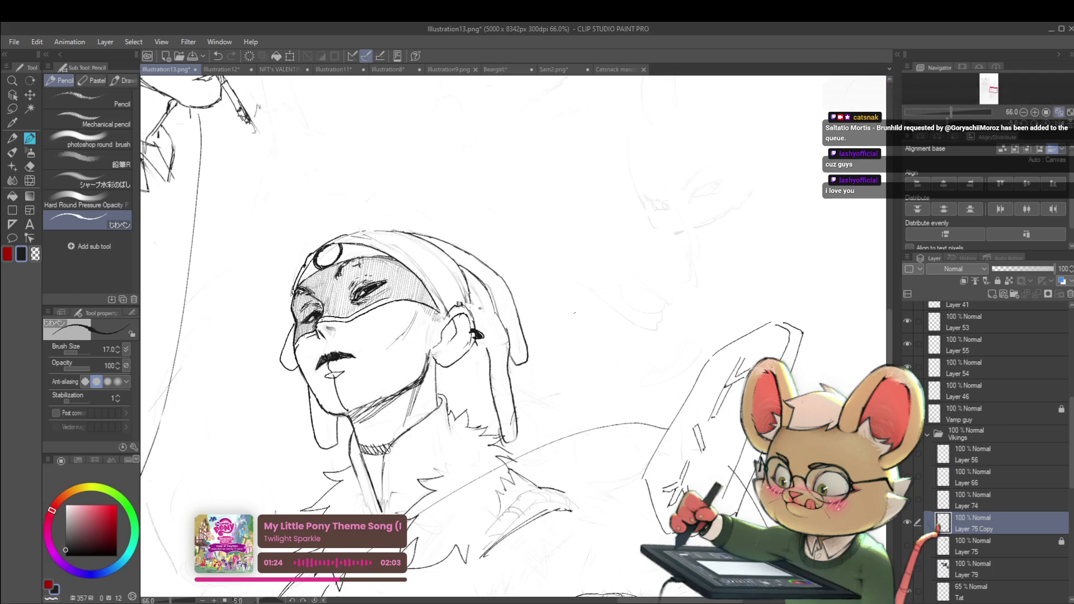
key(ctrl+minus)
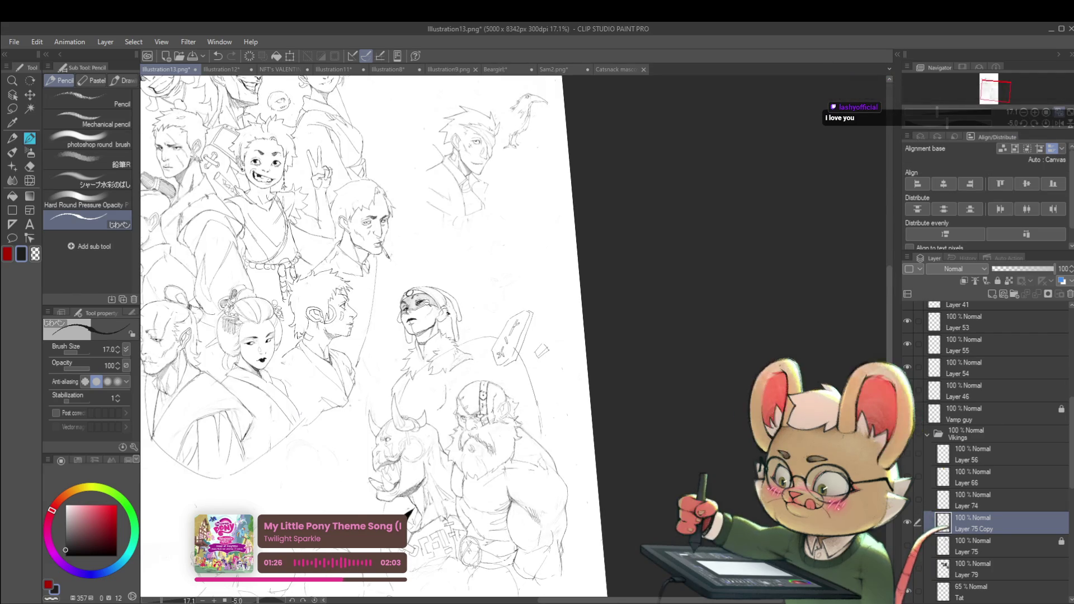
scroll(444, 305, up, 5)
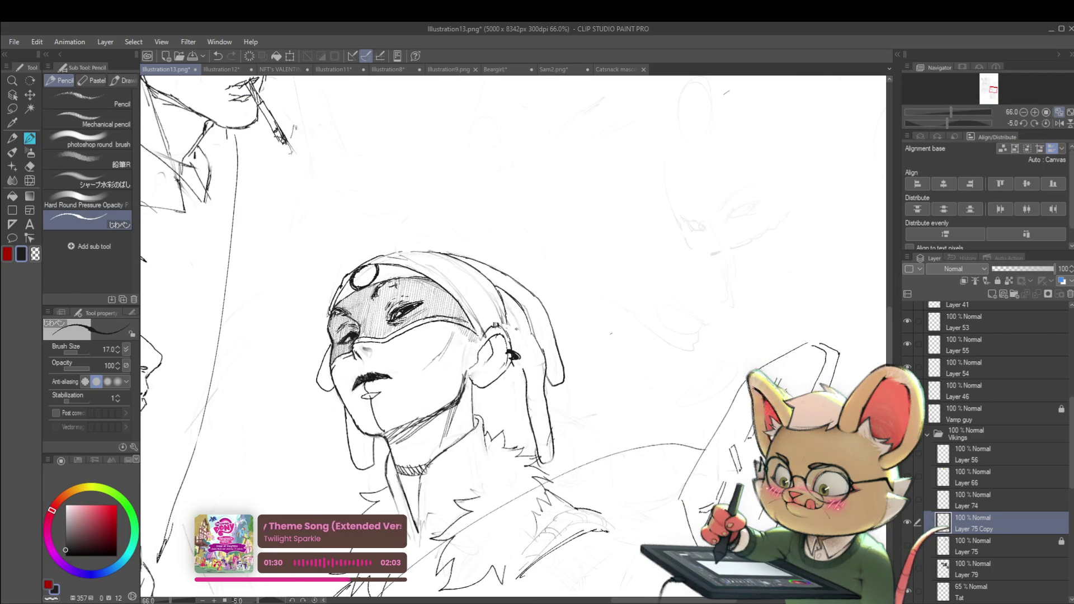
scroll(473, 324, down, 5)
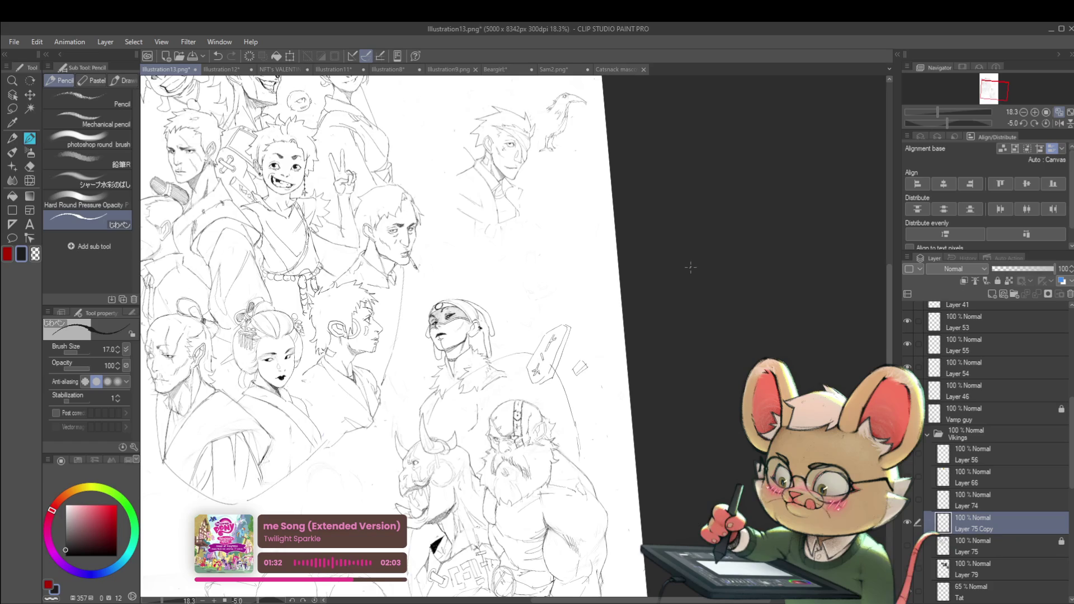
scroll(691, 268, down, 3)
- Mirror the sheet again, rotate the view about -72.6°, and centre the masked face
key(h)
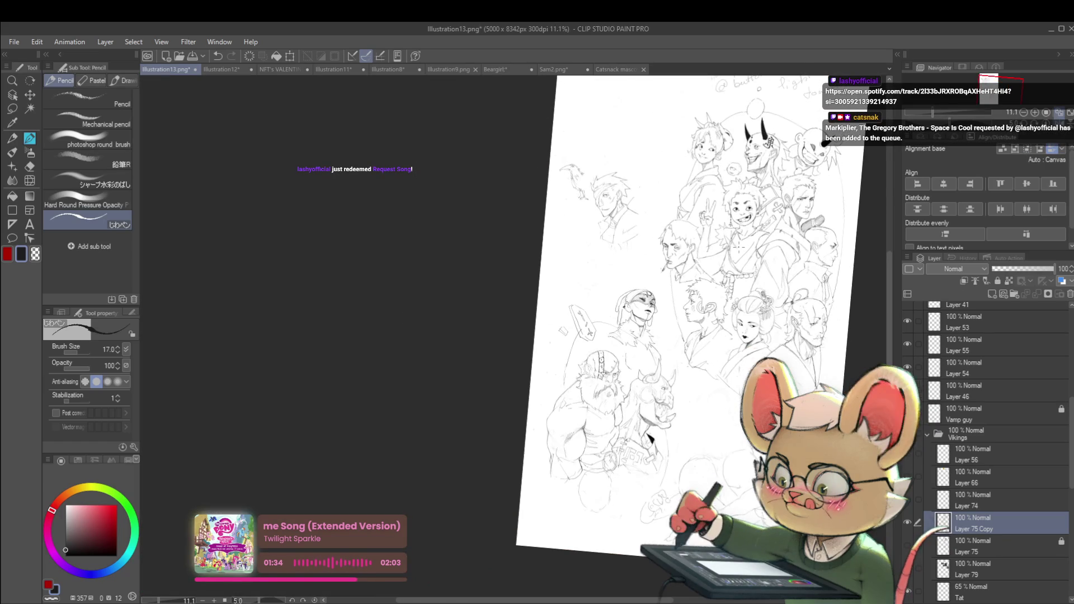
scroll(637, 300, up, 8)
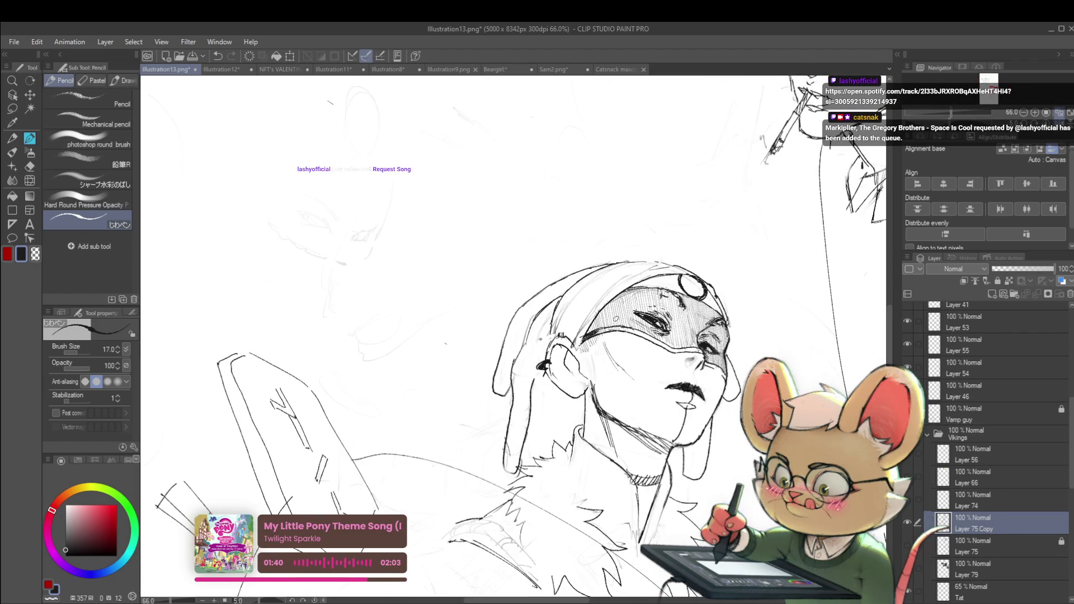
mouse_move(781, 252)
mouse_down()
mouse_move(736, 166)
mouse_move(621, 77)
mouse_move(517, 55)
mouse_up()
drag(619, 200, 654, 334)
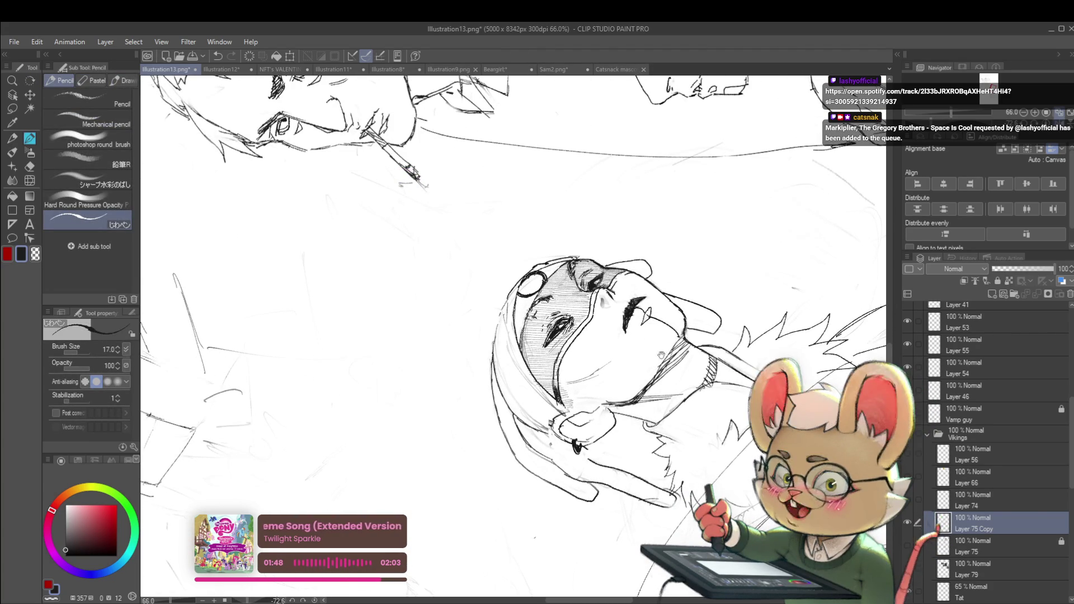
- At 137.2% zoom, redraw the masked face's contour, cheek and jaw with firmer dark pencil strokes
scroll(548, 366, up, 5)
drag(549, 428, 554, 385)
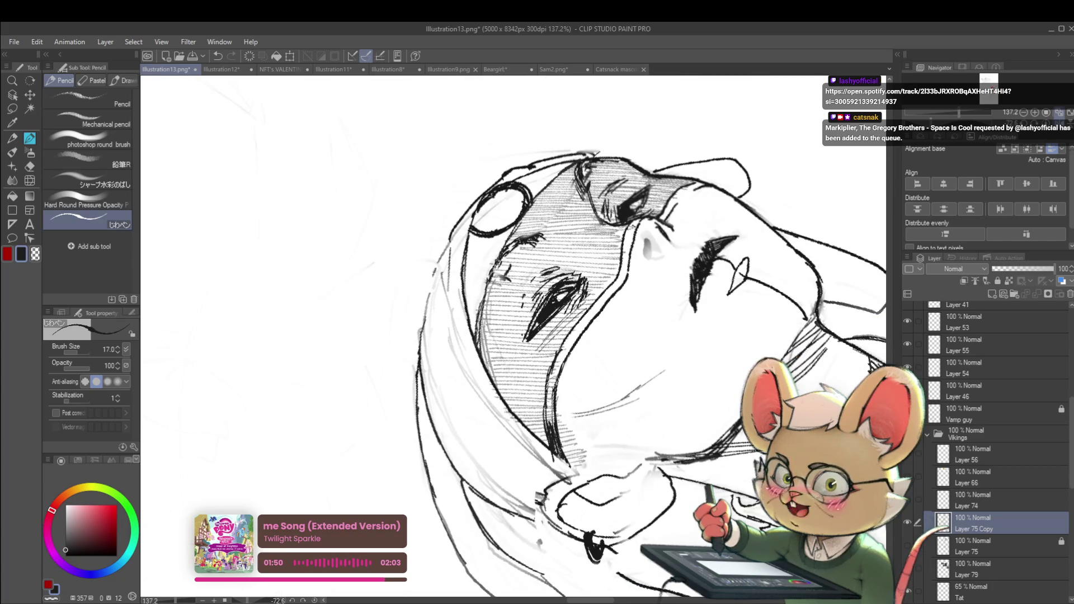
drag(552, 434, 555, 388)
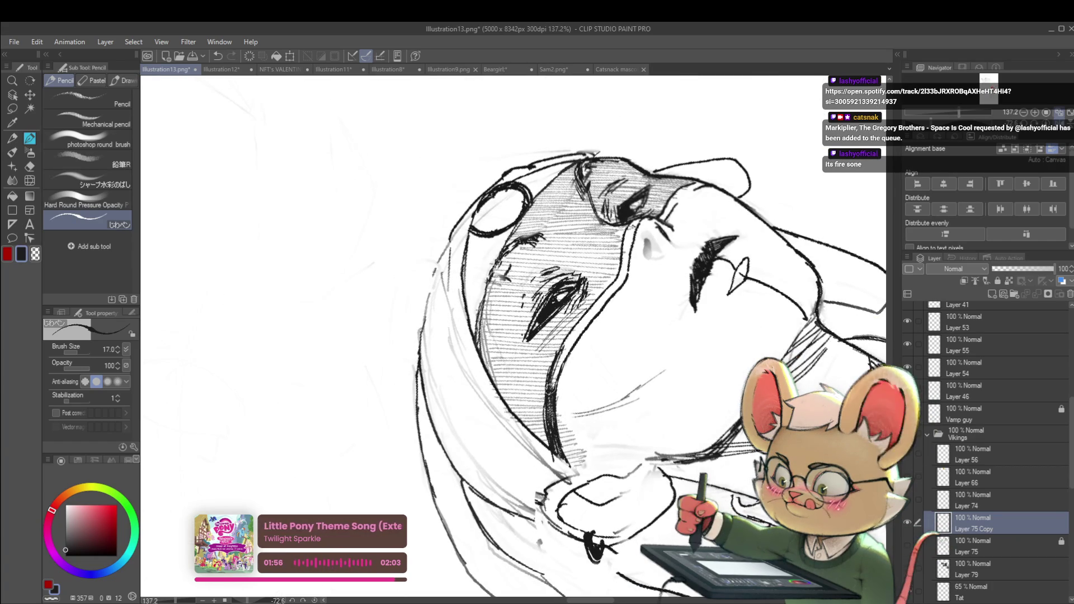
mouse_move(553, 386)
mouse_down()
mouse_move(571, 345)
mouse_move(501, 460)
mouse_up()
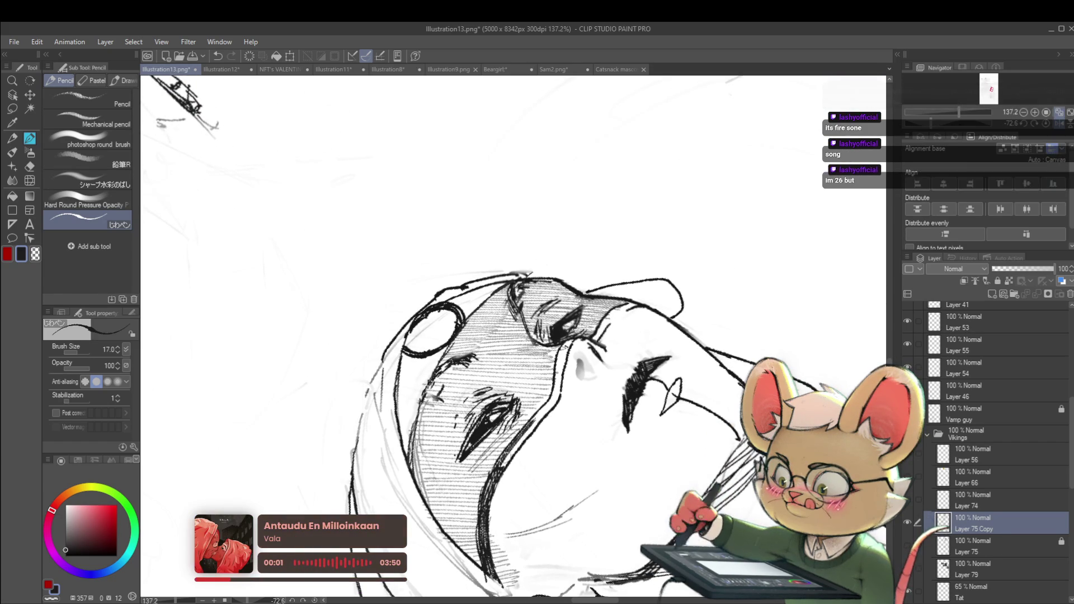
drag(534, 422, 498, 470)
drag(539, 423, 503, 468)
mouse_move(554, 399)
mouse_down()
mouse_move(527, 426)
mouse_move(540, 421)
mouse_up()
scroll(554, 403, down, 8)
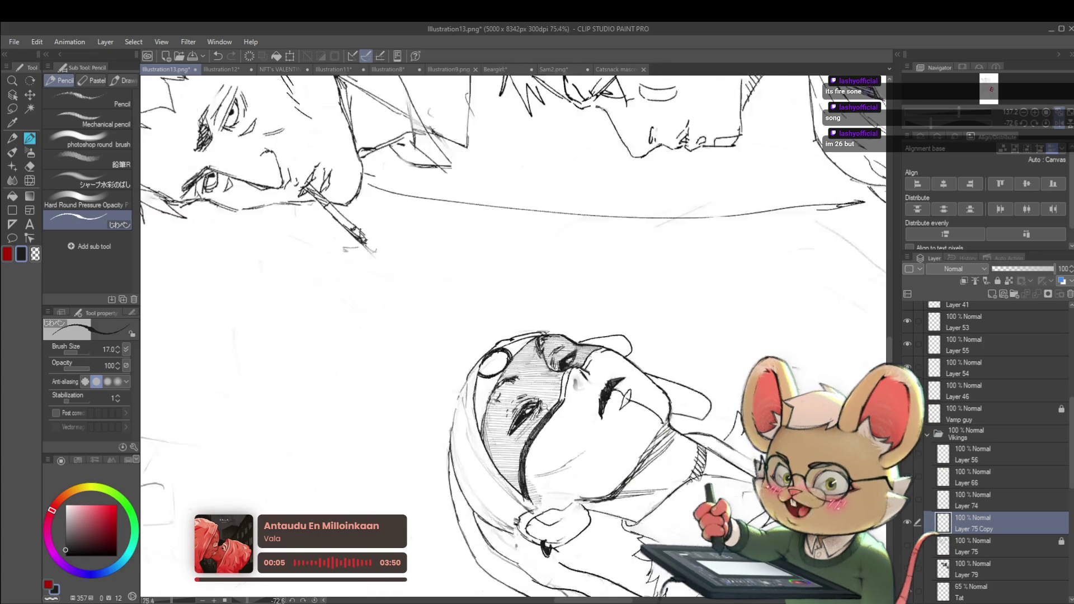
- Return the view upright and mirror it to check the masked figure's proportions
click(1049, 125)
drag(504, 392, 494, 291)
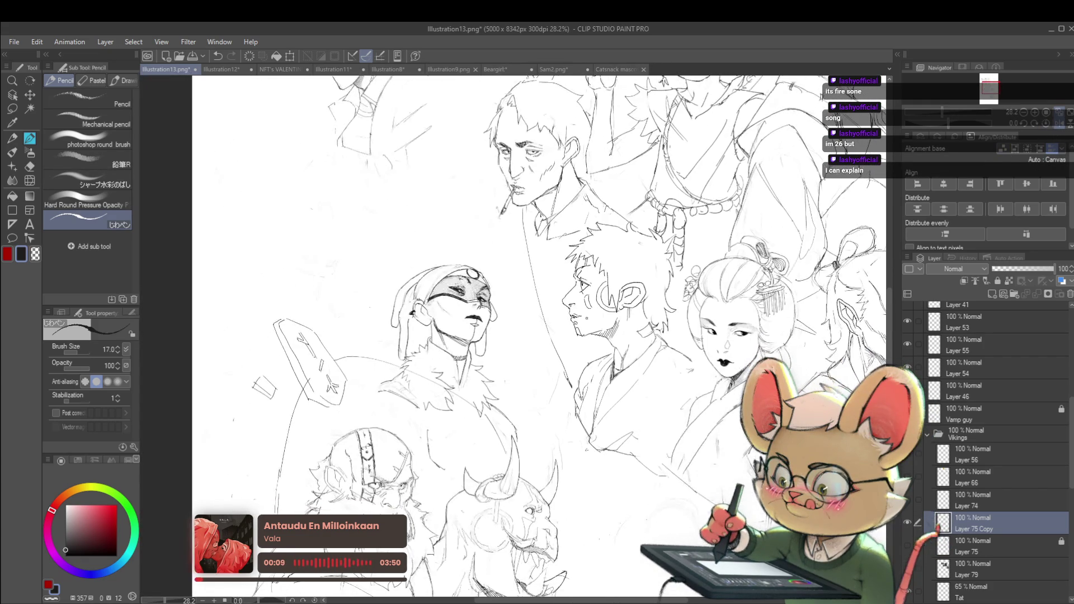
scroll(412, 352, up, 5)
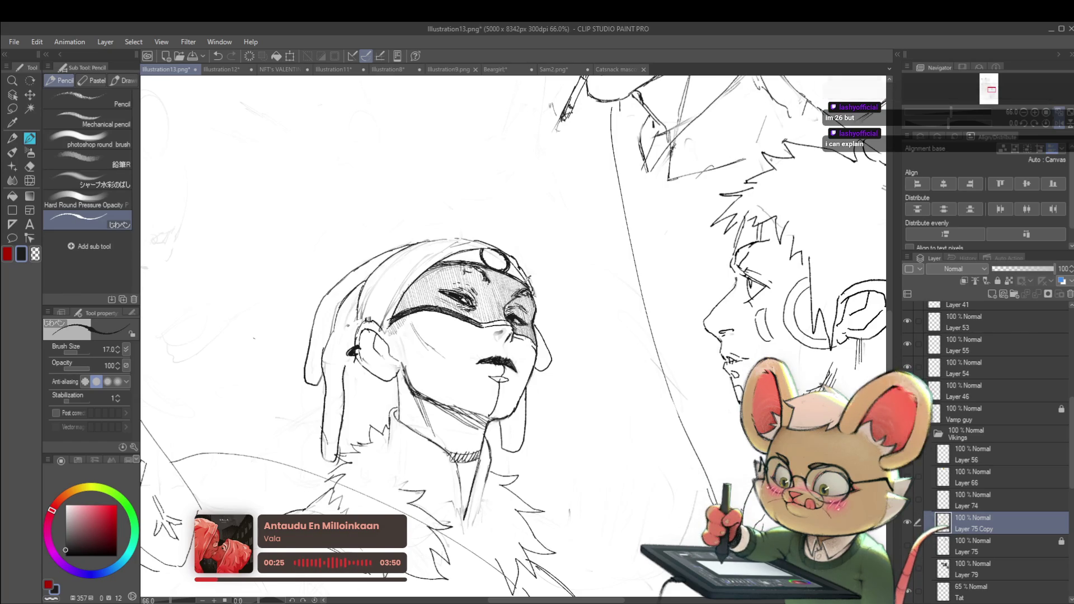
scroll(523, 270, down, 5)
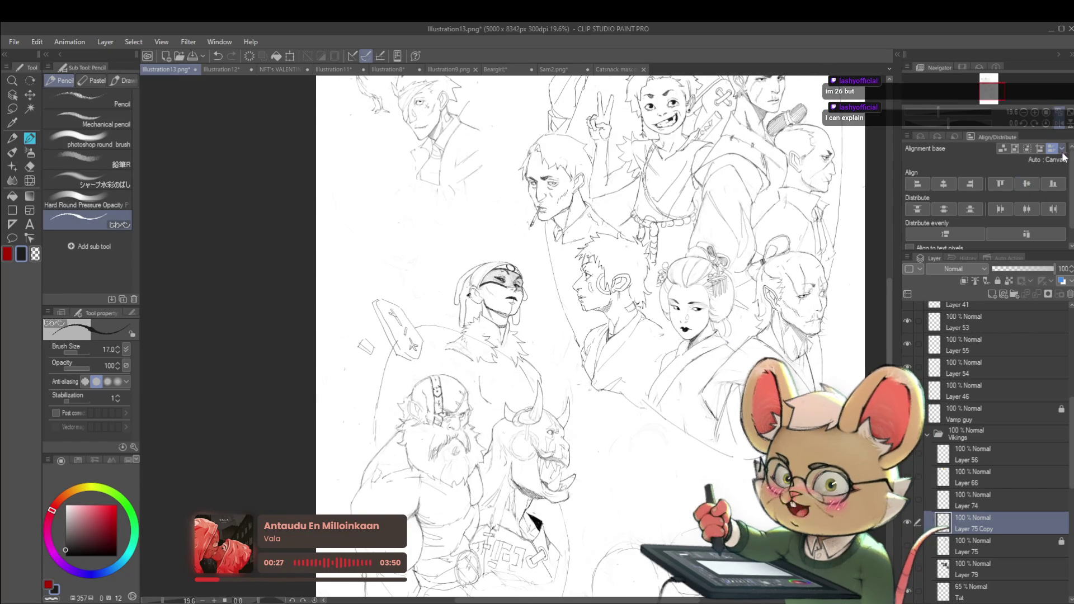
key(h)
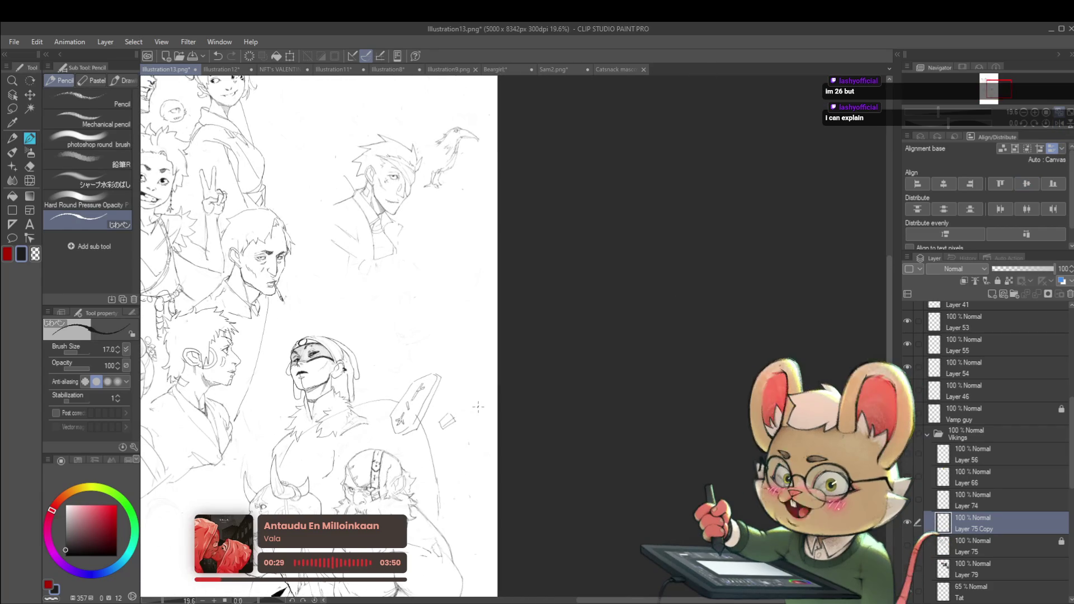
scroll(322, 380, up, 5)
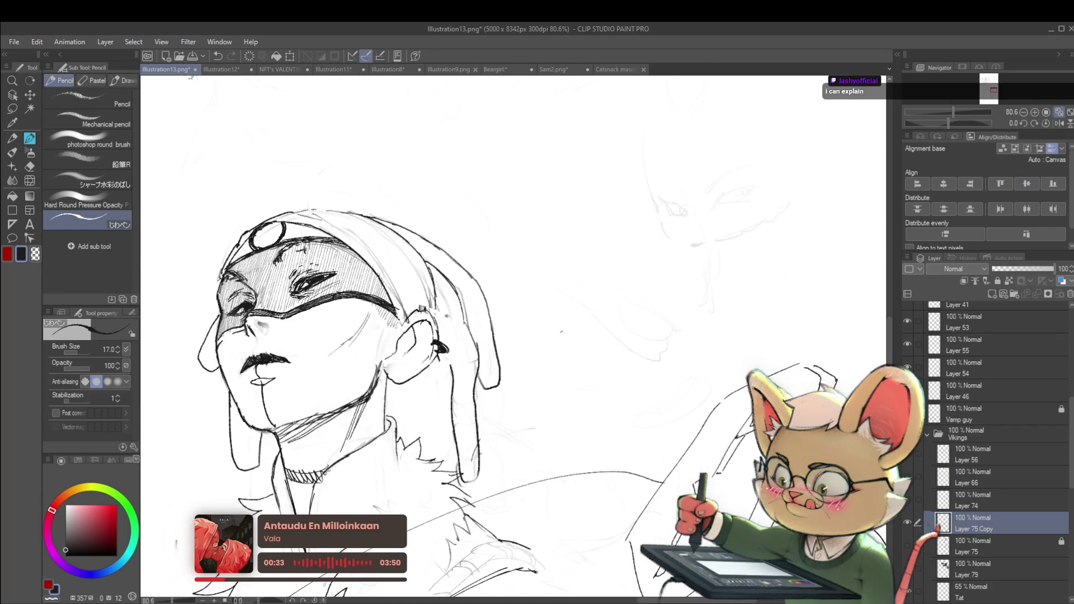
drag(251, 315, 522, 301)
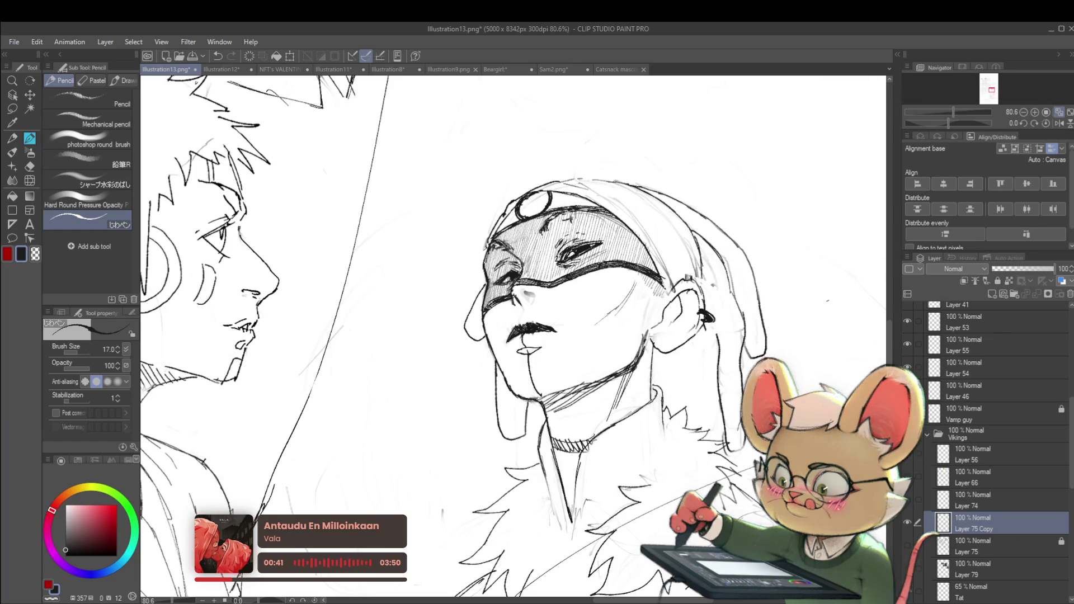
scroll(544, 301, down, 5)
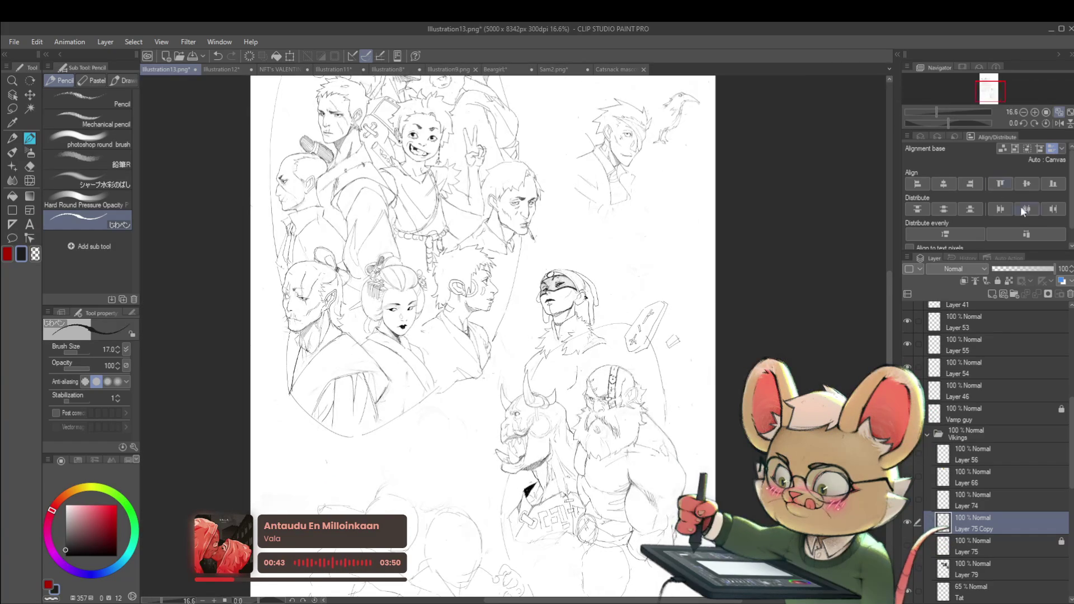
click(1059, 123)
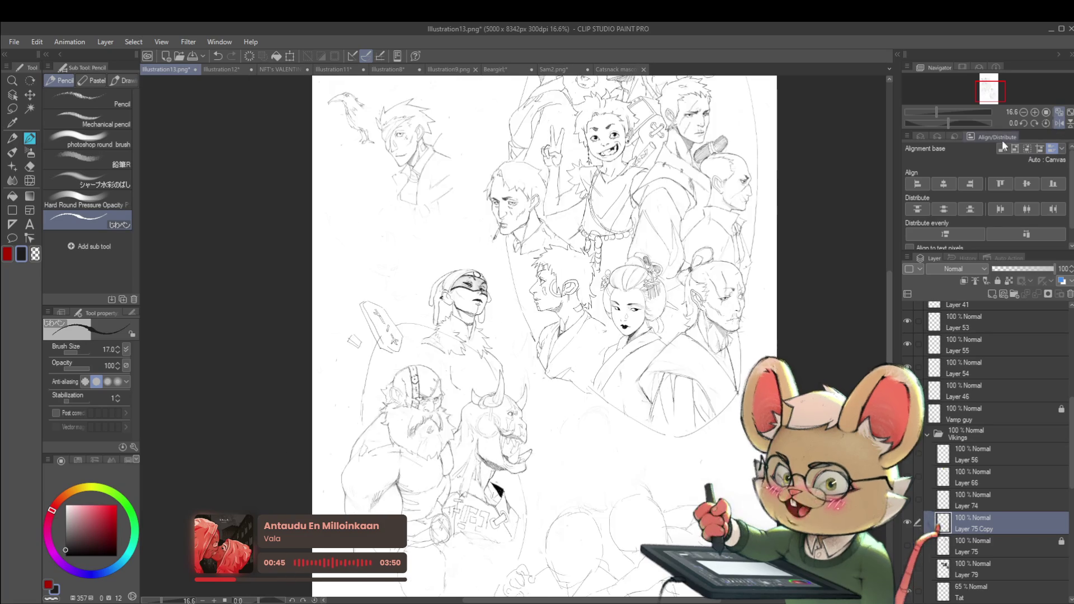
scroll(481, 299, up, 3)
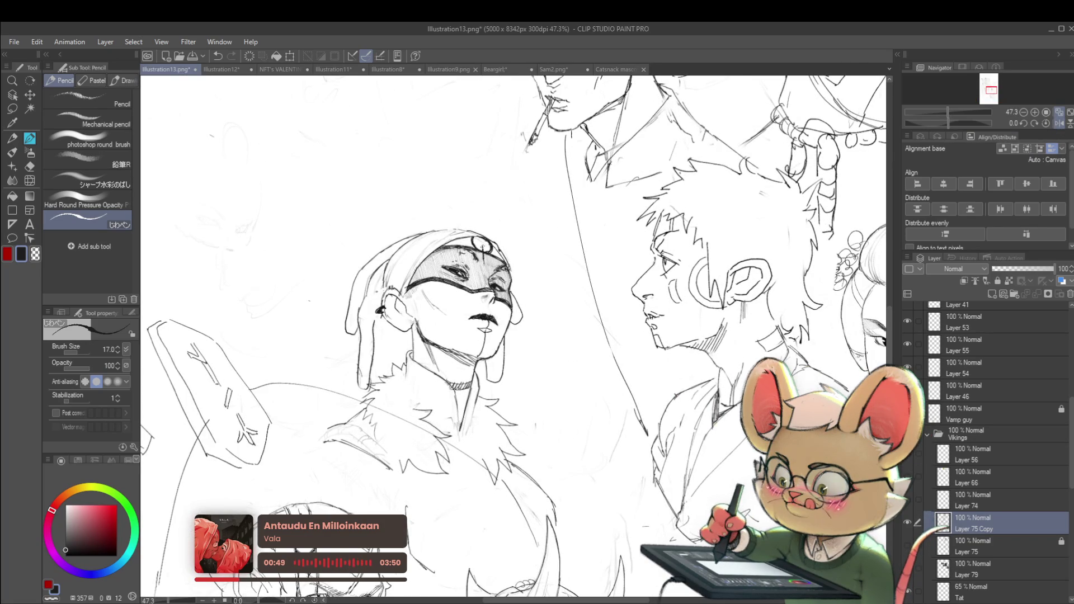
scroll(513, 336, down, 2)
- Pan across the neighbouring figures and mirror the view to compare the masked face
drag(504, 336, 627, 268)
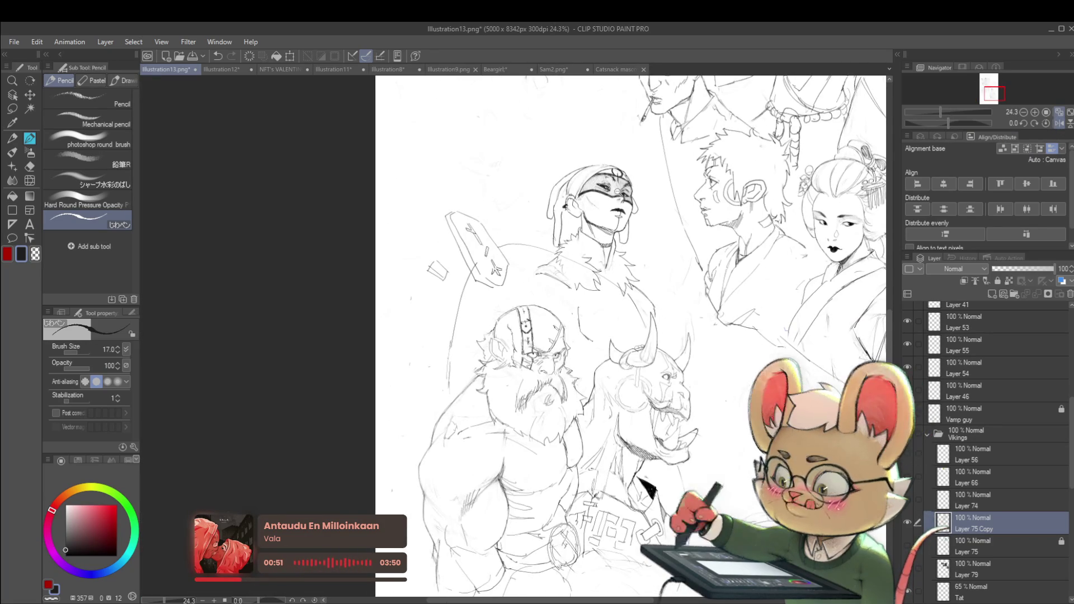
scroll(619, 215, up, 3)
drag(701, 228, 561, 295)
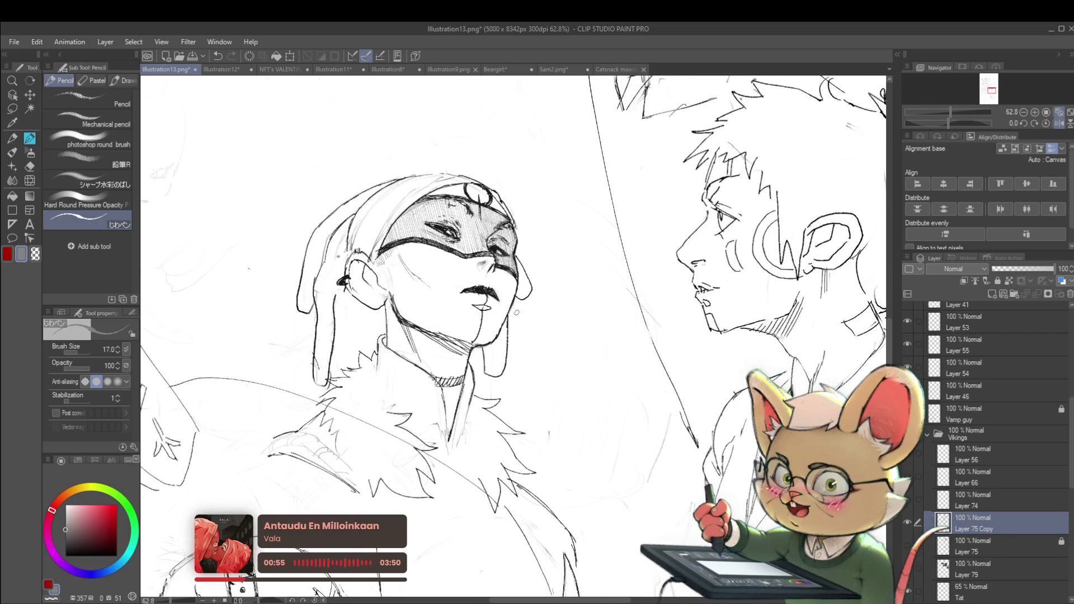
scroll(478, 303, up, 2)
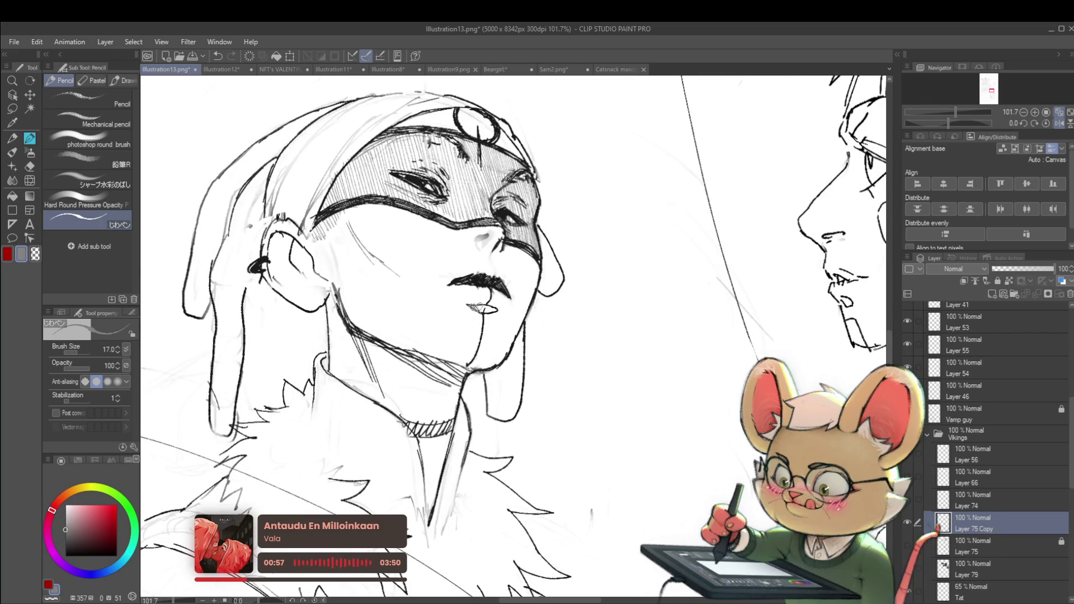
scroll(495, 304, down, 5)
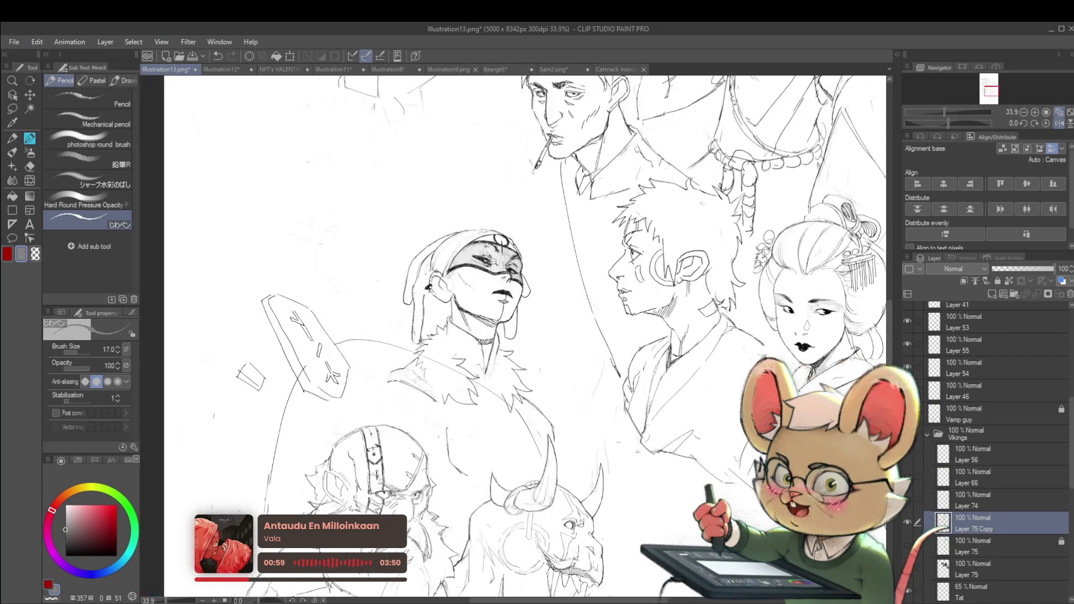
scroll(498, 305, up, 4)
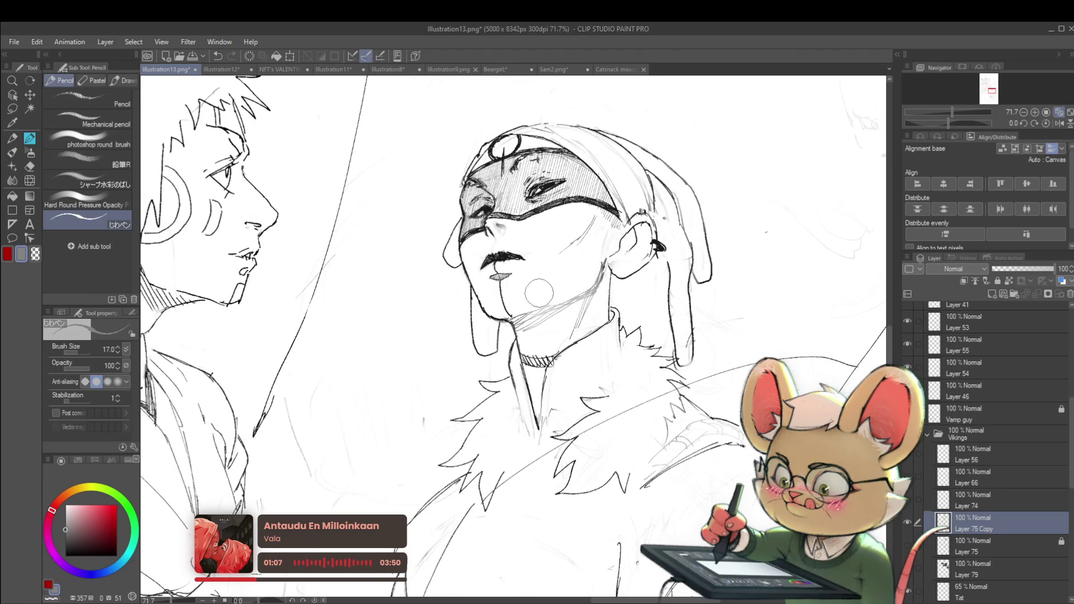
click(1059, 124)
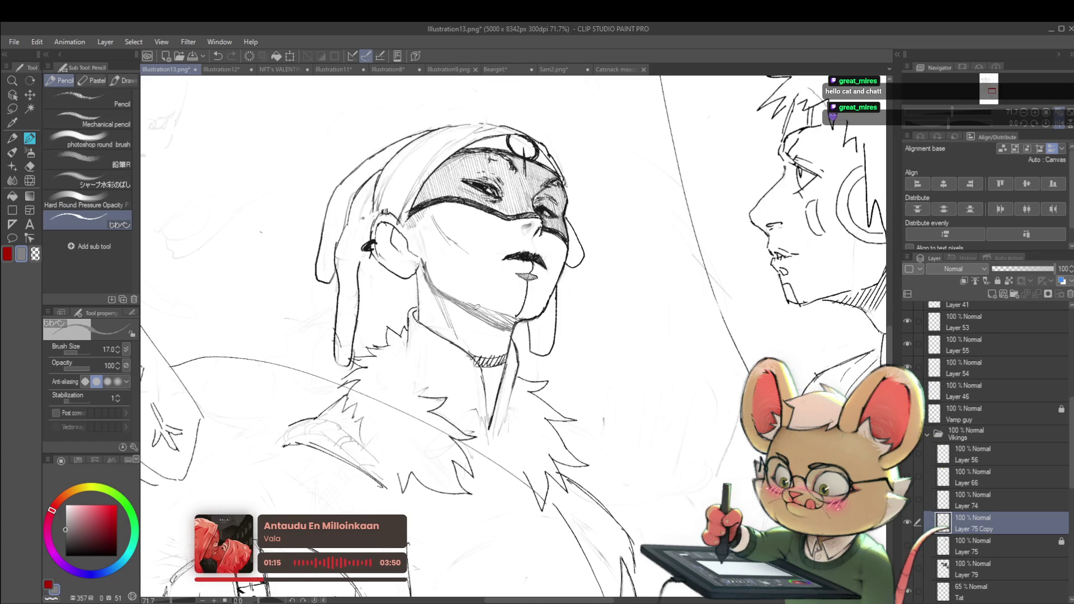
scroll(640, 278, down, 5)
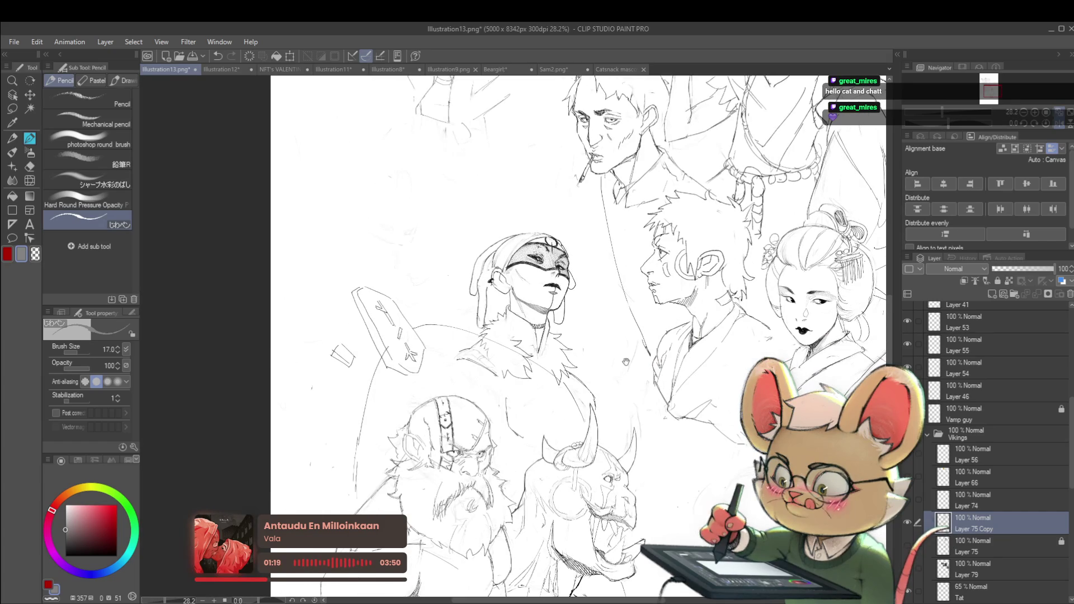
drag(631, 351, 628, 372)
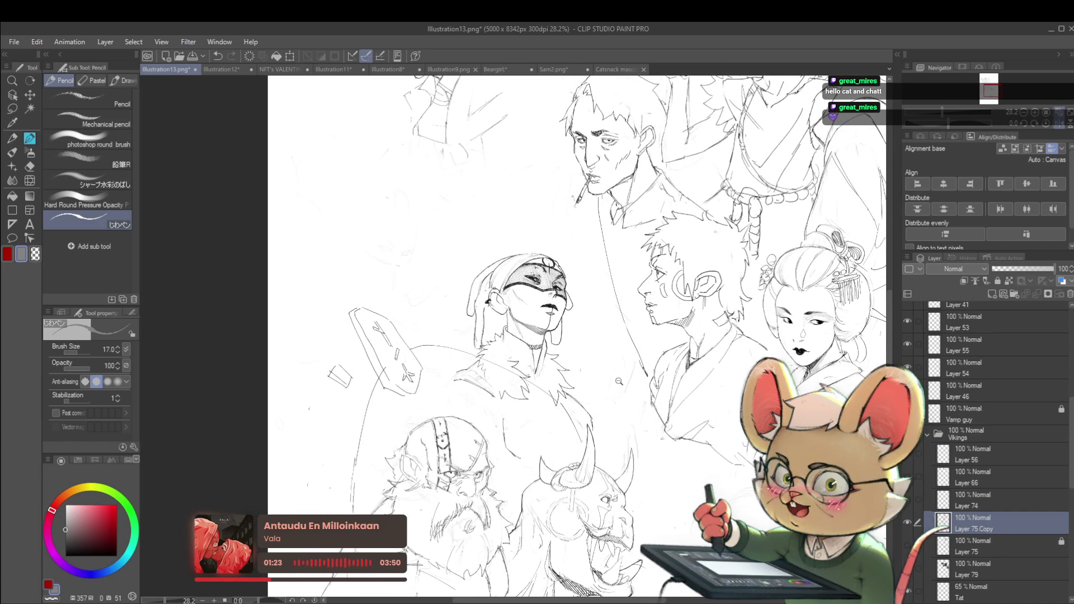
scroll(518, 307, up, 5)
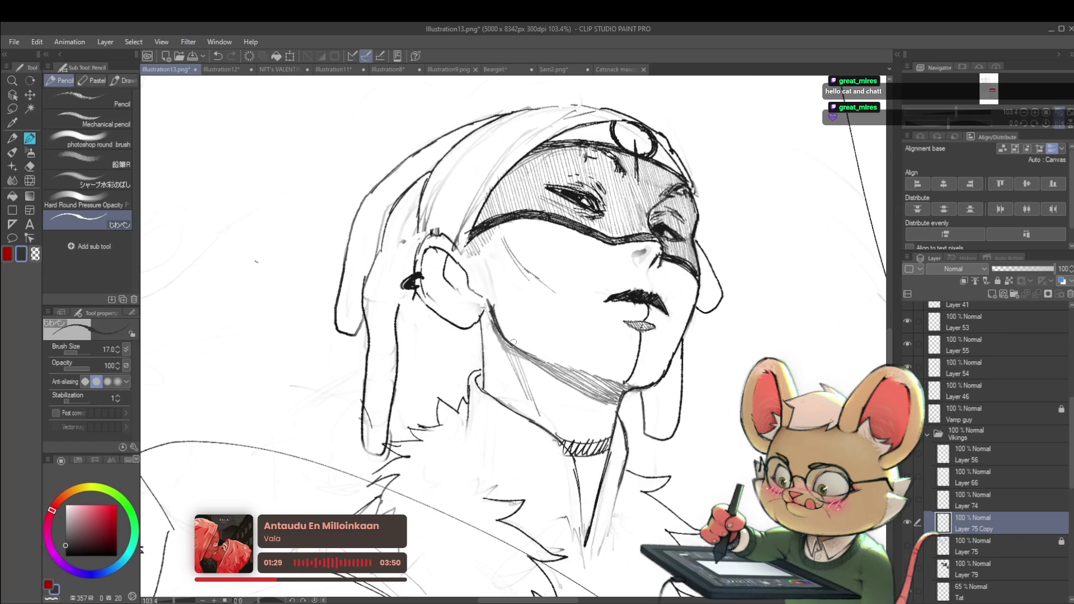
scroll(536, 357, down, 8)
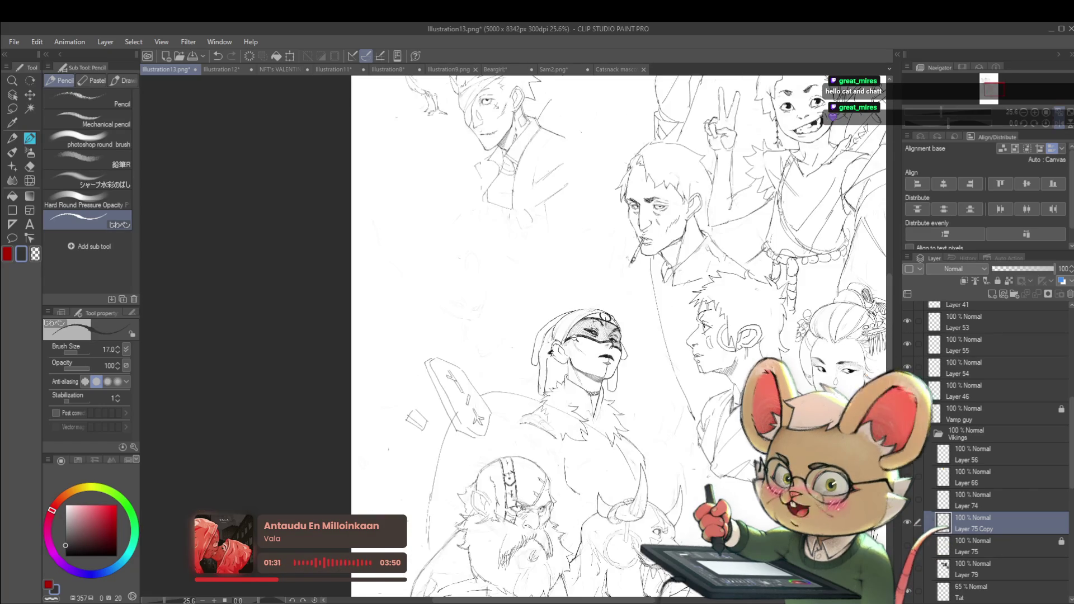
- Darken the band around the masked figure's neck into a solid choker
drag(615, 336, 328, 336)
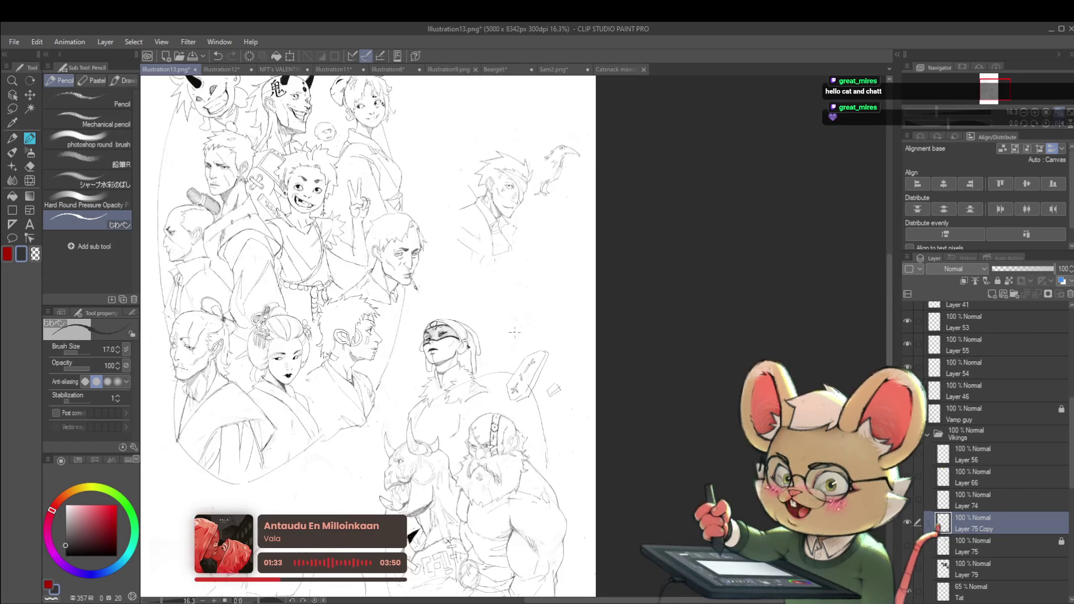
scroll(502, 312, up, 6)
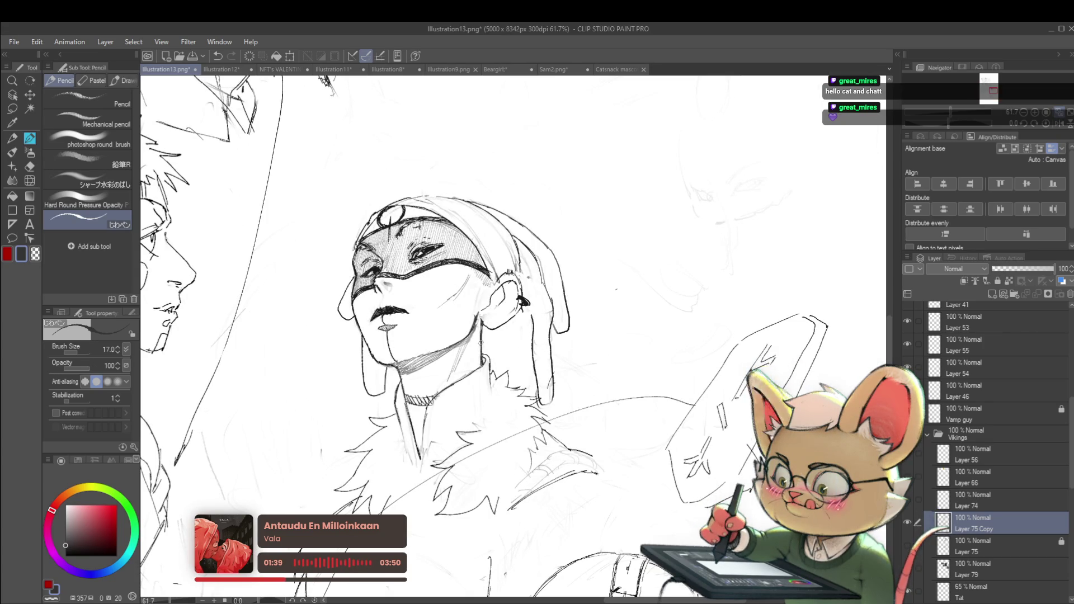
scroll(484, 353, down, 3)
scroll(530, 293, down, 2)
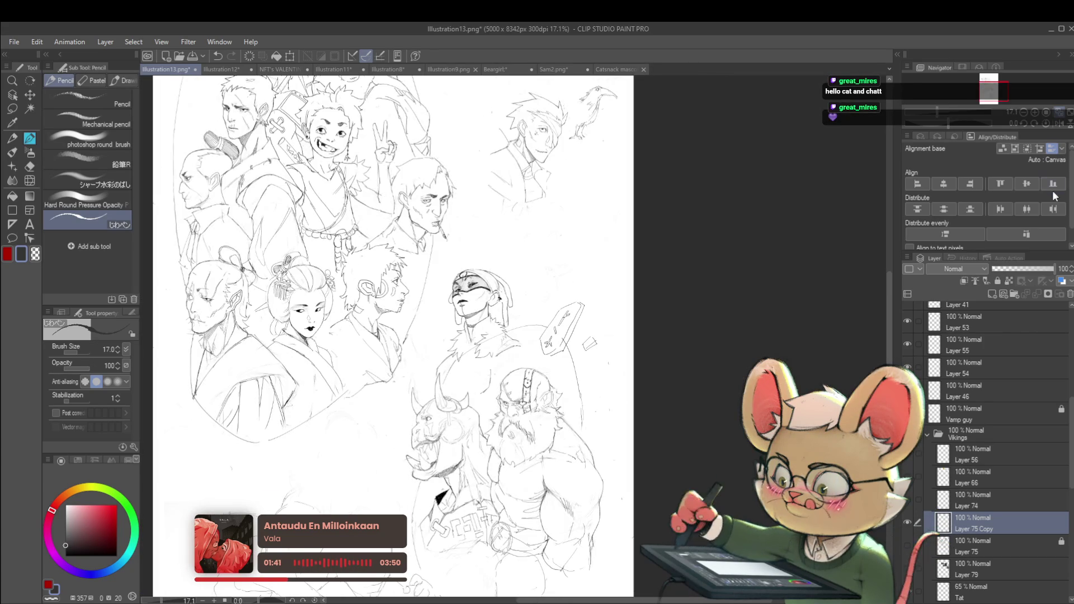
key(h)
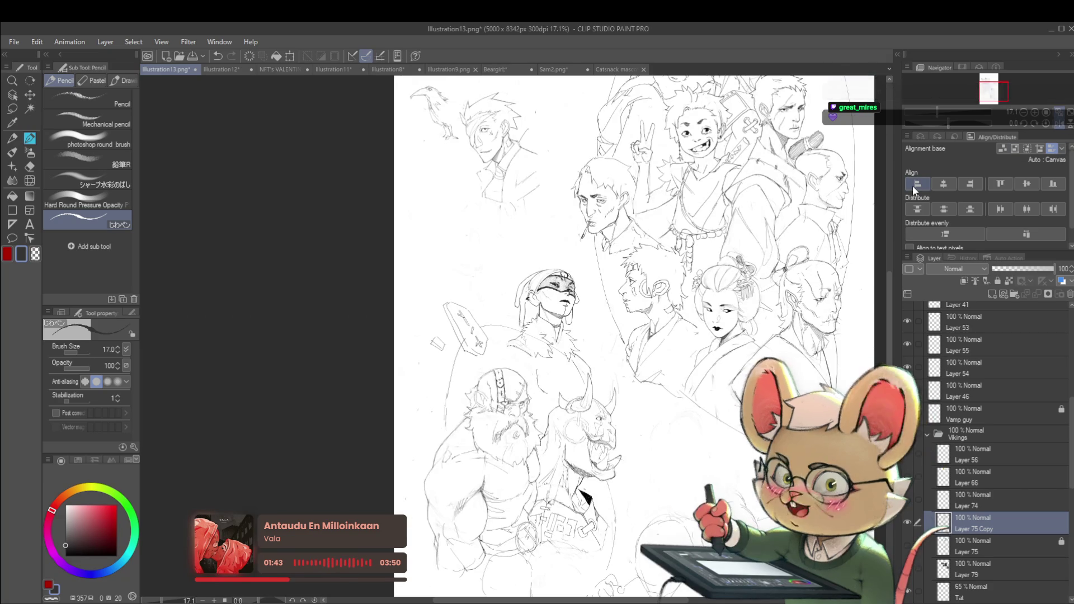
scroll(553, 327, up, 3)
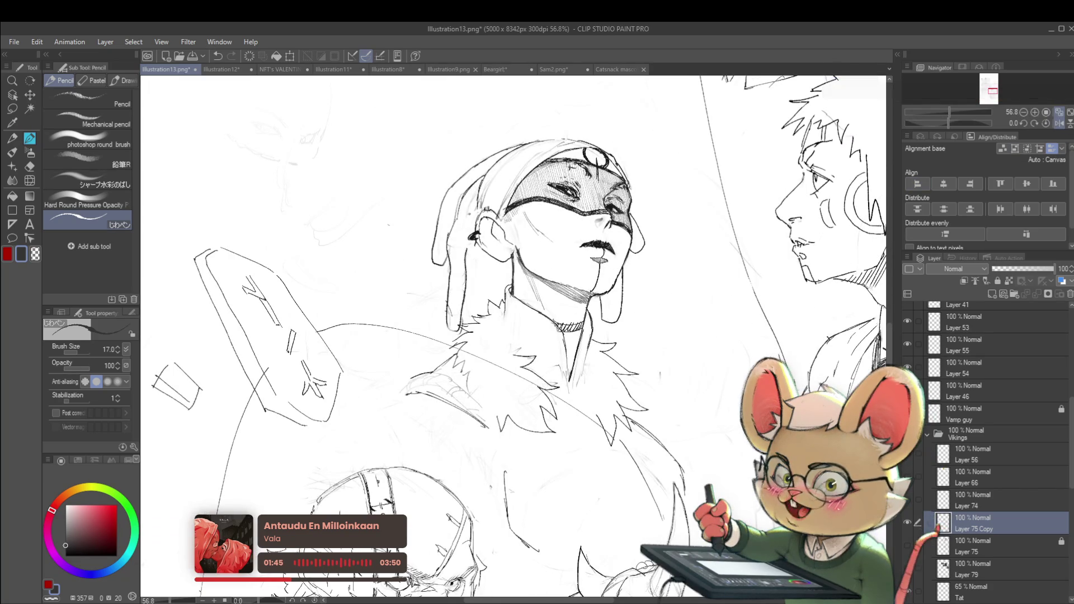
drag(555, 322, 568, 333)
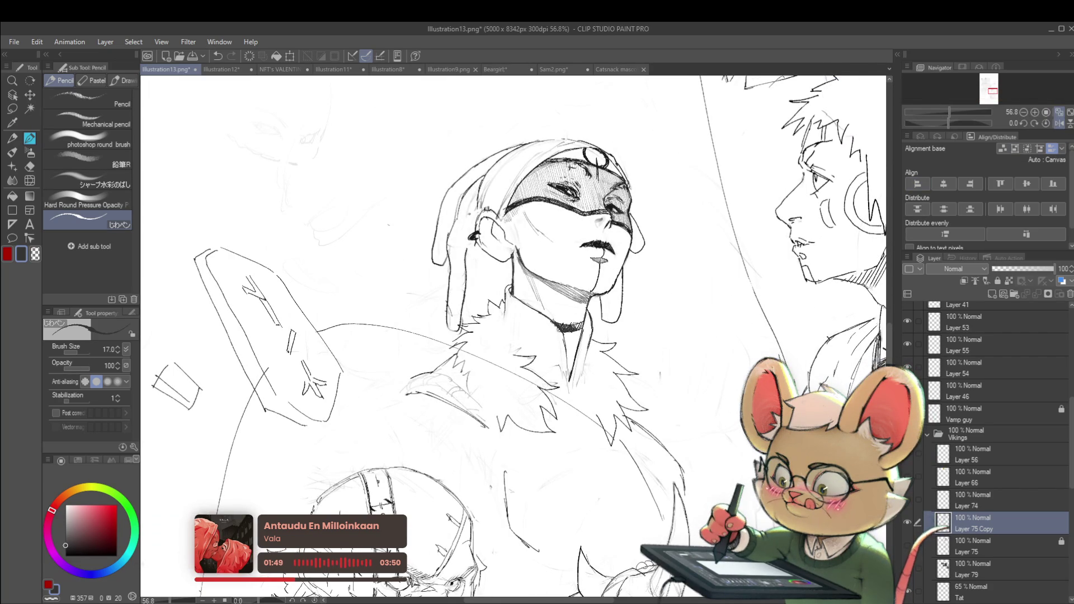
scroll(588, 309, down, 3)
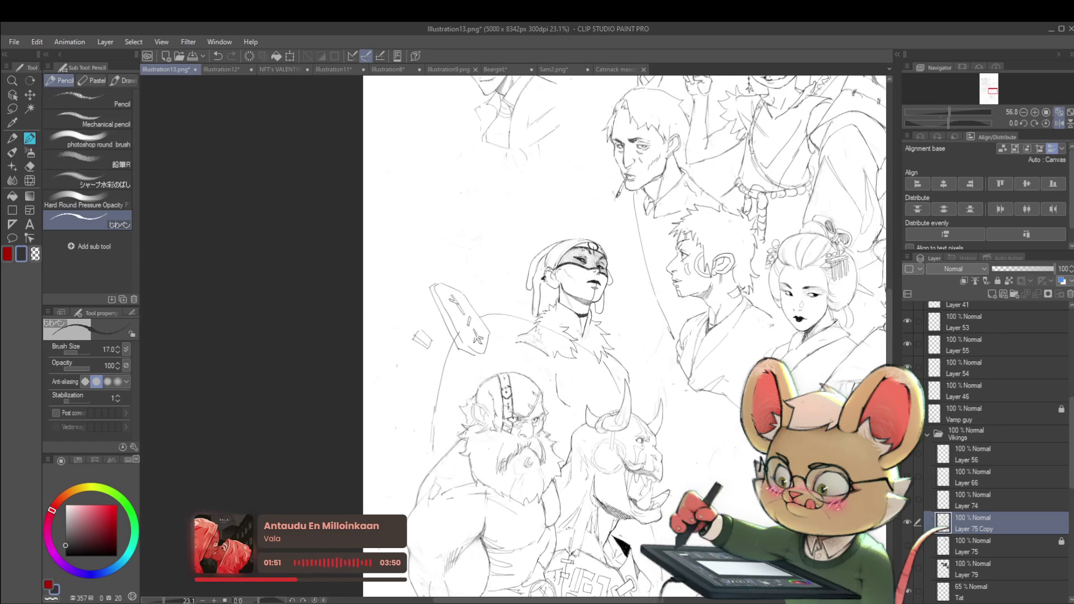
drag(791, 307, 570, 323)
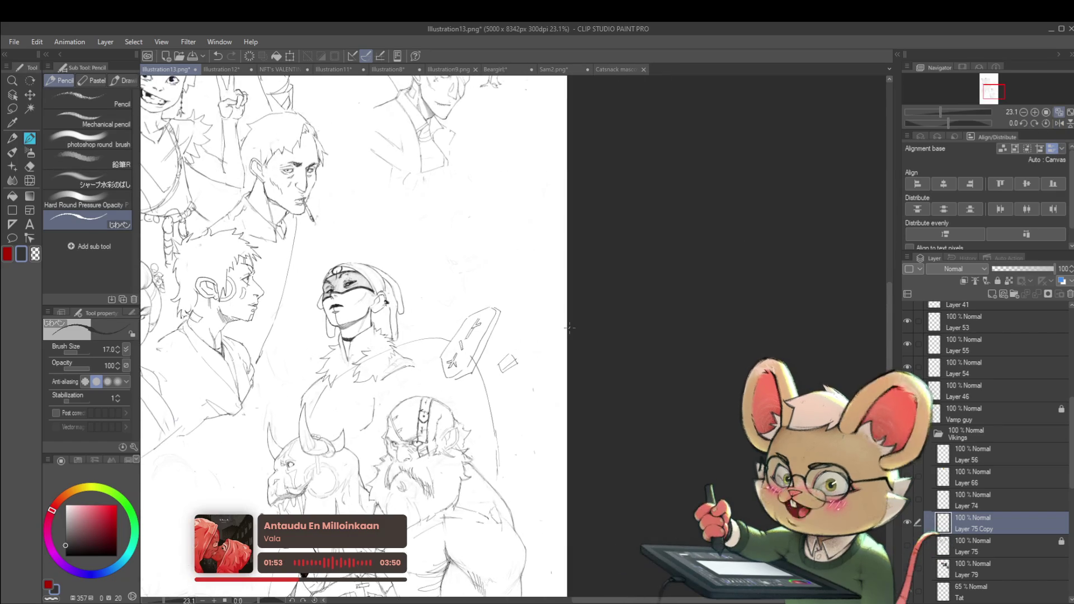
scroll(348, 334, up, 5)
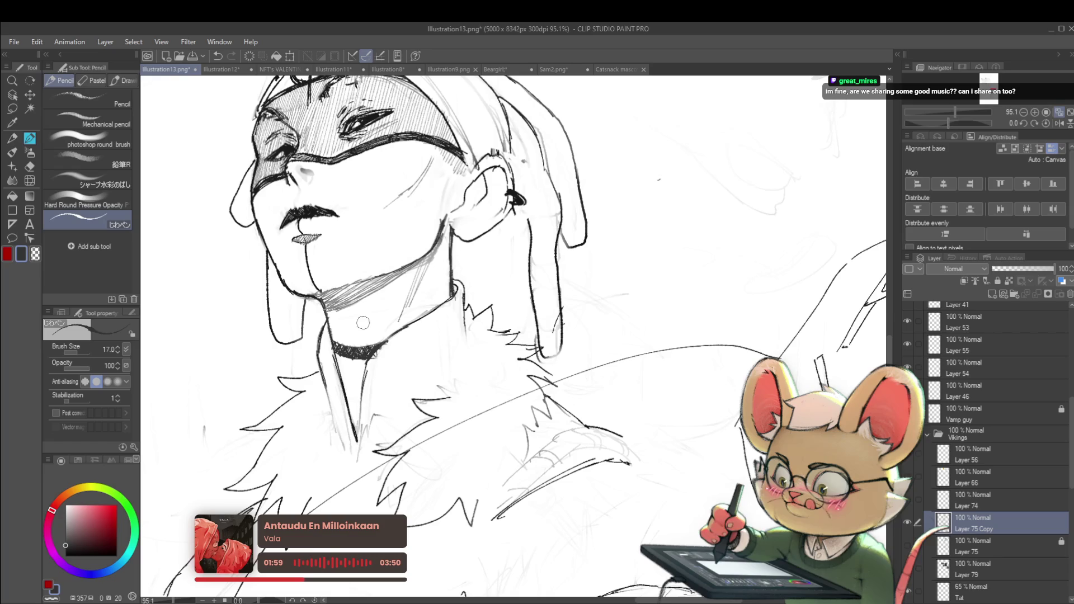
- Pan and zoom around the masked figure's face and neck to review the choker
drag(363, 317, 274, 367)
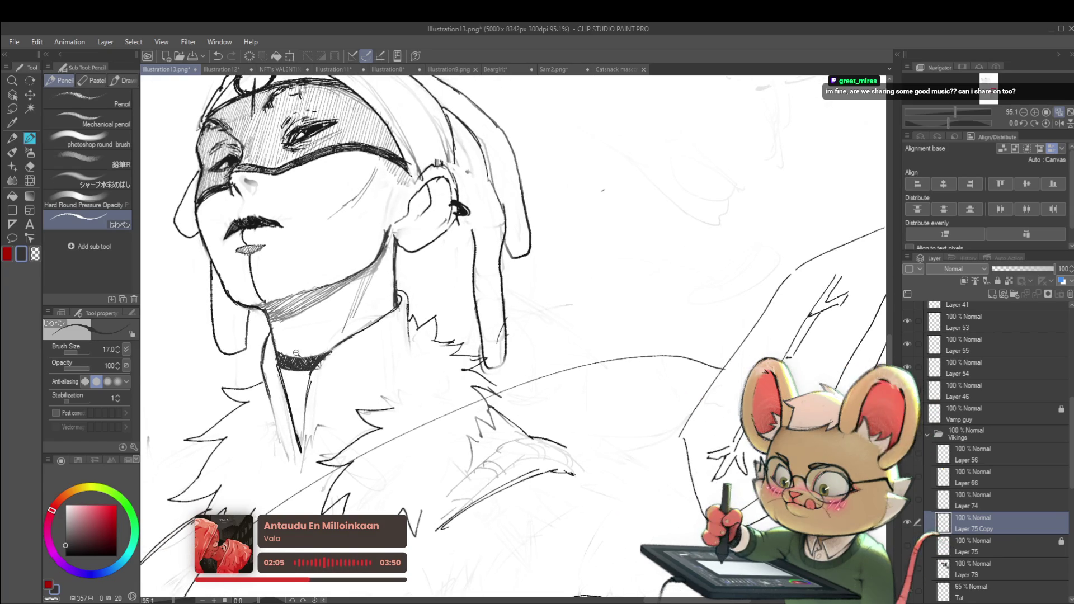
scroll(305, 366, down, 5)
scroll(316, 366, up, 5)
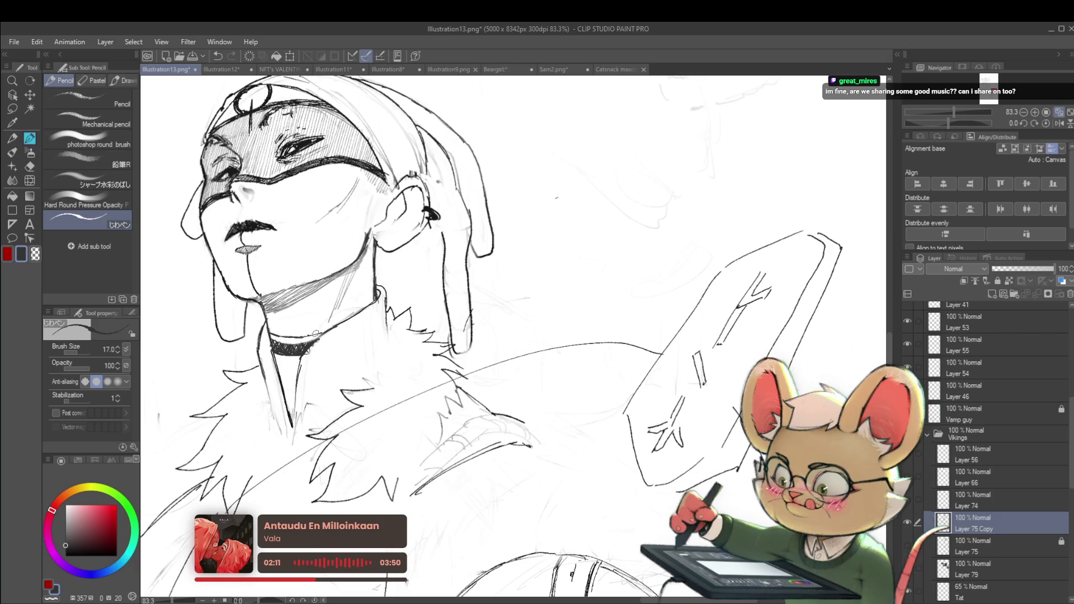
scroll(319, 333, down, 5)
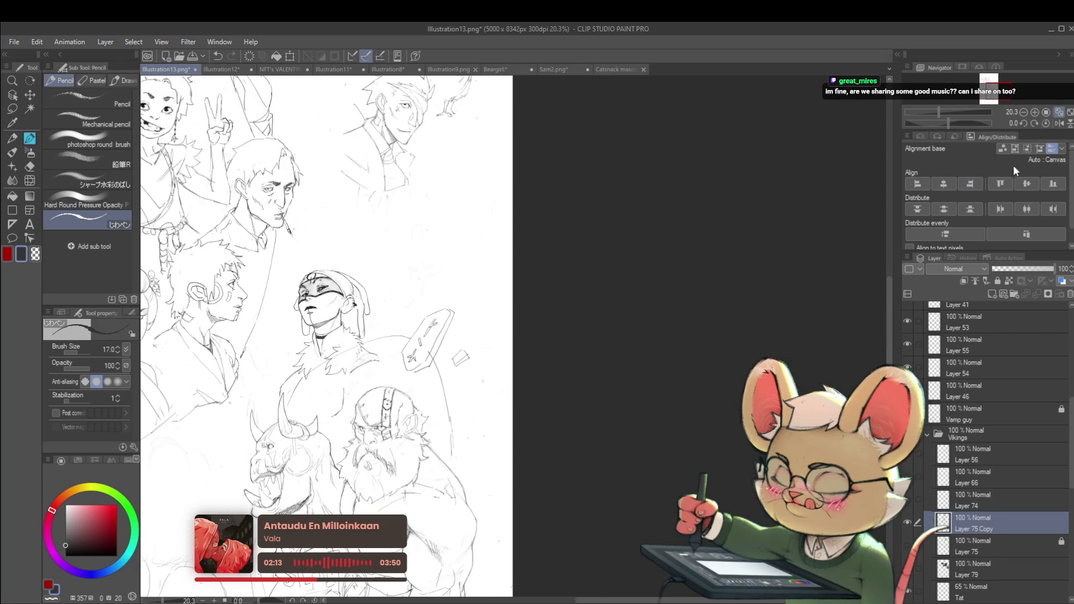
scroll(560, 336, up, 1)
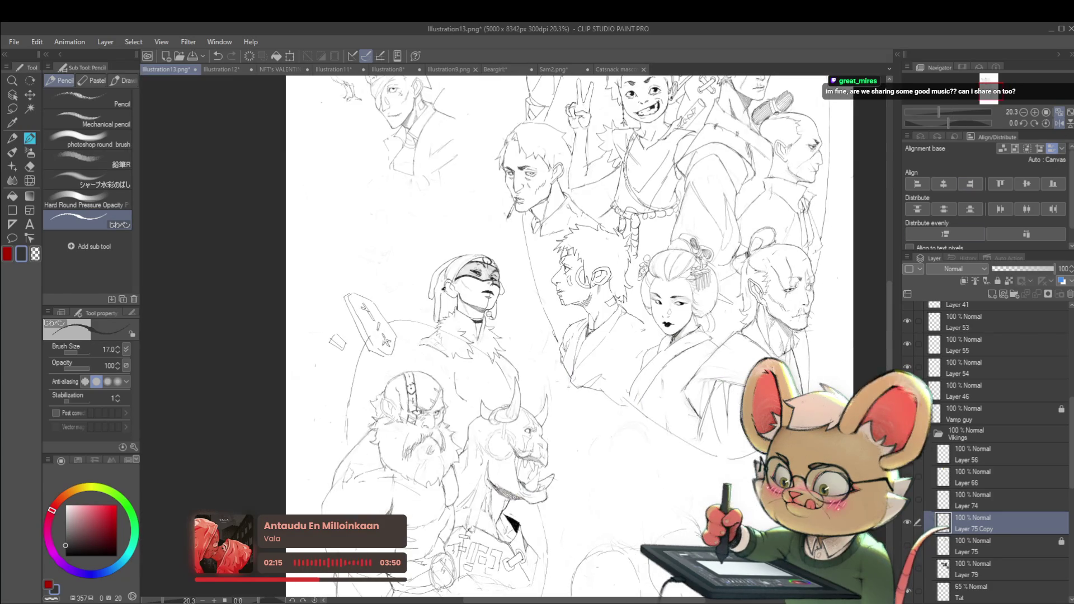
scroll(465, 354, up, 4)
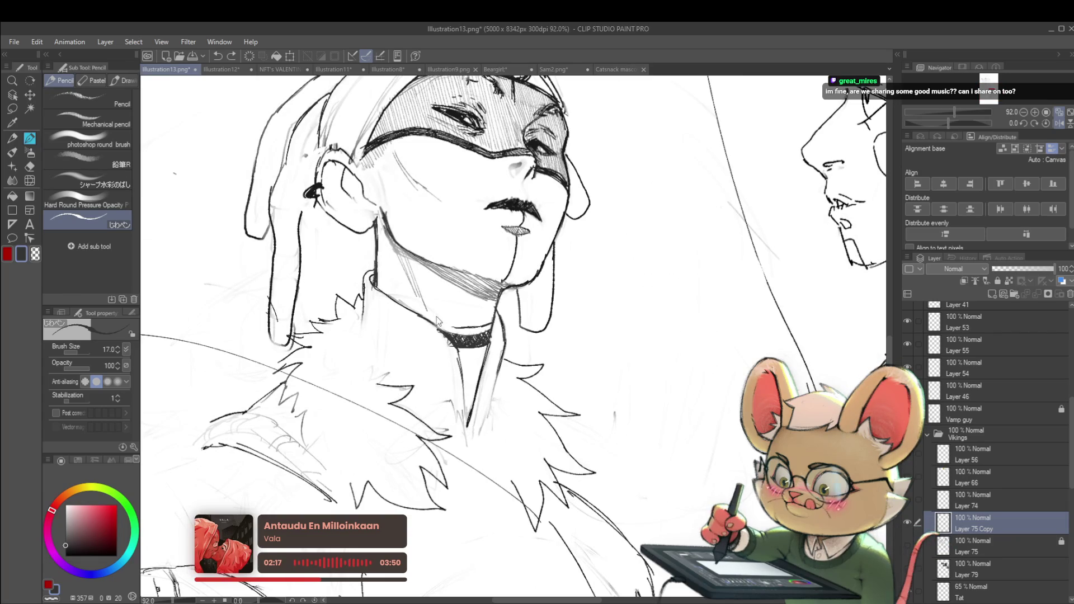
drag(447, 326, 418, 346)
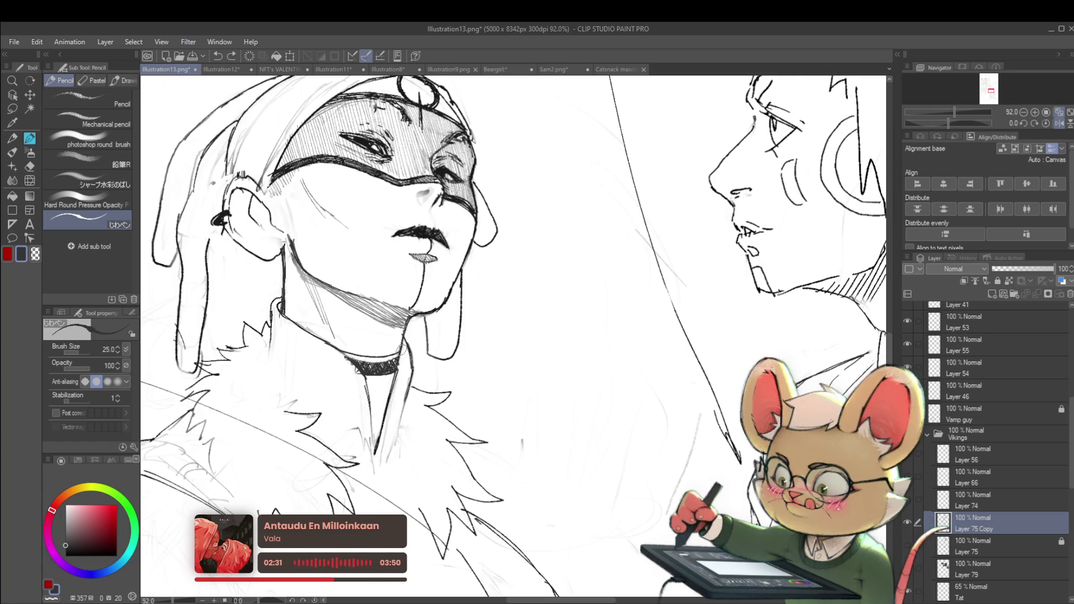
- Tilt the view and pencil a second line down the chin beside the first
scroll(399, 352, down, 5)
scroll(398, 358, up, 4)
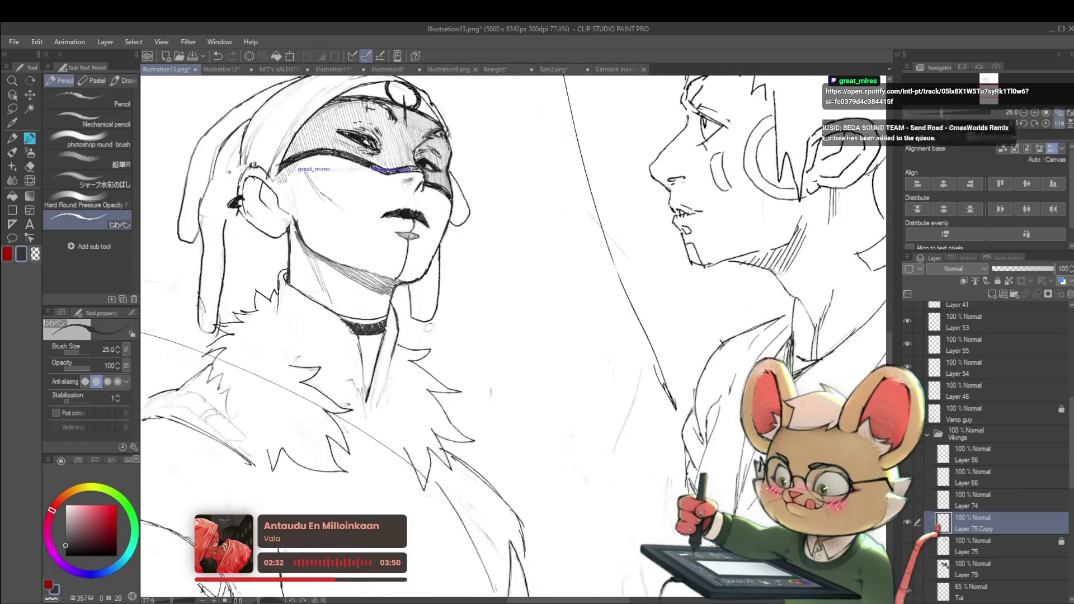
mouse_move(335, 392)
mouse_down()
mouse_move(495, 391)
mouse_move(307, 407)
mouse_up()
scroll(307, 408, up, 3)
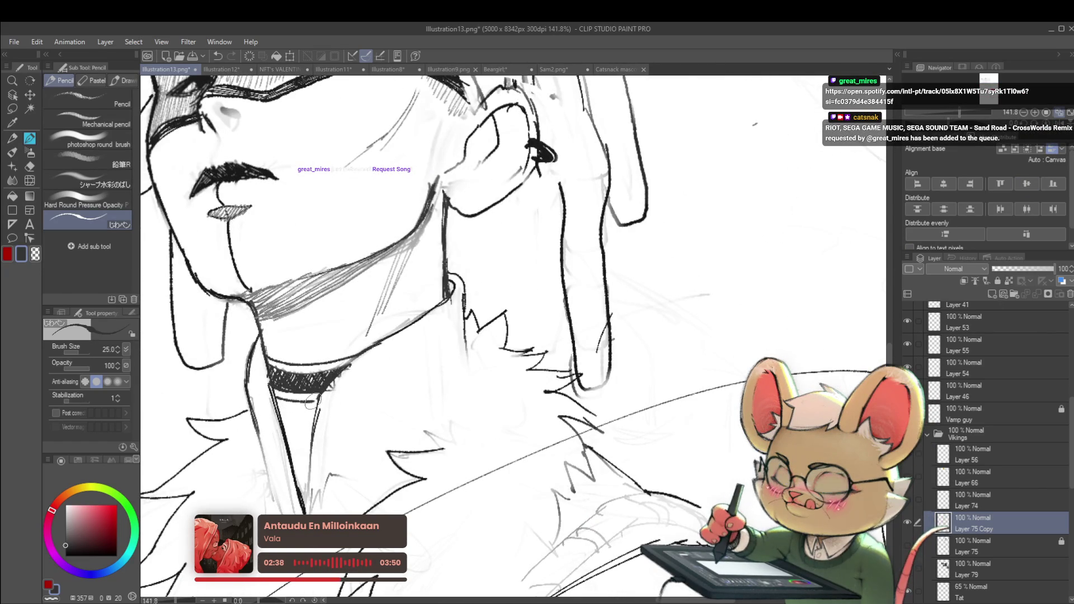
scroll(315, 382, down, 6)
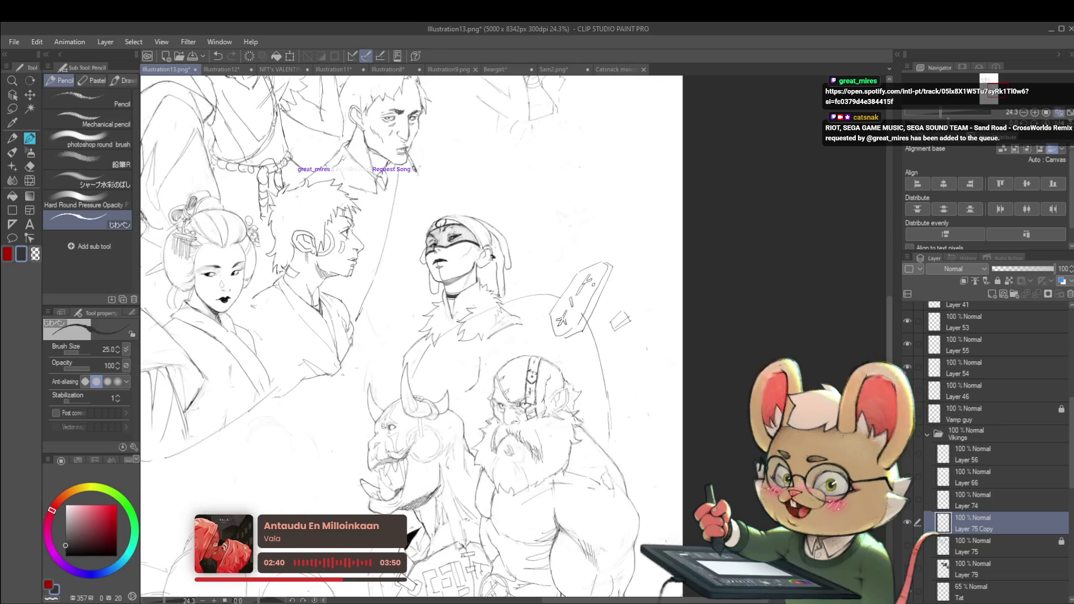
scroll(416, 292, up, 5)
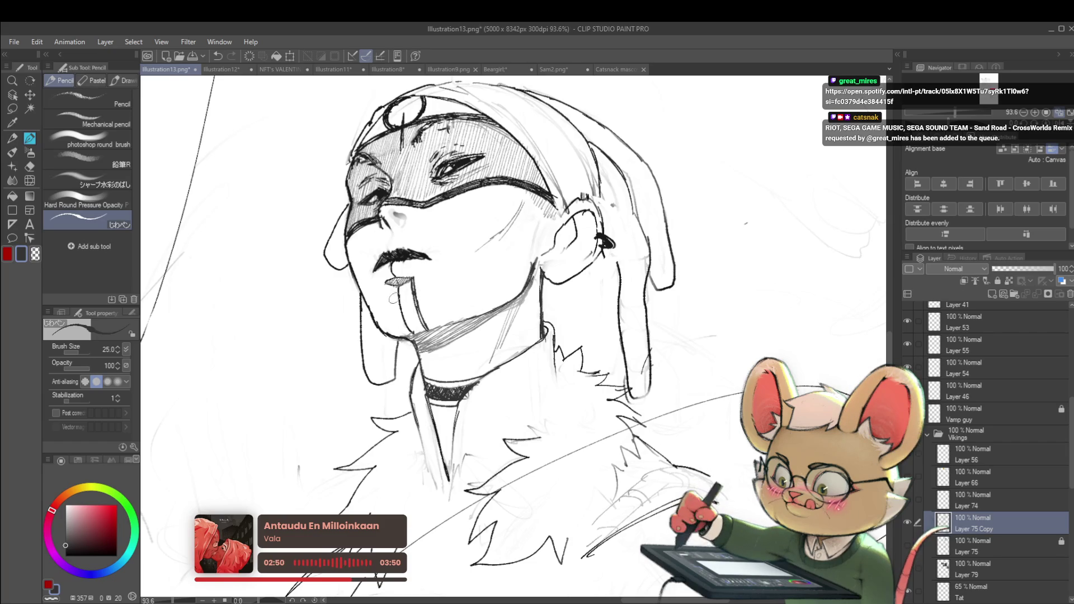
drag(385, 288, 391, 309)
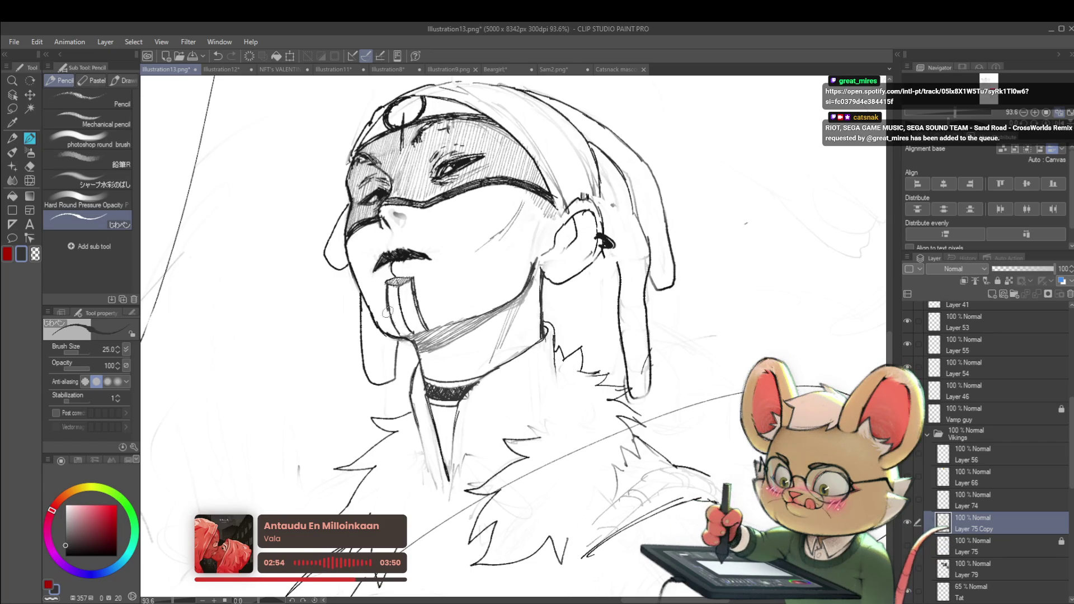
scroll(386, 304, down, 5)
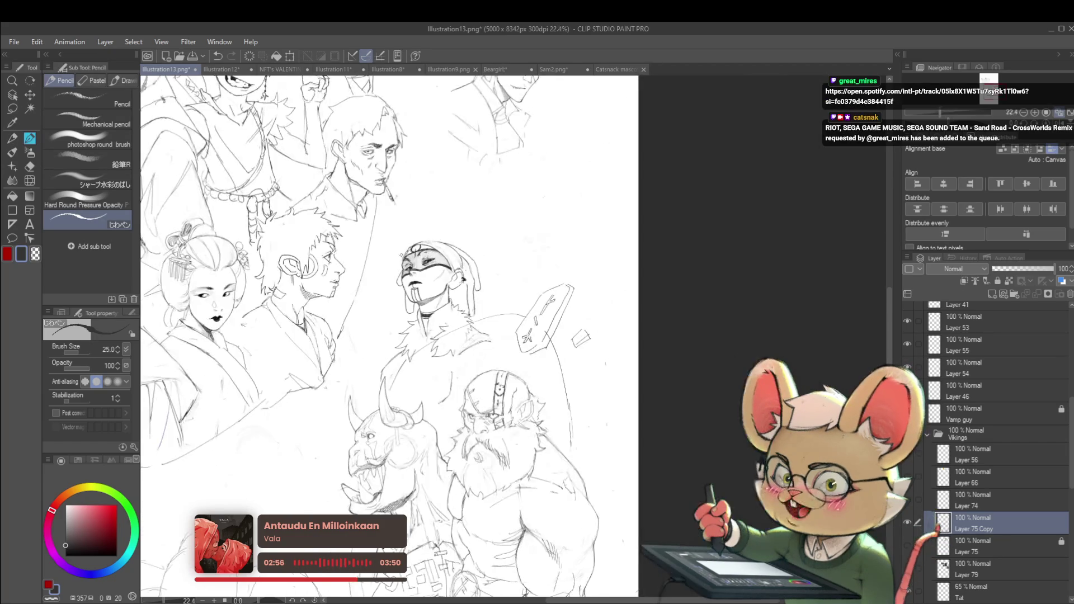
scroll(550, 194, down, 1)
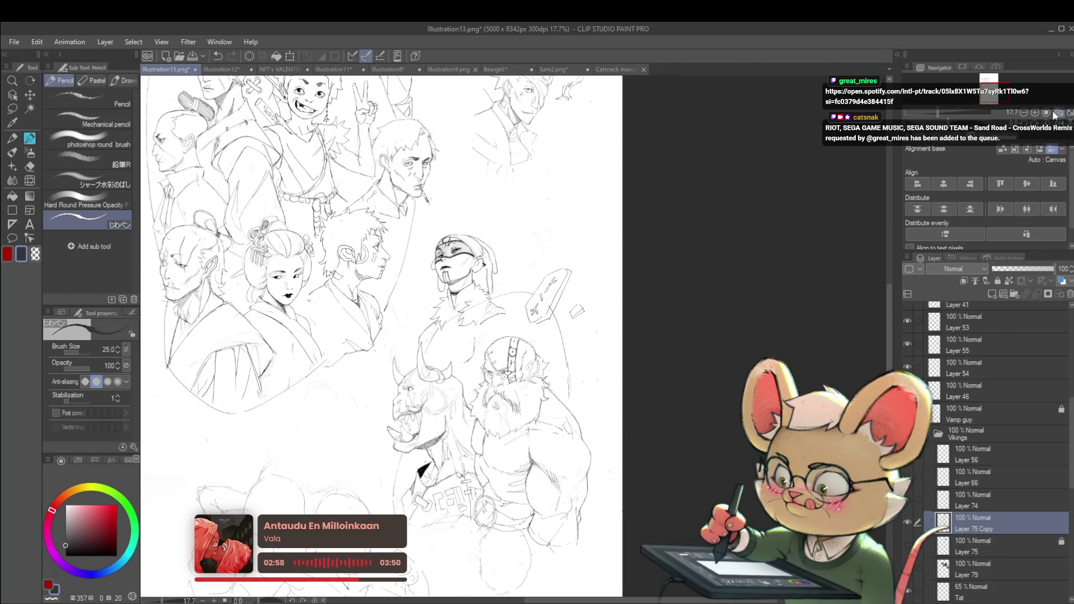
- Check the double chin stripe by flipping the view horizontally, back, and mirrored again
click(1058, 113)
scroll(526, 258, up, 5)
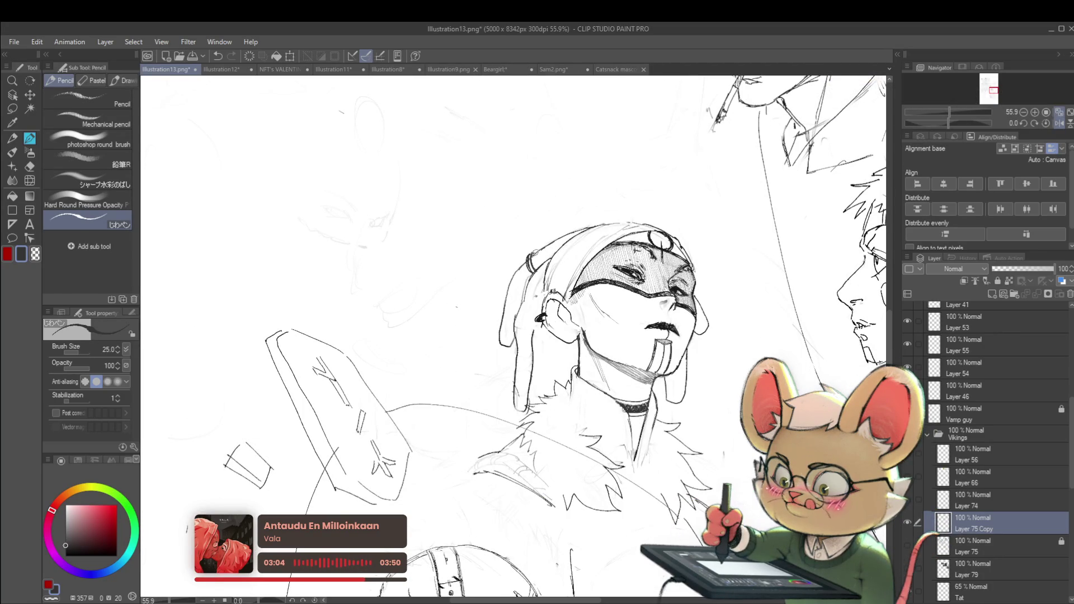
scroll(534, 253, down, 5)
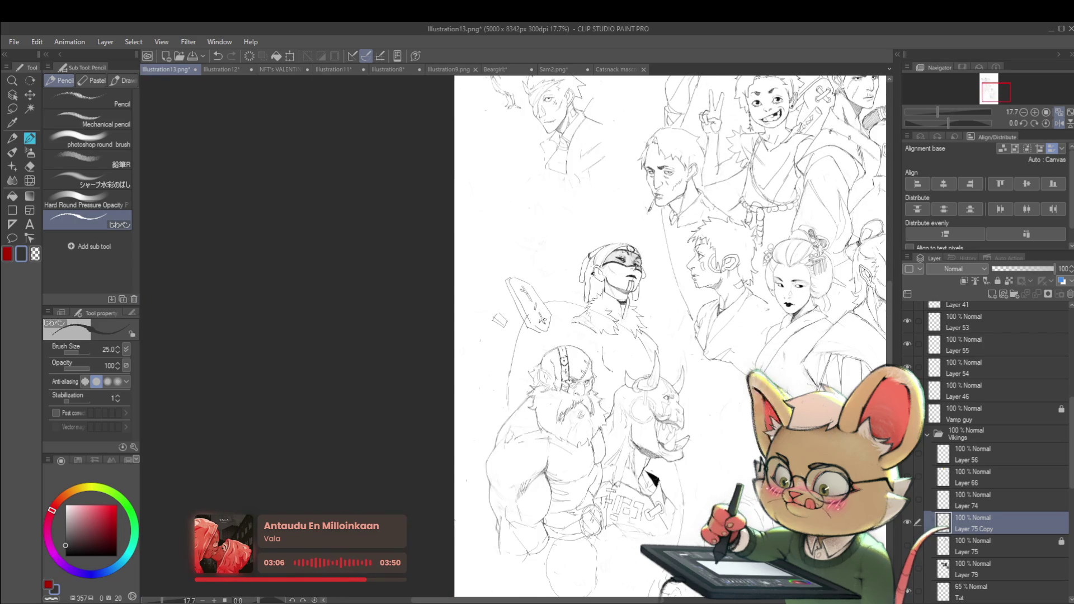
scroll(669, 336, down, 1)
click(1059, 124)
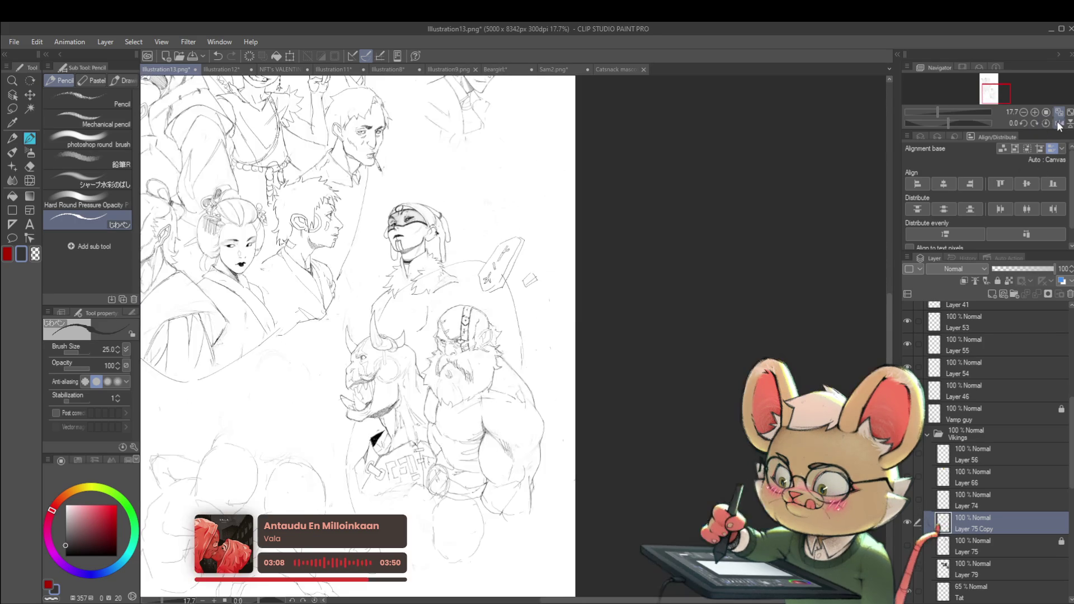
scroll(414, 249, up, 3)
scroll(414, 249, up, 2)
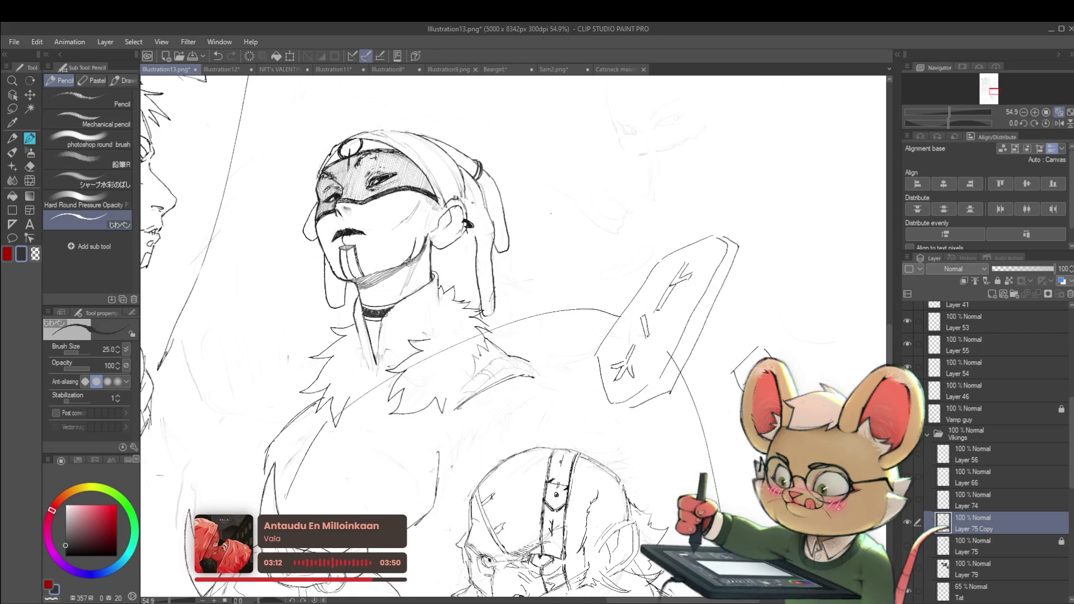
scroll(429, 251, down, 3)
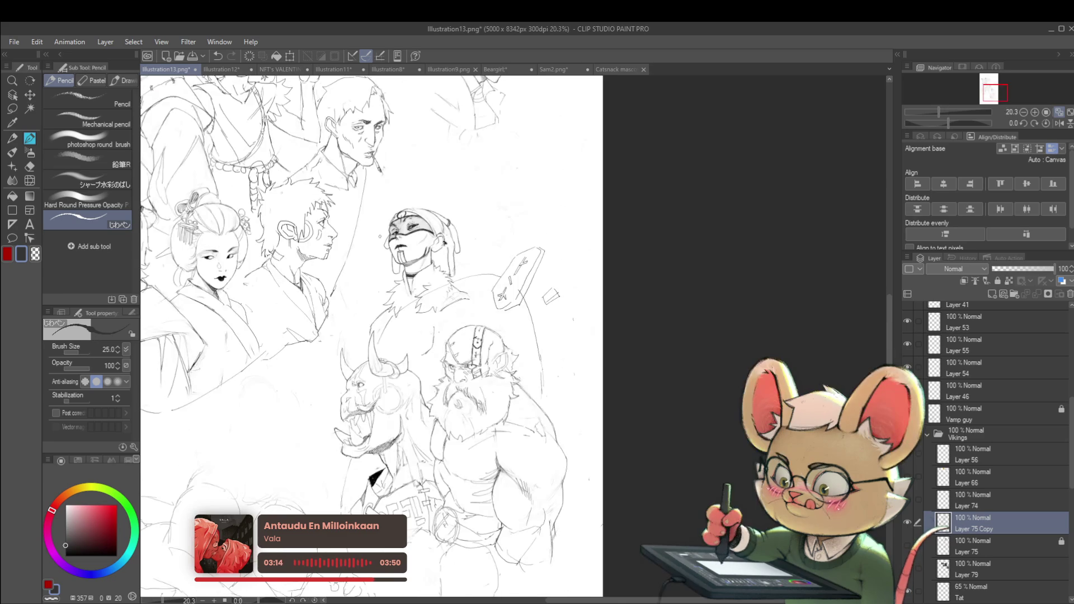
scroll(440, 251, up, 2)
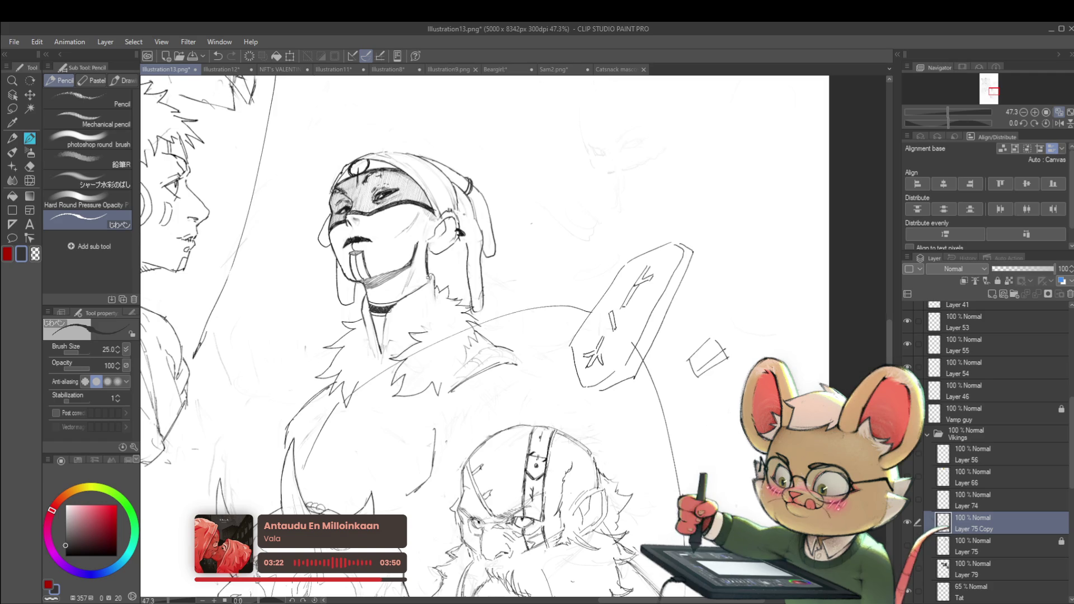
scroll(428, 274, down, 4)
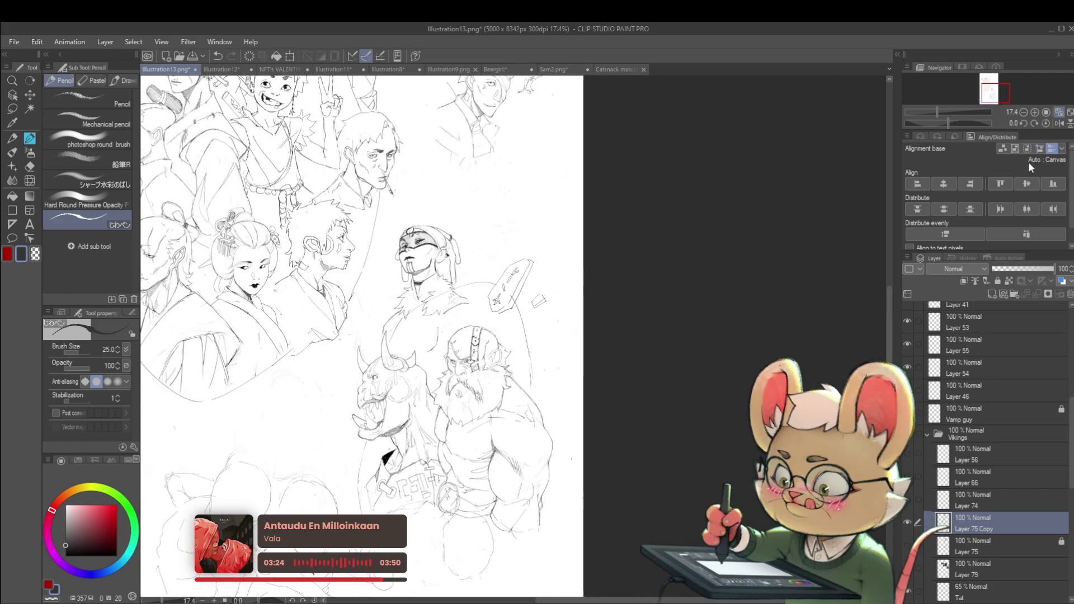
key(h)
scroll(613, 249, up, 4)
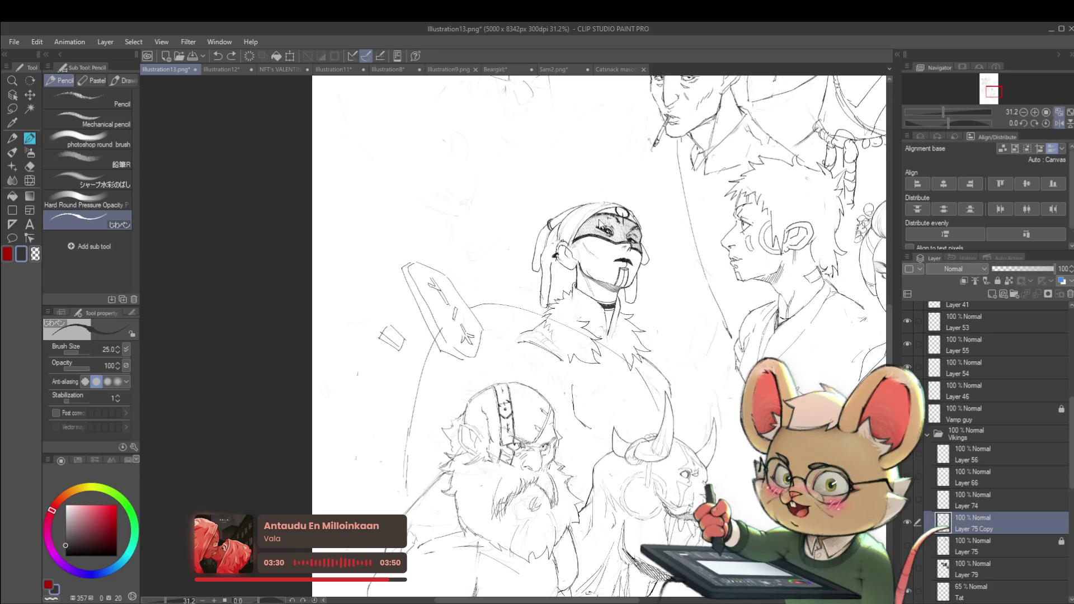
scroll(590, 257, up, 5)
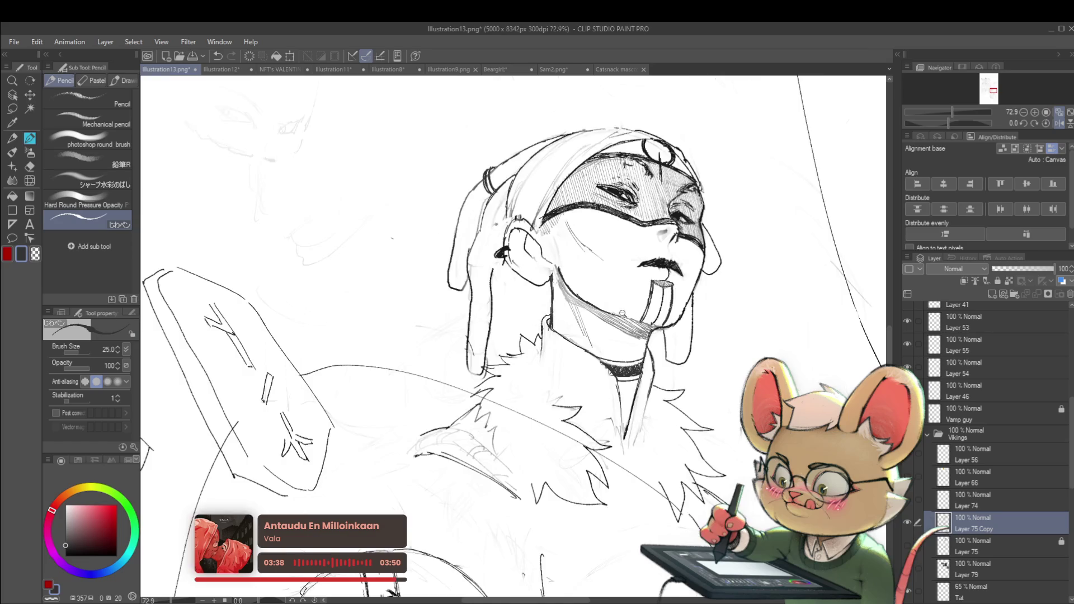
- Add vertical pencil strokes along the right side of the neck, checking proportions mirrored
scroll(636, 318, down, 5)
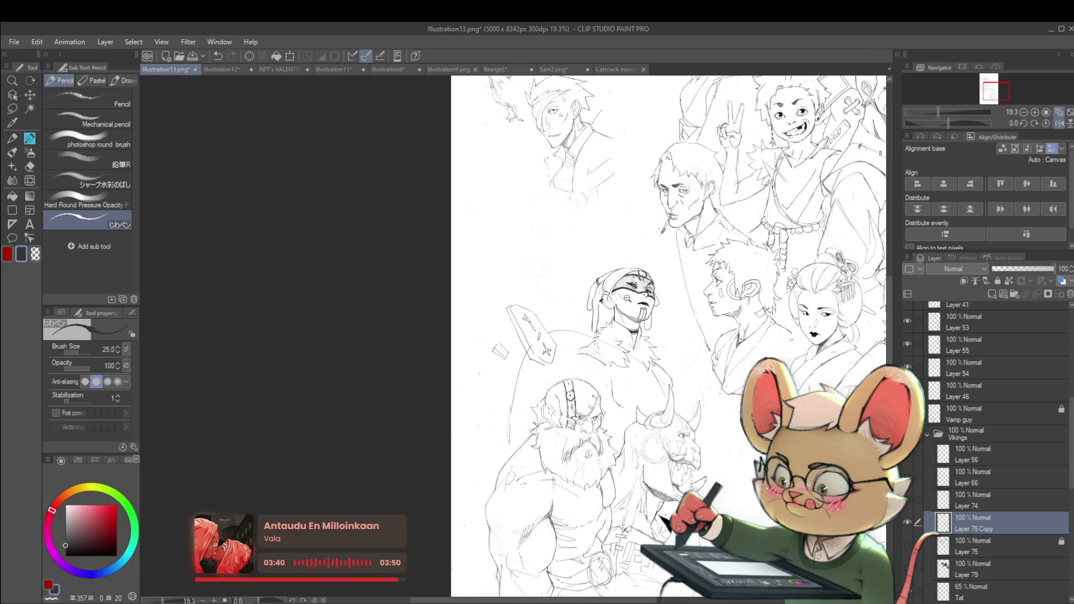
scroll(621, 324, up, 6)
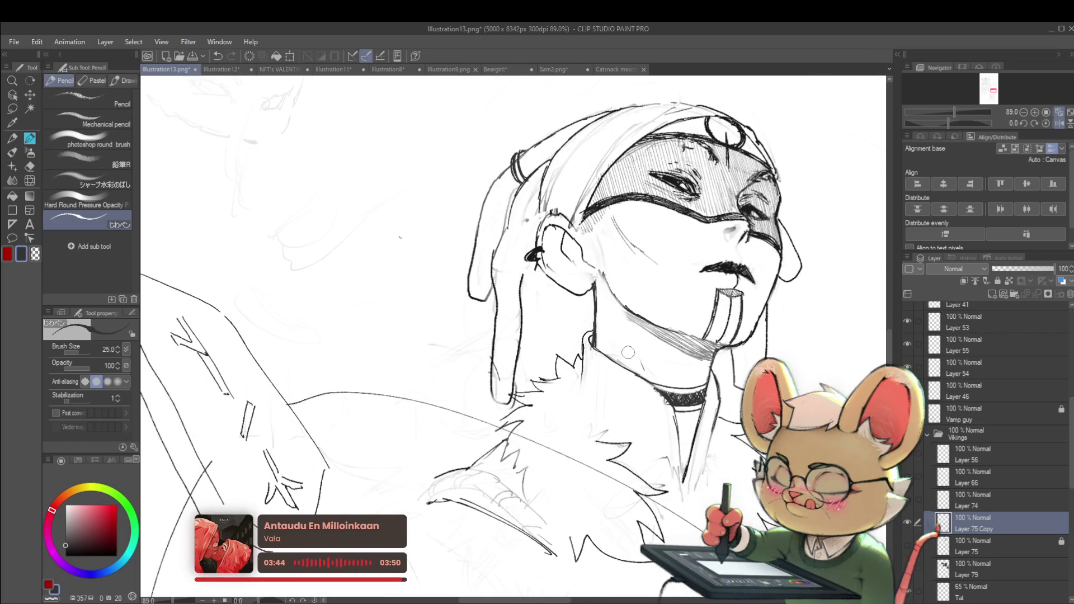
scroll(626, 348, down, 4)
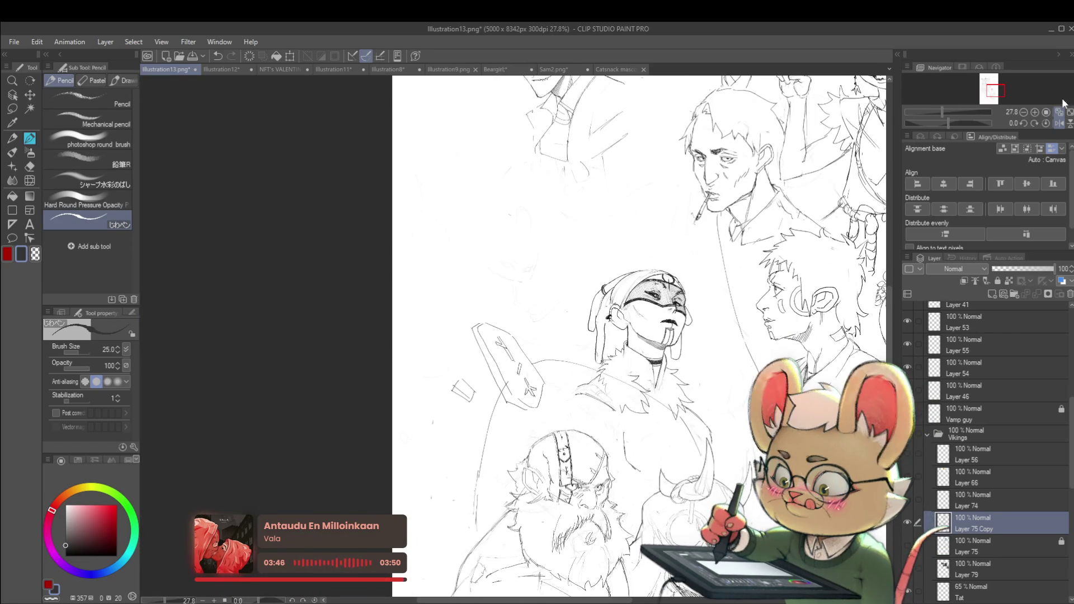
scroll(391, 303, up, 1)
scroll(393, 301, up, 1)
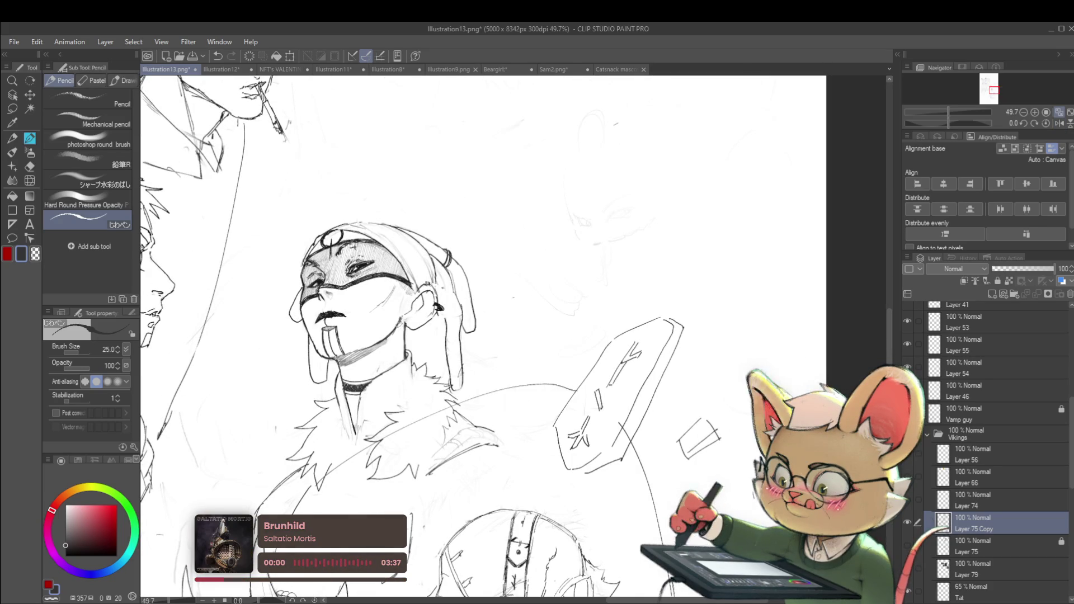
scroll(404, 332, down, 3)
scroll(414, 305, up, 4)
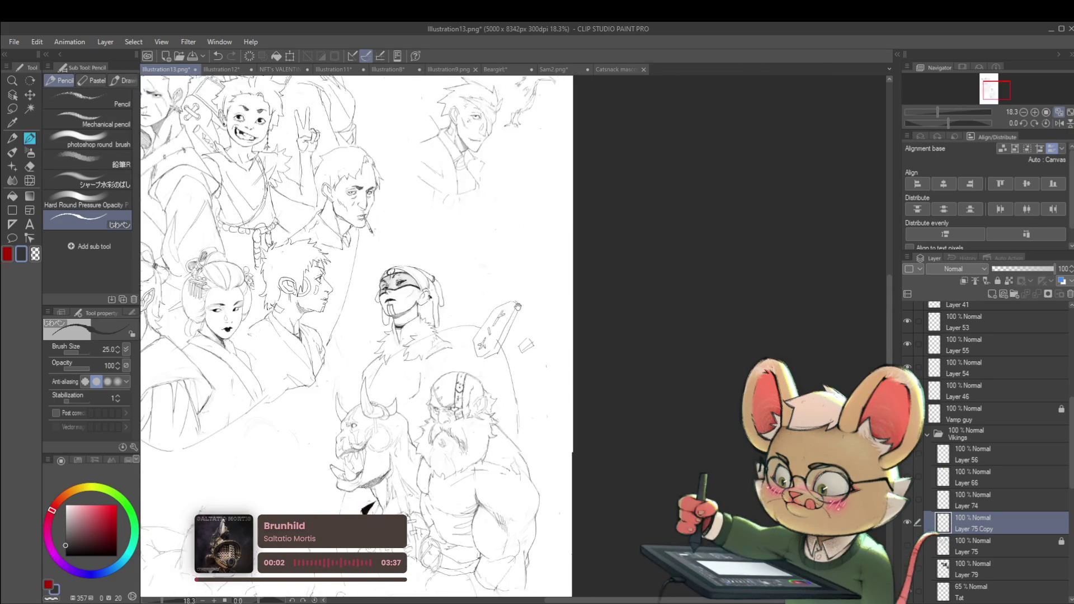
drag(414, 289, 422, 327)
scroll(433, 300, down, 4)
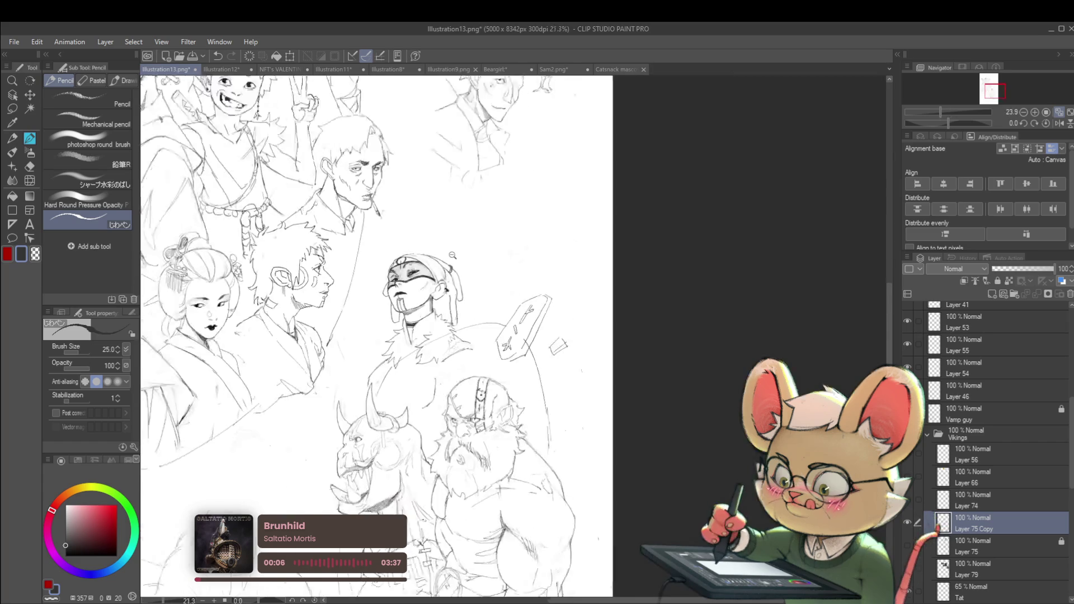
click(1059, 123)
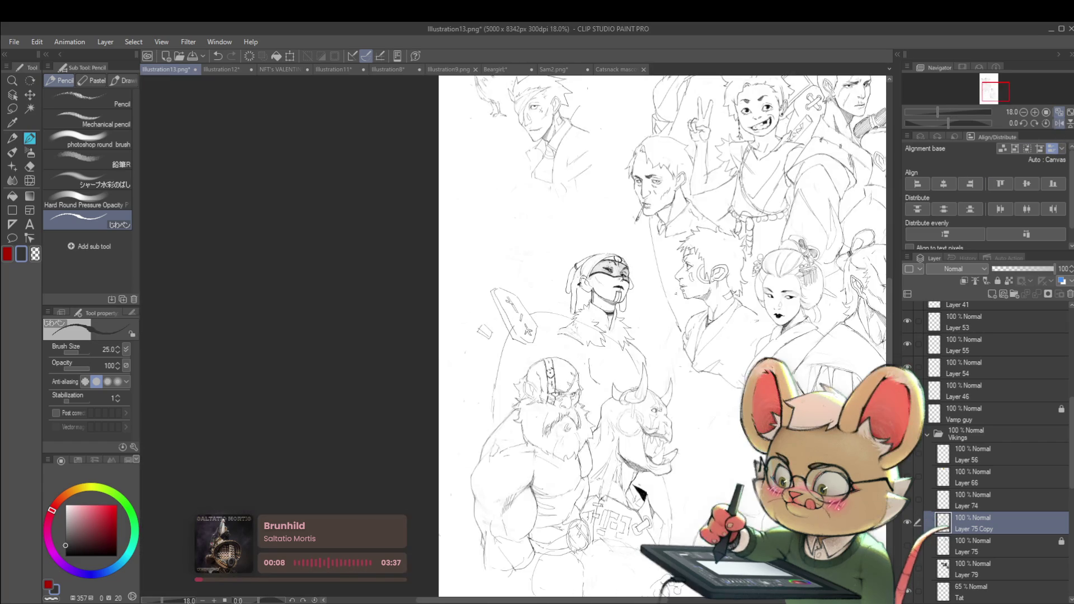
scroll(595, 301, up, 4)
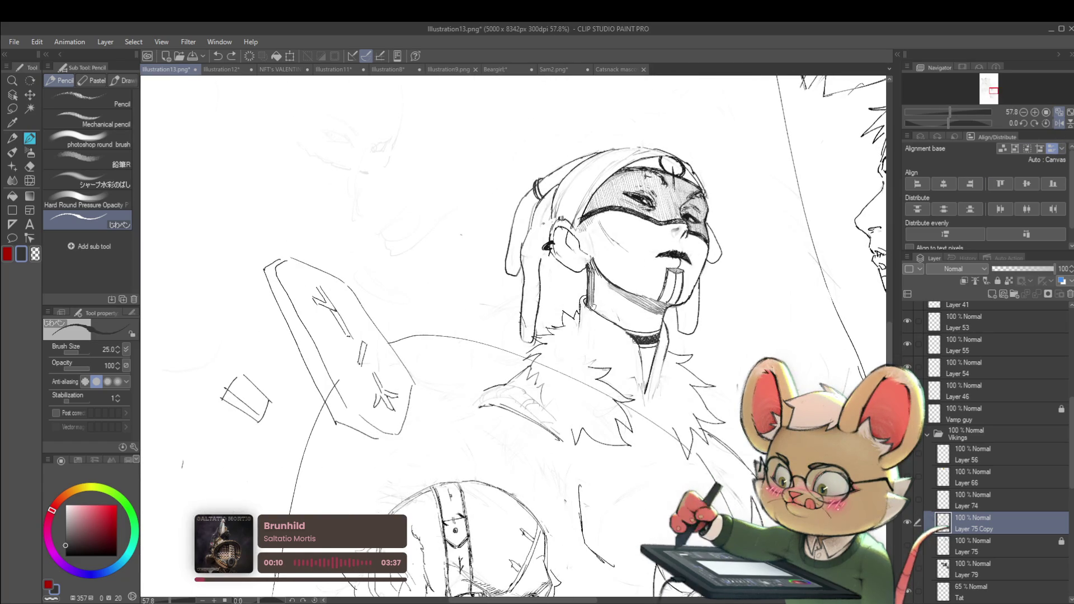
- Add light marks near the neck, darken the jaw line, and add a short stroke beside the jaw
drag(595, 310, 610, 318)
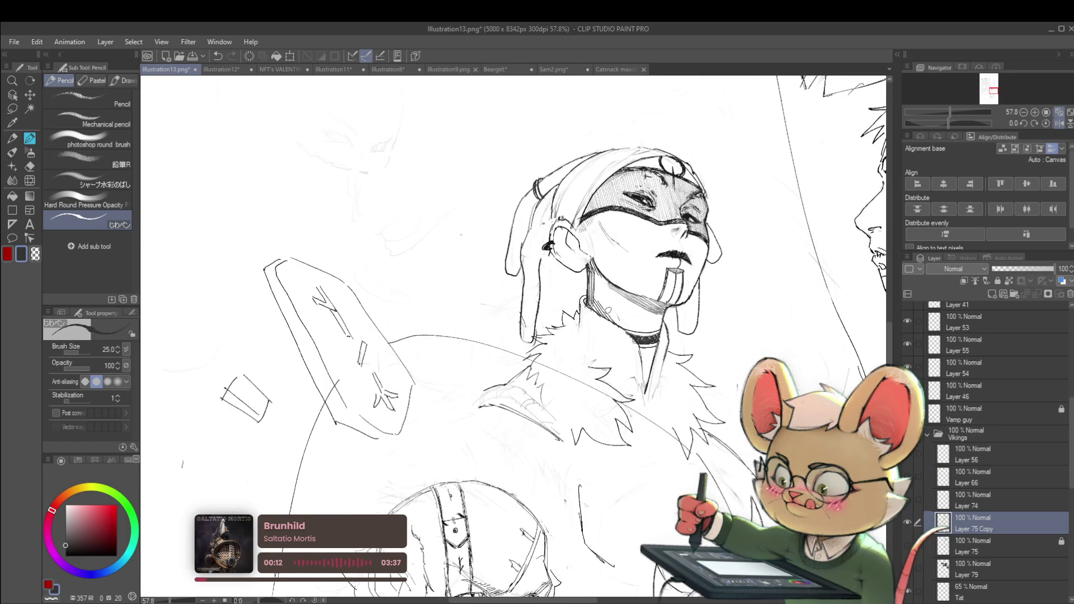
scroll(633, 325, down, 3)
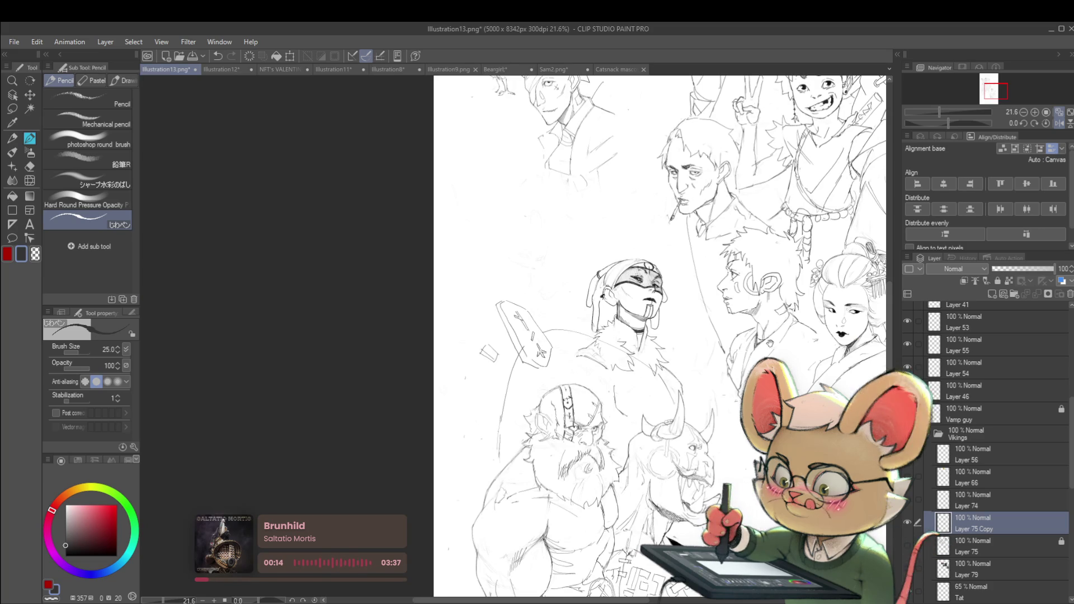
drag(612, 241, 590, 222)
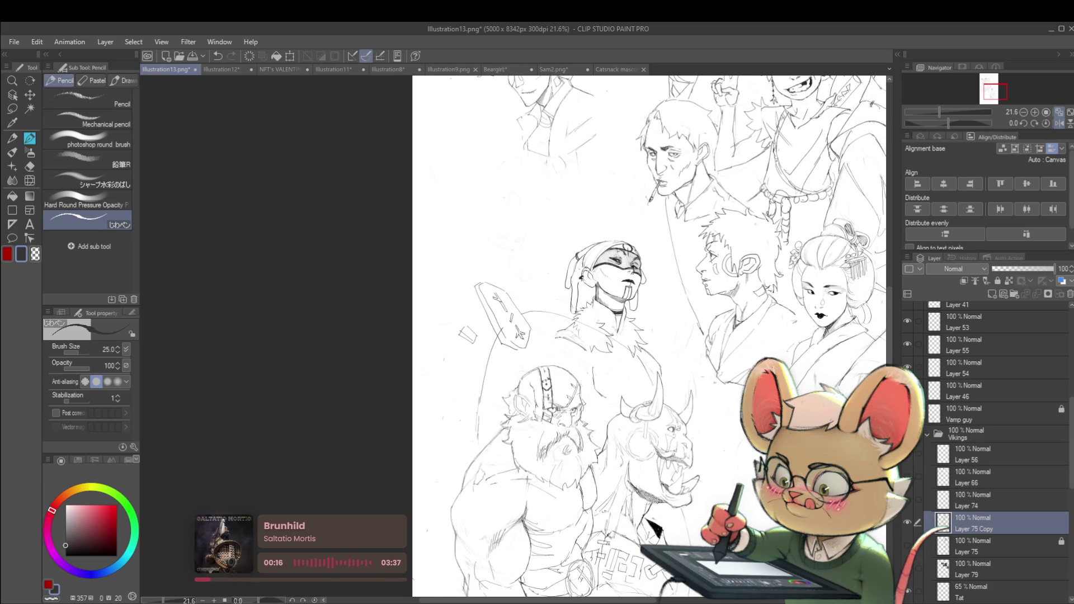
scroll(657, 295, up, 4)
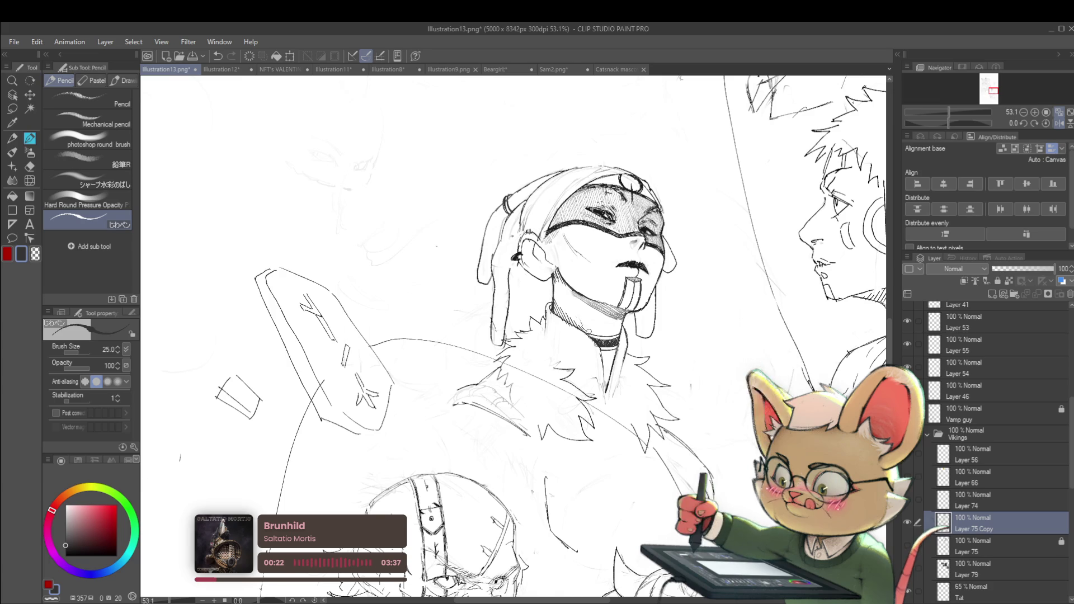
scroll(577, 270, down, 4)
drag(627, 260, 593, 238)
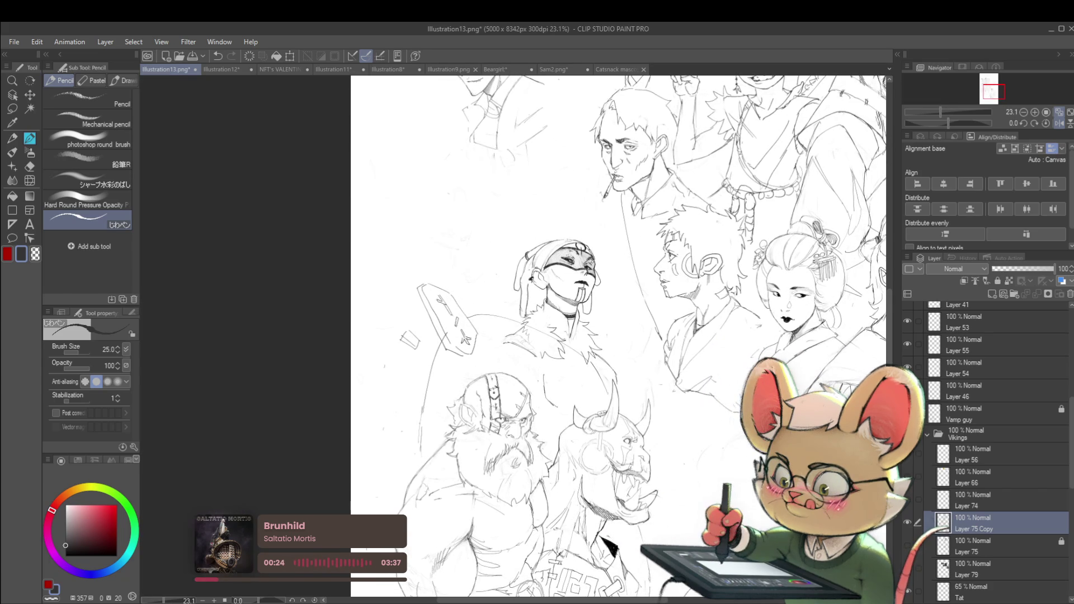
scroll(551, 280, up, 4)
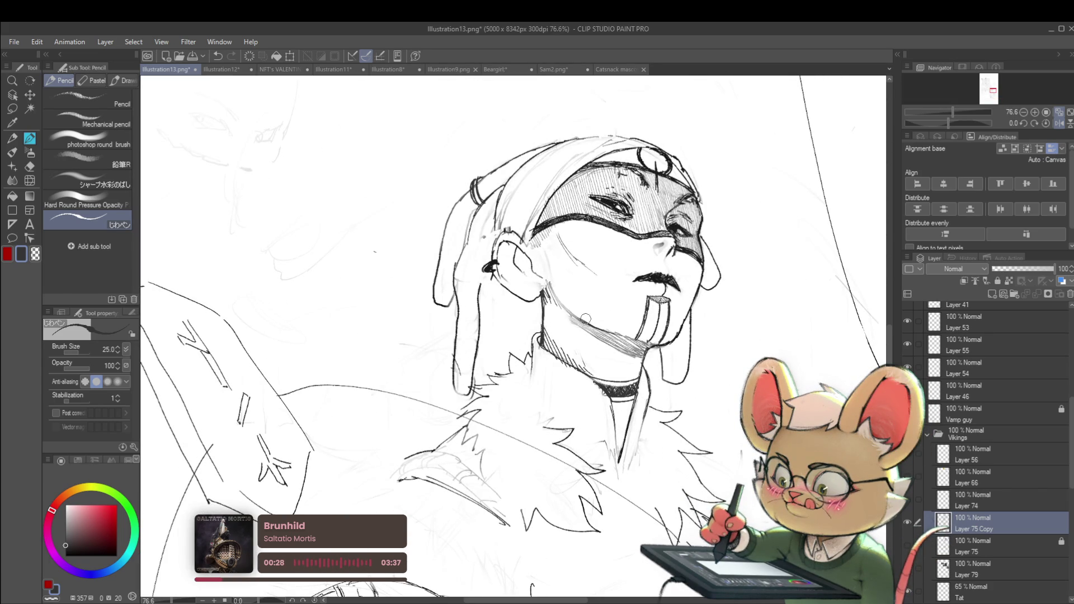
drag(556, 307, 550, 291)
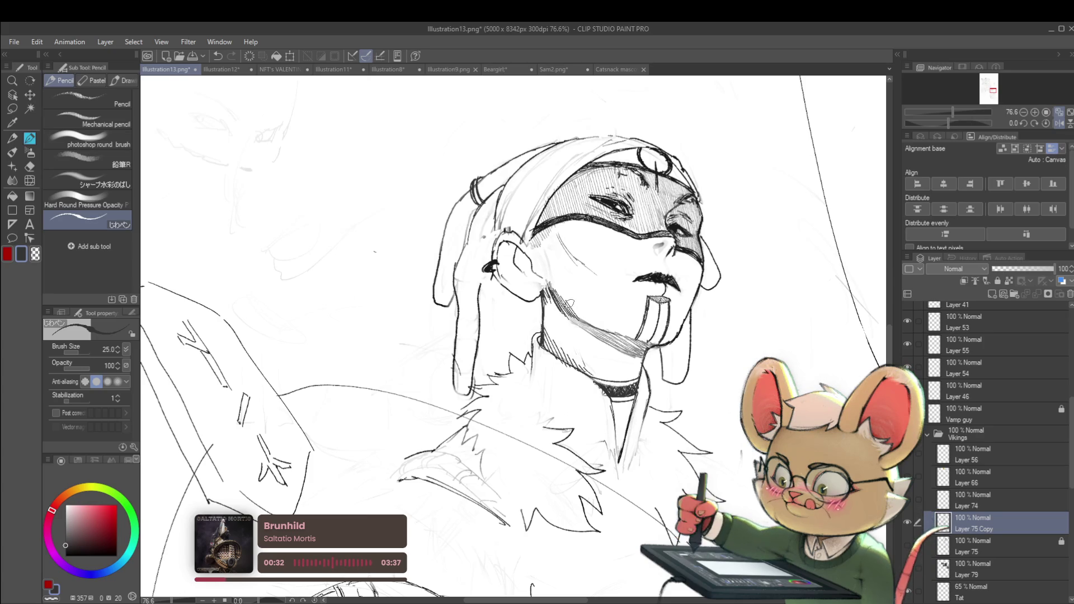
scroll(570, 294, down, 4)
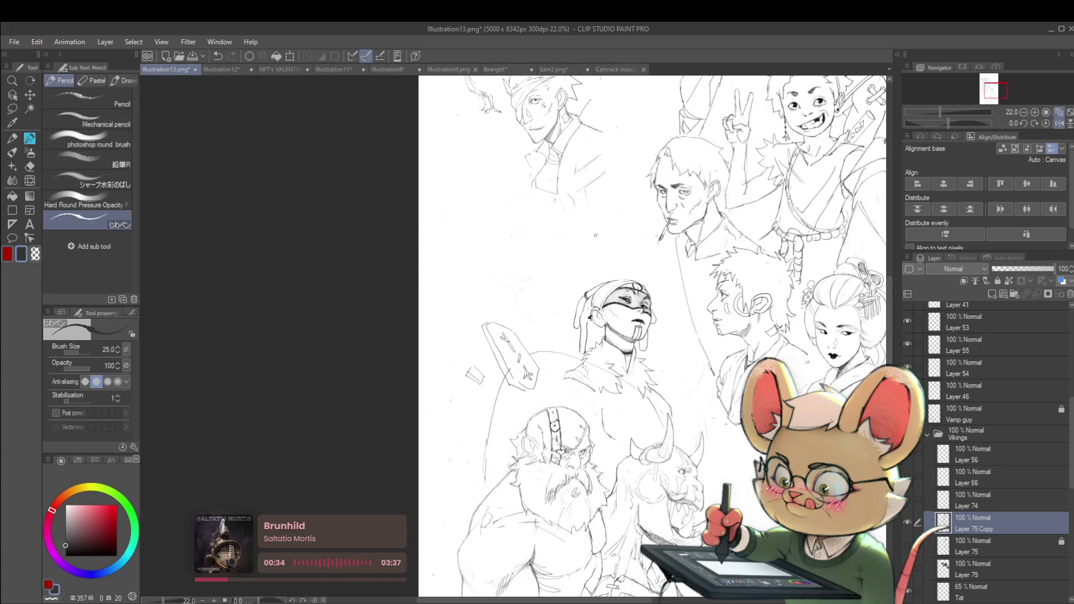
scroll(649, 332, up, 3)
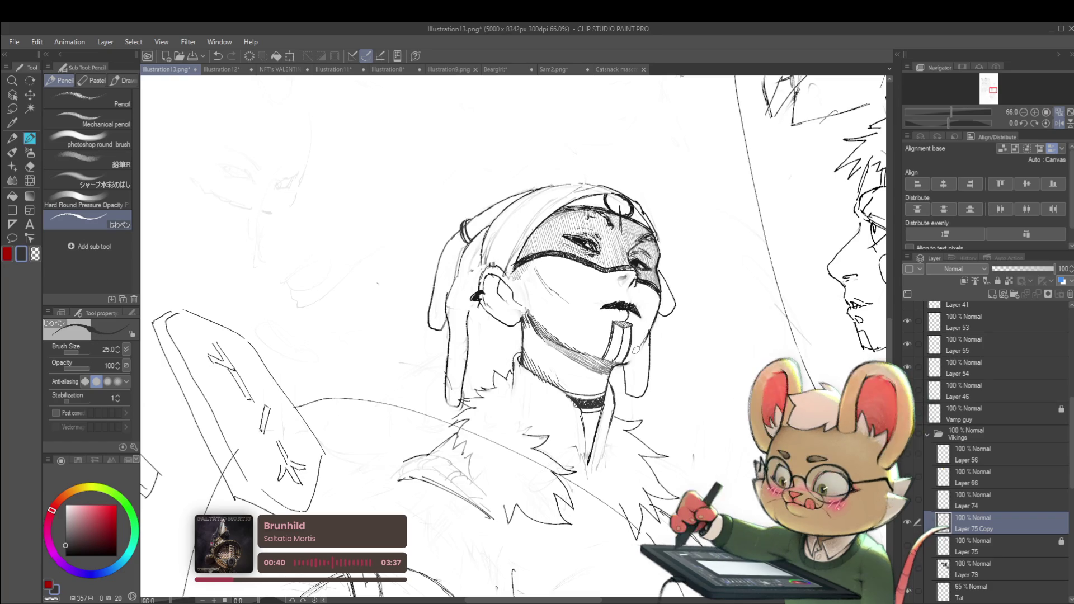
drag(648, 331, 640, 343)
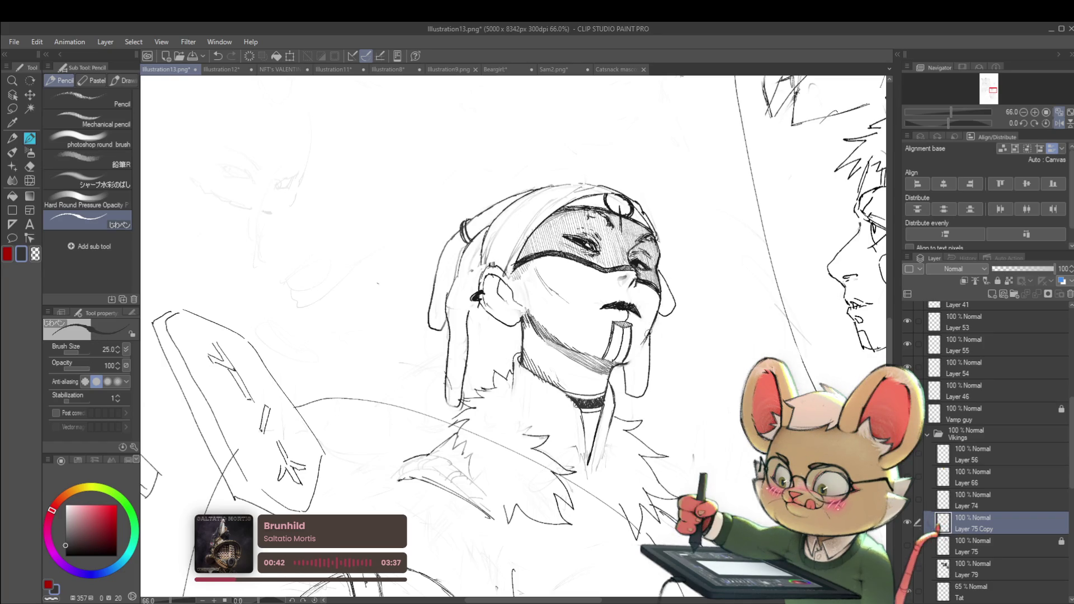
scroll(637, 351, down, 5)
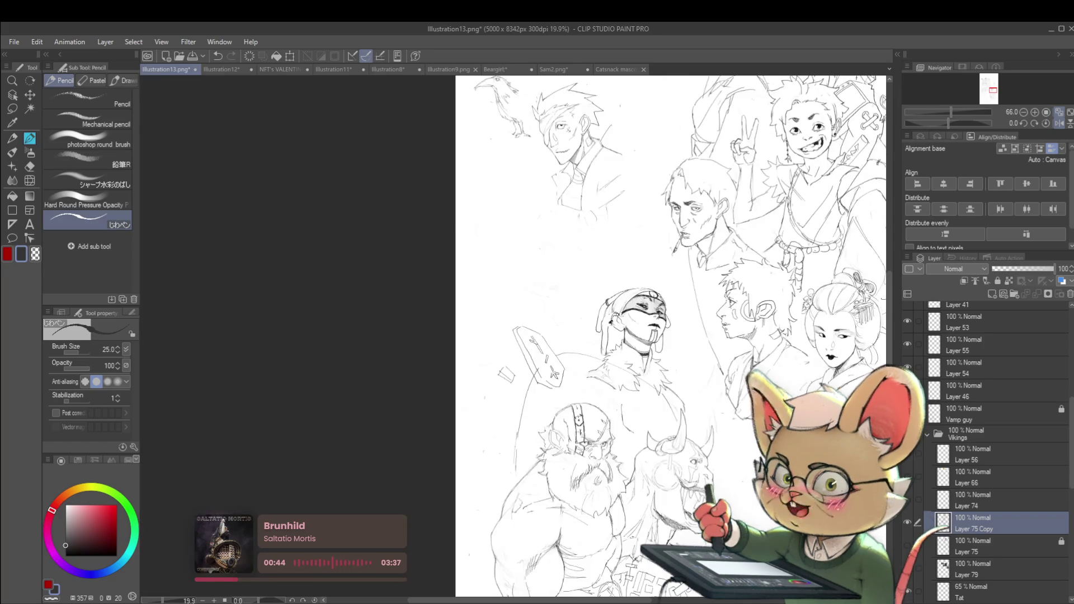
click(1059, 123)
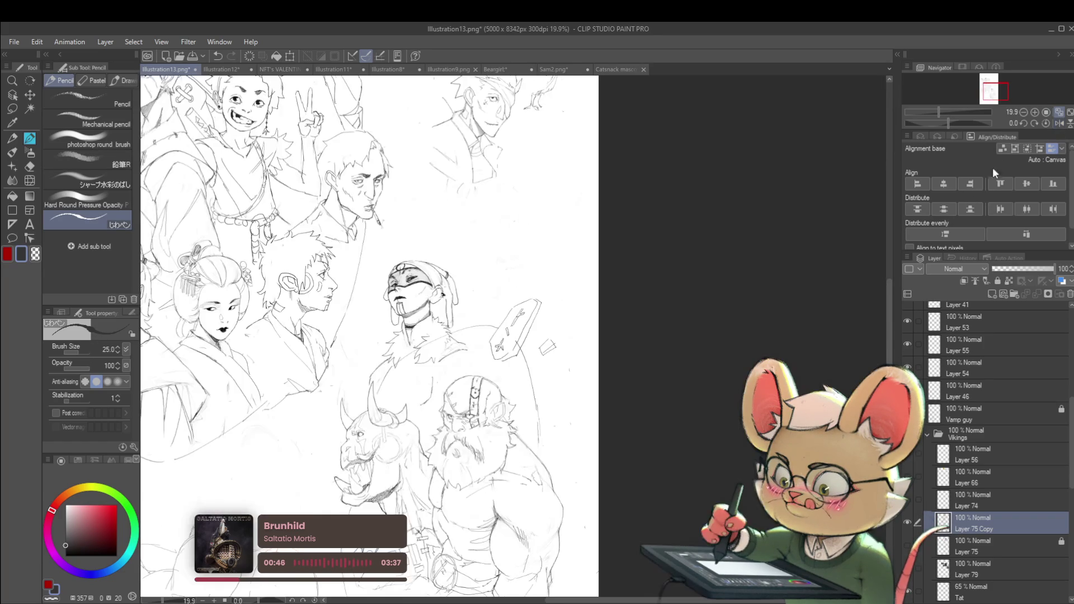
scroll(448, 286, up, 5)
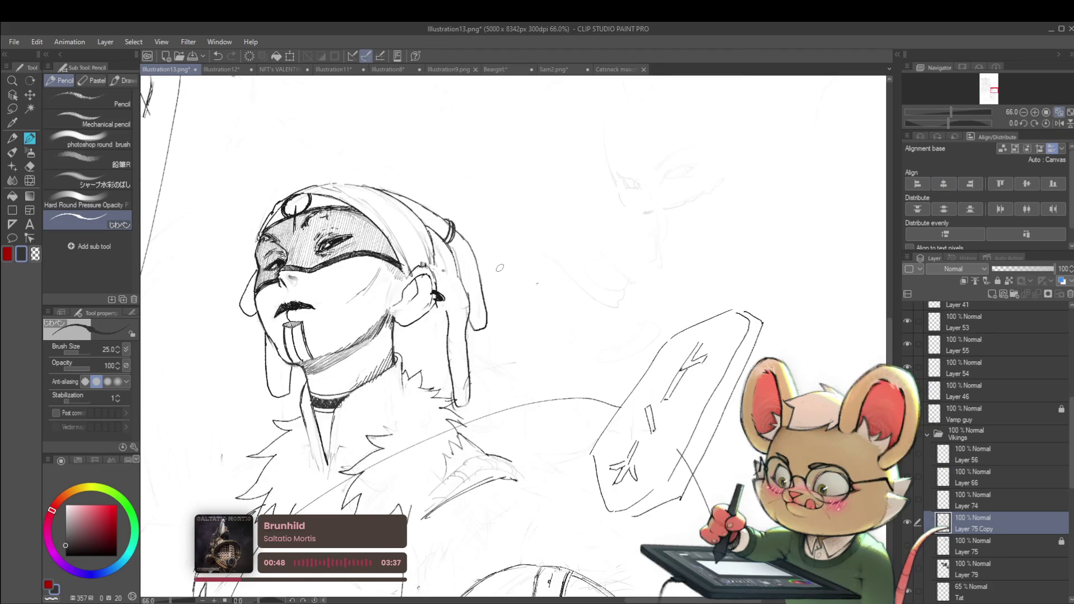
- Draw new lines along the top of the hood and compare in mirrored view
drag(500, 268, 528, 306)
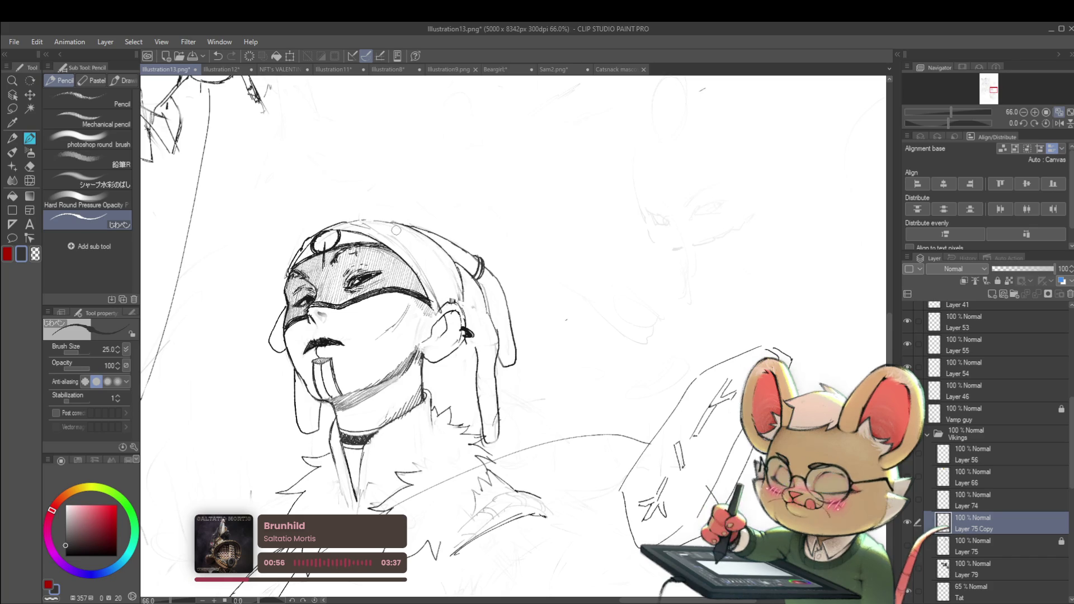
mouse_move(386, 222)
mouse_down()
mouse_move(455, 278)
mouse_move(465, 307)
mouse_up()
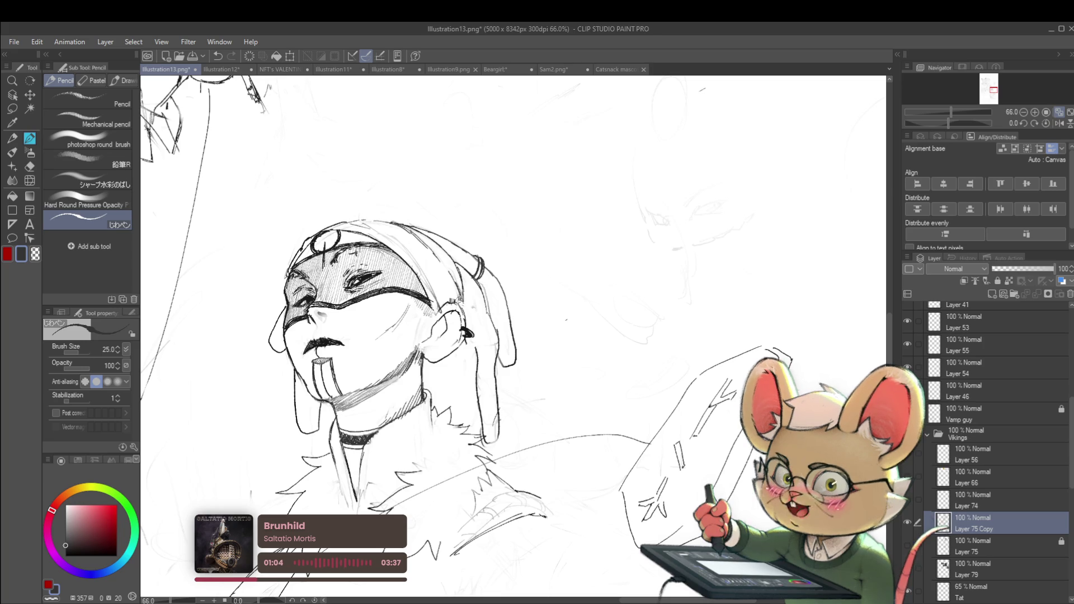
scroll(462, 300, down, 5)
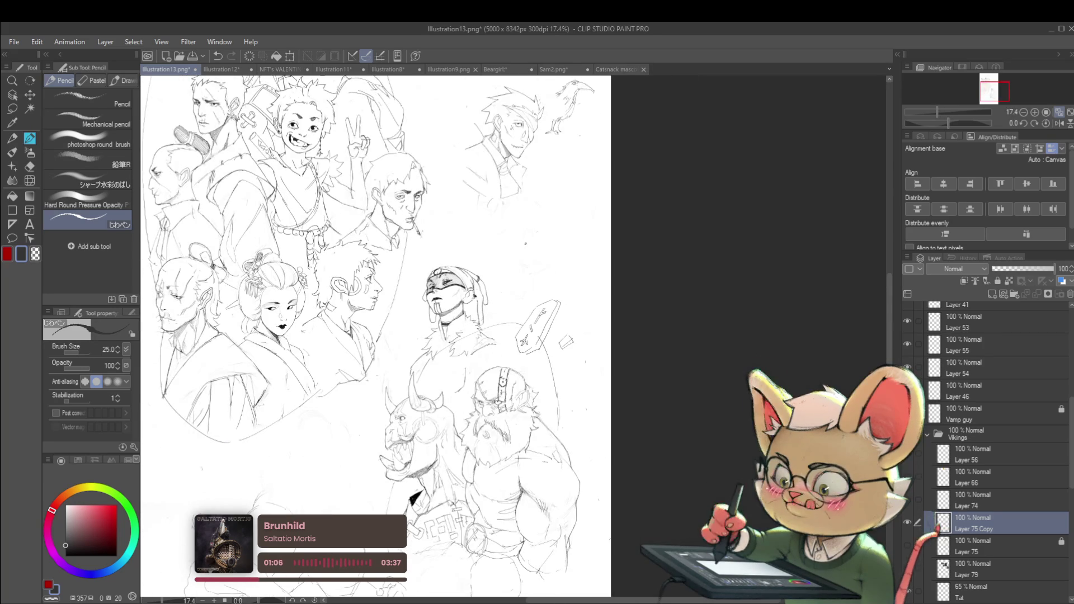
click(1059, 123)
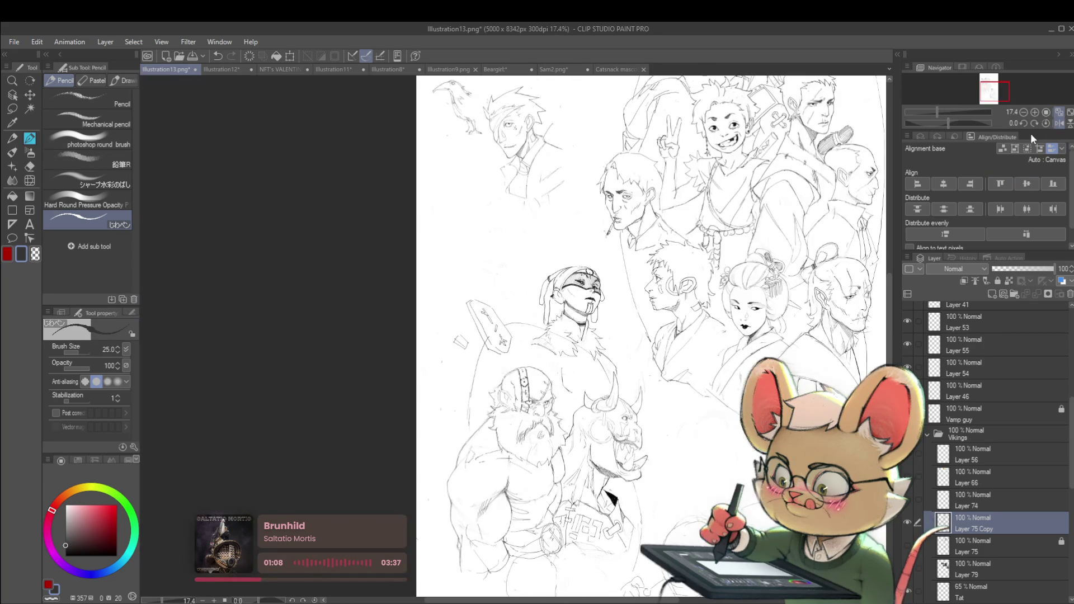
scroll(535, 260, up, 6)
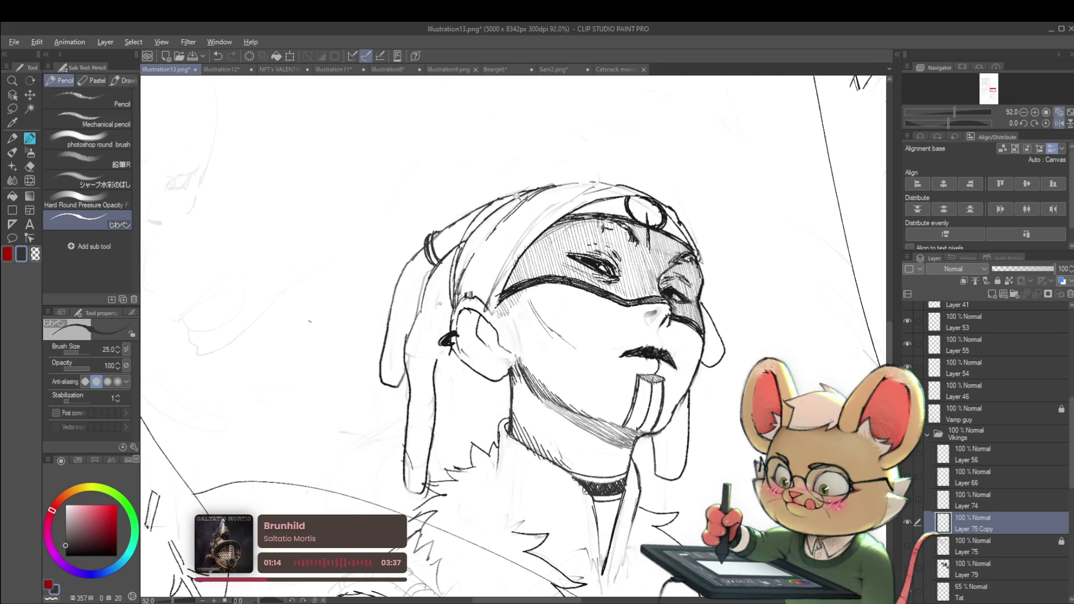
scroll(487, 174, down, 4)
scroll(630, 199, down, 2)
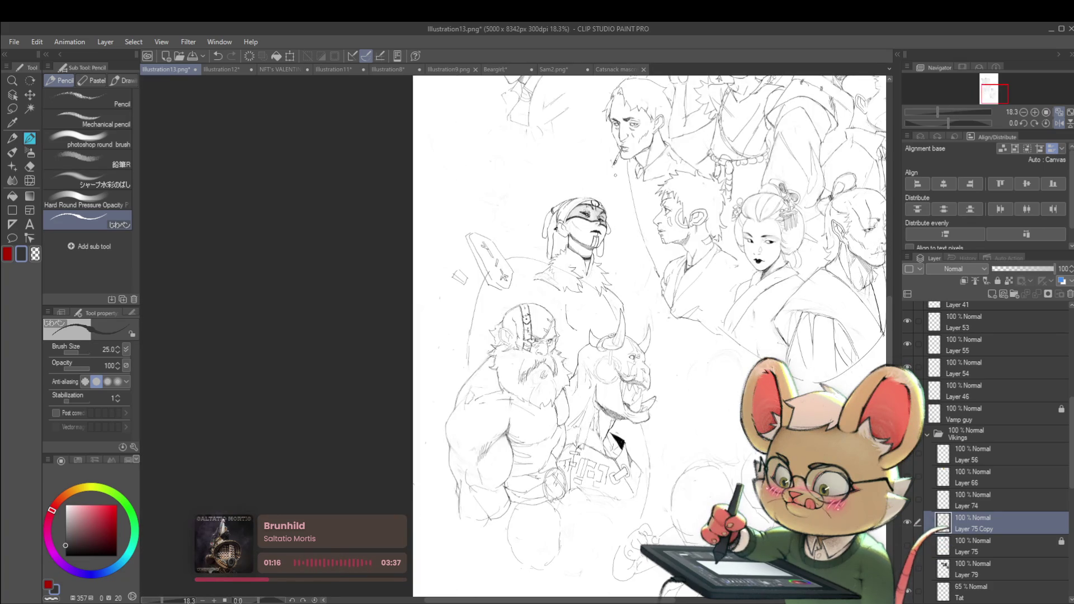
scroll(570, 213, up, 2)
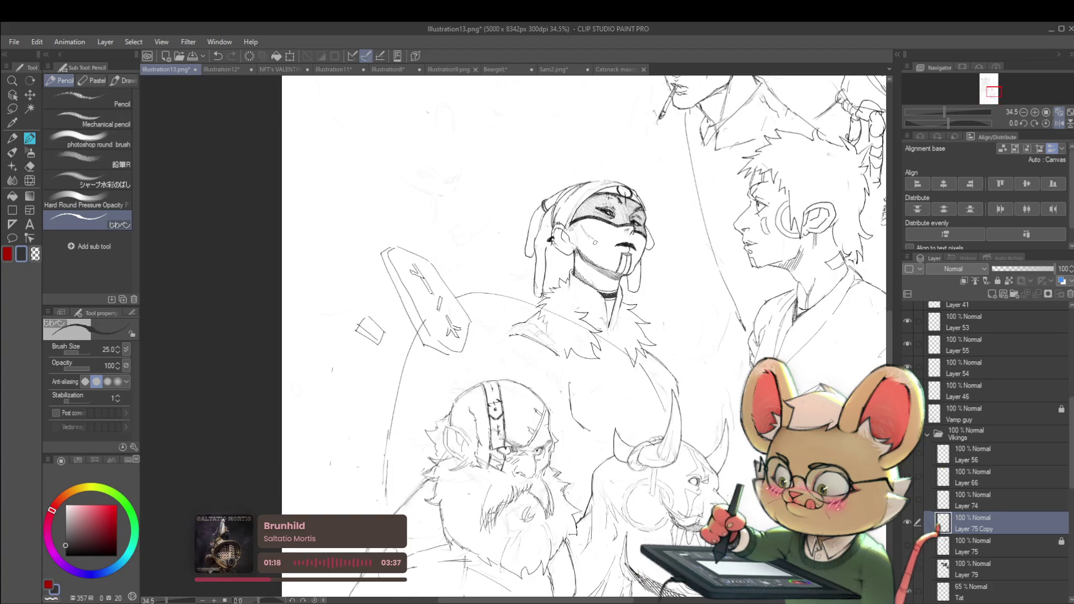
scroll(595, 242, up, 3)
mouse_move(564, 258)
mouse_down()
mouse_move(579, 252)
mouse_move(577, 273)
mouse_up()
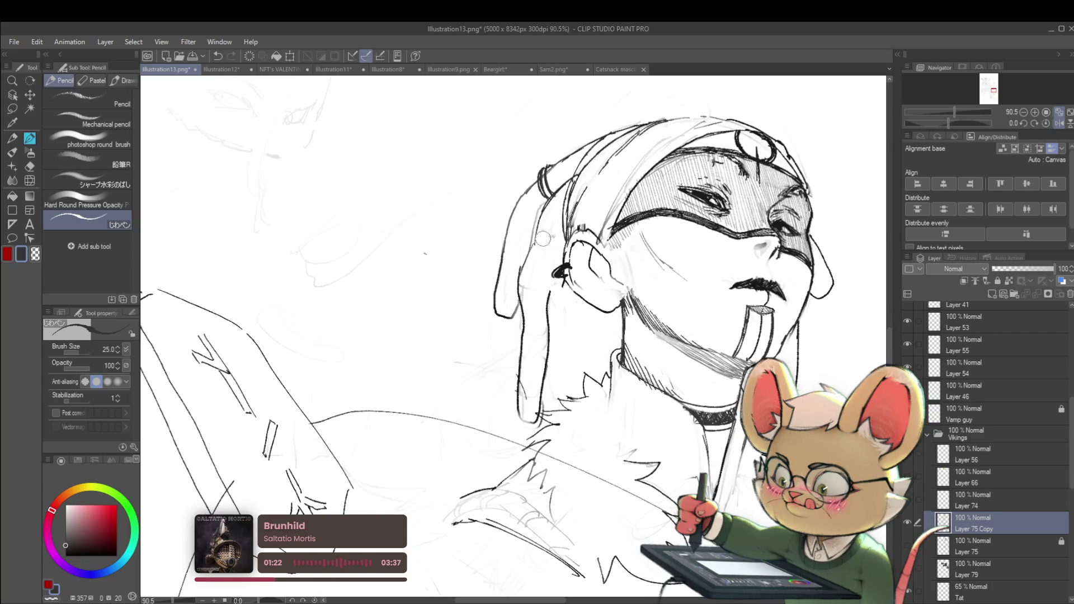
mouse_move(528, 278)
mouse_down()
mouse_move(523, 392)
mouse_move(531, 338)
mouse_up()
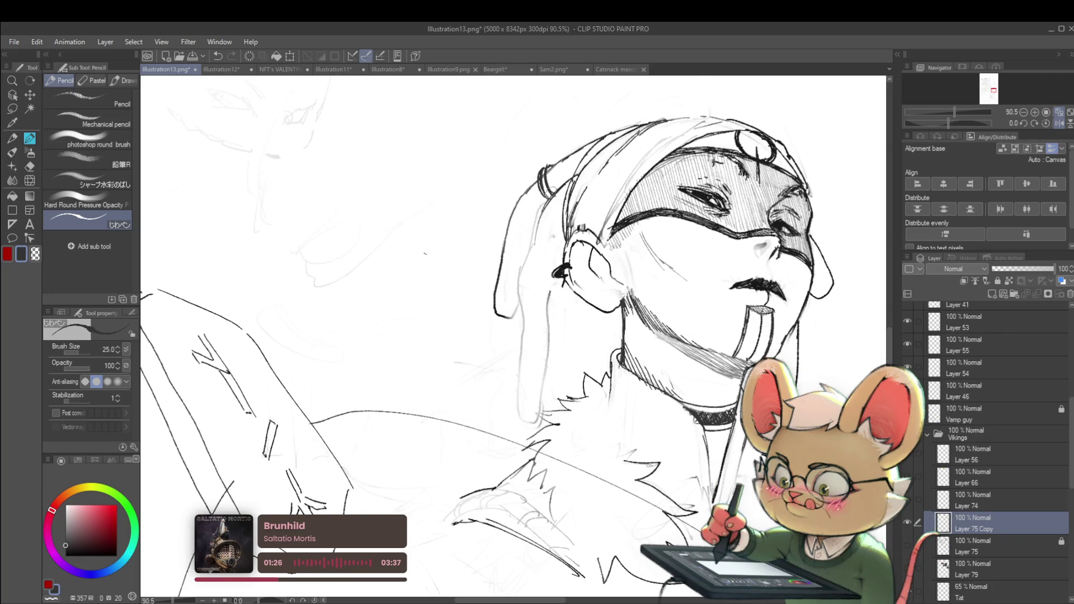
drag(534, 242, 519, 303)
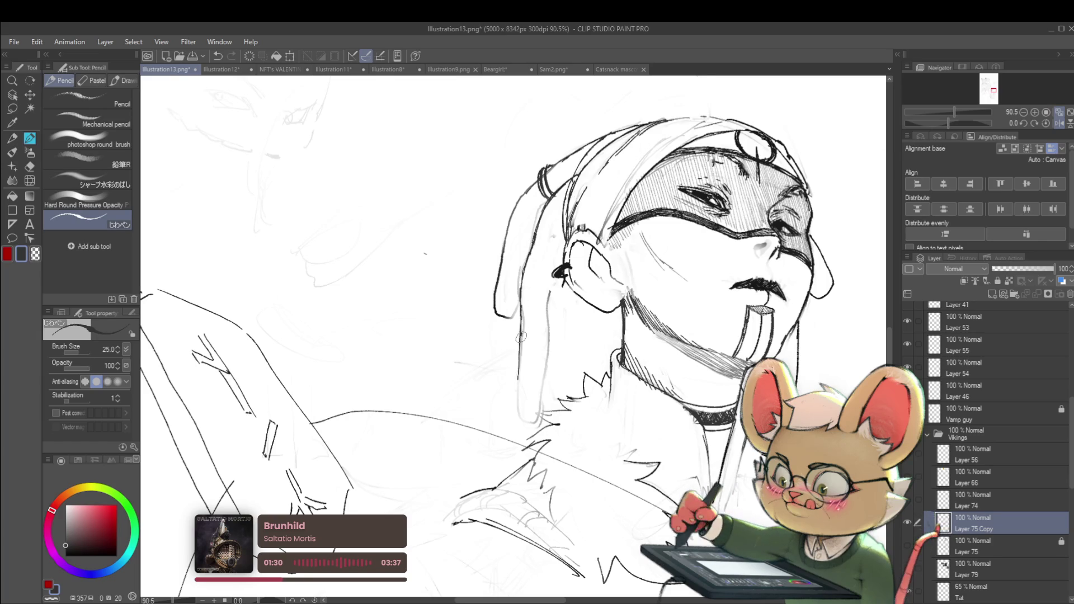
mouse_move(520, 410)
mouse_down()
mouse_move(530, 419)
mouse_move(544, 398)
mouse_move(546, 365)
mouse_up()
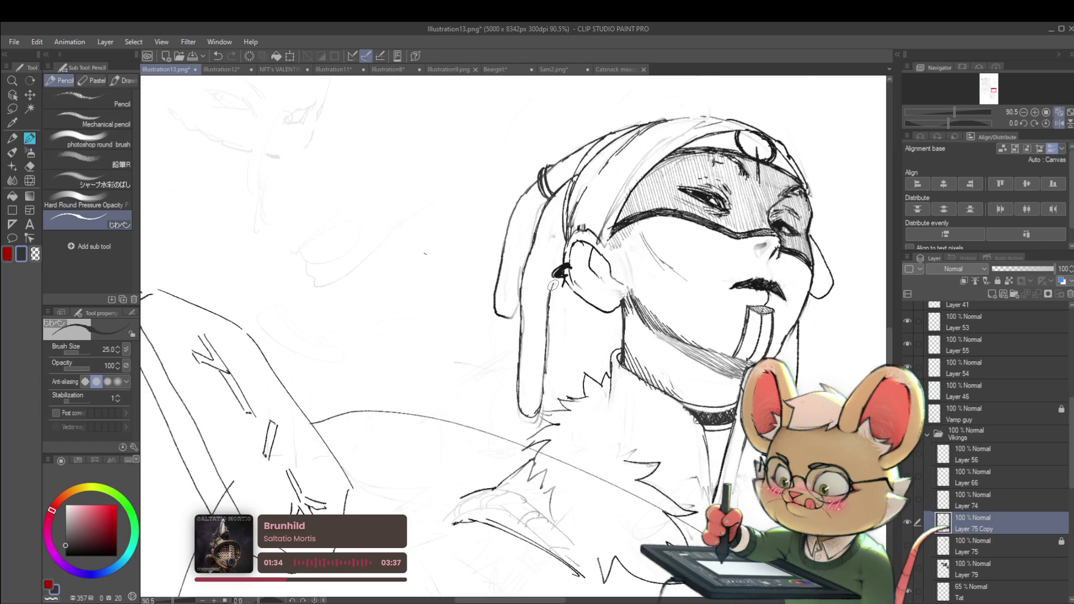
scroll(608, 241, down, 6)
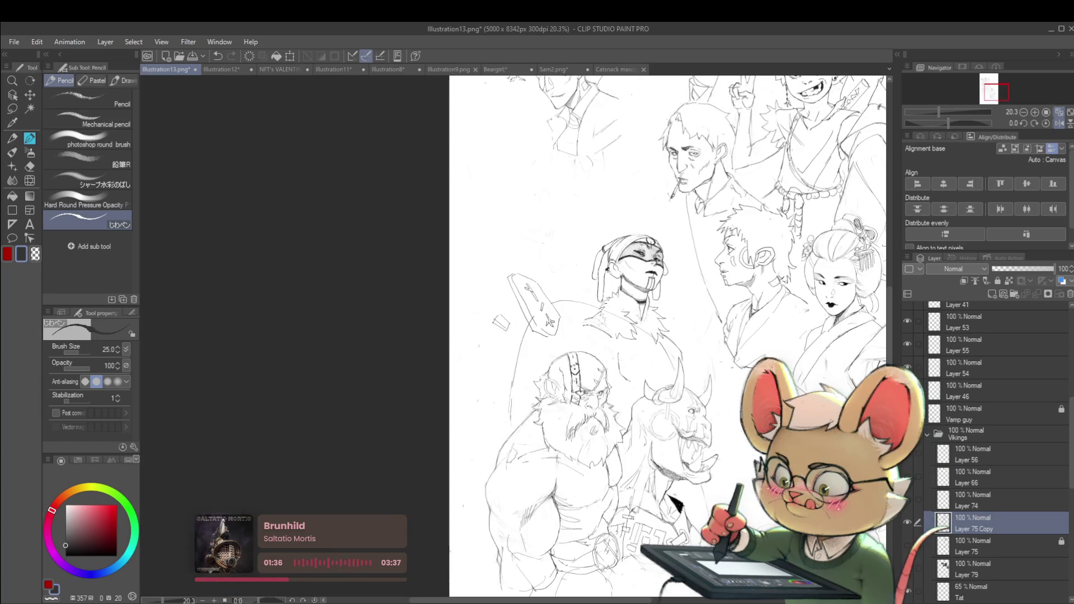
click(1059, 126)
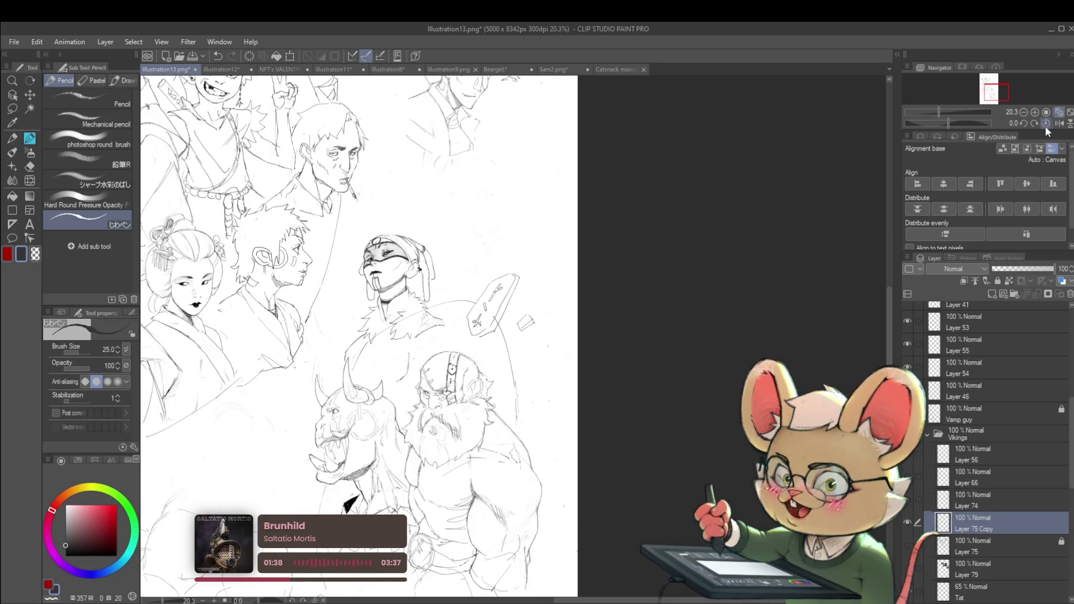
scroll(433, 268, up, 3)
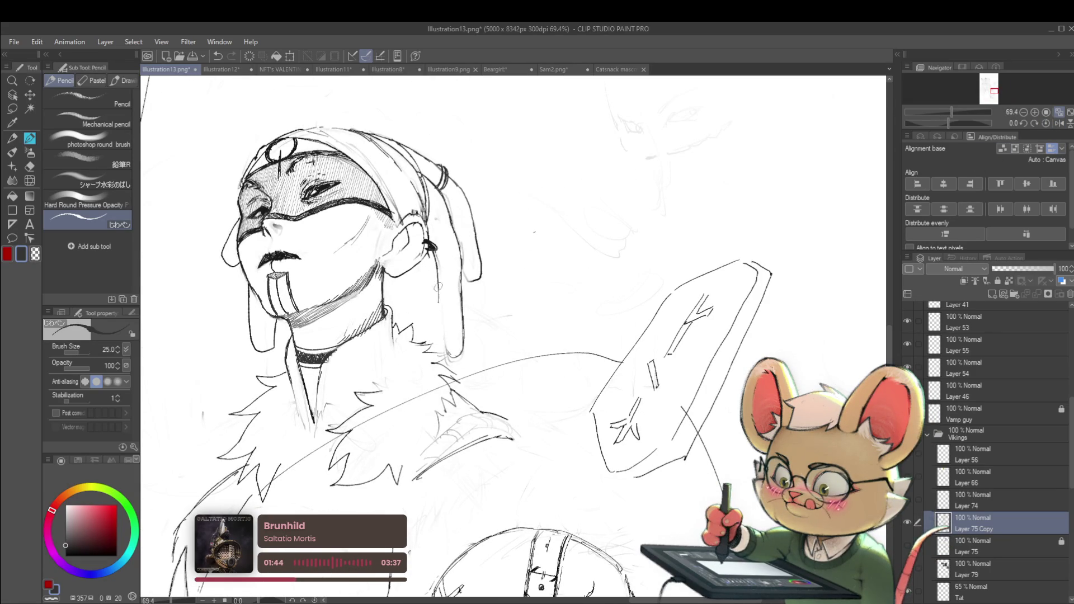
scroll(454, 345, down, 4)
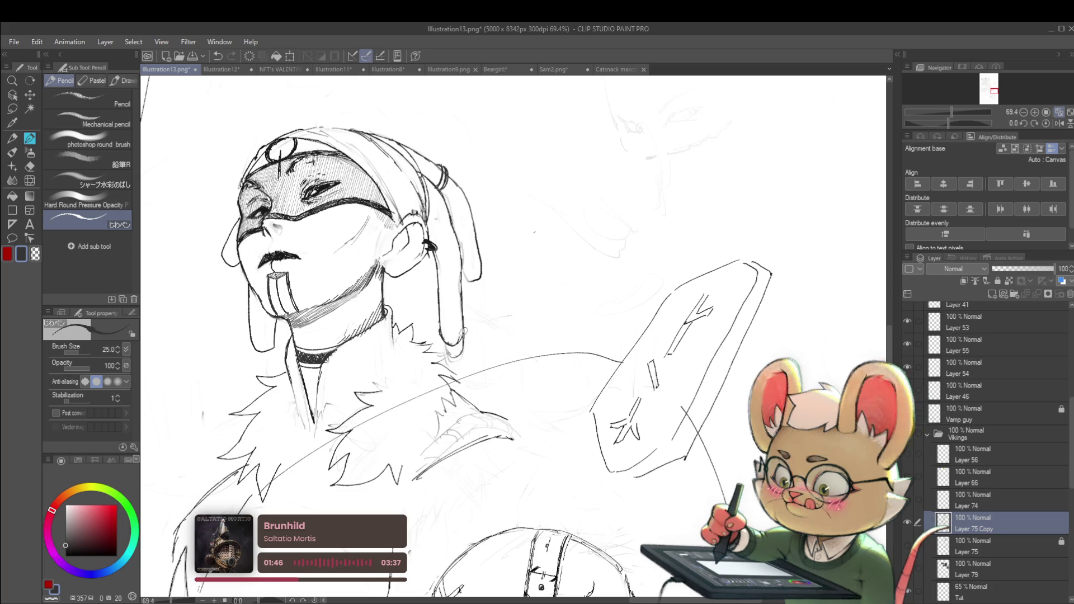
scroll(466, 332, up, 3)
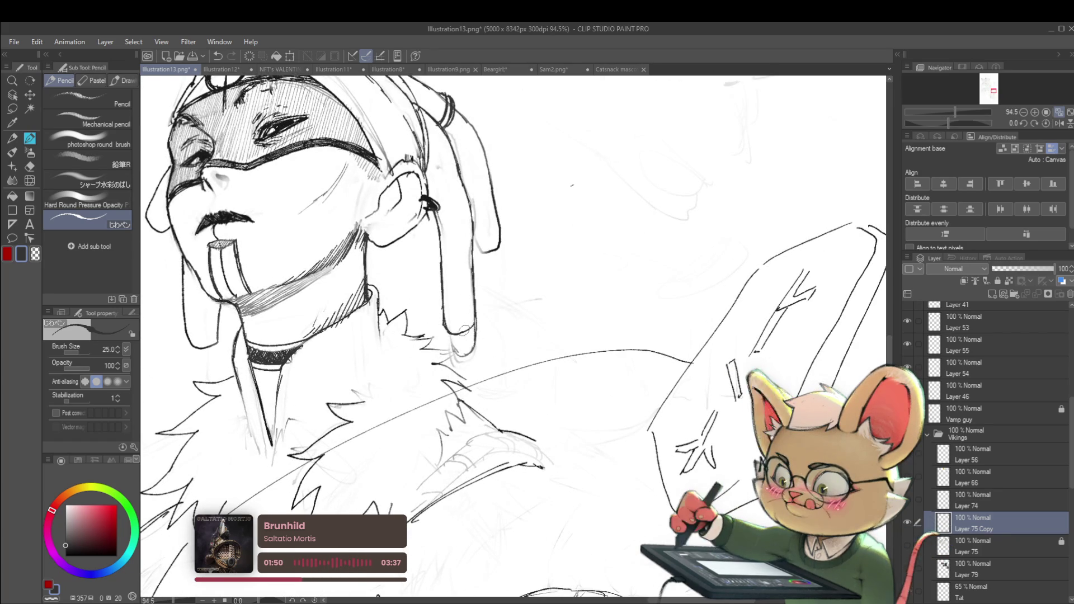
scroll(480, 307, down, 4)
scroll(504, 269, down, 1)
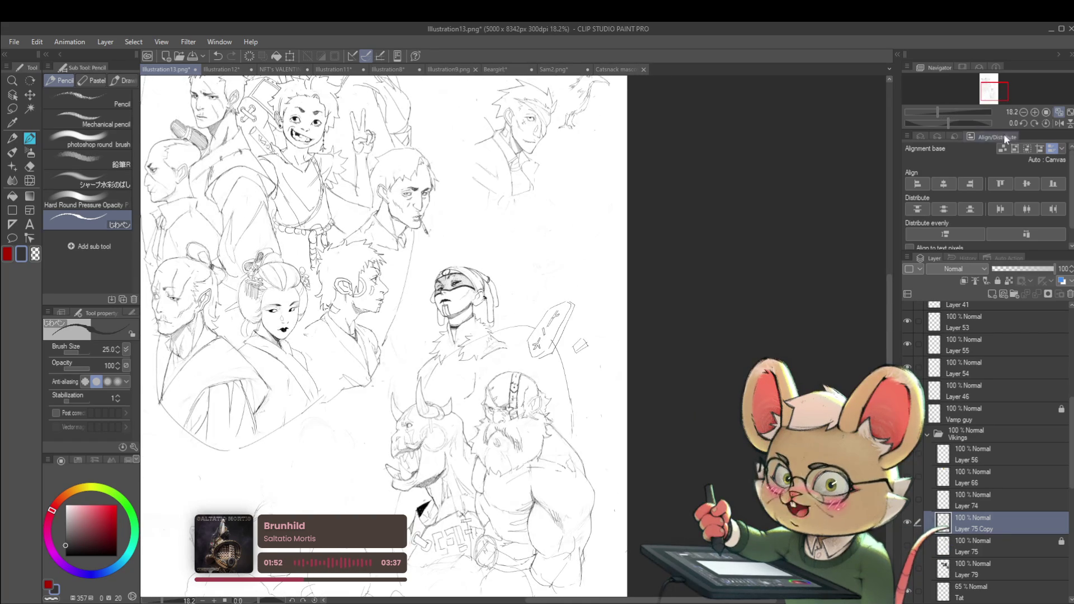
click(1059, 123)
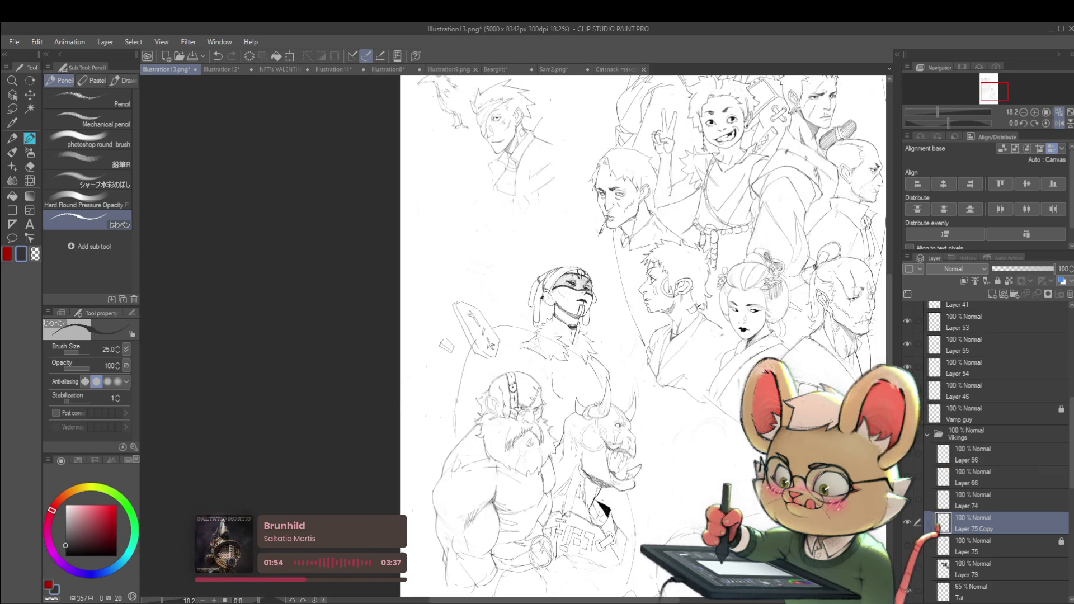
scroll(583, 315, up, 3)
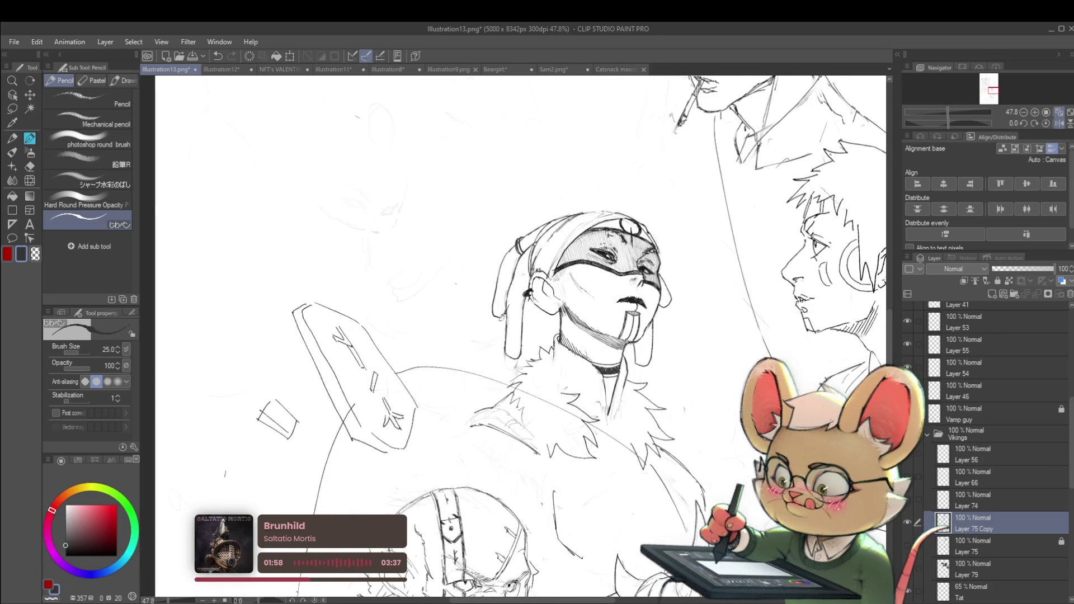
scroll(545, 294, down, 3)
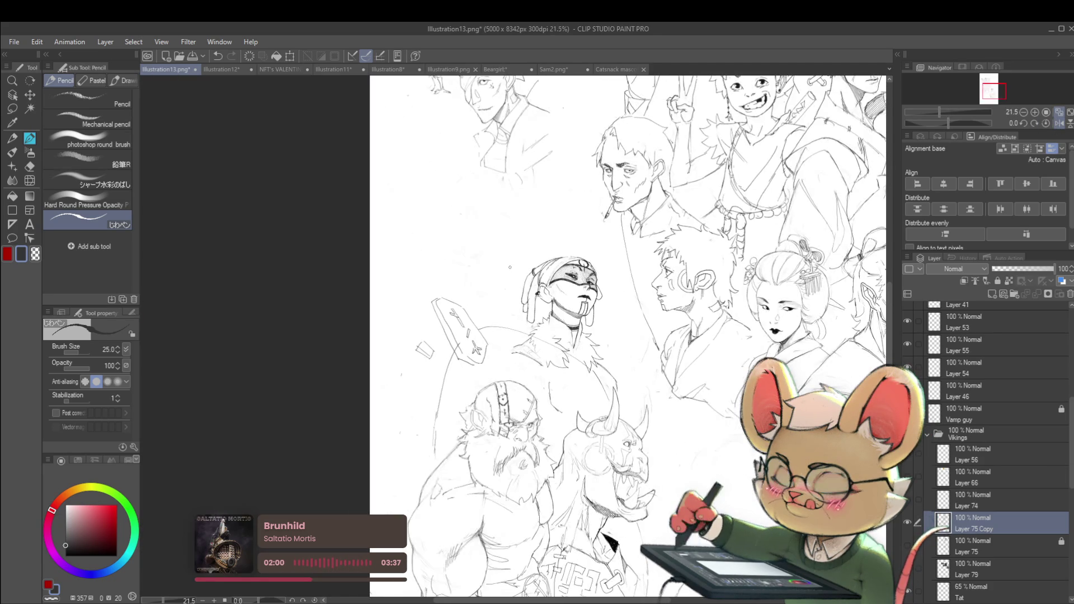
scroll(529, 310, up, 2)
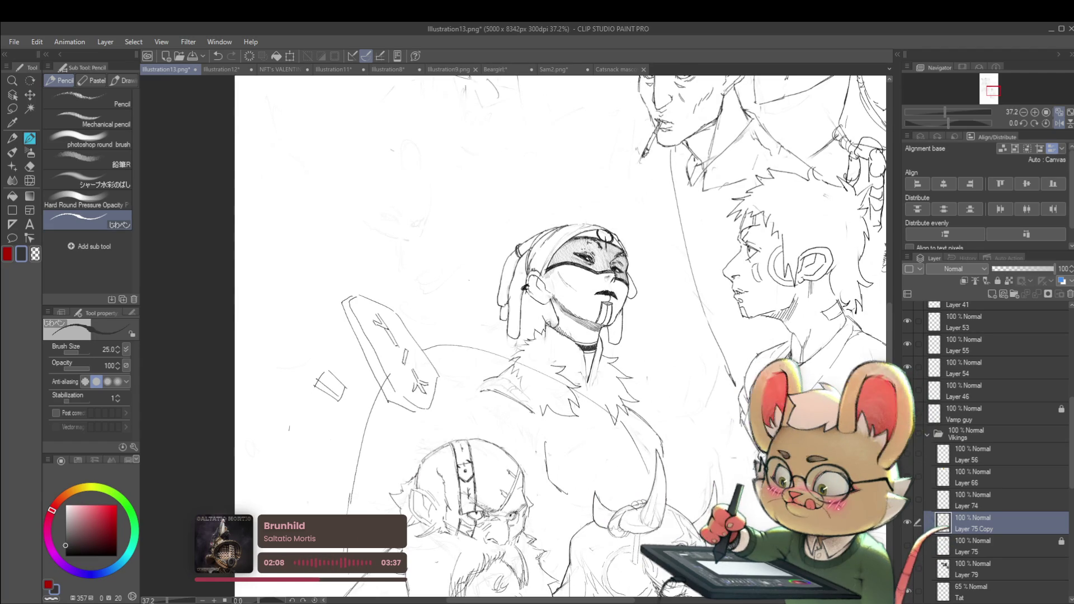
- In mirrored view, add small pencil strokes around the ear and dangling earring
scroll(548, 285, down, 2)
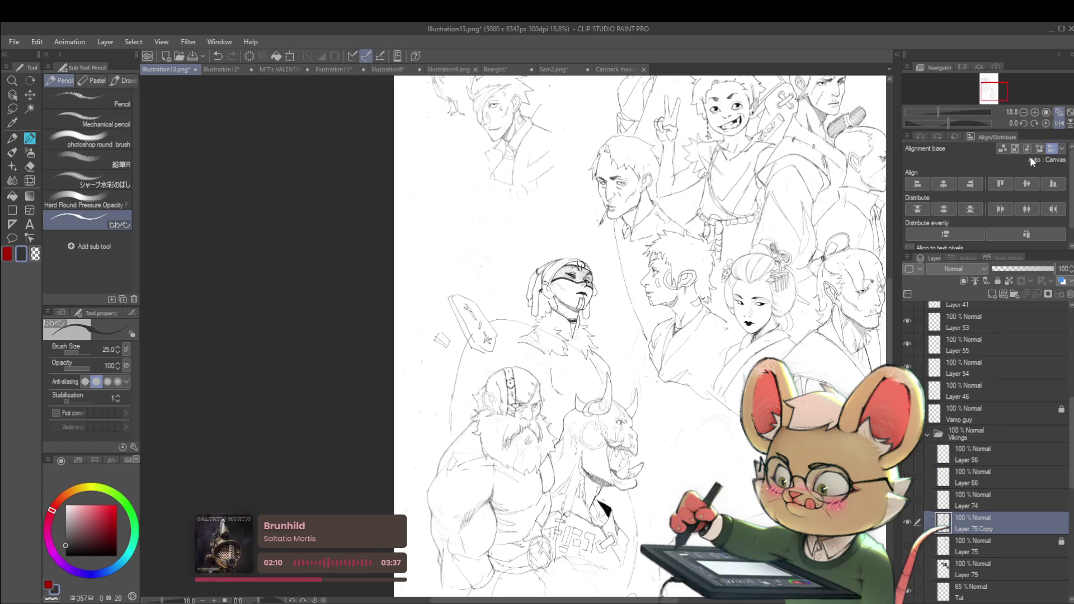
scroll(525, 302, up, 3)
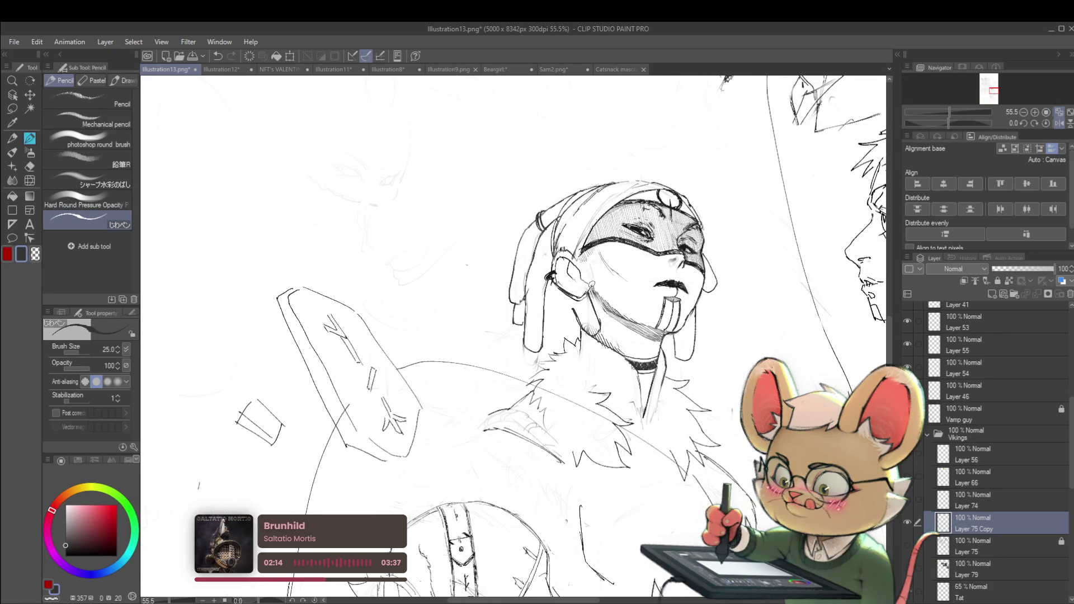
scroll(593, 284, down, 2)
scroll(597, 310, up, 3)
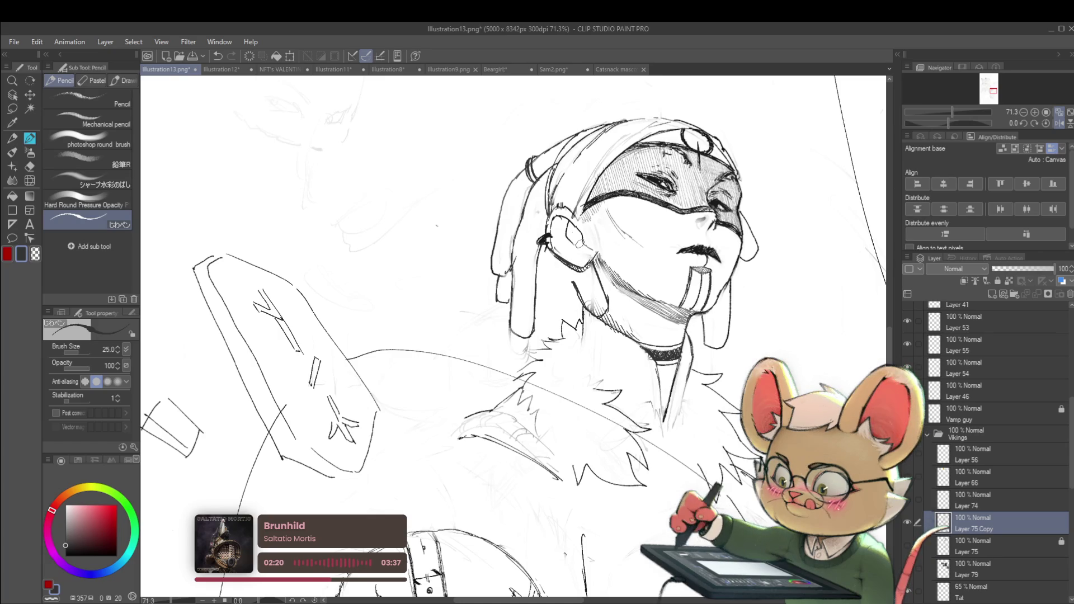
scroll(568, 267, down, 5)
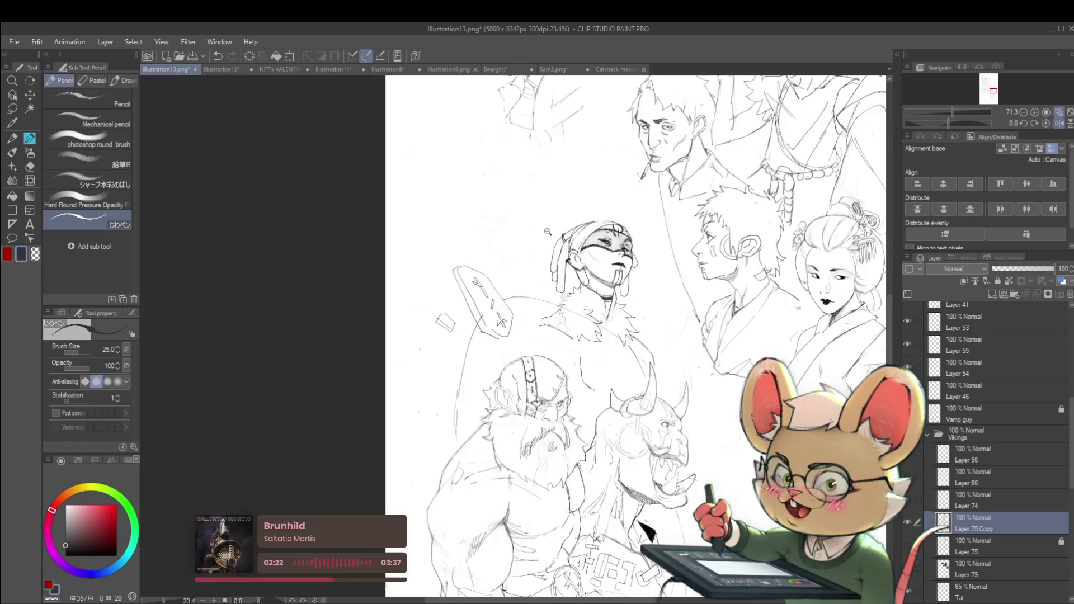
click(1061, 123)
scroll(467, 263, up, 4)
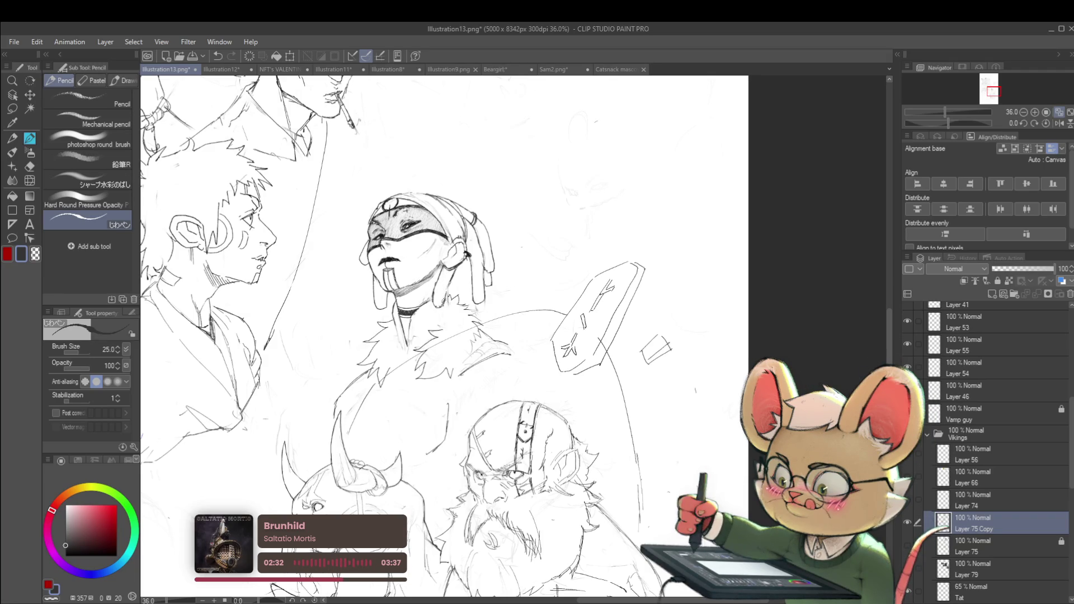
scroll(496, 287, down, 4)
scroll(496, 287, up, 5)
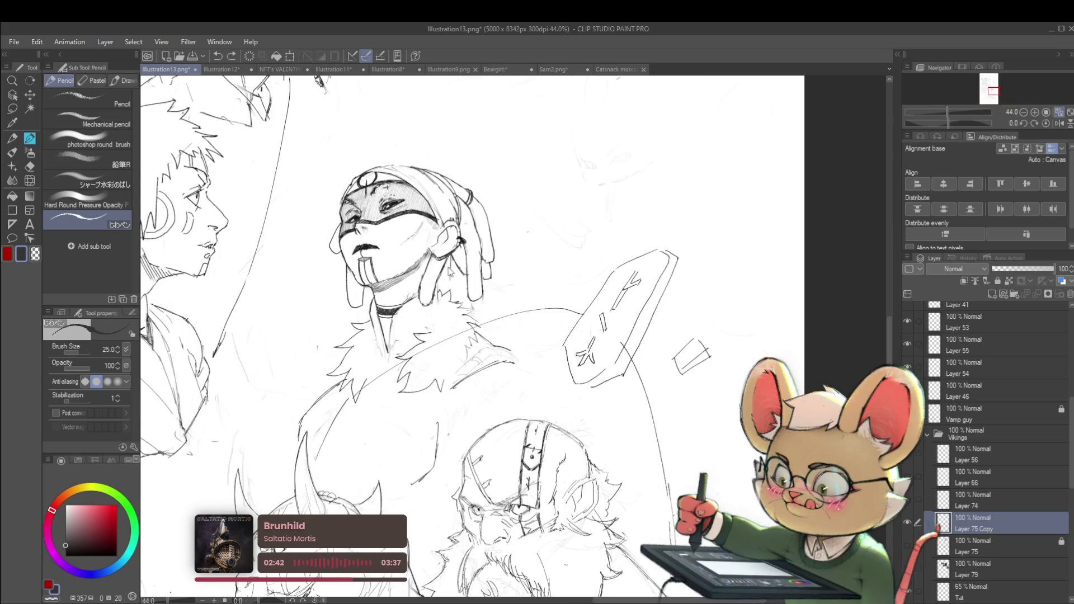
mouse_move(458, 274)
mouse_down()
mouse_move(451, 292)
mouse_move(443, 273)
mouse_up()
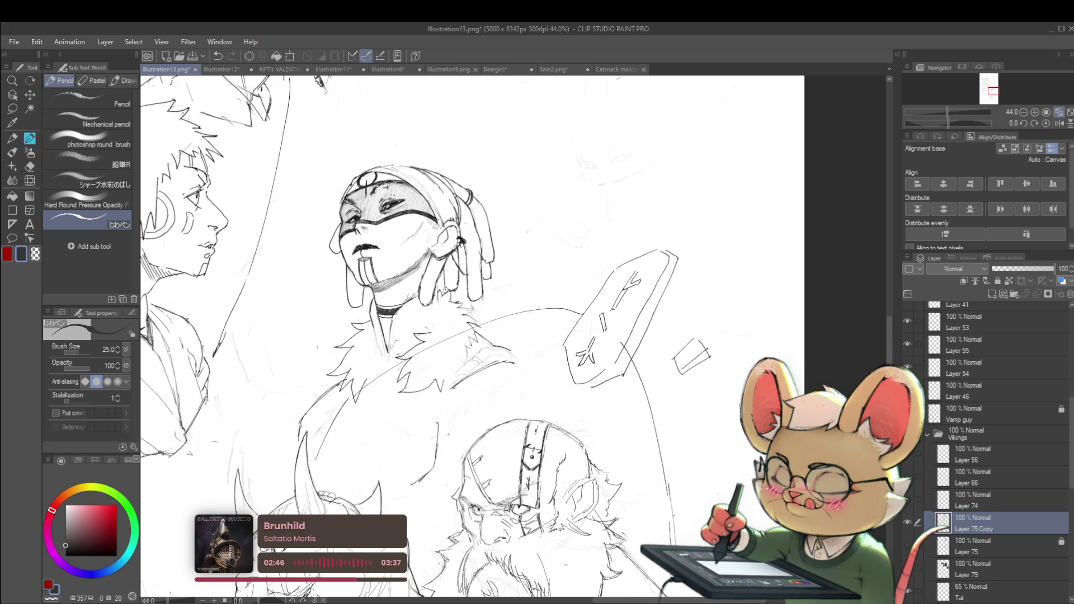
- Restore the normal view and sketch short strokes along the side of the face
scroll(487, 211, down, 5)
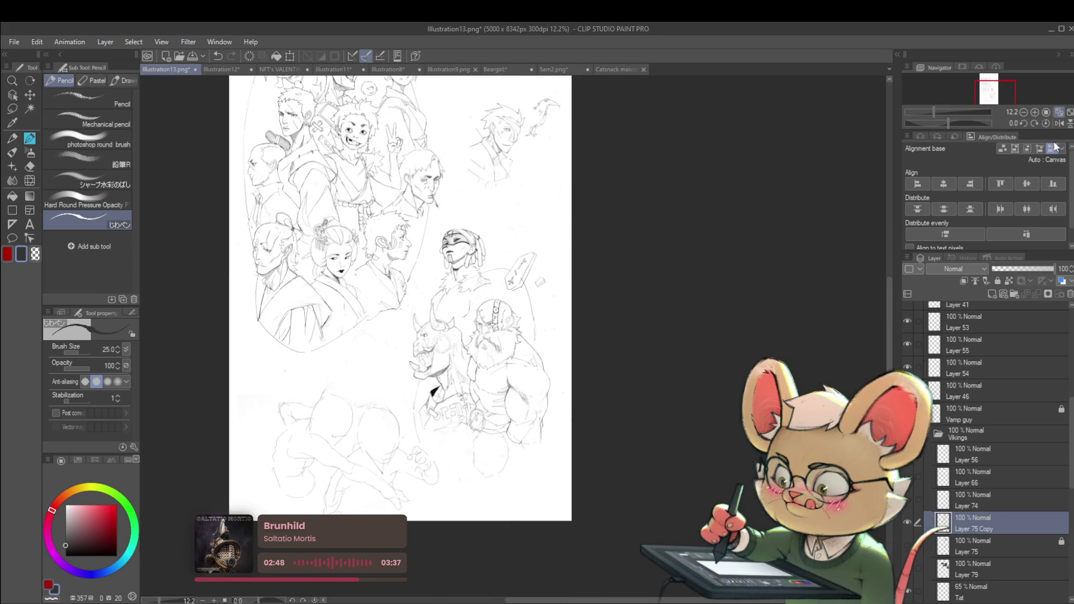
click(1060, 123)
scroll(616, 282, up, 8)
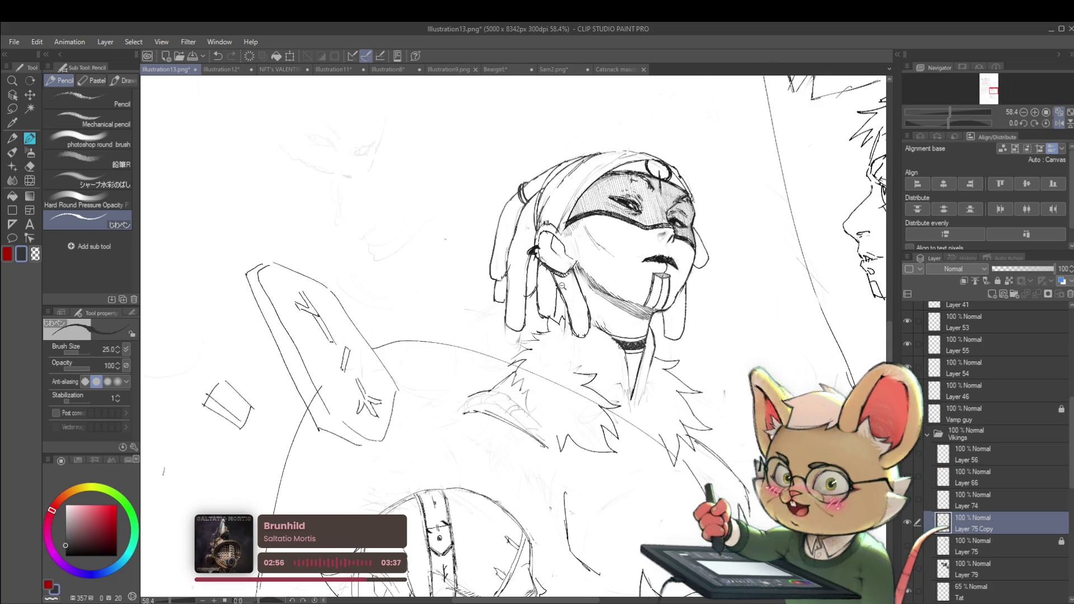
scroll(541, 283, down, 5)
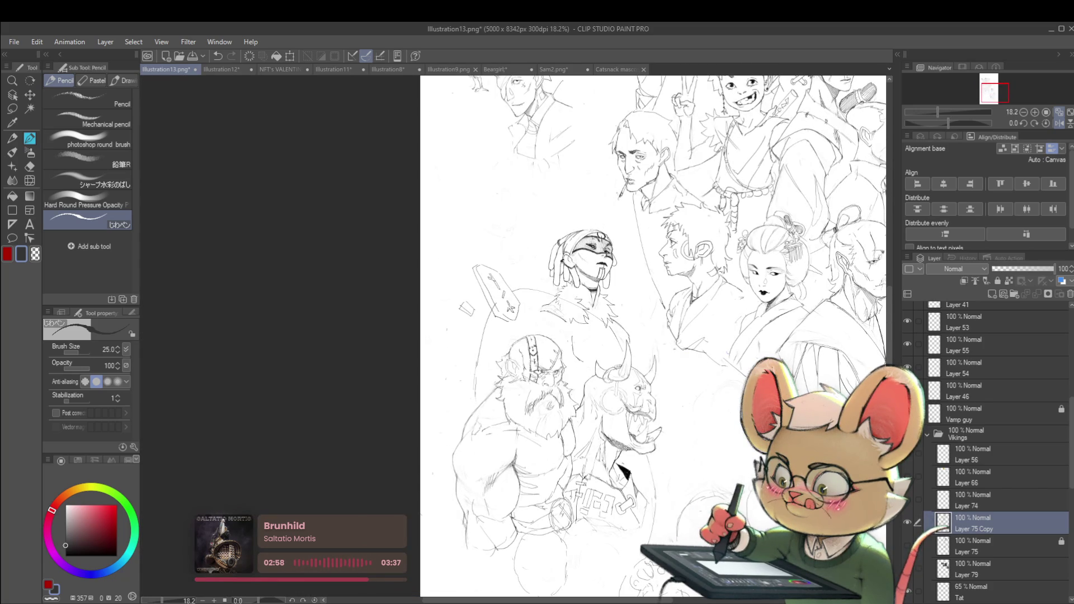
scroll(570, 281, up, 5)
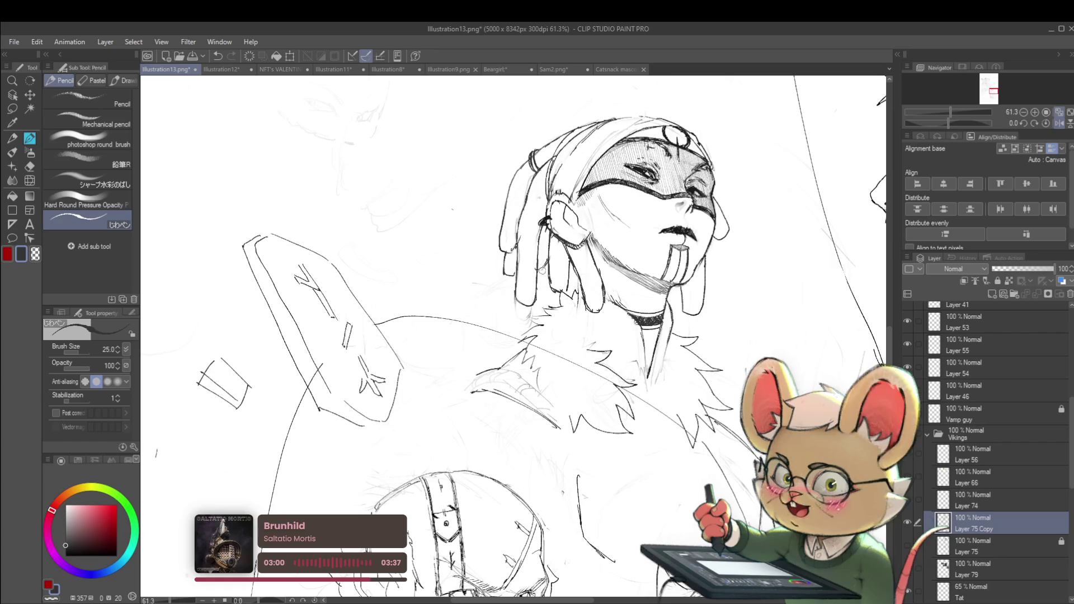
scroll(543, 254, down, 5)
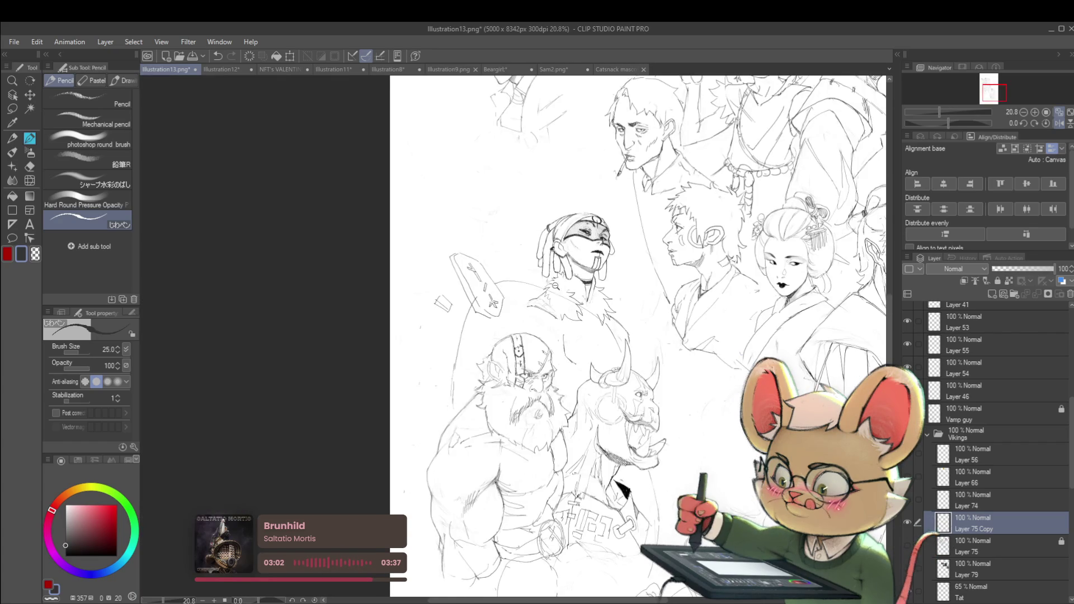
scroll(551, 275, up, 2)
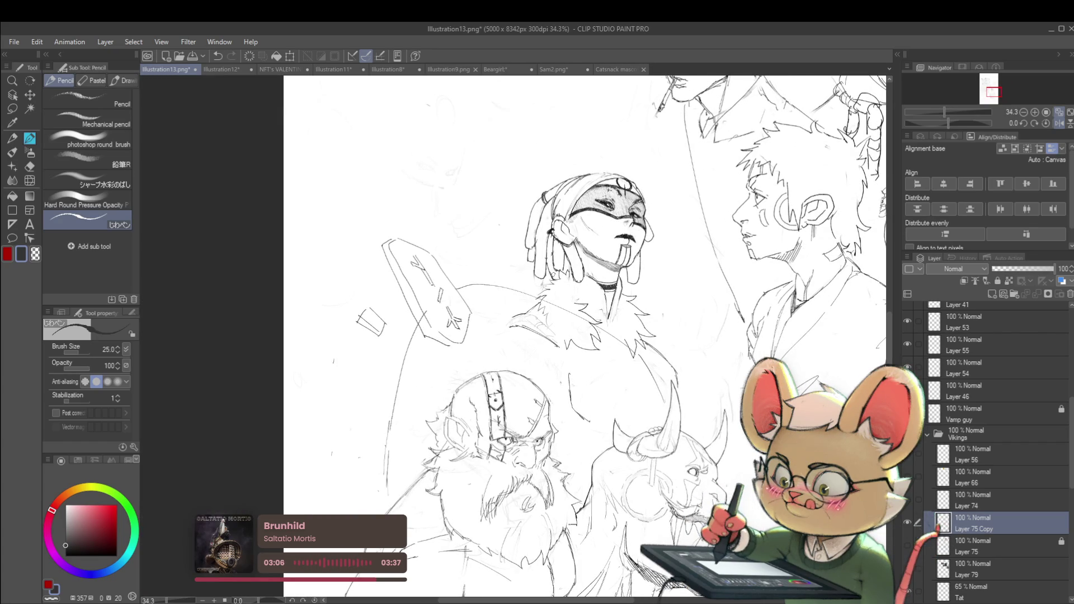
scroll(551, 276, down, 3)
scroll(551, 276, up, 2)
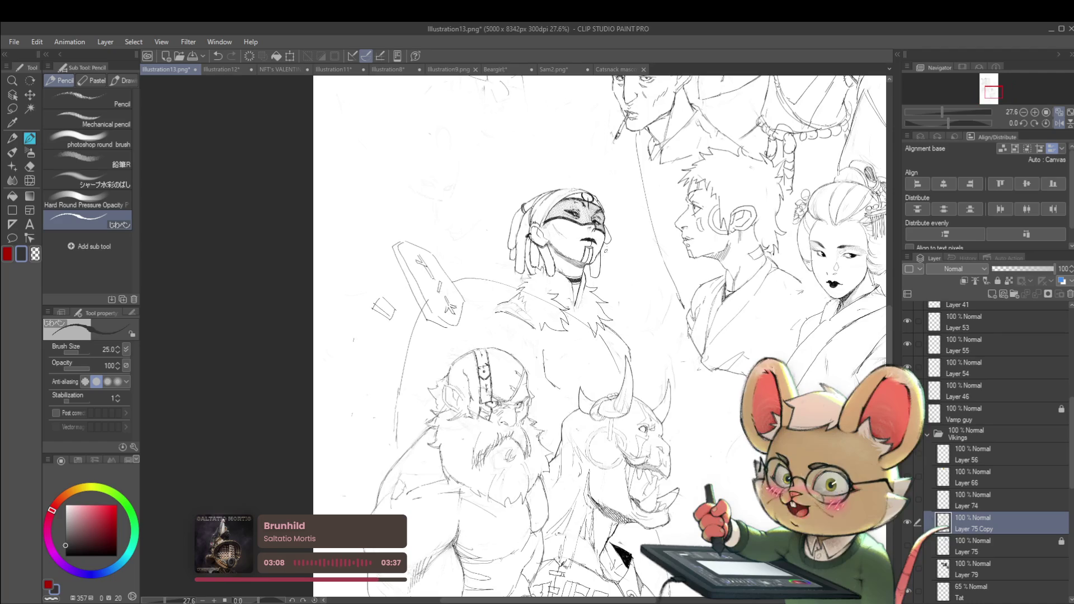
scroll(610, 263, up, 1)
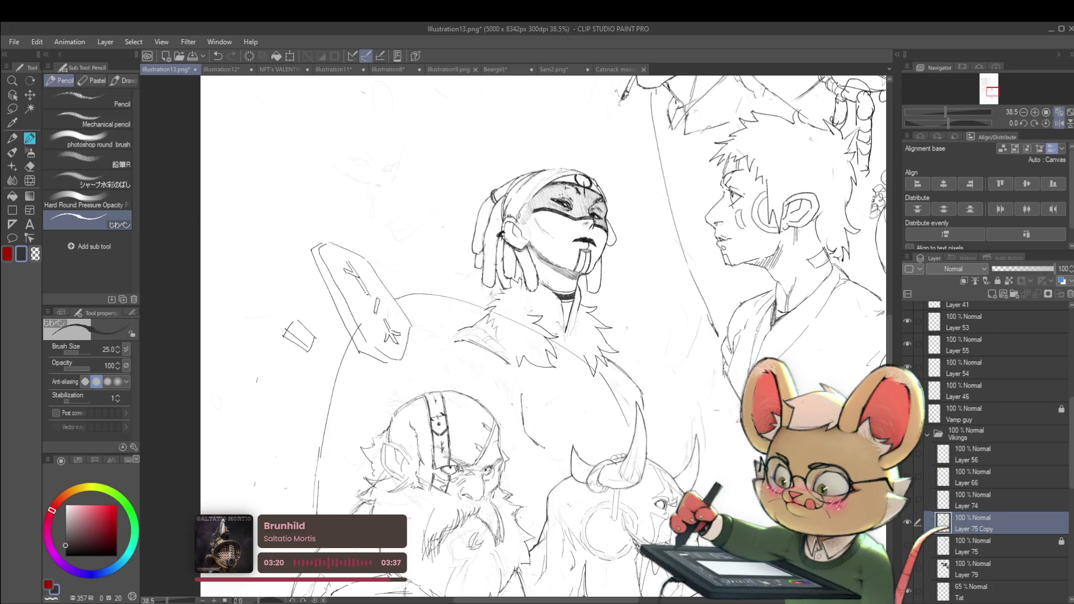
drag(525, 204, 529, 239)
- In mirrored view, draw a curved line along the helmet's side and hatch the helmet
scroll(548, 217, down, 4)
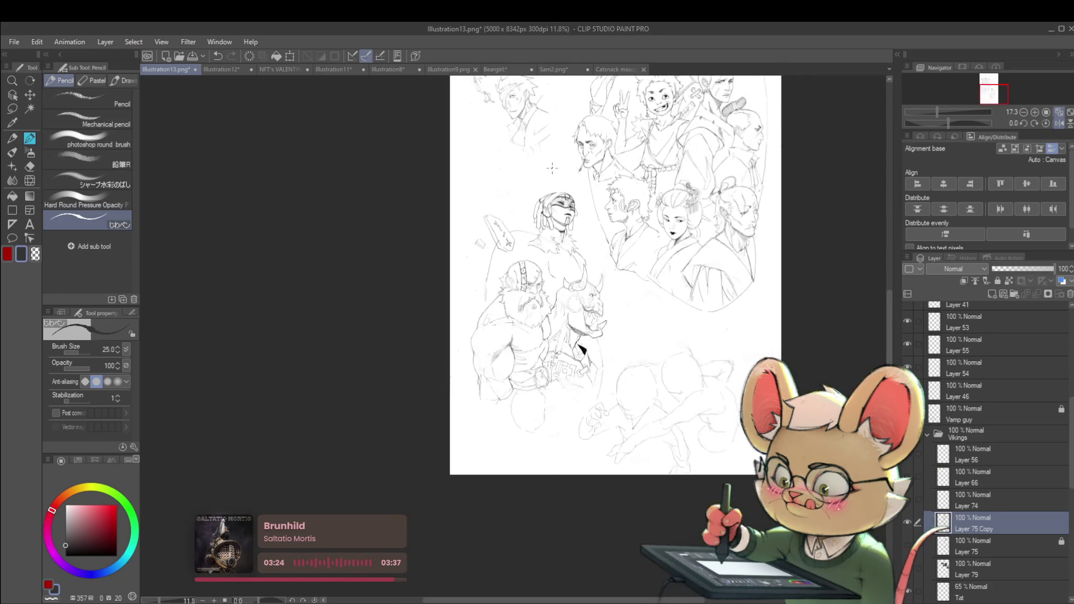
click(1059, 123)
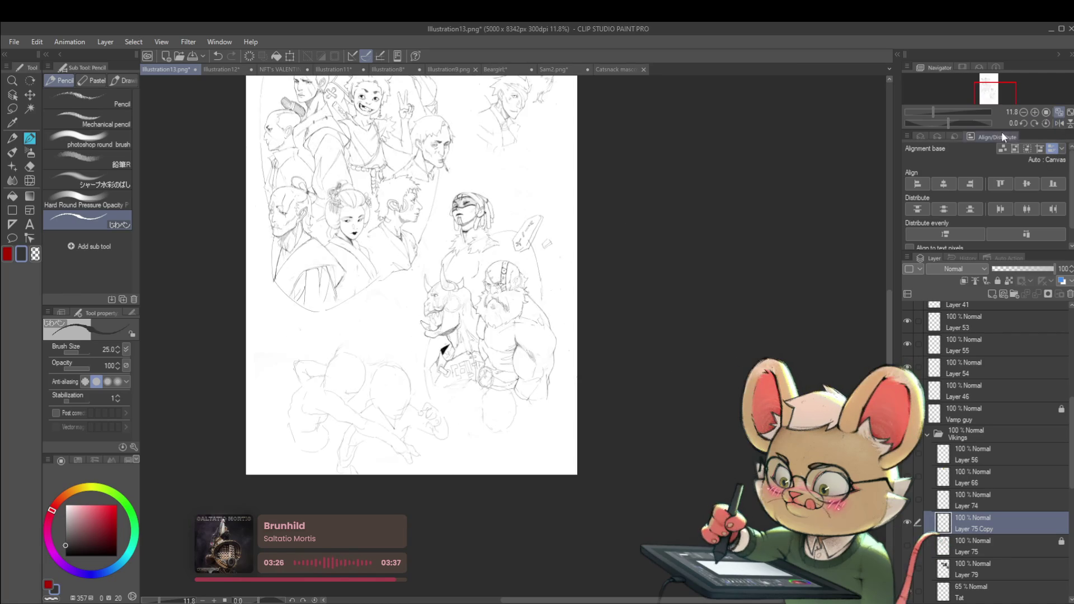
scroll(481, 198, up, 4)
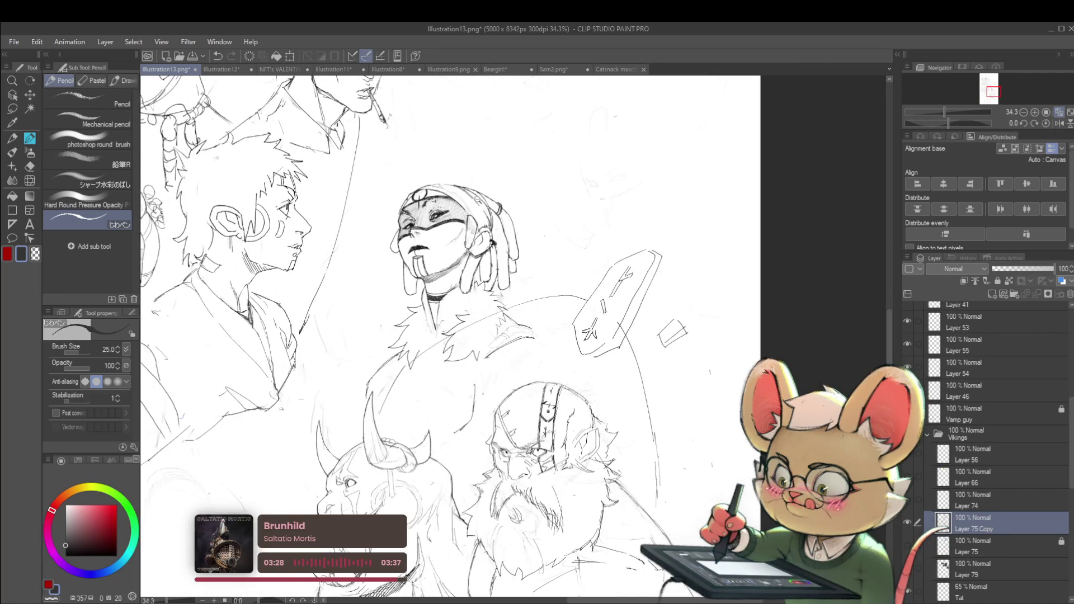
scroll(481, 224, up, 3)
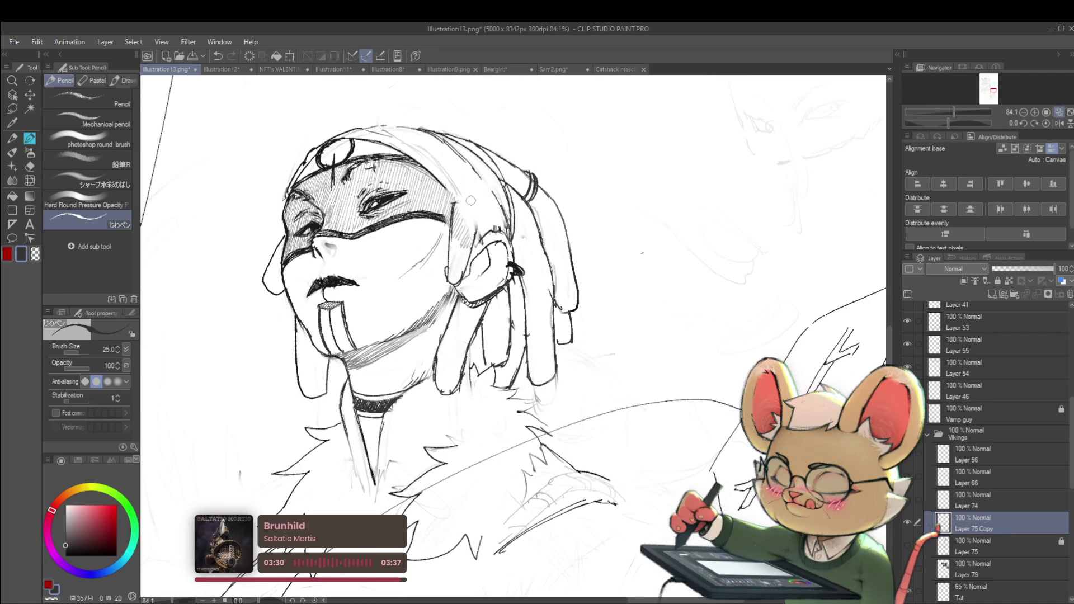
mouse_move(463, 205)
mouse_down()
mouse_move(479, 220)
mouse_move(471, 238)
mouse_up()
drag(442, 184, 455, 194)
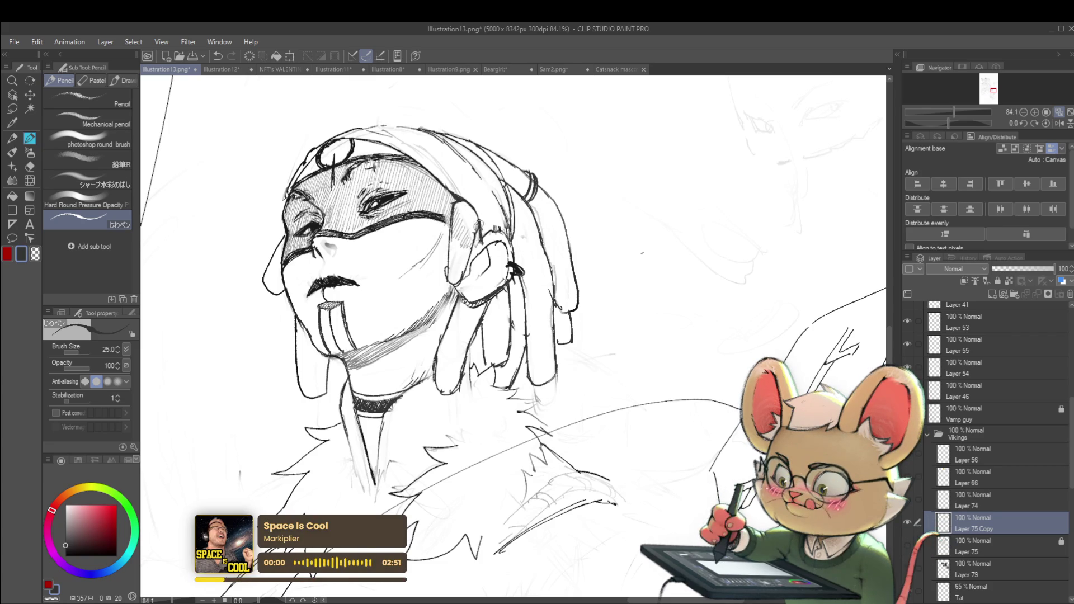
scroll(481, 205, down, 5)
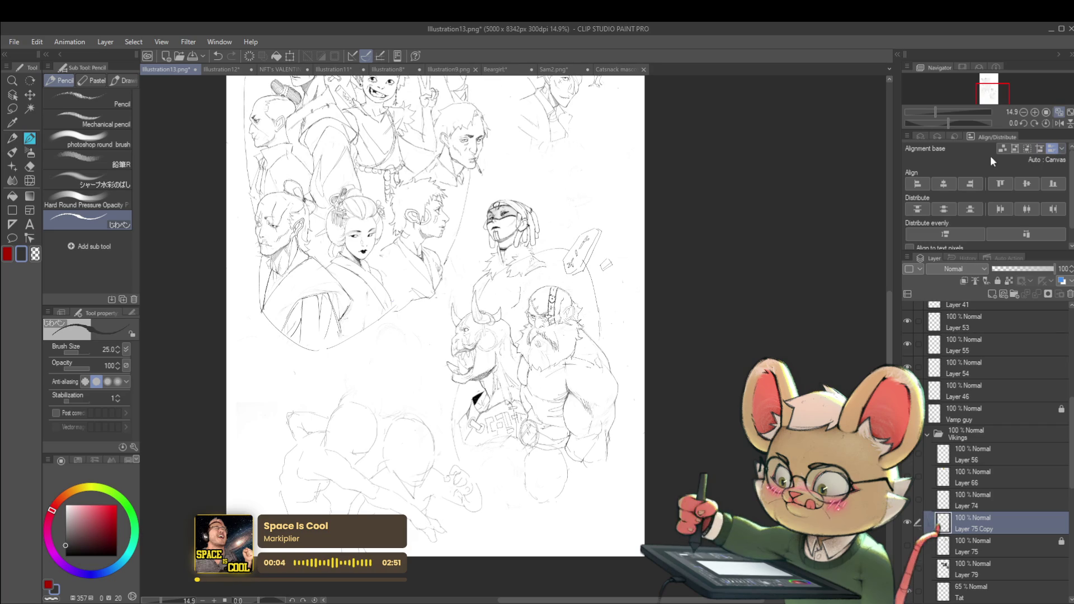
scroll(518, 214, up, 5)
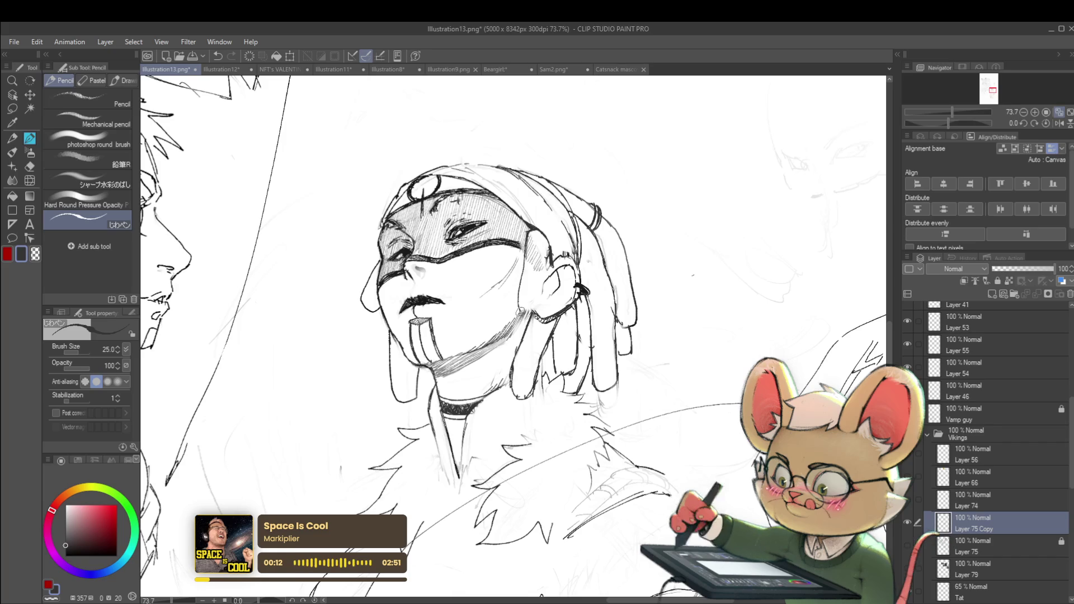
- Check the face with the Tat layer in mirrored view, then return to Layer 75 Copy
scroll(547, 220, down, 4)
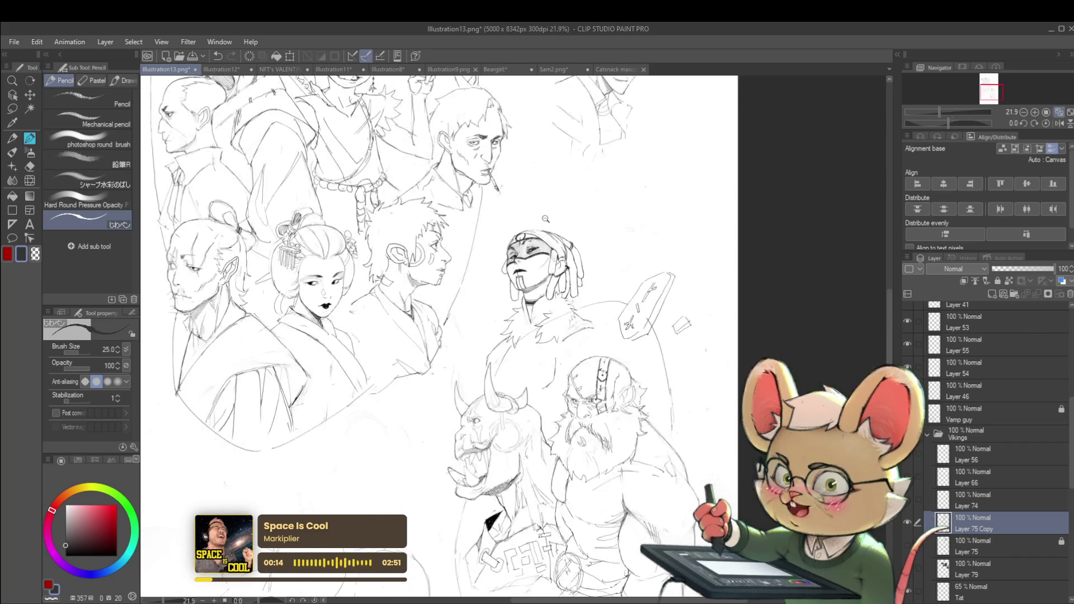
scroll(548, 219, down, 1)
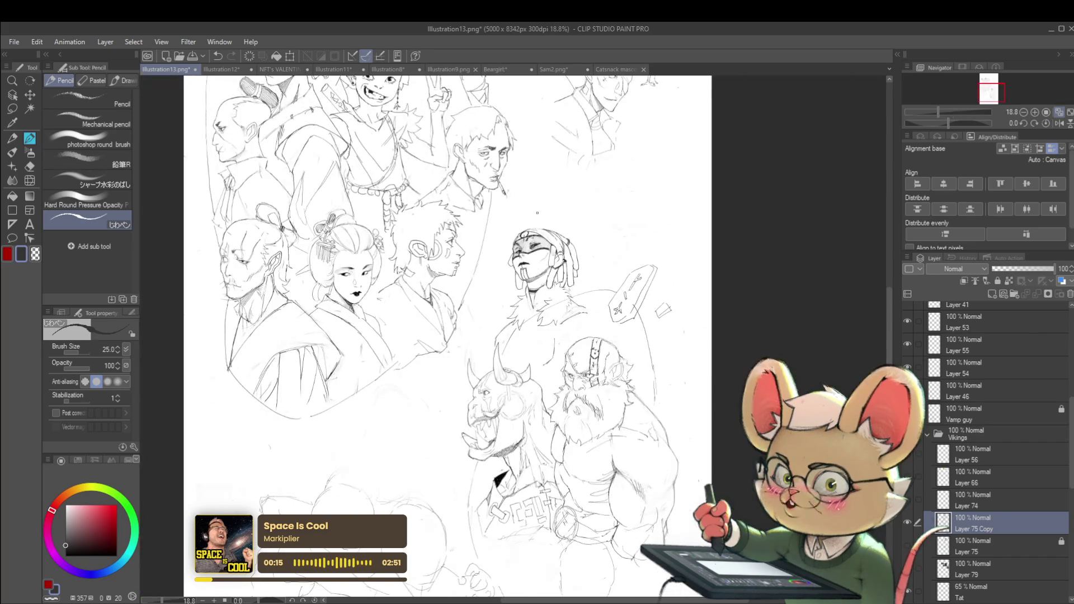
click(973, 592)
scroll(551, 261, up, 5)
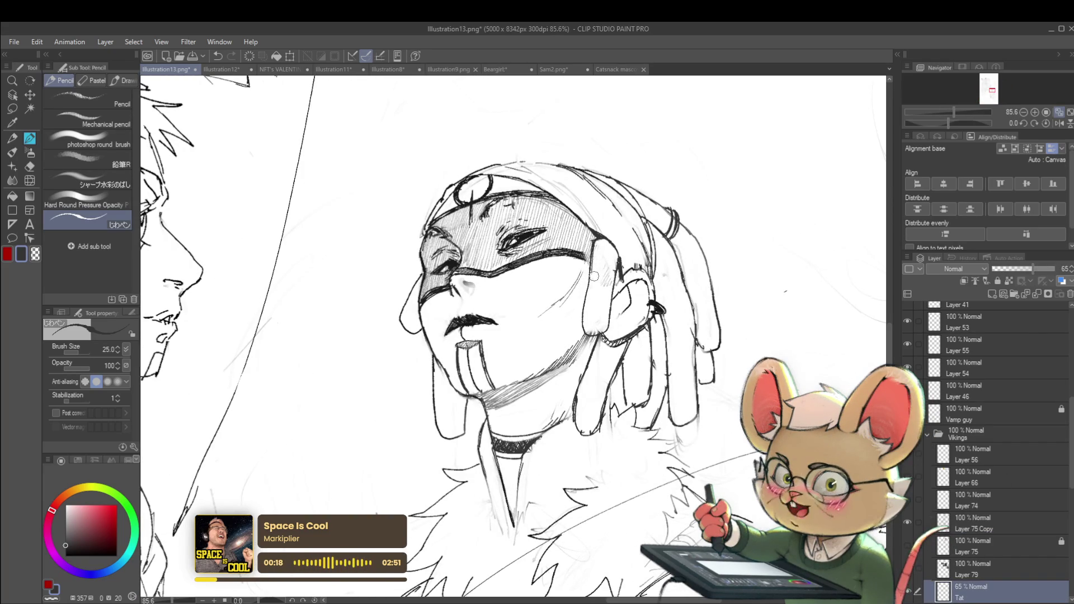
scroll(632, 257, down, 6)
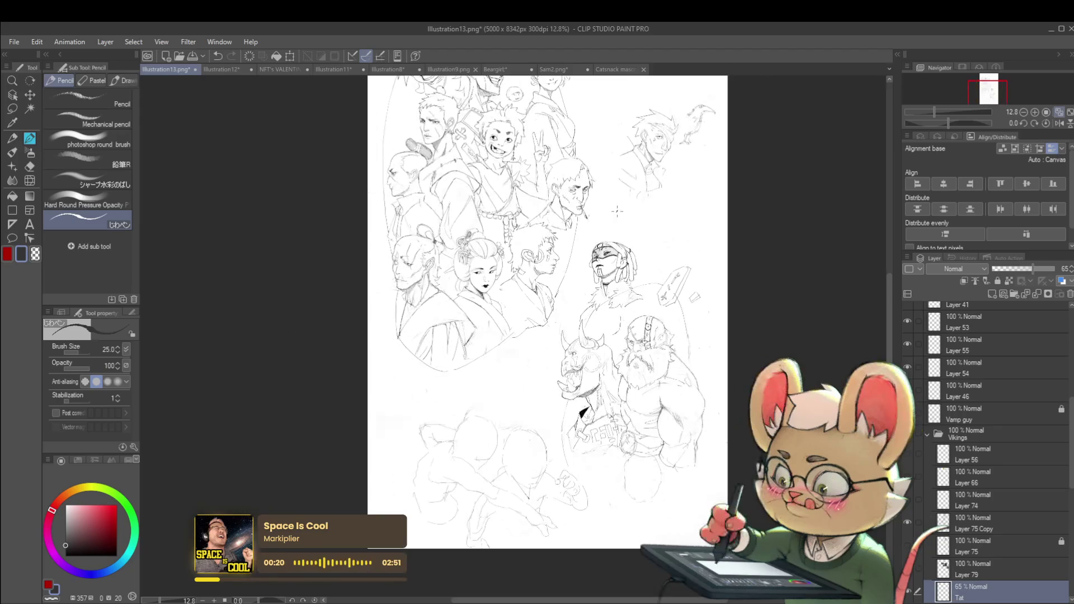
click(1058, 124)
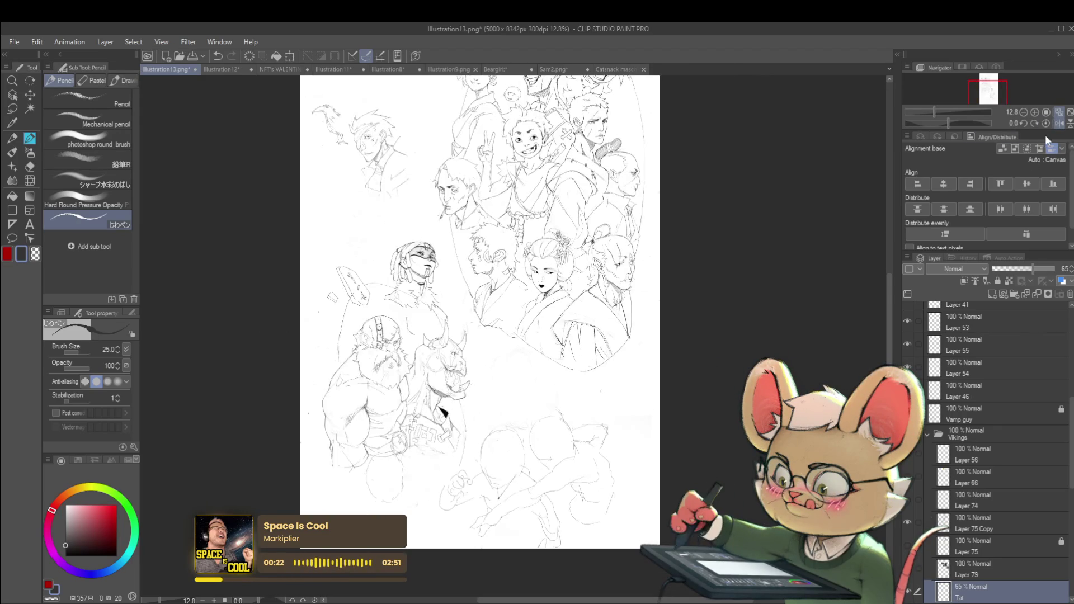
scroll(426, 268, up, 4)
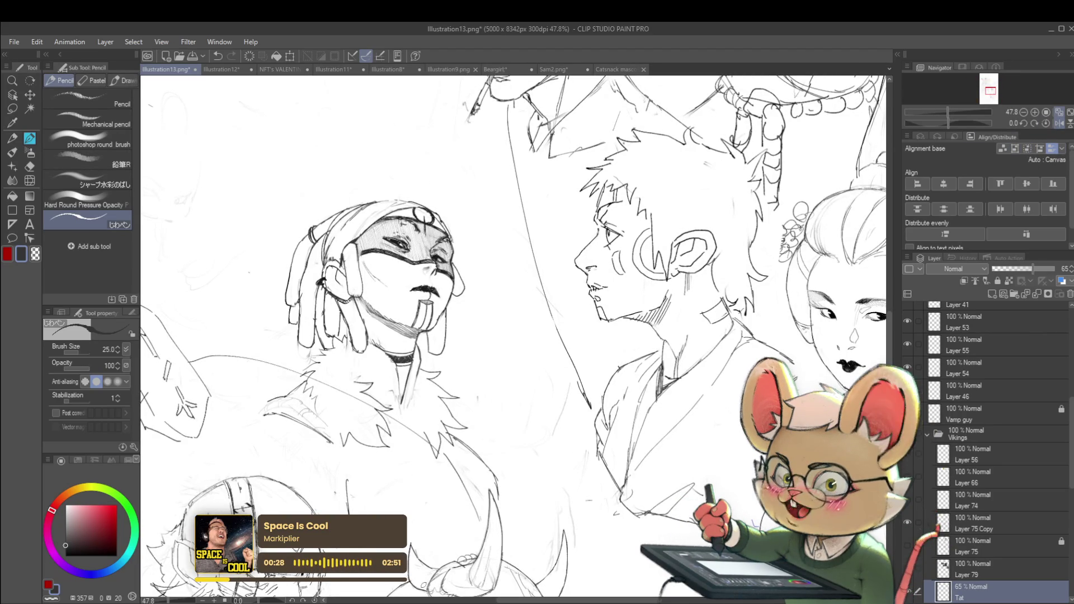
click(974, 523)
scroll(477, 310, up, 3)
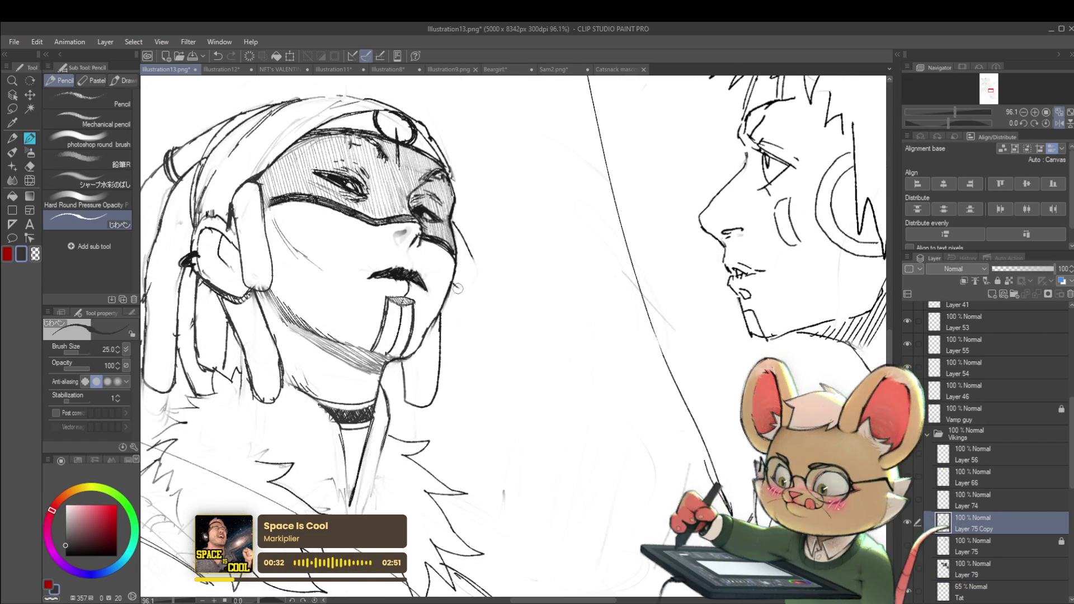
- Zoom out over the whole crowd, unmirror, and zoom back onto the masked girl's face
drag(486, 231, 489, 279)
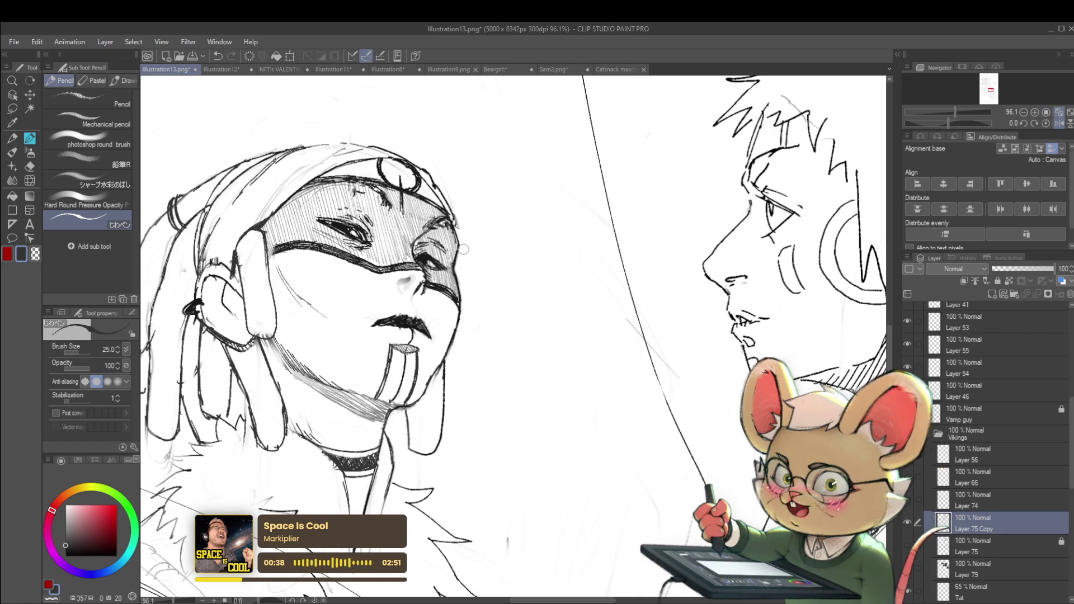
mouse_move(501, 220)
mouse_down()
mouse_move(447, 221)
mouse_move(517, 225)
mouse_move(502, 295)
mouse_up()
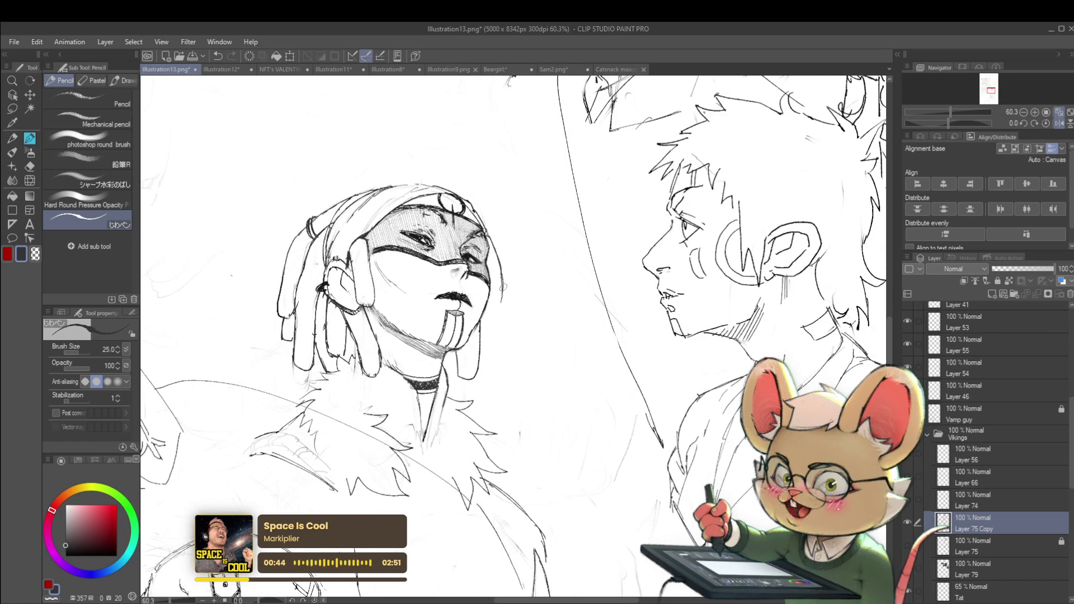
drag(505, 296, 504, 250)
click(1060, 124)
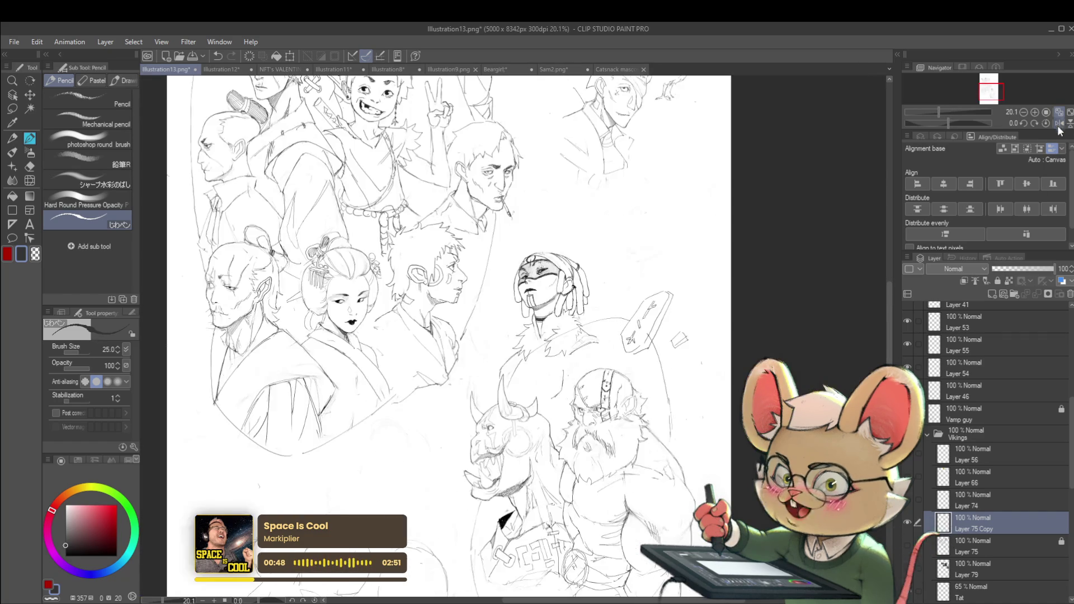
drag(711, 221, 667, 237)
drag(565, 316, 512, 318)
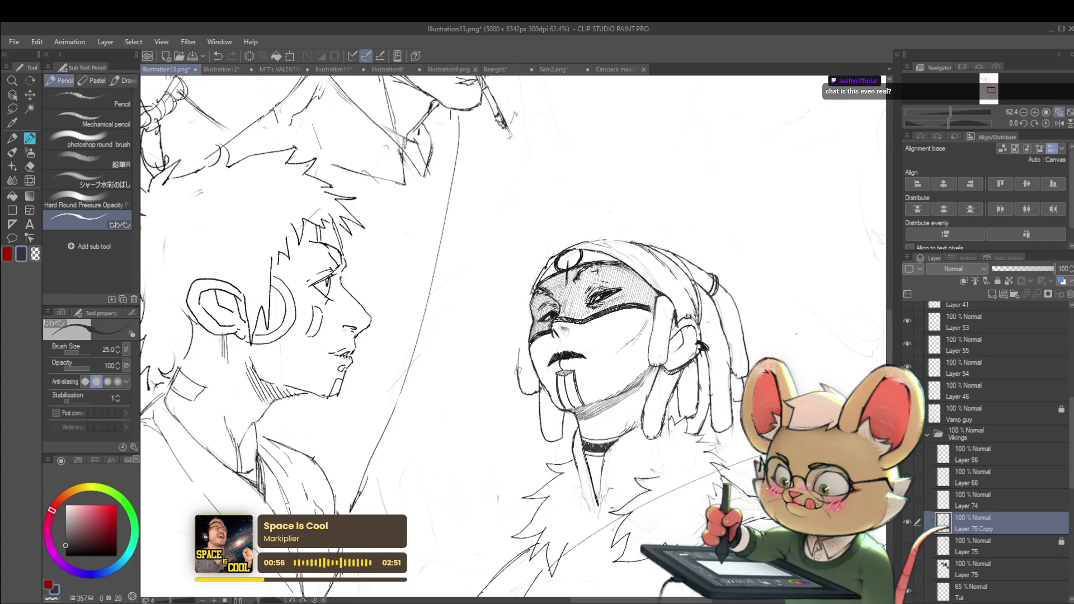
- Pencil a stroke along her face's left edge and a short mark on her cheek
drag(519, 371, 526, 318)
scroll(529, 311, down, 5)
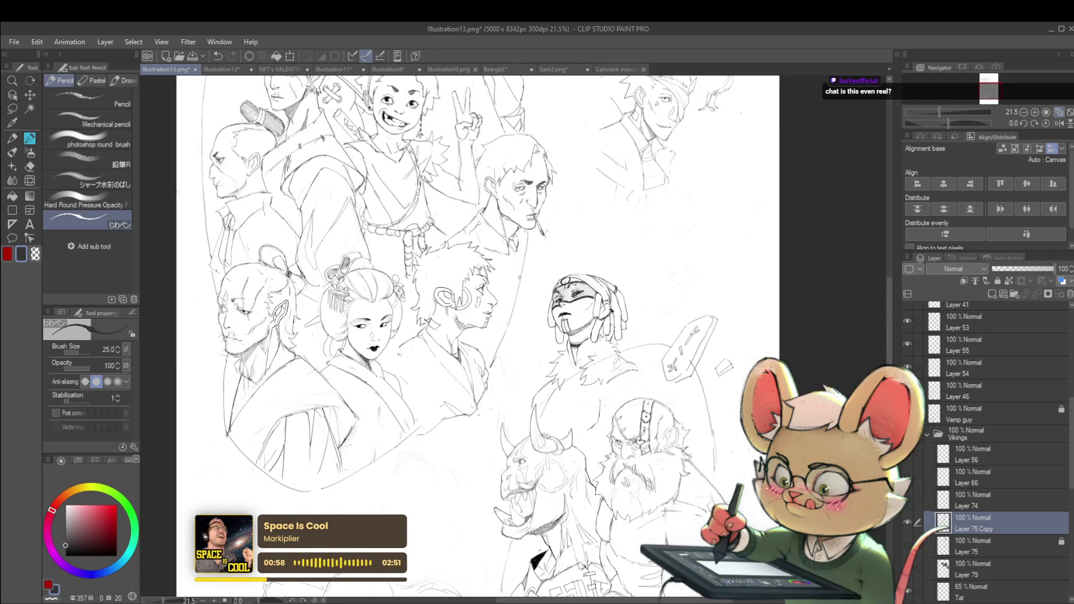
scroll(658, 259, down, 2)
scroll(619, 262, up, 4)
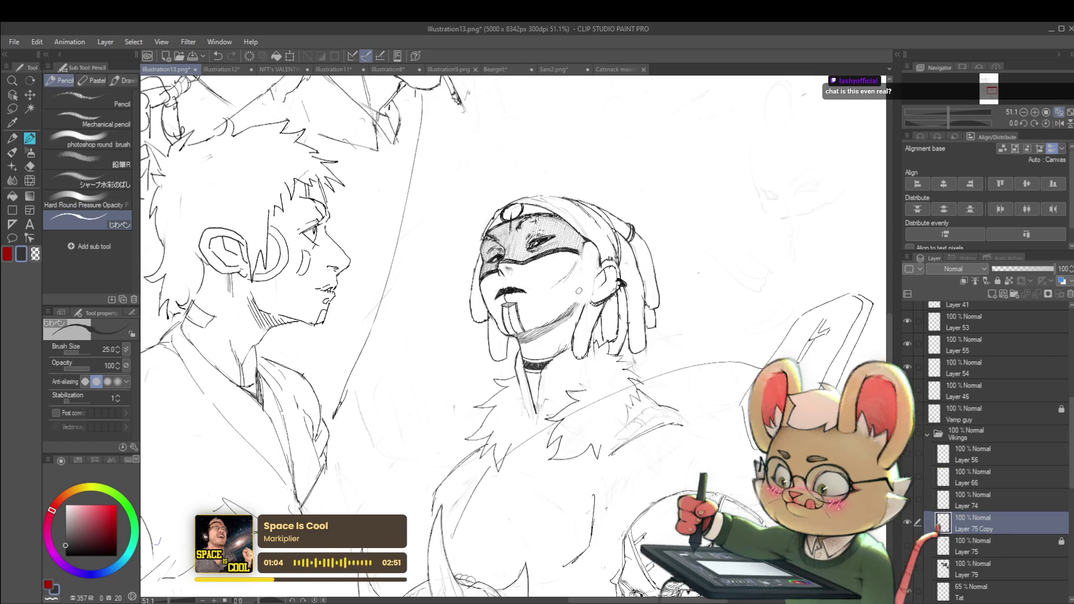
click(1055, 124)
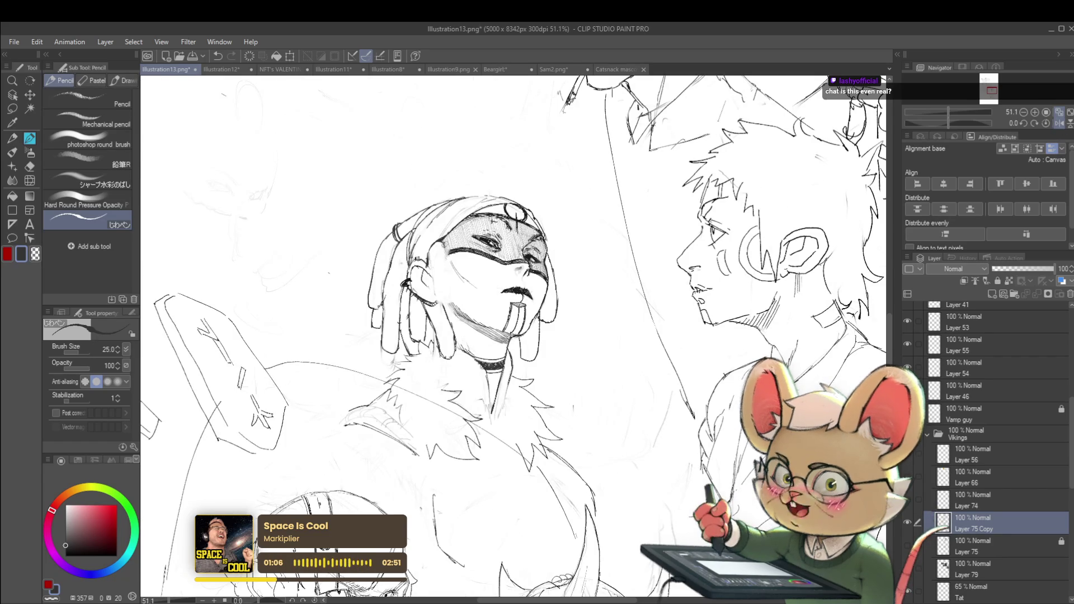
drag(454, 281, 458, 296)
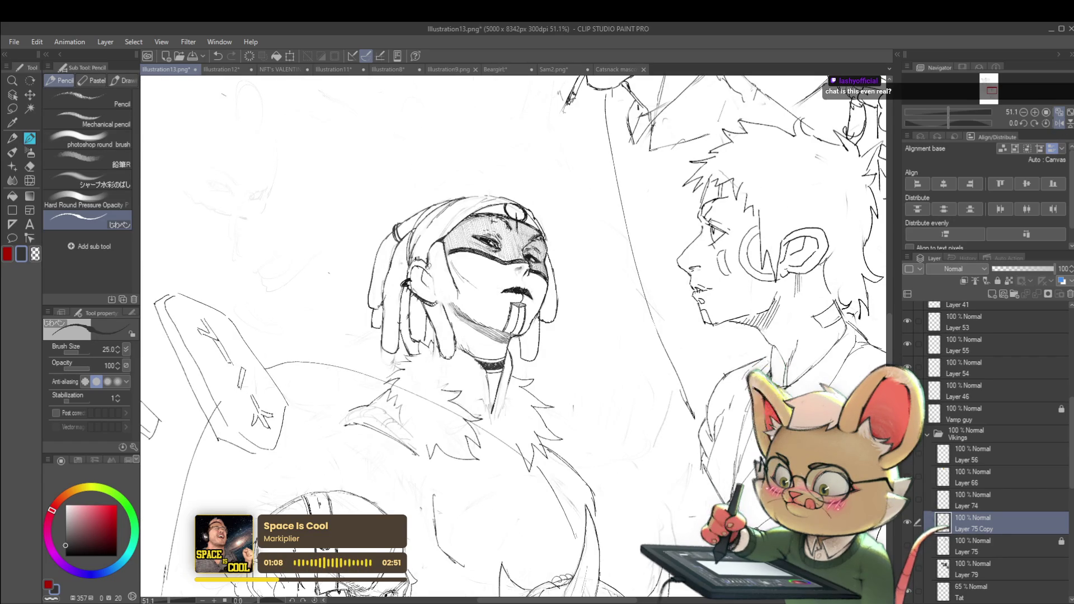
- Navigate the sheet, toggling mirrored view and zooming between the figures and the whole page
scroll(461, 256, down, 5)
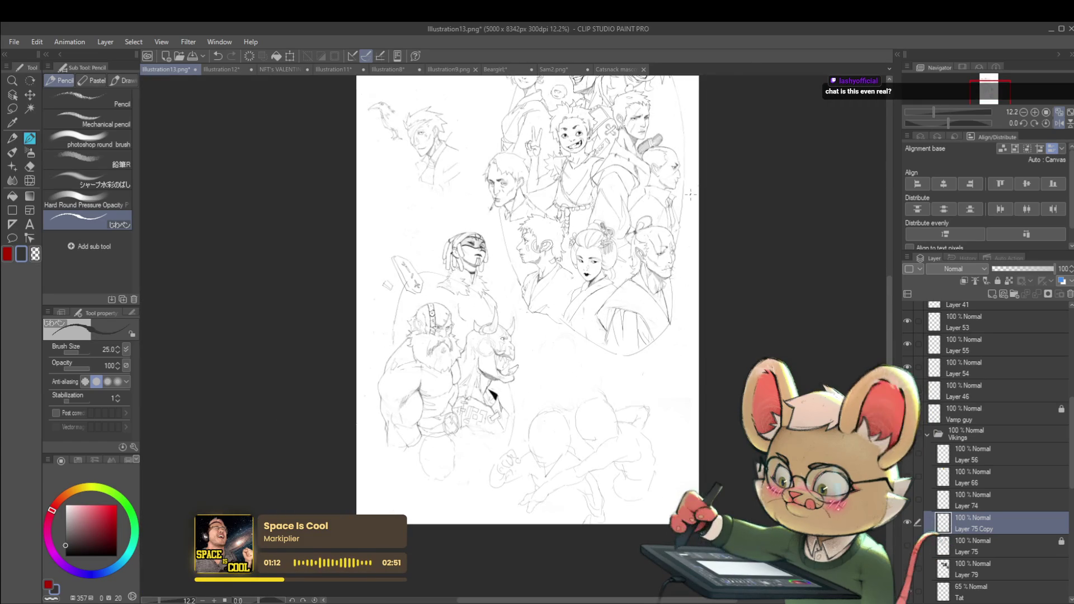
drag(473, 218, 508, 228)
scroll(571, 229, up, 5)
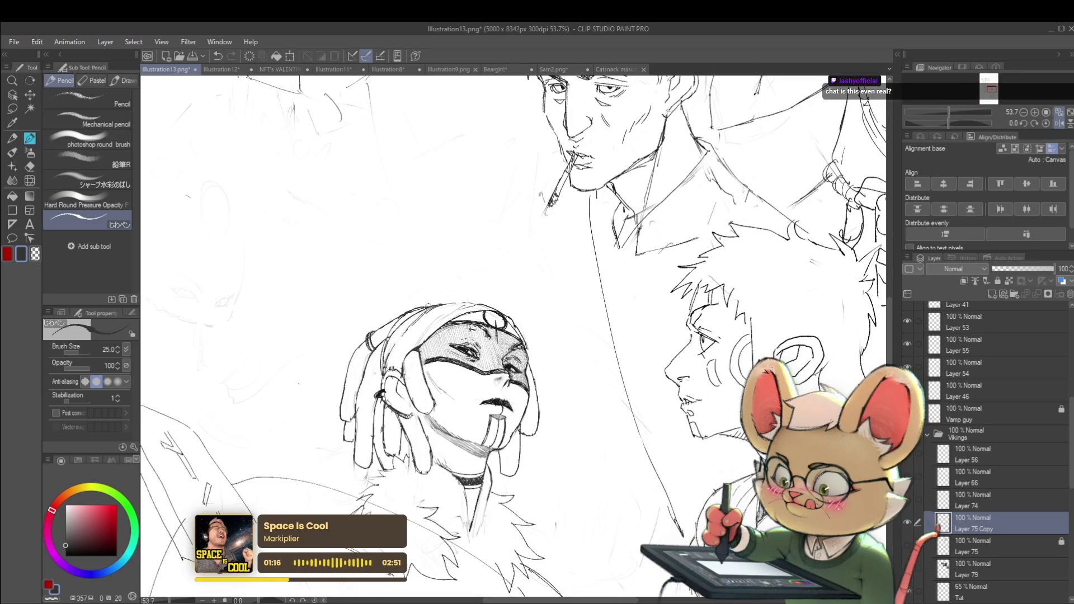
drag(470, 276, 386, 263)
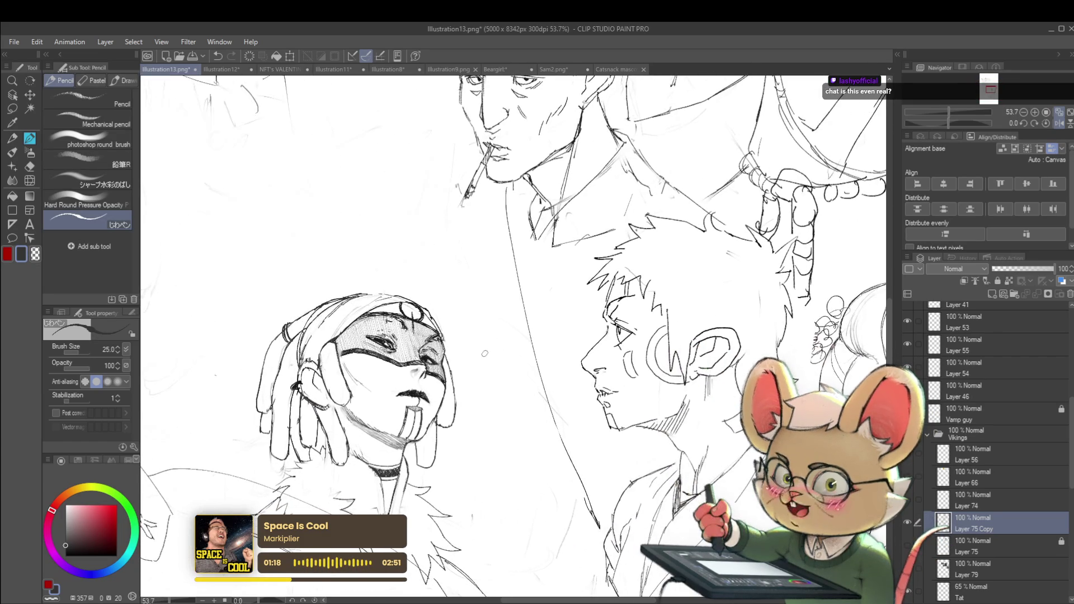
click(1062, 123)
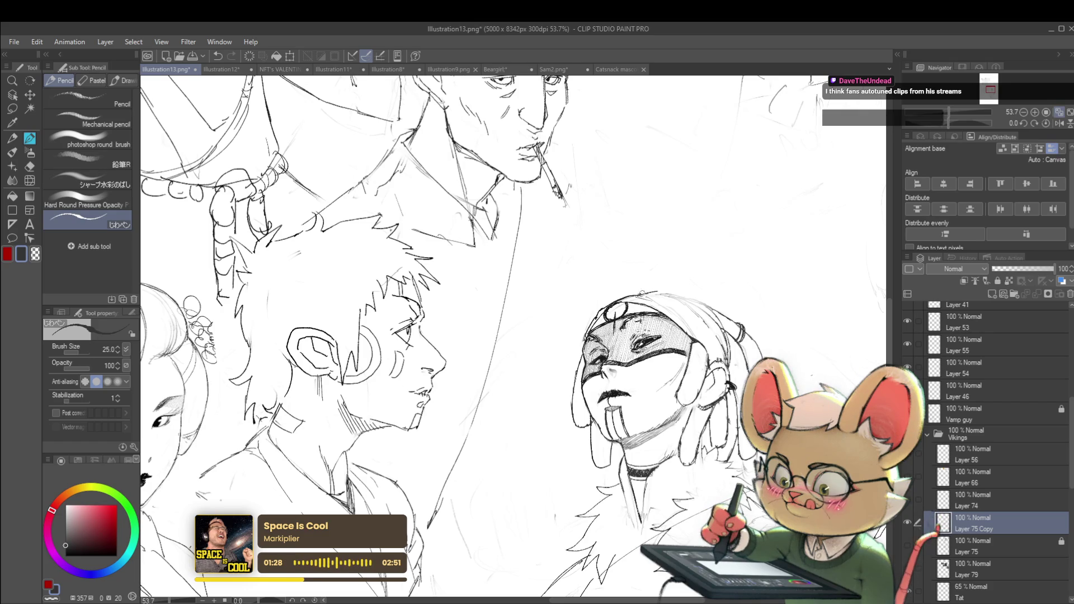
scroll(512, 335, right, 5)
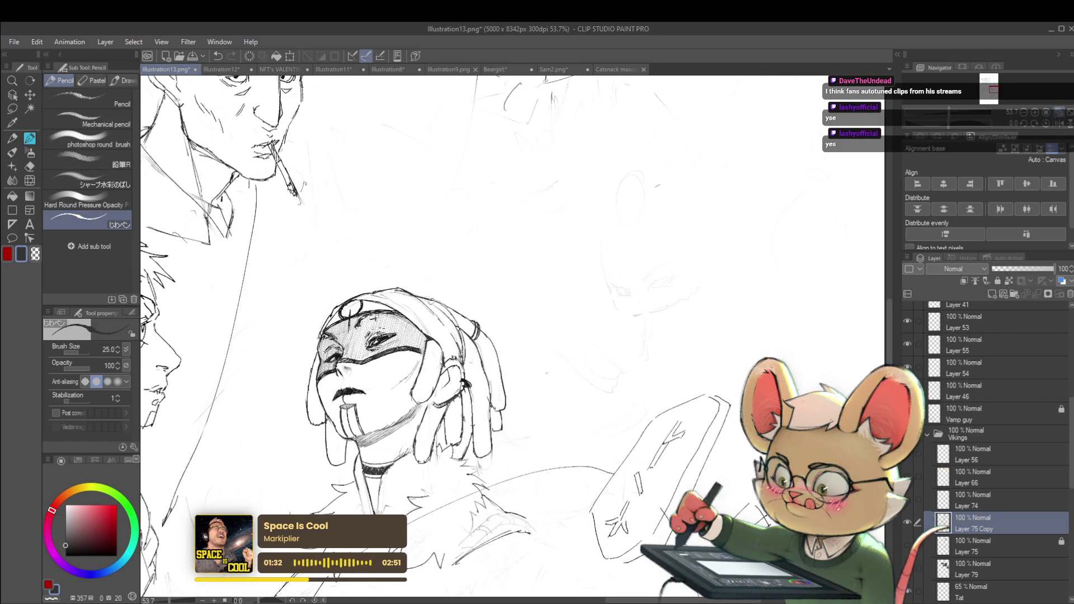
scroll(448, 309, down, 5)
drag(746, 506, 755, 447)
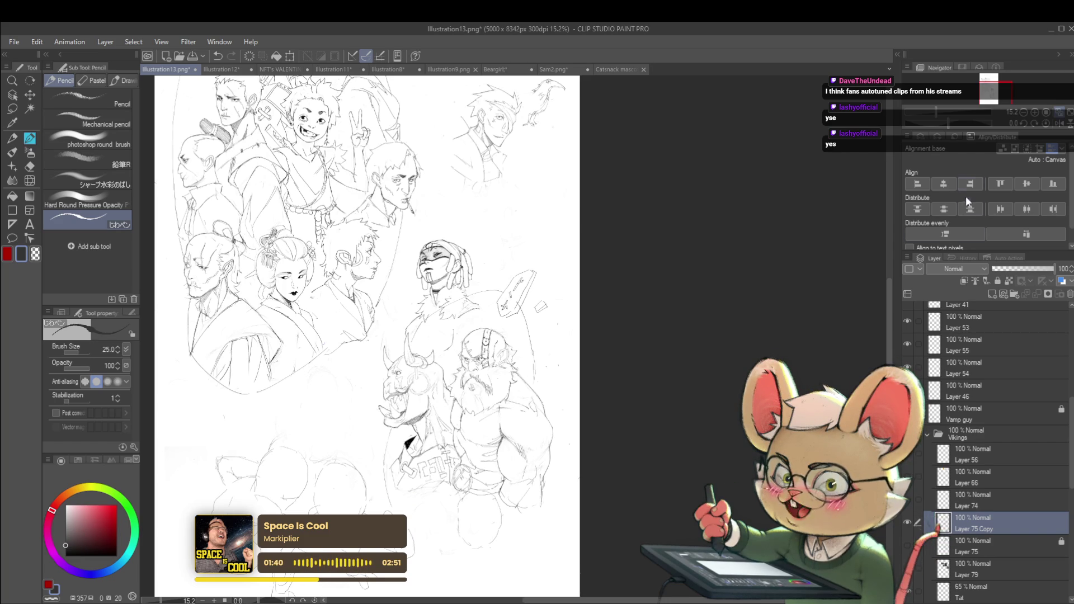
click(1057, 125)
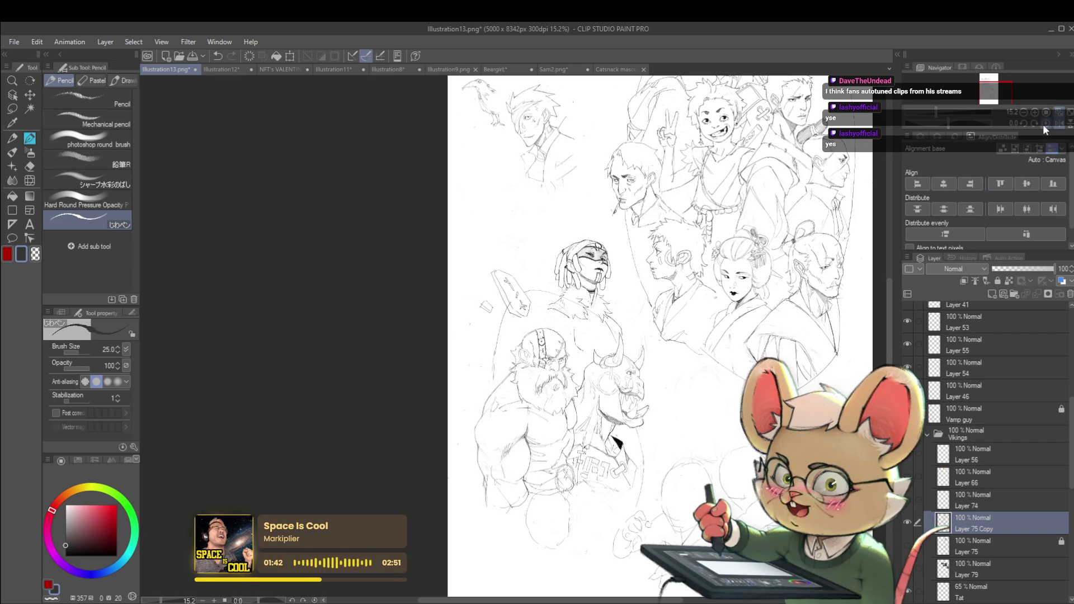
key(ctrl+plus)
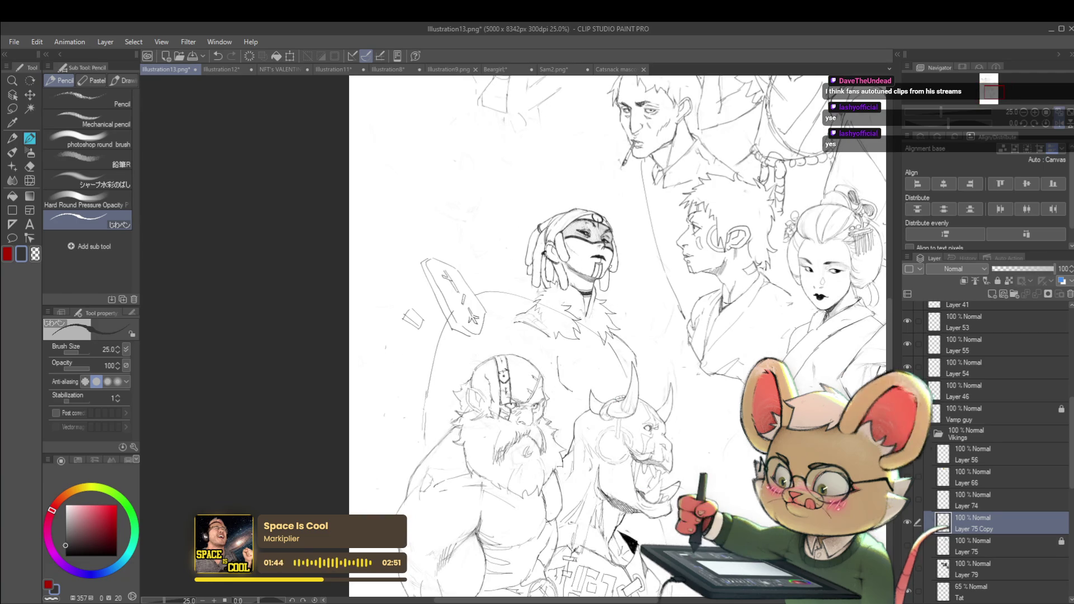
scroll(623, 356, up, 4)
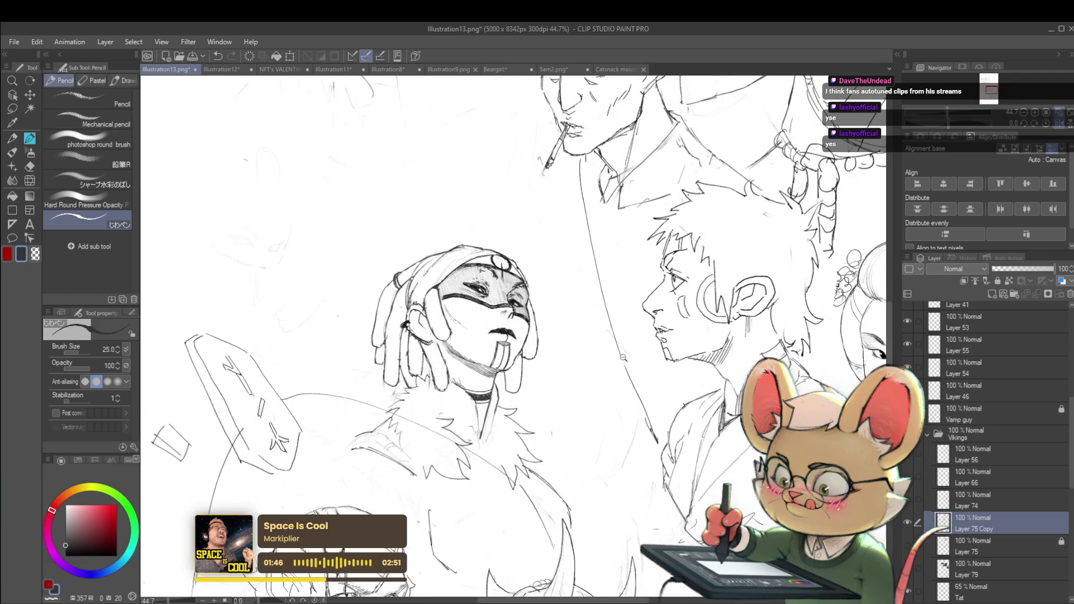
scroll(622, 356, down, 5)
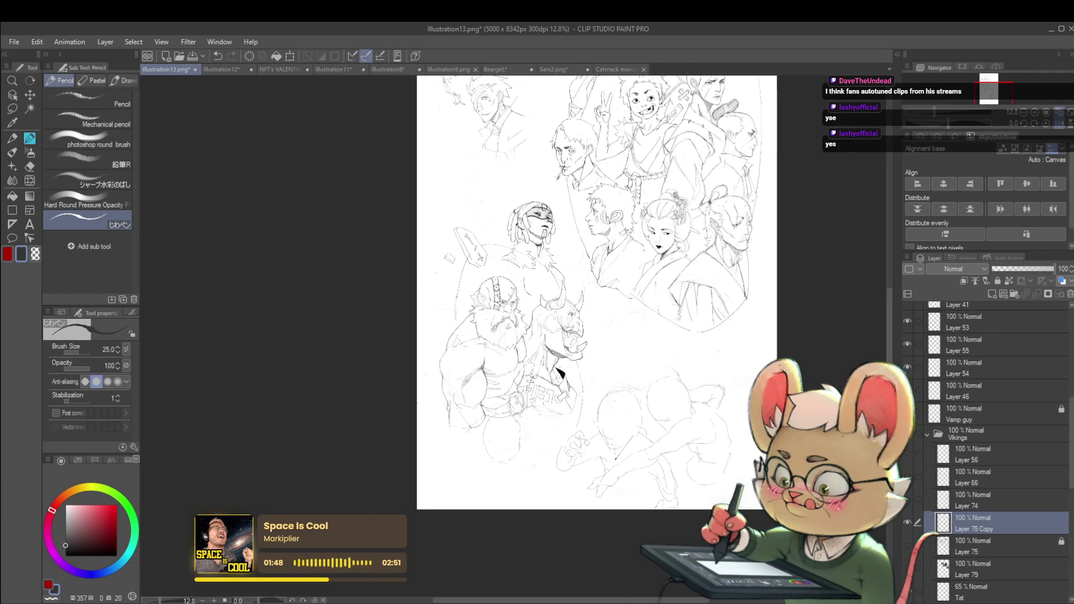
scroll(535, 229, up, 10)
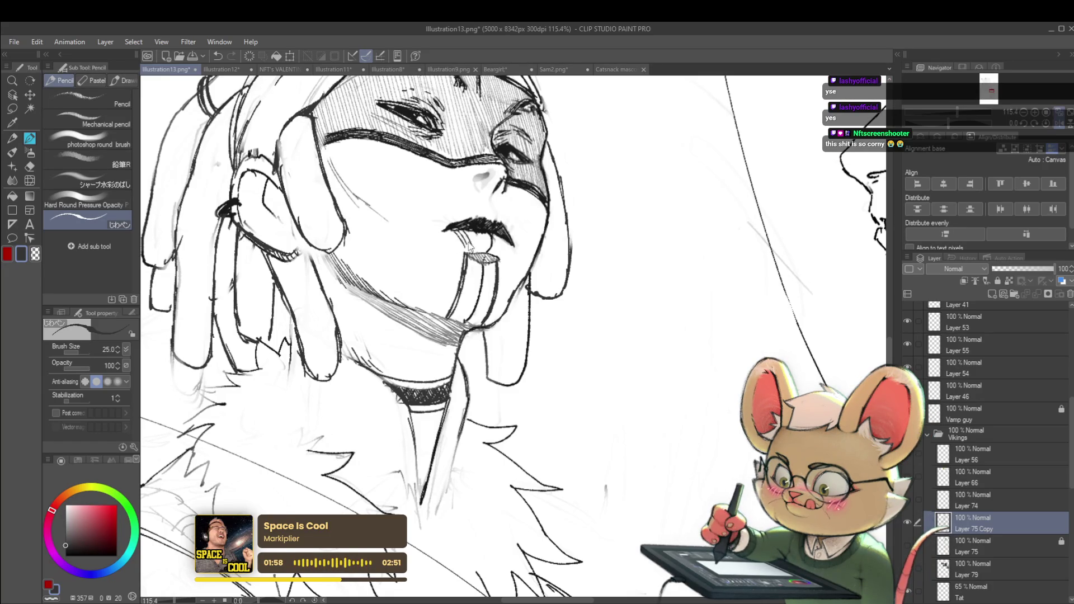
drag(467, 235, 495, 254)
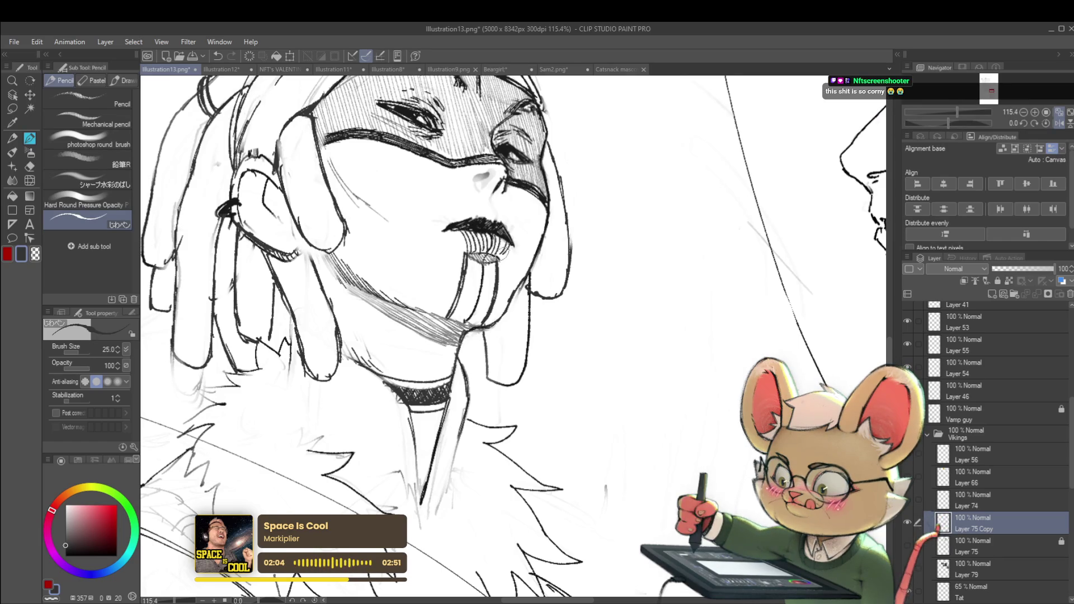
scroll(533, 228, down, 5)
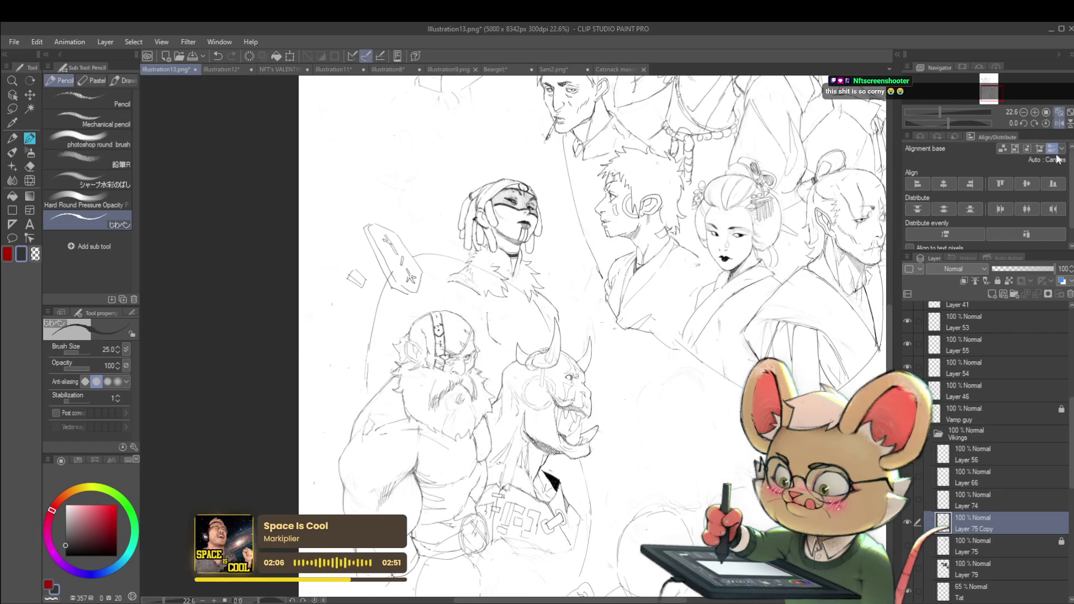
click(1059, 123)
scroll(542, 222, up, 4)
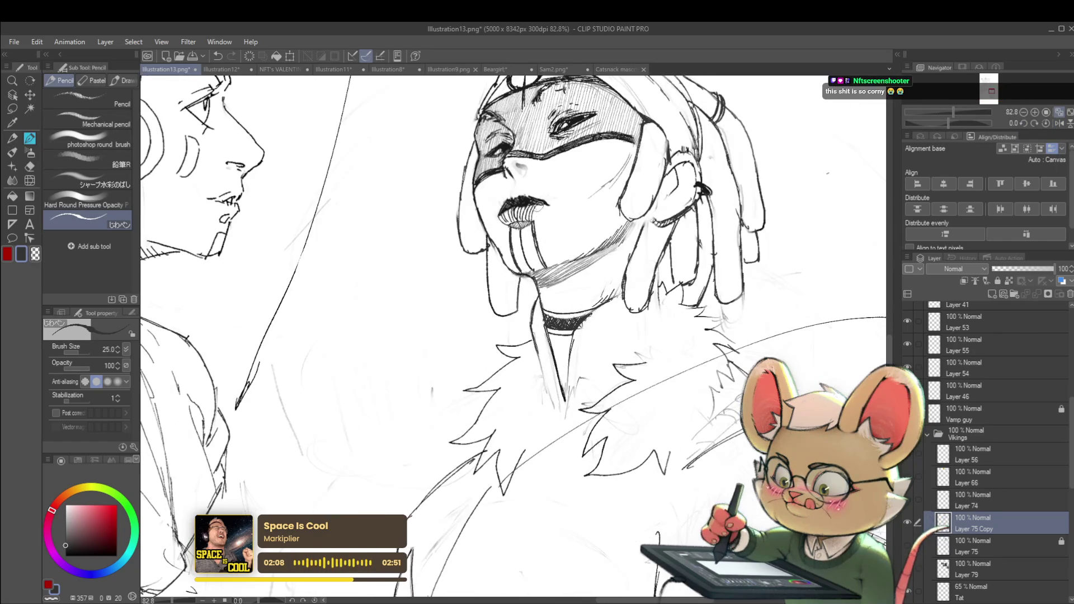
scroll(551, 203, down, 5)
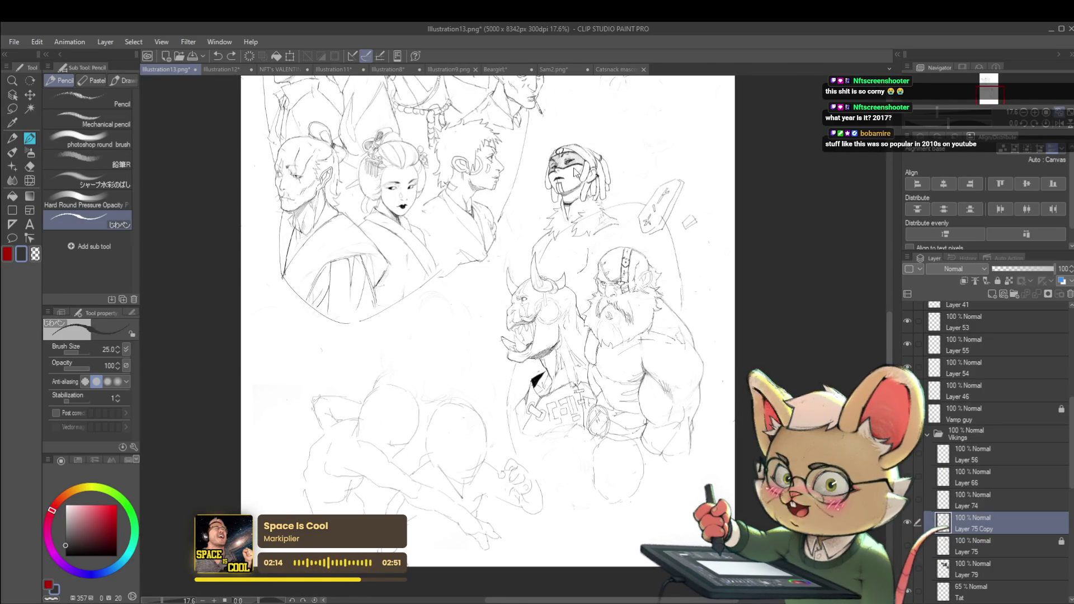
scroll(566, 171, up, 5)
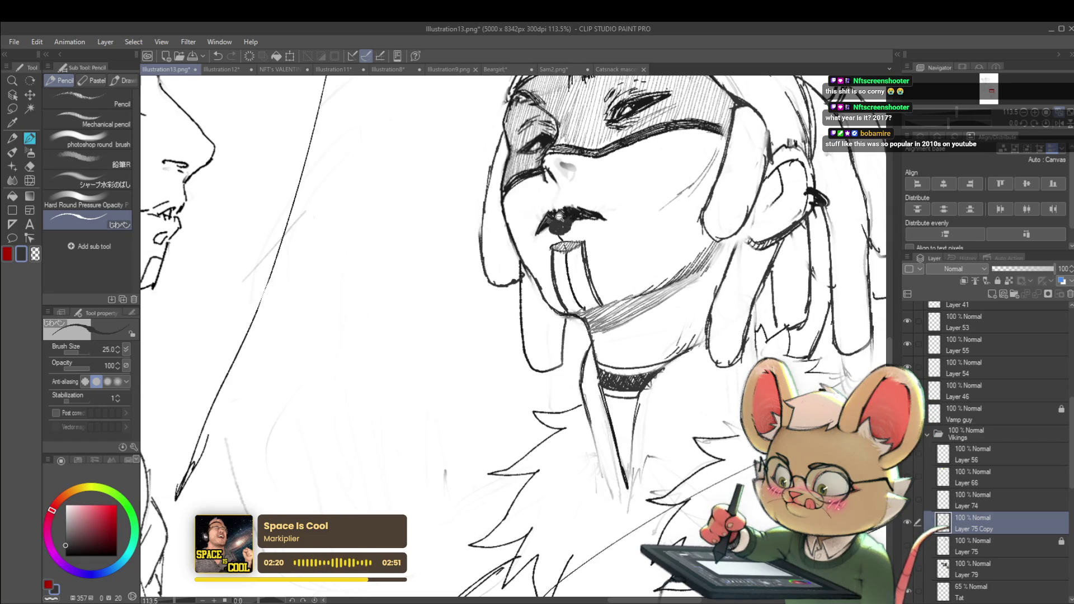
scroll(558, 220, down, 6)
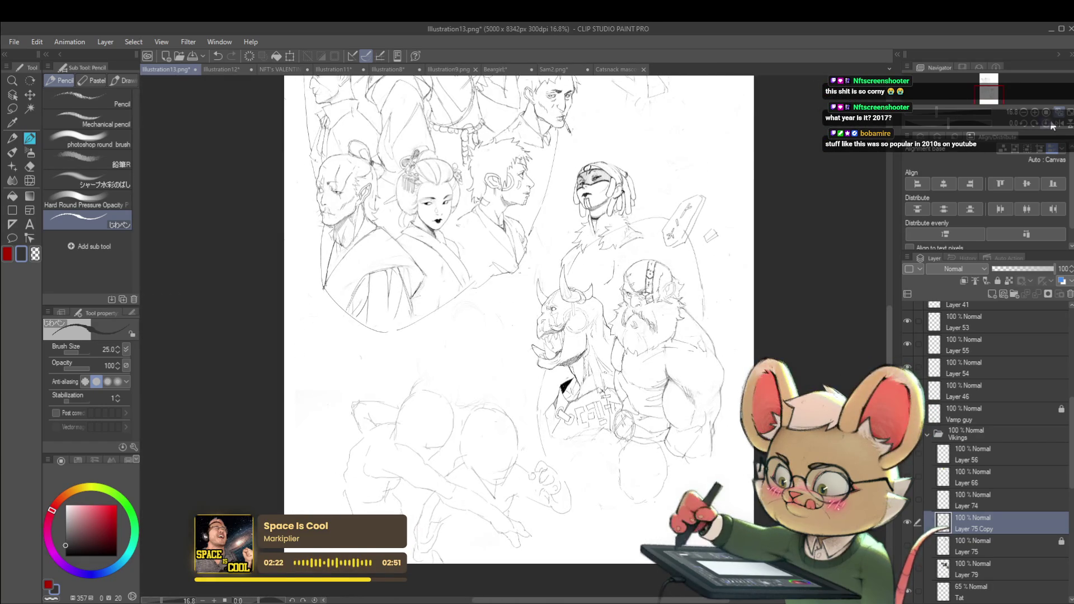
click(1046, 125)
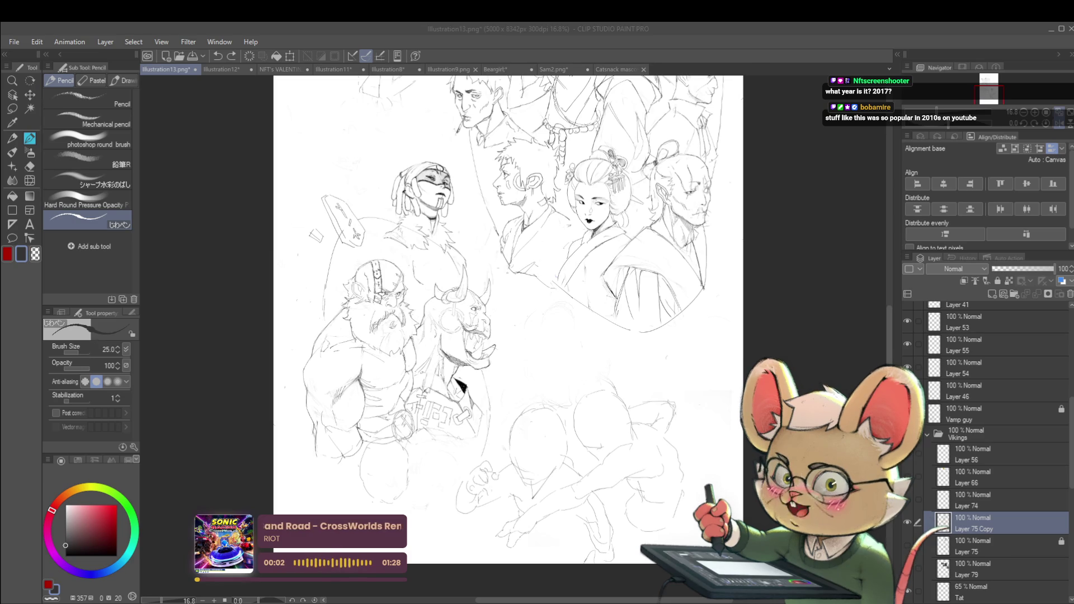
click(1054, 124)
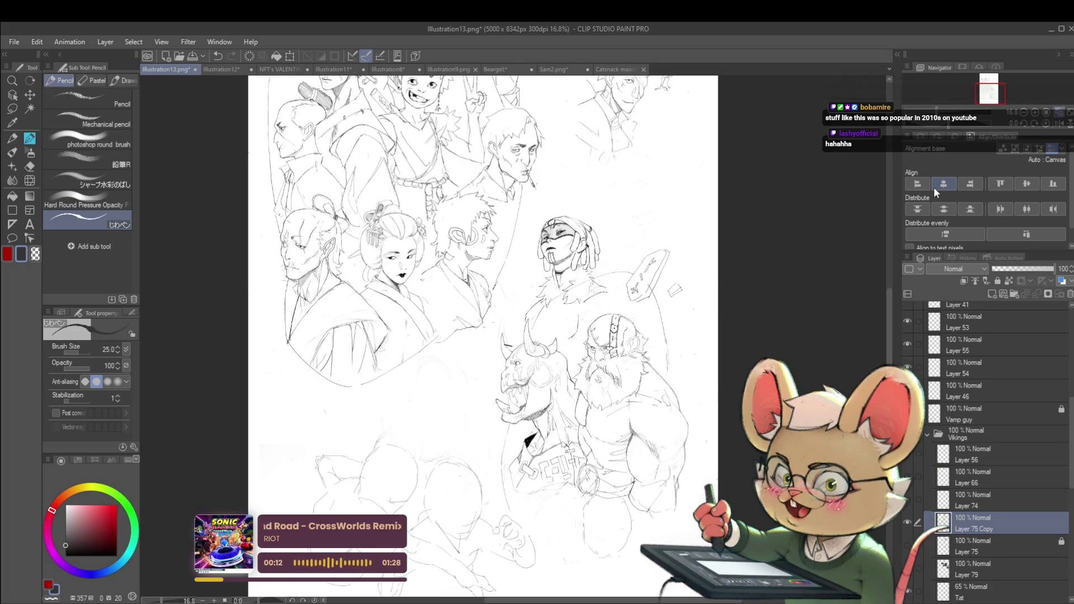
click(1056, 124)
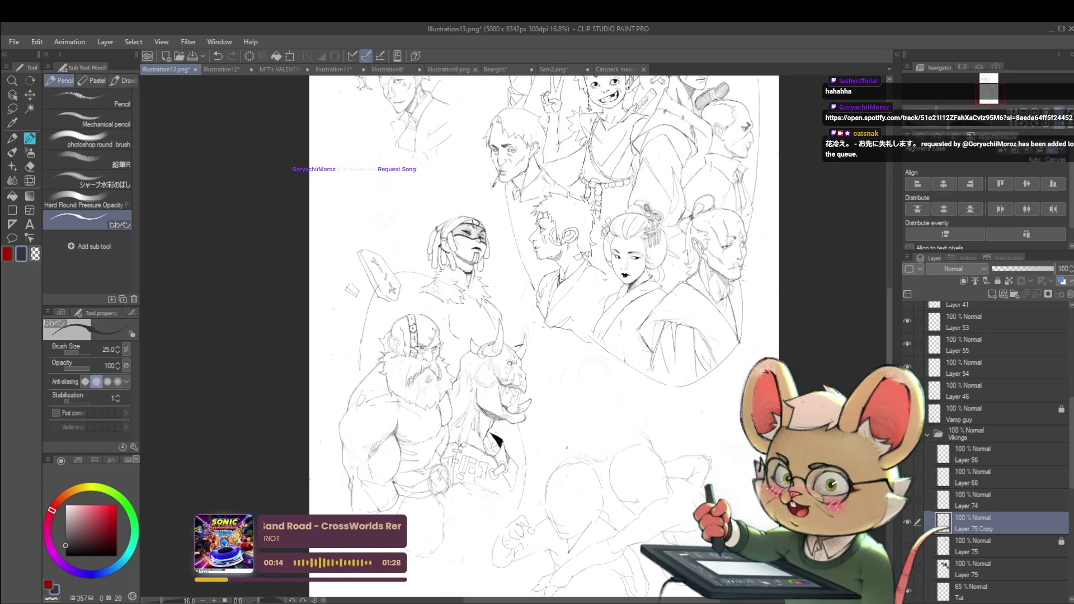
- Zoom in and hatch the mask around the left eye with pencil strokes
scroll(659, 404, up, 3)
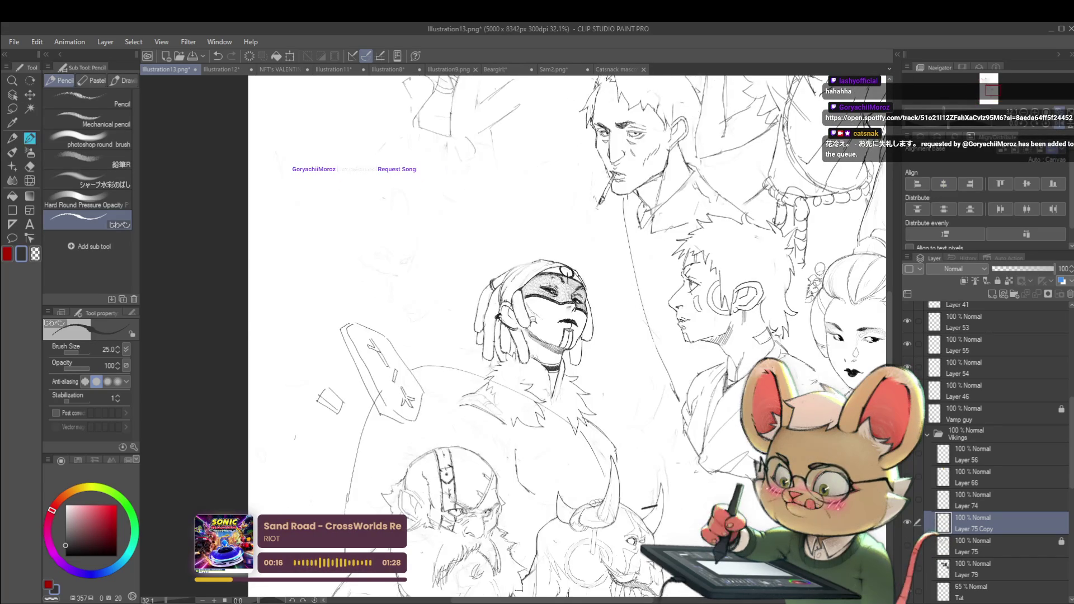
scroll(529, 315, up, 3)
scroll(701, 281, down, 2)
scroll(526, 336, up, 4)
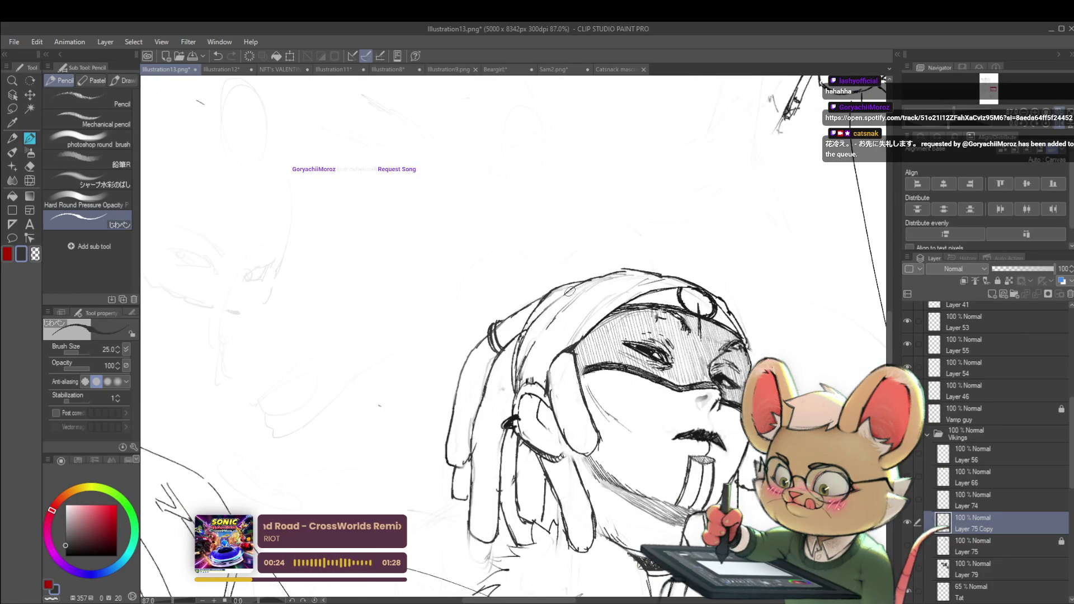
scroll(589, 283, down, 5)
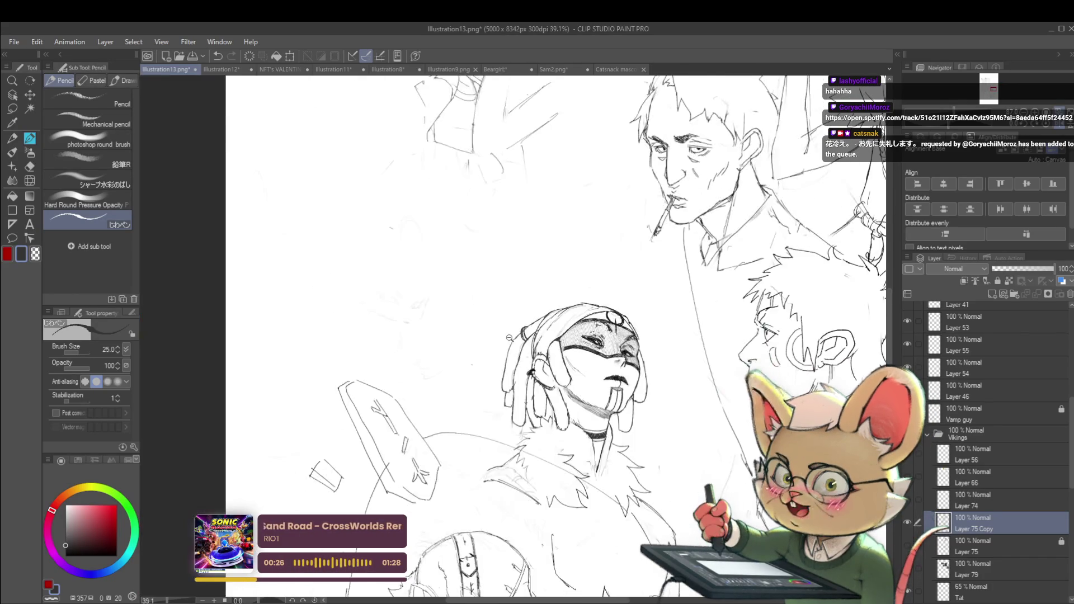
scroll(598, 279, up, 5)
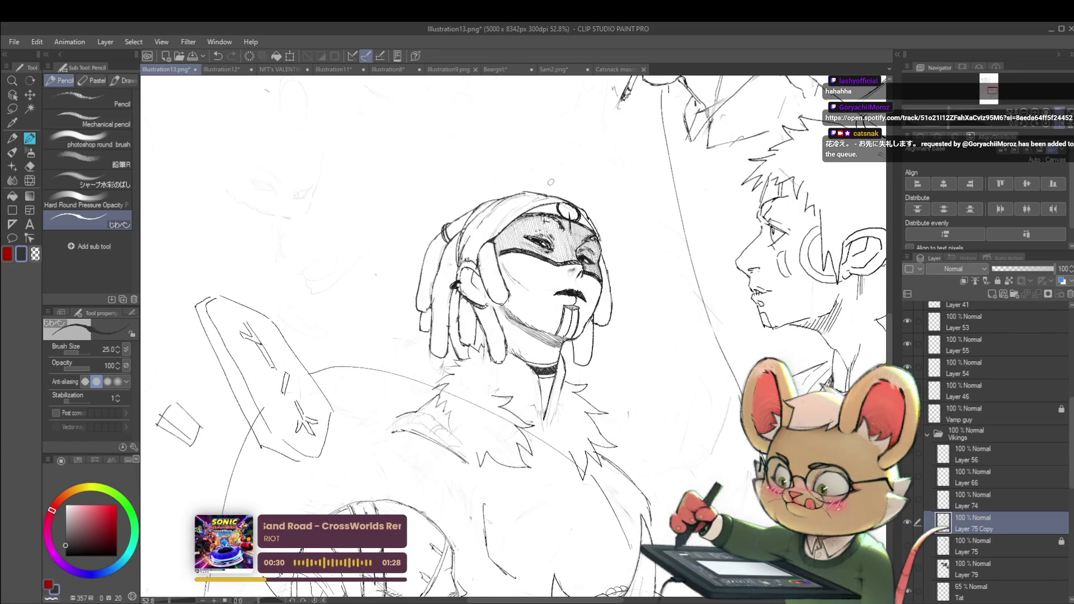
scroll(517, 236, up, 3)
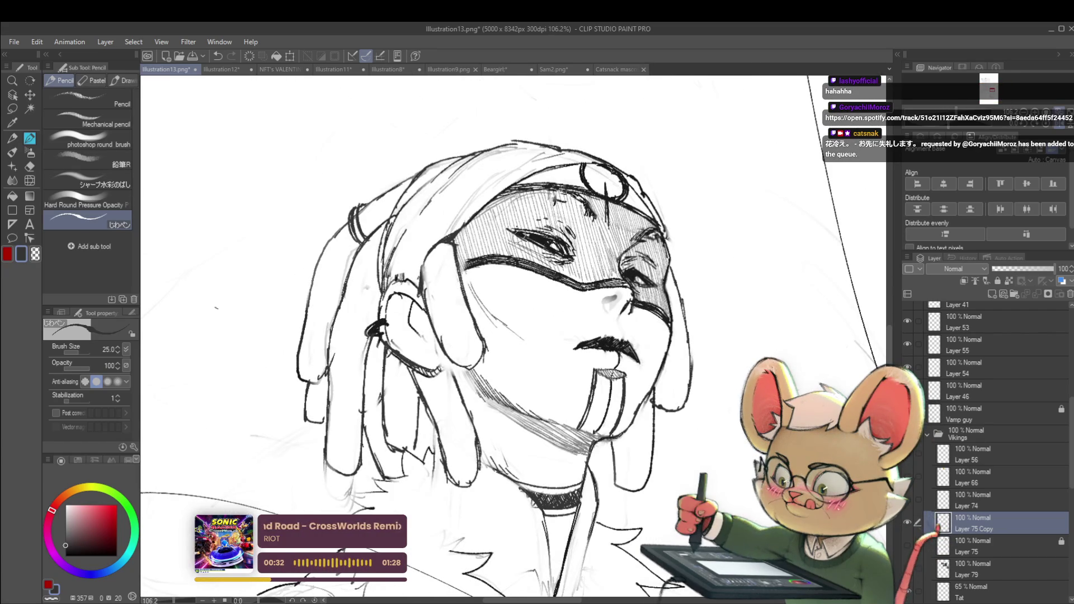
drag(518, 234, 551, 258)
mouse_move(499, 223)
mouse_down()
mouse_move(533, 251)
mouse_move(533, 234)
mouse_move(547, 235)
mouse_up()
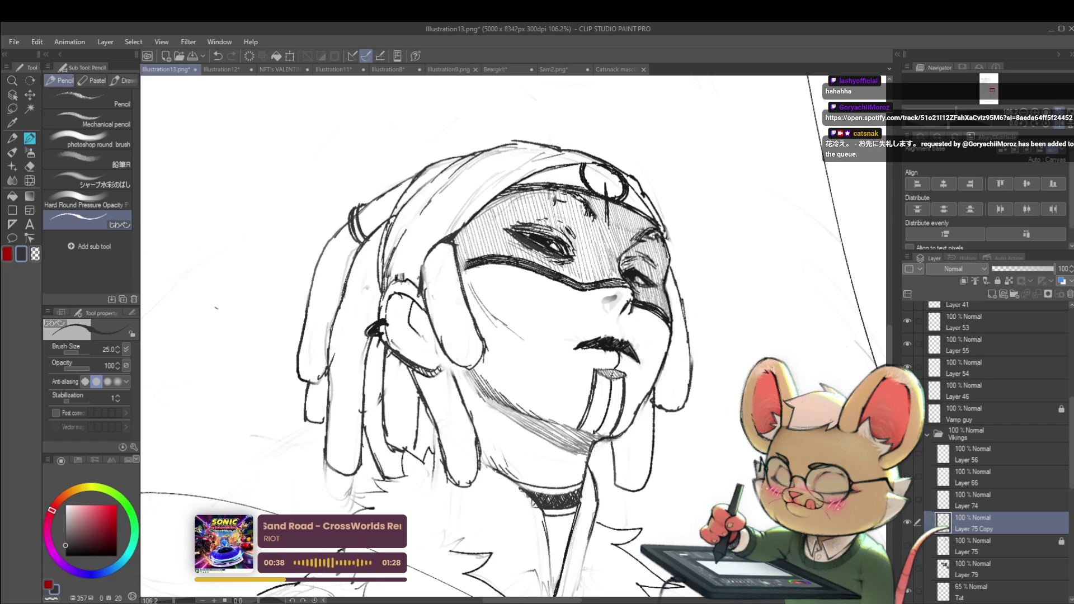
- Check the face in a mirrored view, add a detailing stroke to the eye, then unmirror
scroll(526, 215, down, 5)
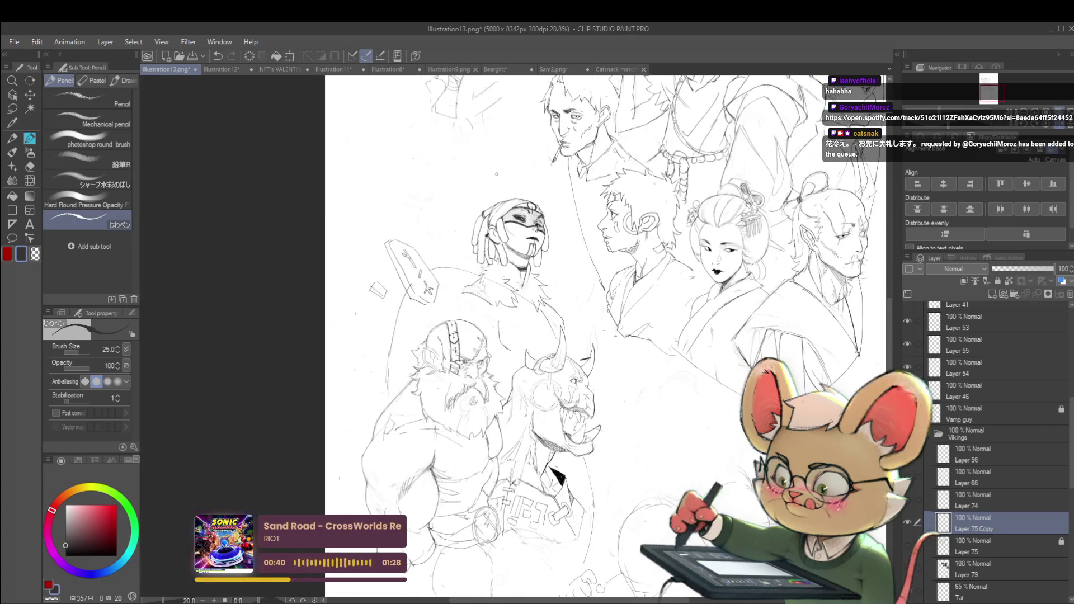
click(1064, 127)
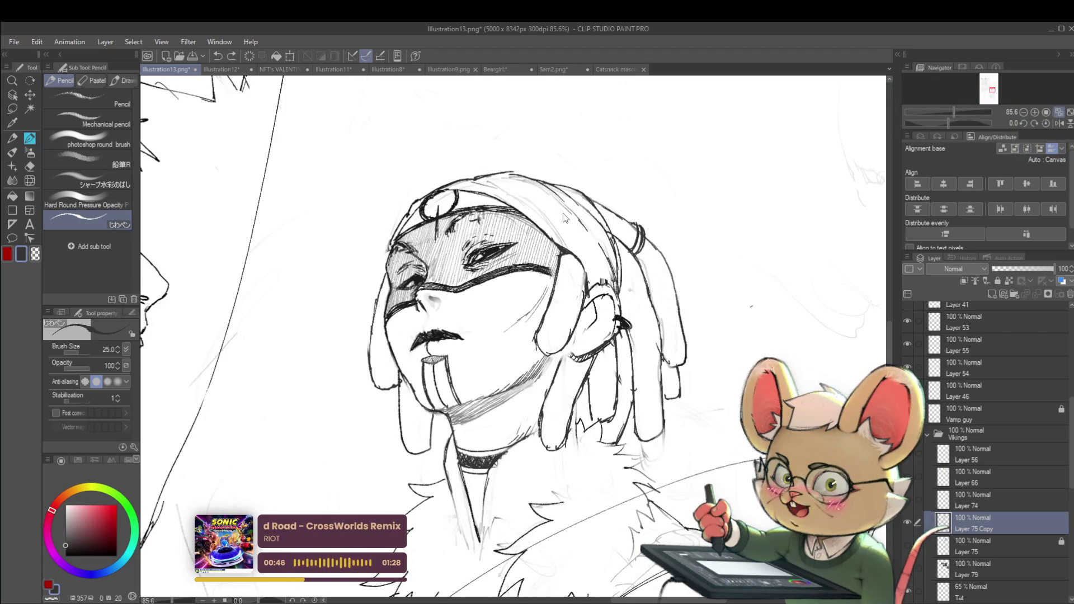
scroll(563, 221, down, 5)
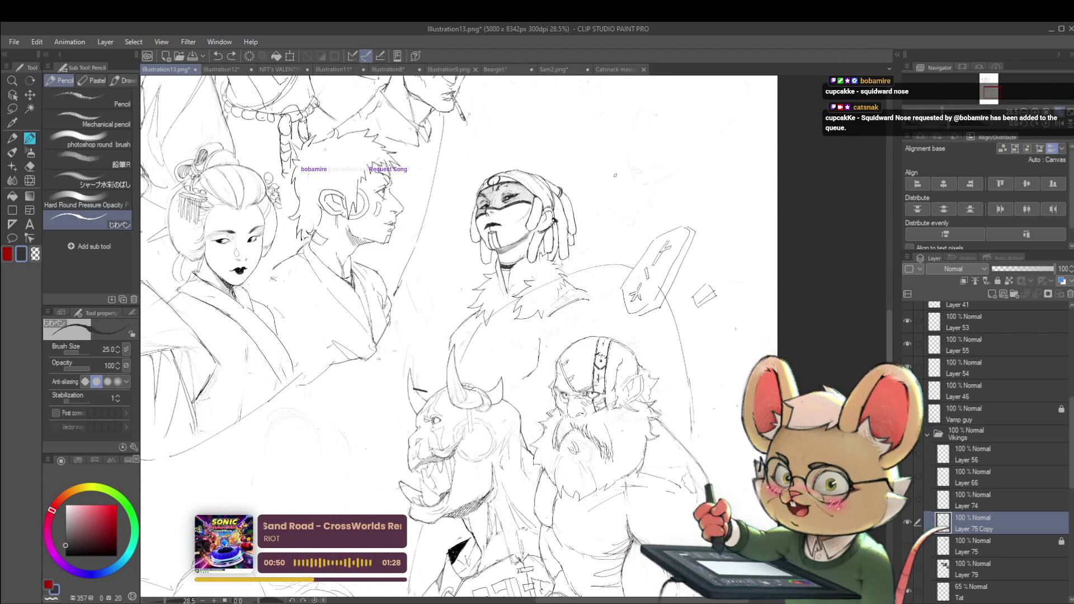
scroll(506, 185, up, 6)
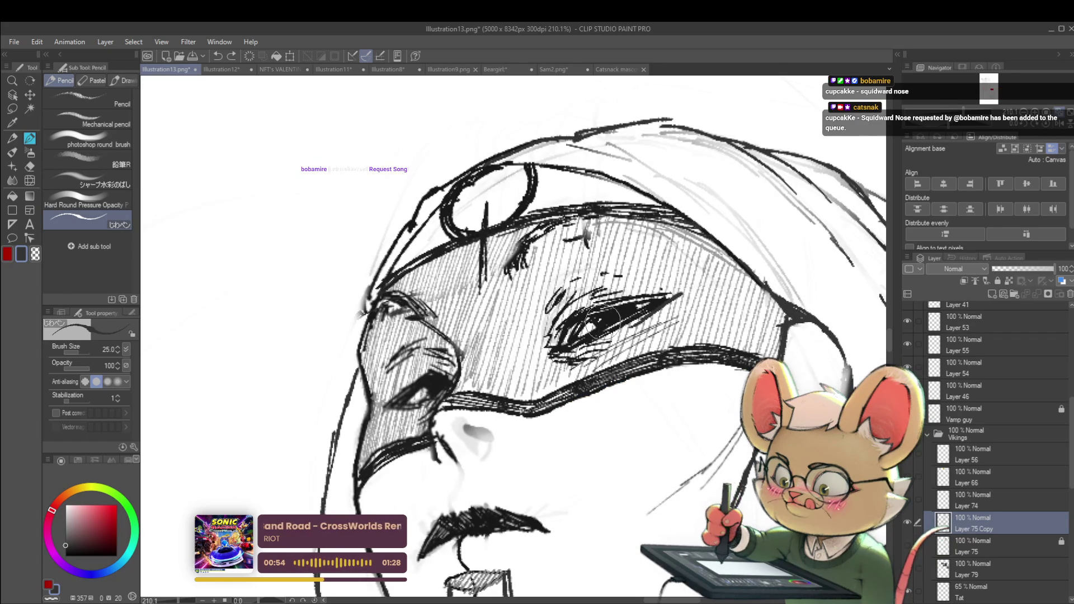
click(619, 312)
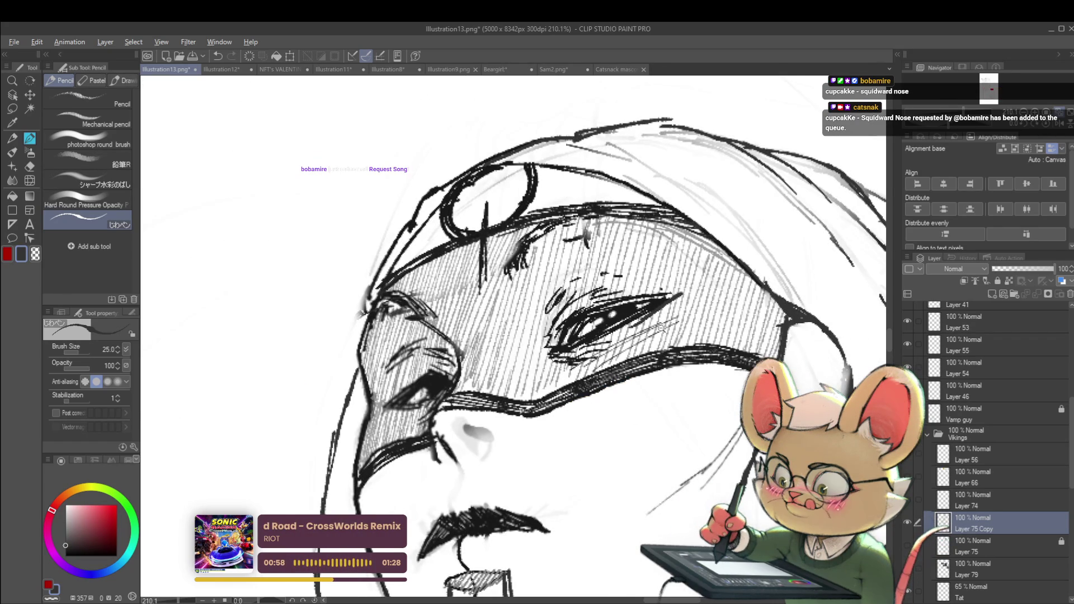
scroll(662, 325, down, 8)
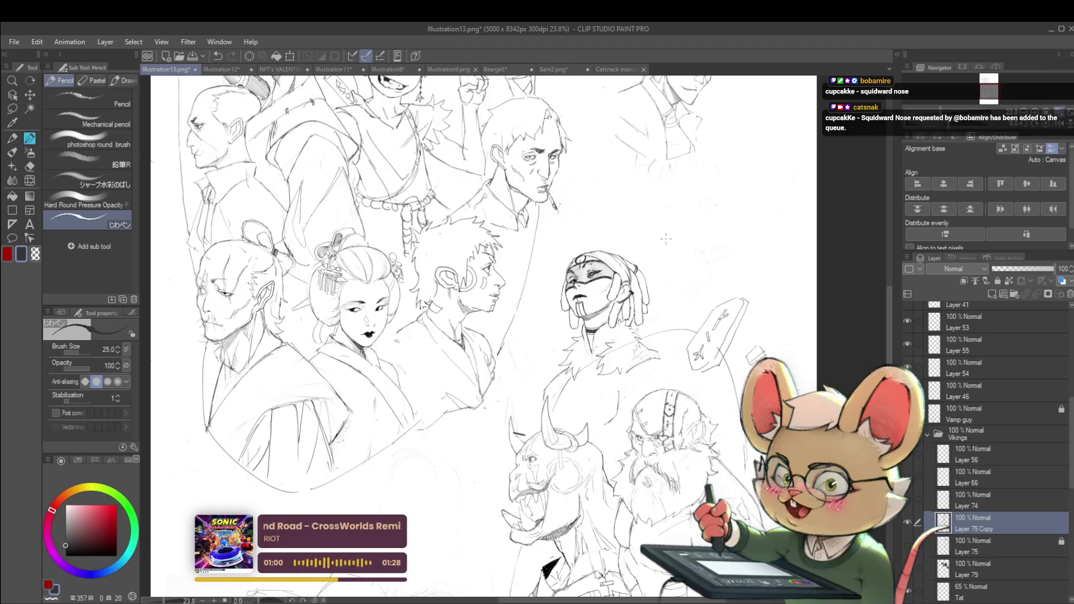
key(h)
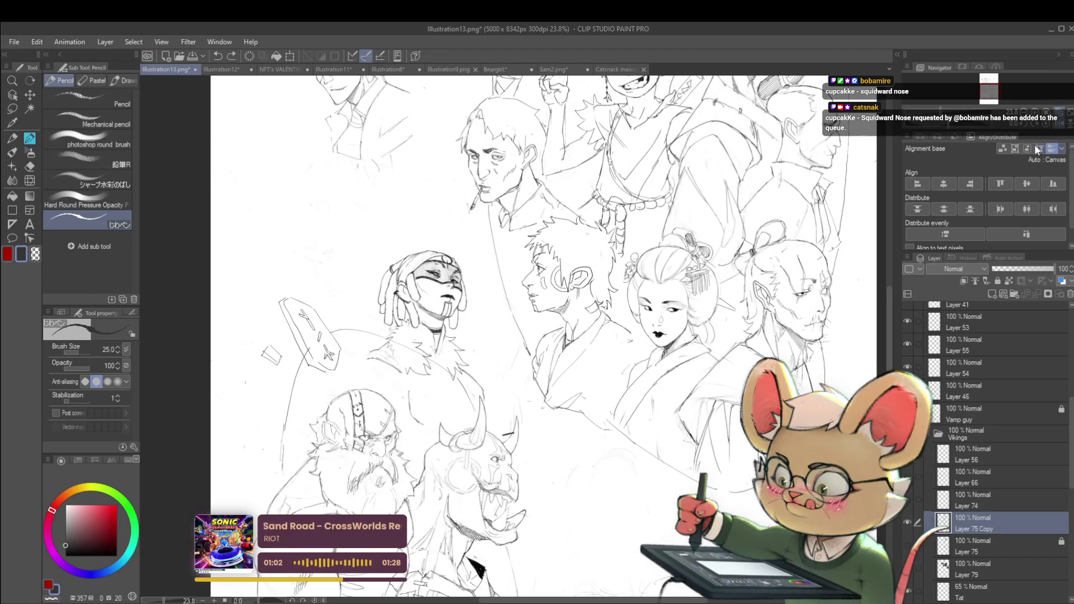
scroll(442, 316, up, 8)
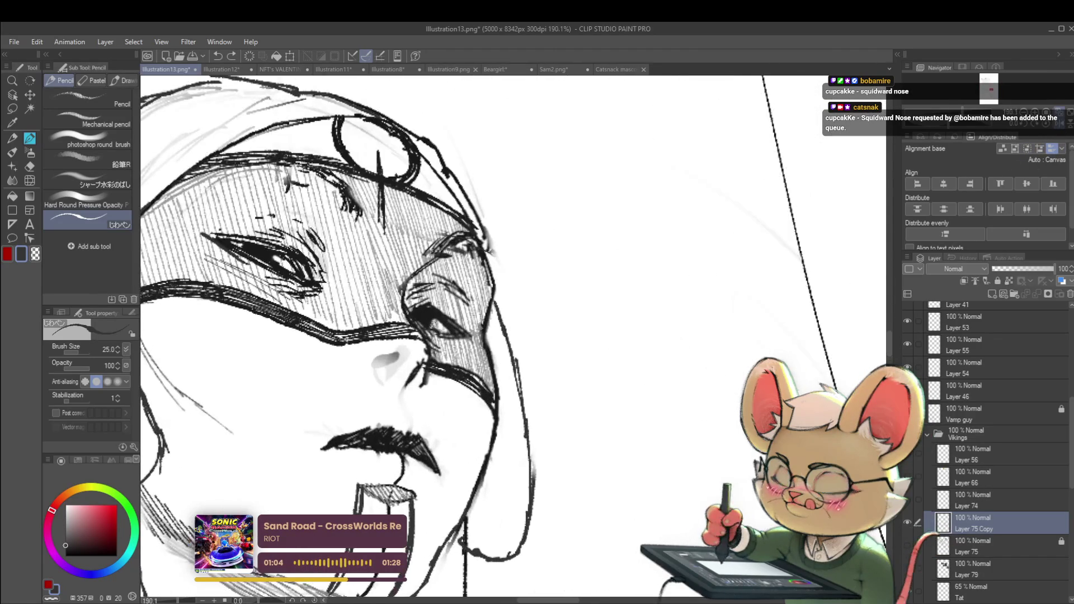
scroll(436, 324, down, 5)
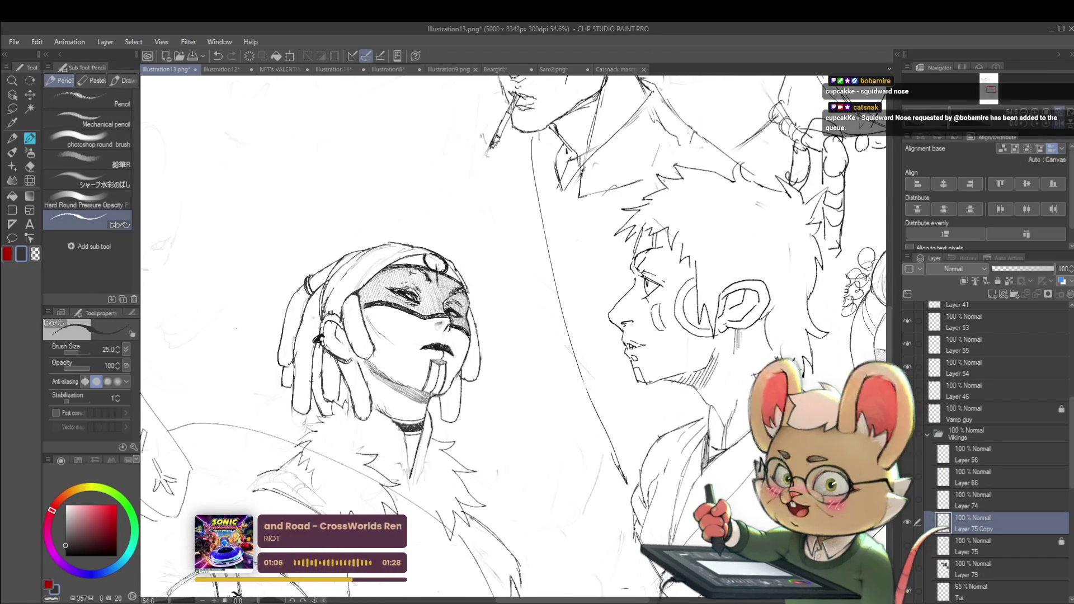
- Move to the Tat layer, bring the other eye into view, and mirror the canvas to check
click(968, 585)
scroll(439, 313, up, 6)
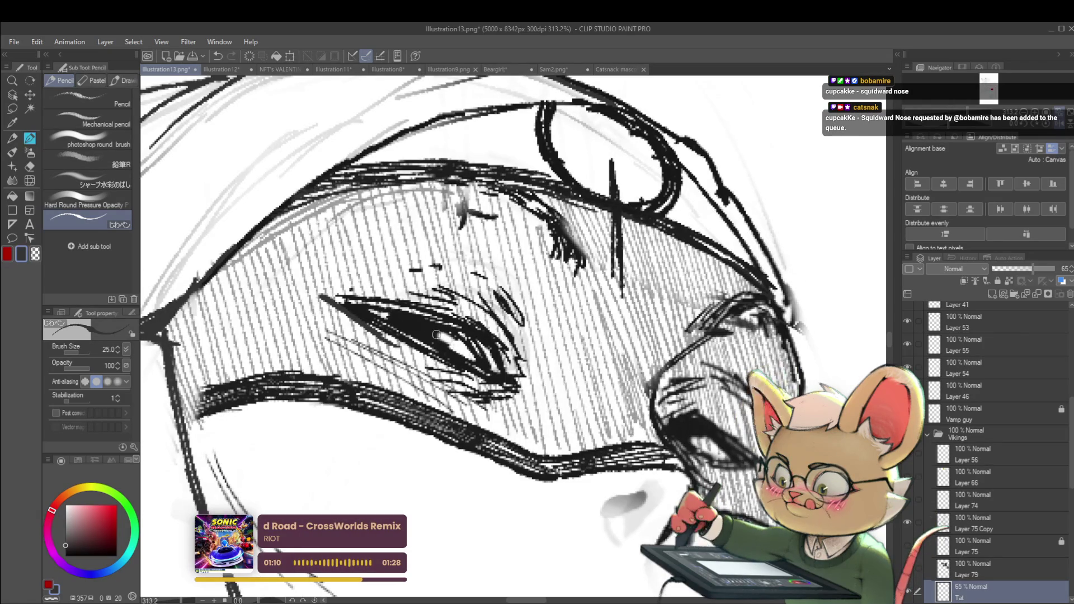
drag(381, 319, 303, 291)
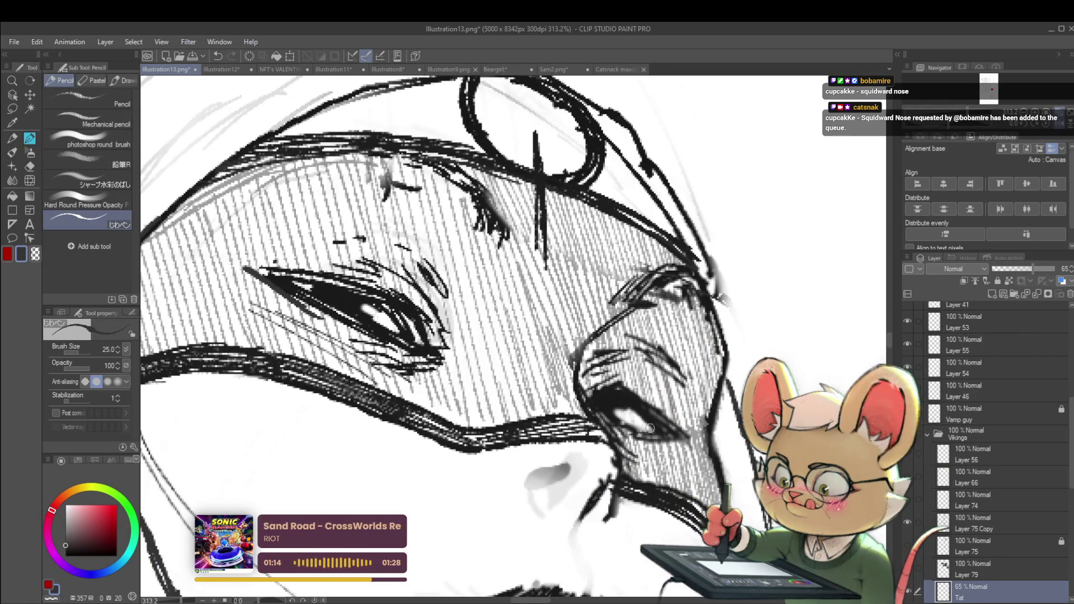
scroll(626, 406, down, 10)
scroll(635, 268, down, 2)
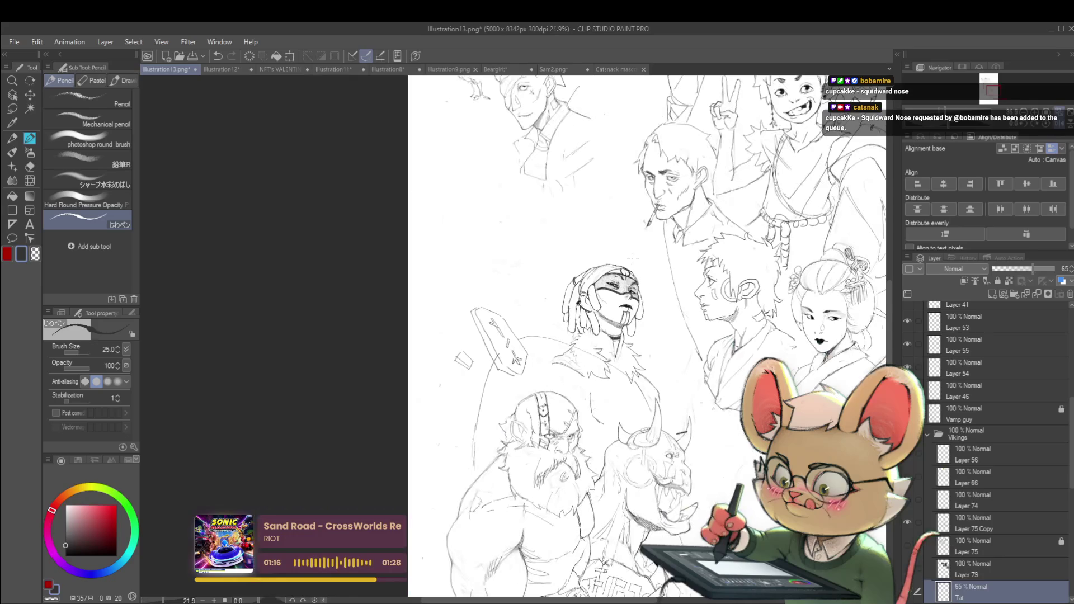
click(1058, 123)
- On Layer 75 Copy, pick a new drawing colour and add a short stroke near the eye
click(974, 523)
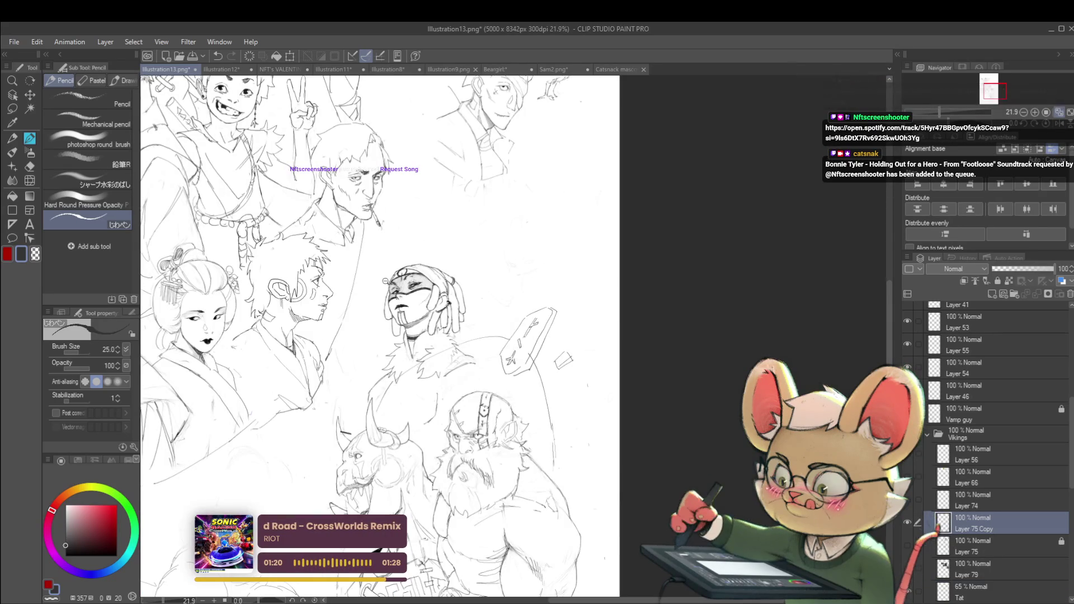
scroll(518, 295, up, 7)
alt+click(472, 320)
alt+click(457, 349)
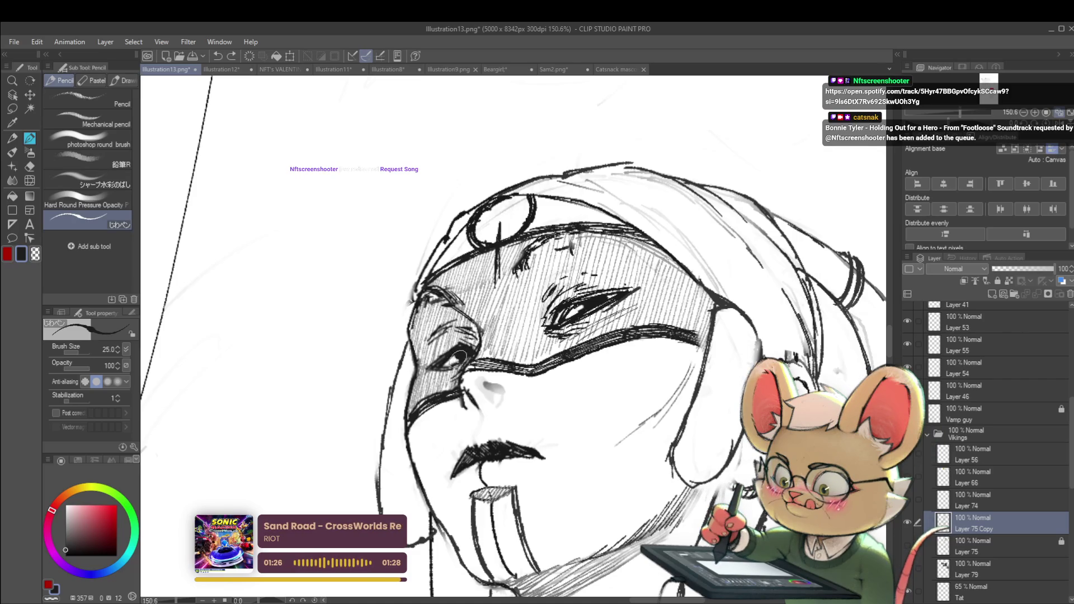
scroll(458, 355, down, 5)
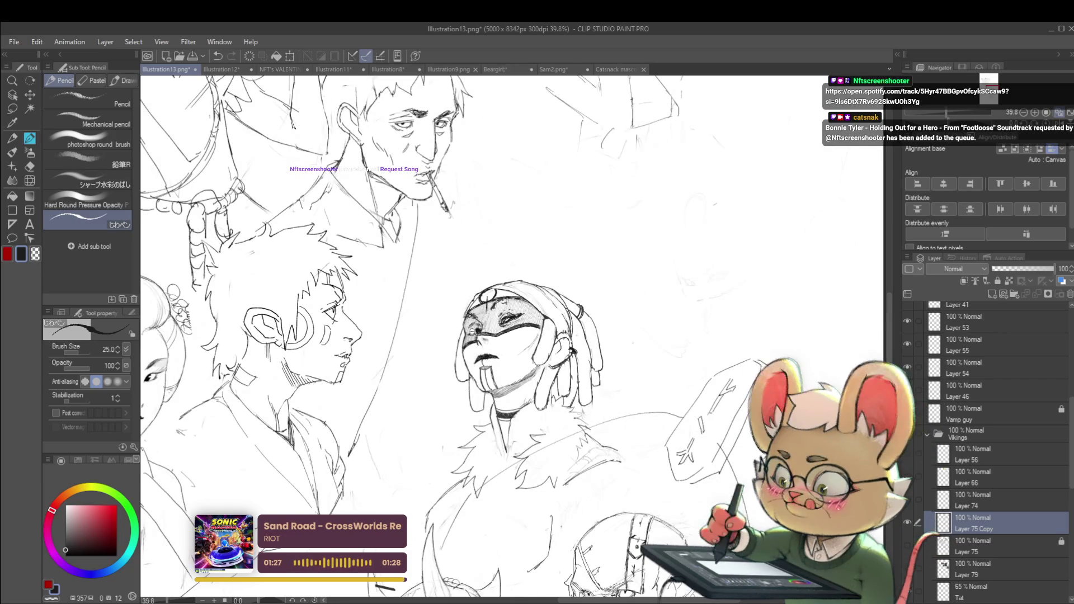
scroll(470, 324, up, 5)
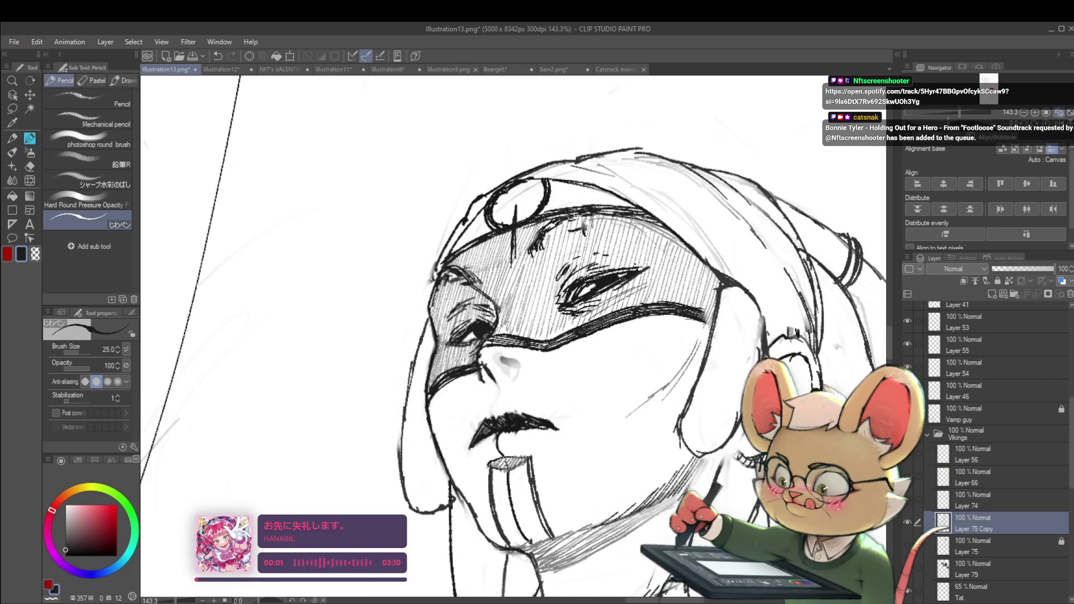
drag(474, 320, 479, 319)
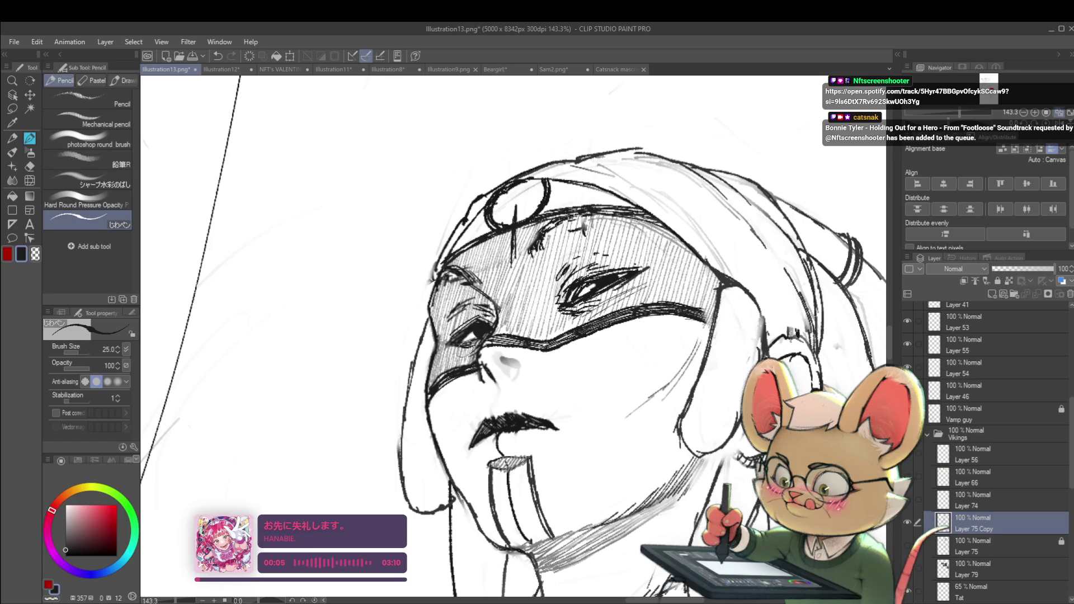
scroll(502, 315, down, 6)
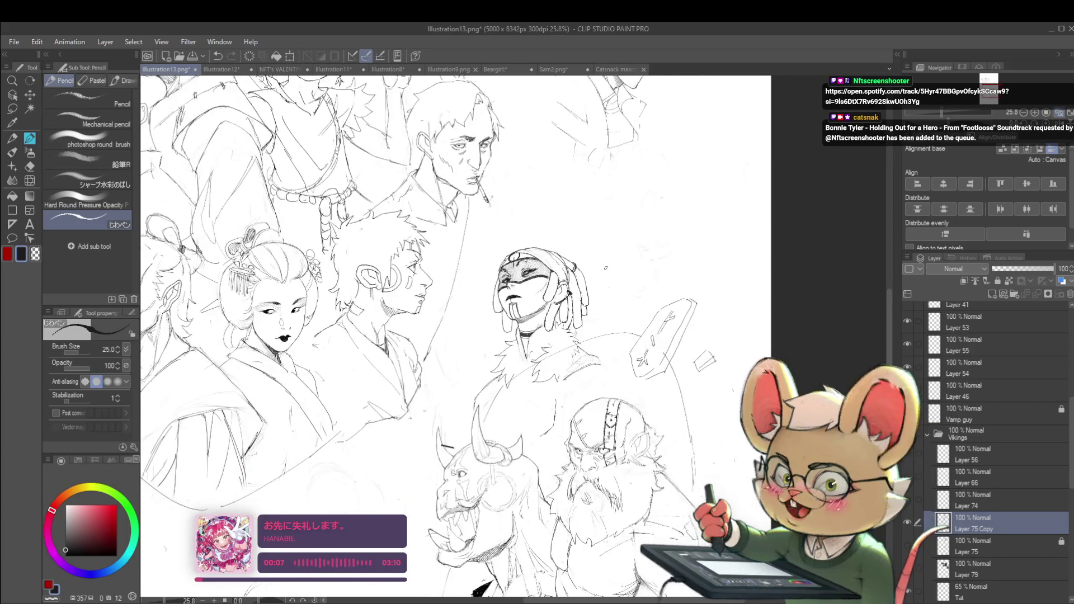
- In a mirrored view, add short dark marks on the forehead, then restore the normal view
key(h)
scroll(472, 268, up, 5)
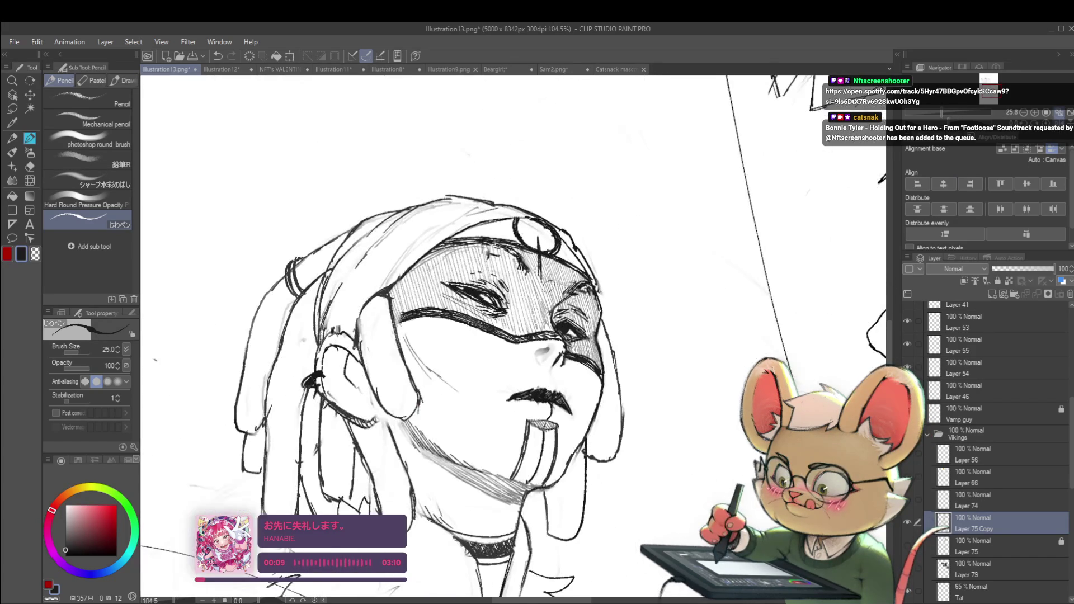
drag(497, 245, 516, 262)
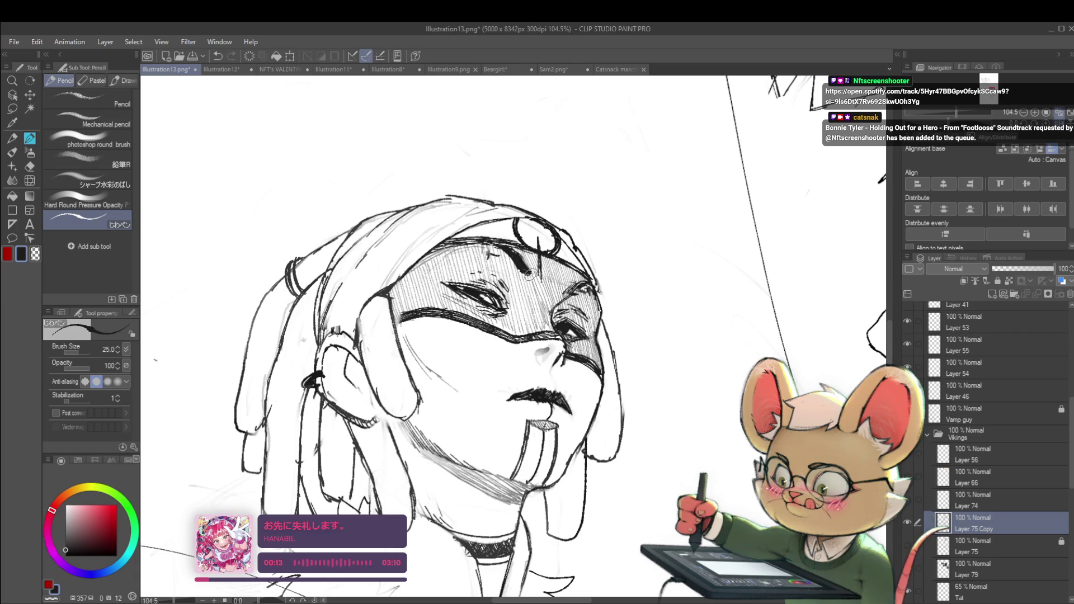
scroll(526, 274, down, 5)
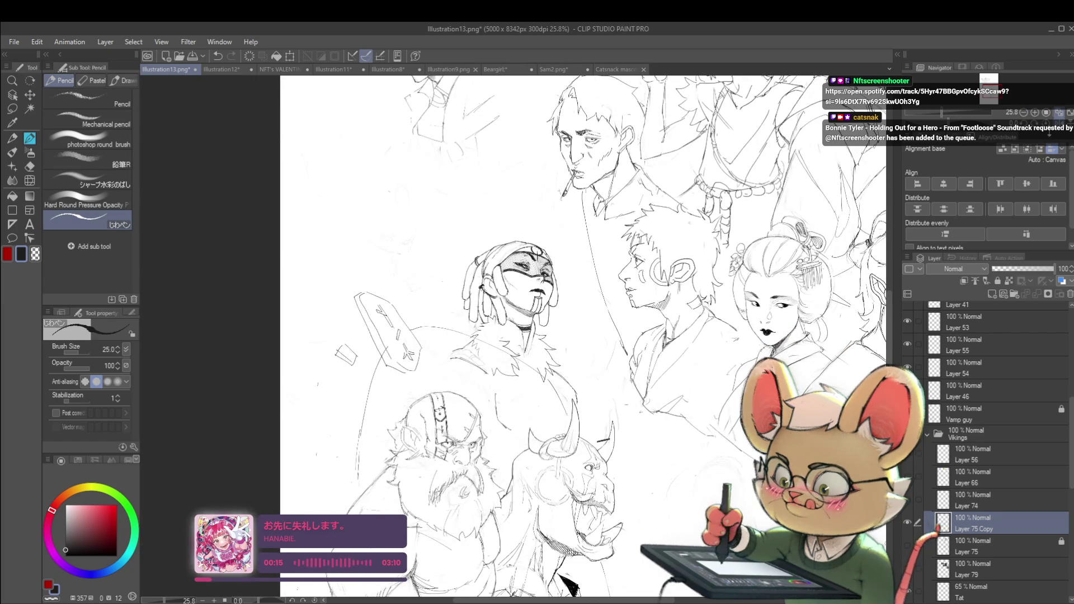
key(h)
- Darken the mark above the brow, zoom out, and mirror the whole crowd sheet
scroll(703, 253, down, 2)
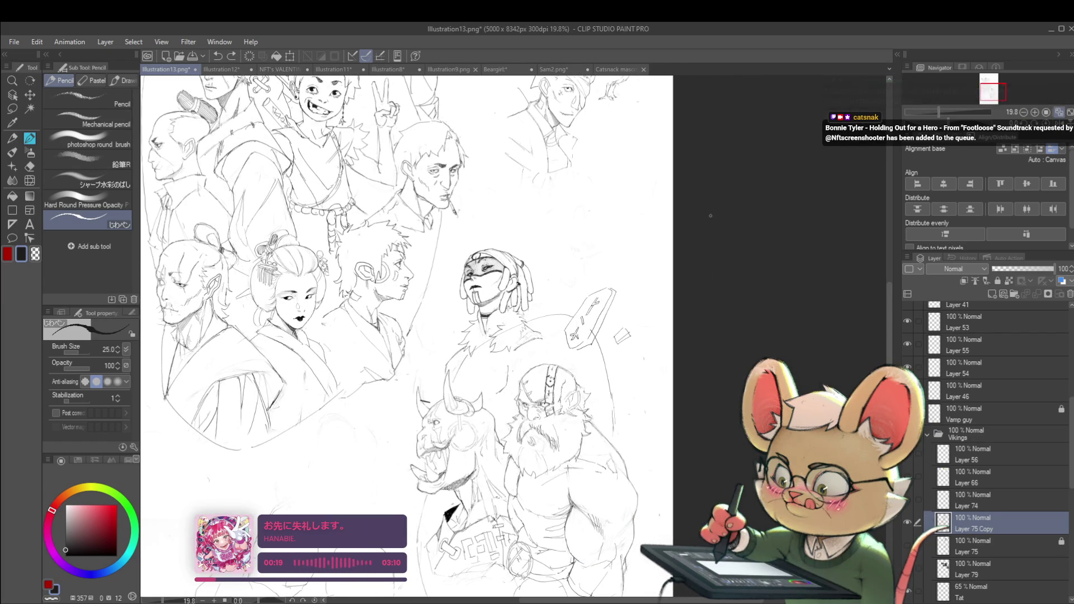
scroll(498, 252, up, 10)
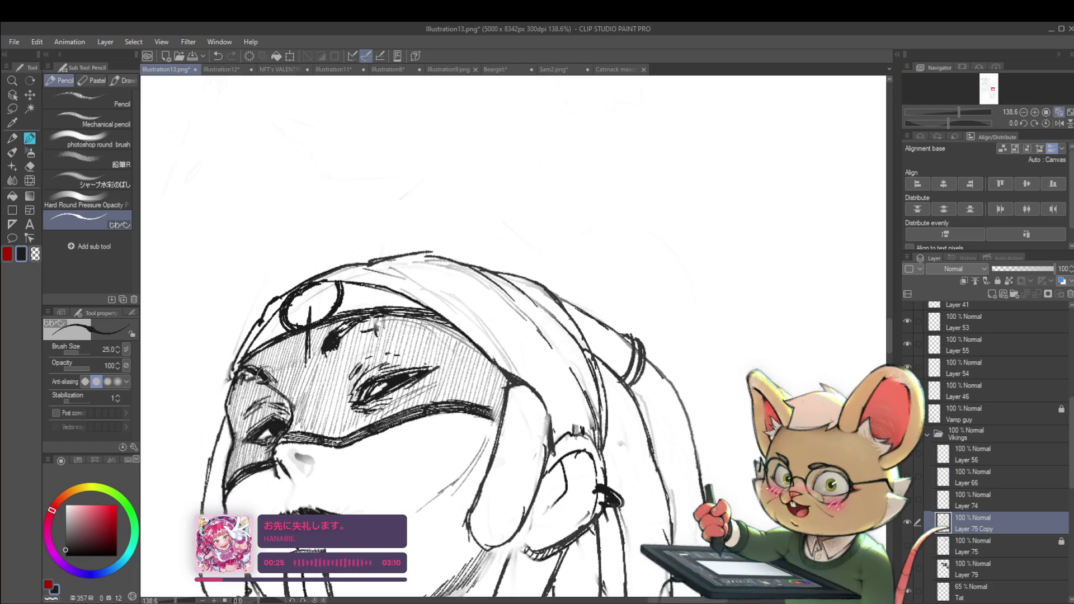
drag(262, 375, 269, 380)
scroll(264, 370, down, 6)
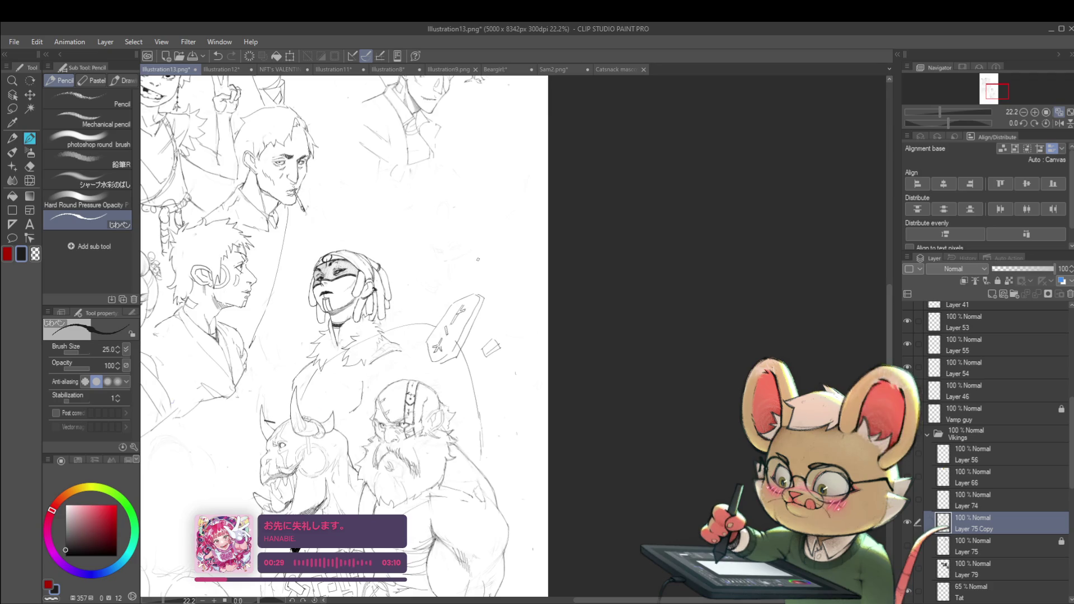
scroll(328, 255, up, 6)
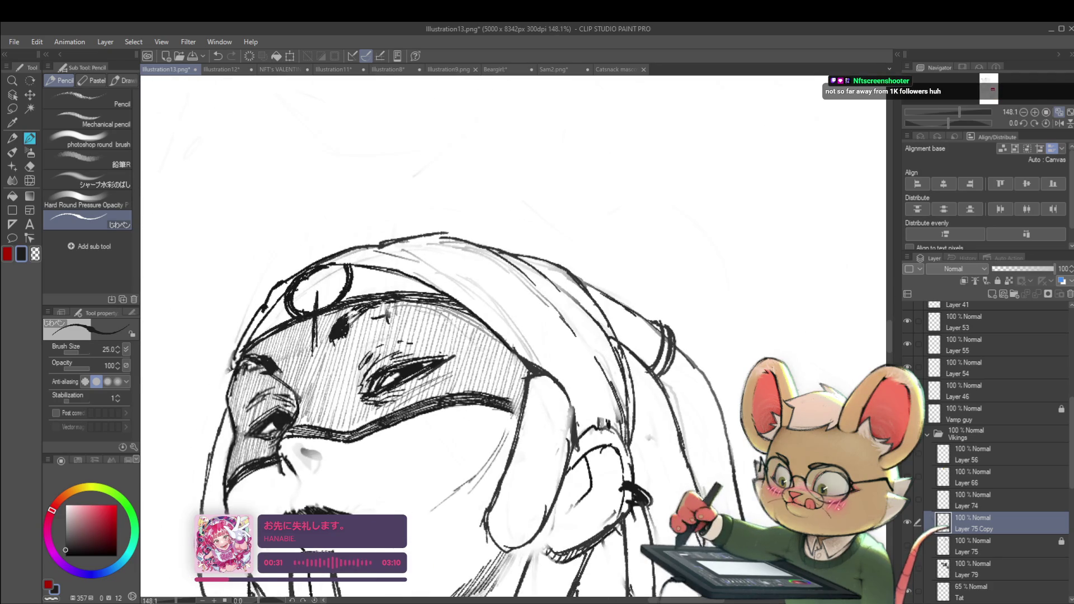
drag(351, 324, 515, 319)
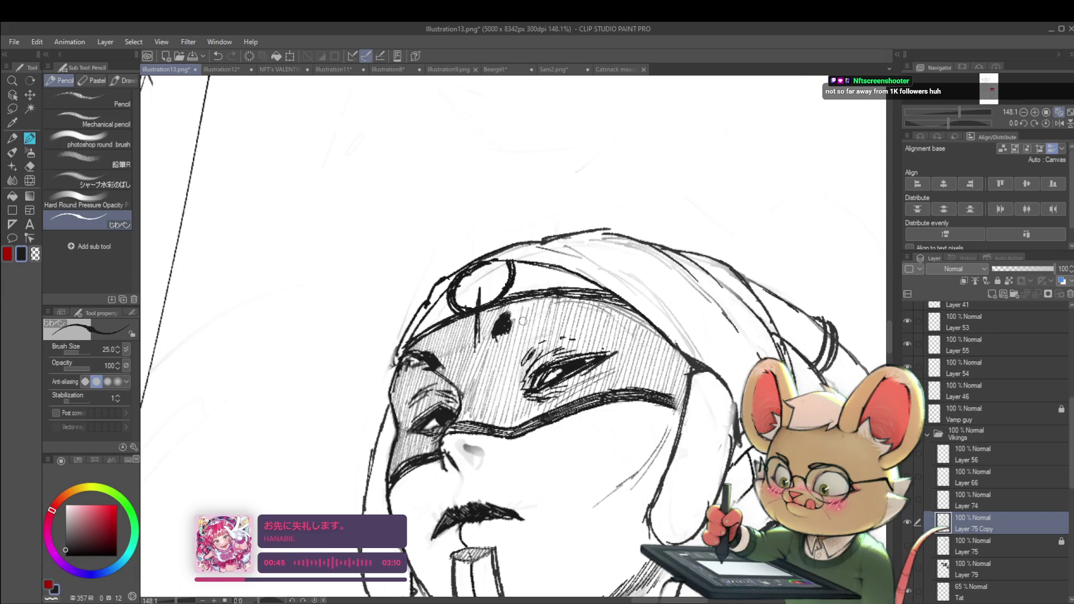
scroll(504, 338, down, 5)
scroll(630, 294, down, 2)
click(1060, 126)
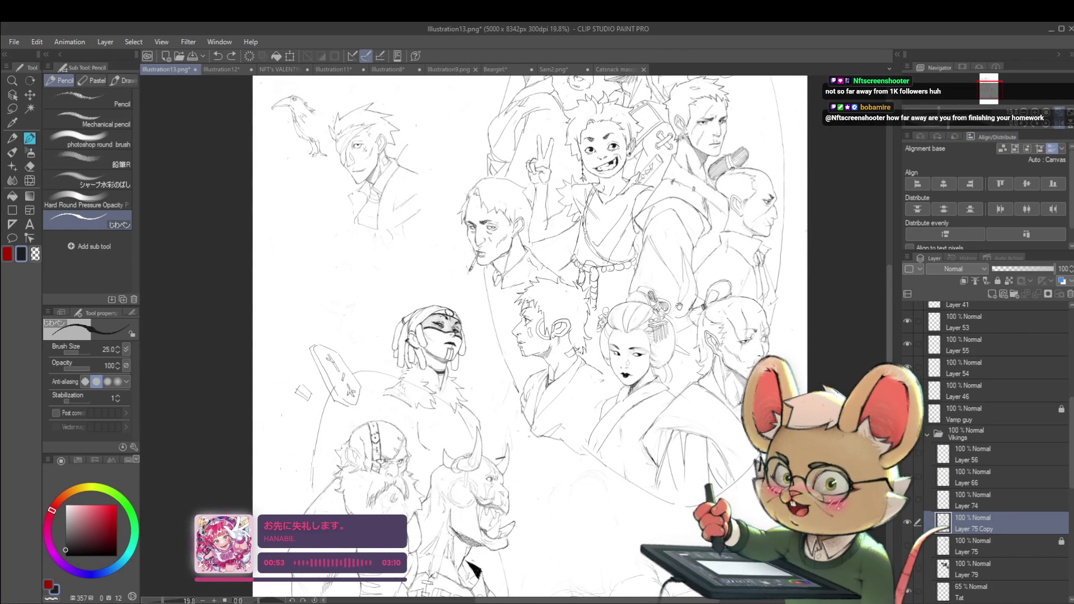
- Zoom in and out around the masked figure, then unmirror the canvas with H
drag(559, 336, 621, 260)
scroll(496, 259, up, 5)
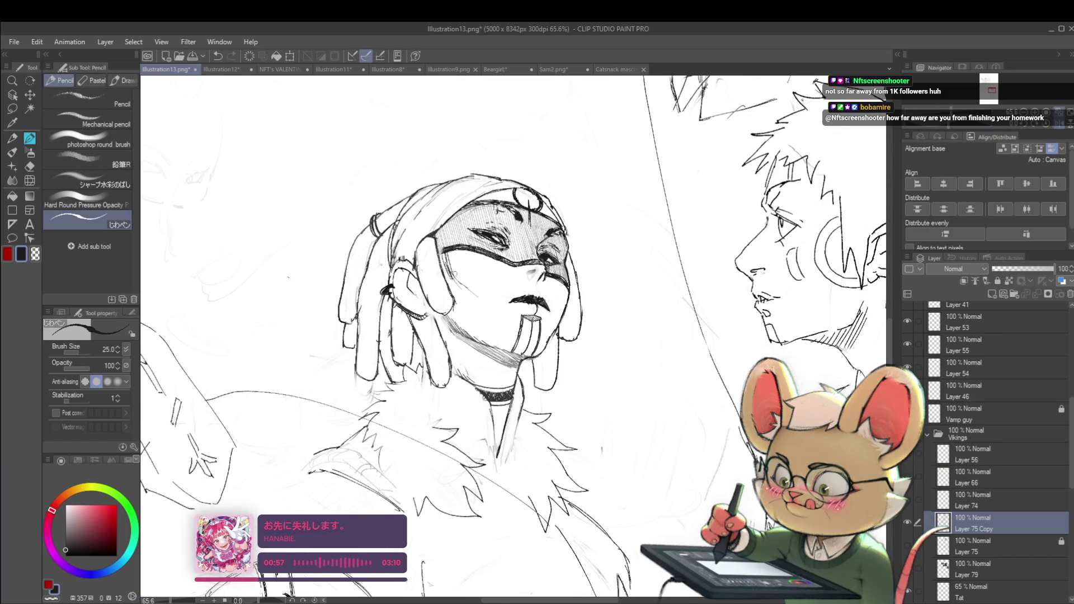
scroll(479, 299, down, 4)
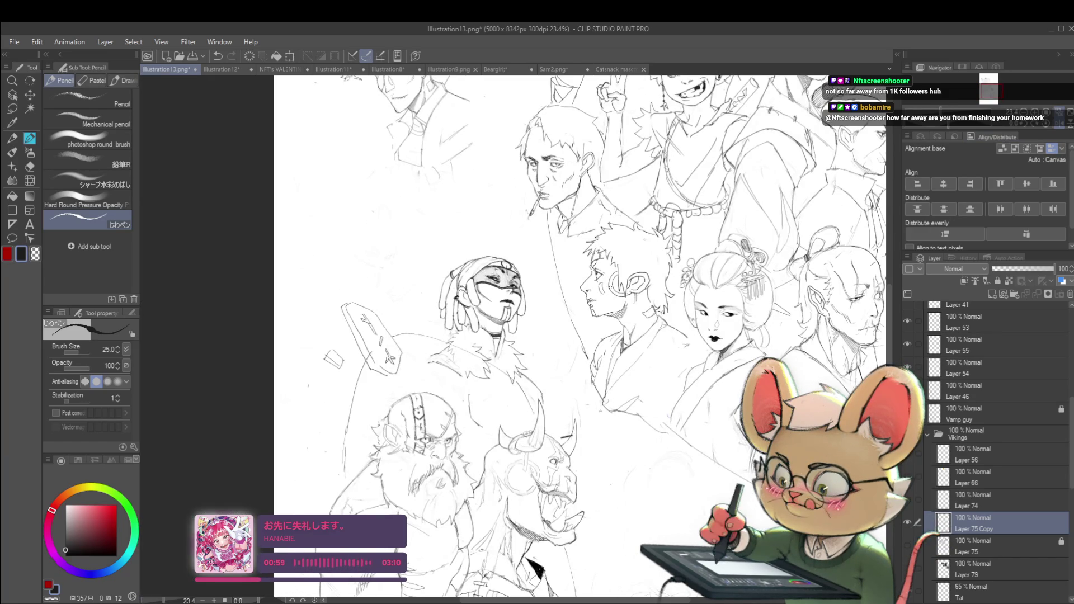
scroll(475, 313, up, 3)
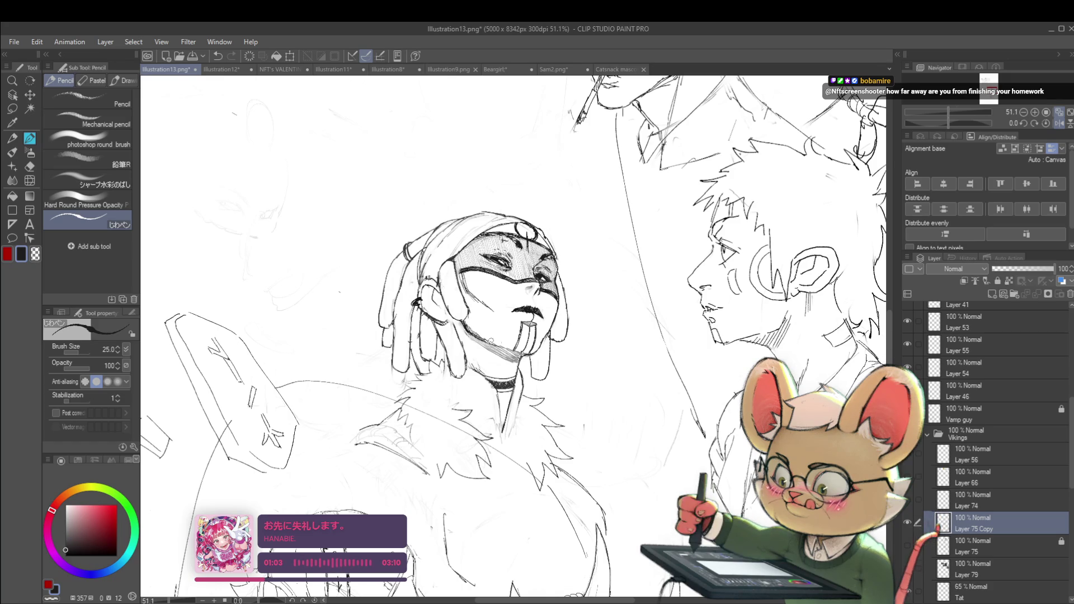
scroll(482, 319, down, 3)
scroll(481, 319, up, 3)
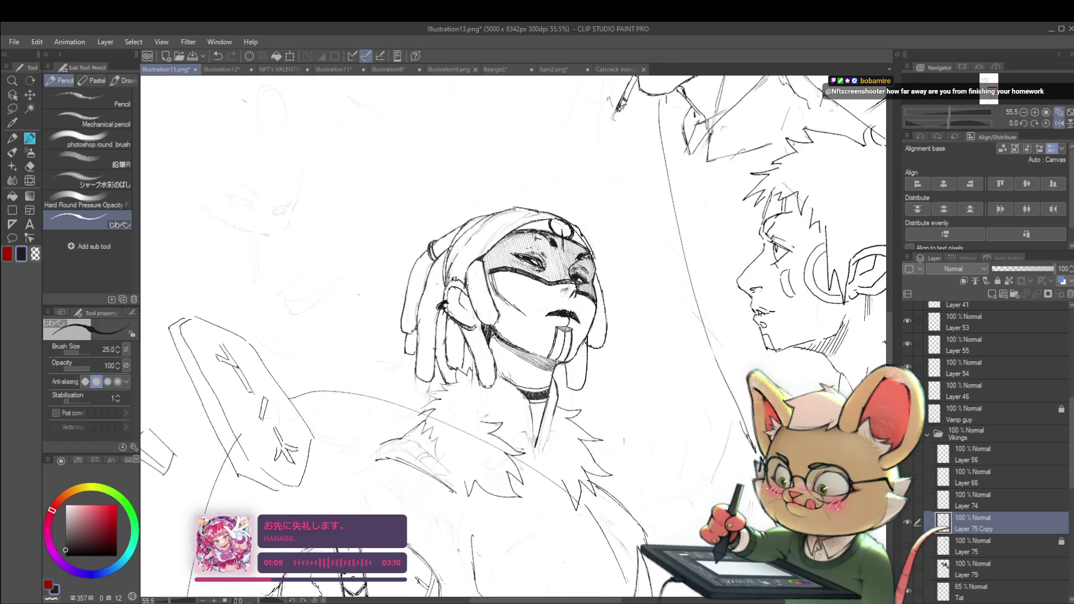
scroll(493, 344, down, 3)
key(h)
scroll(598, 298, down, 2)
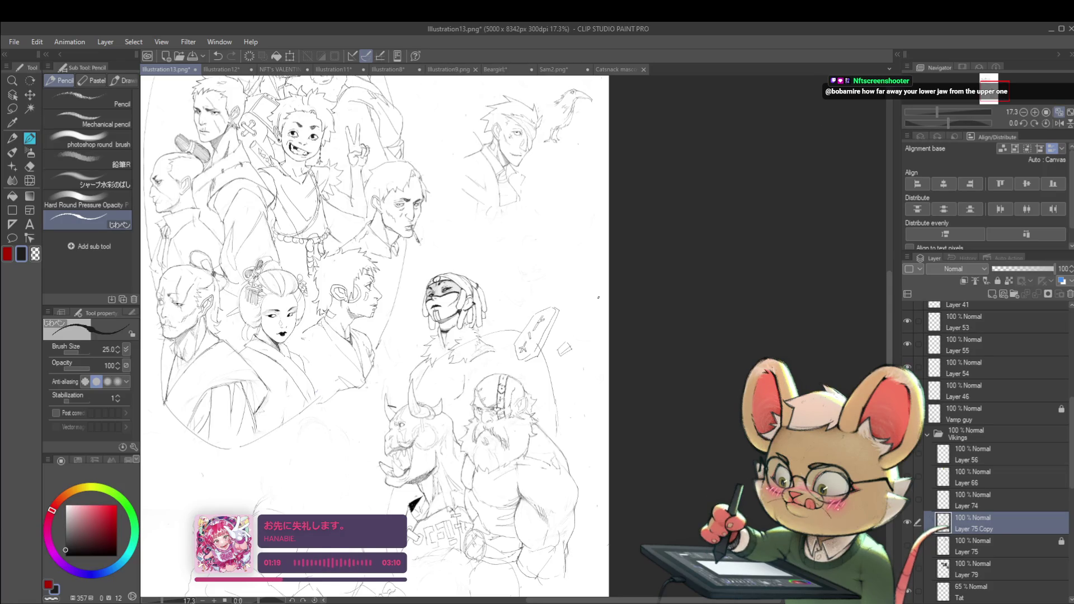
- Compare the sheet mirrored once more in the Navigator, ending in the normal orientation
drag(598, 297, 607, 324)
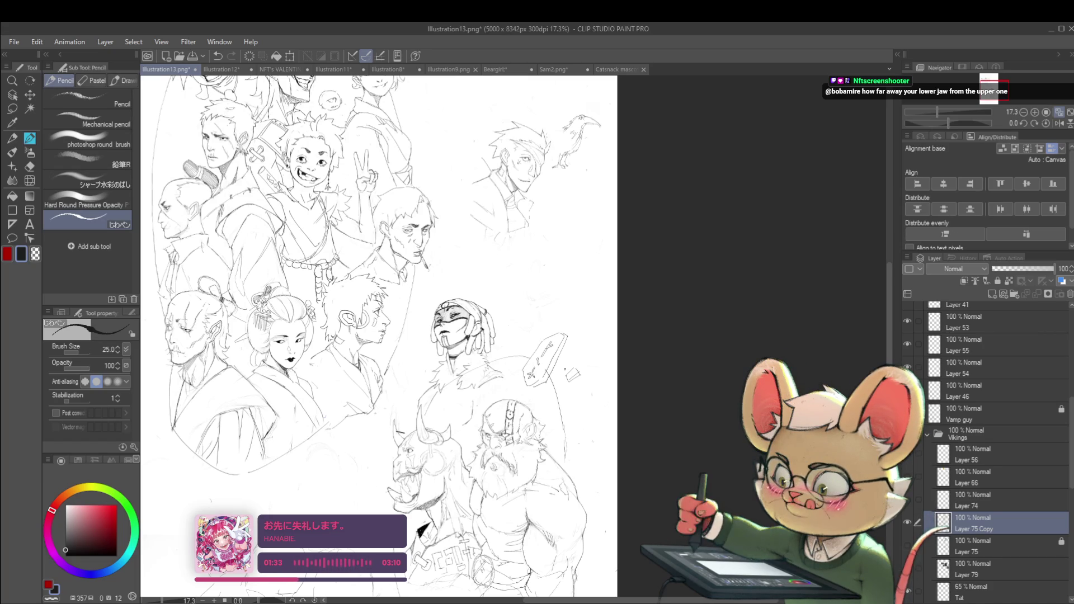
scroll(514, 353, up, 5)
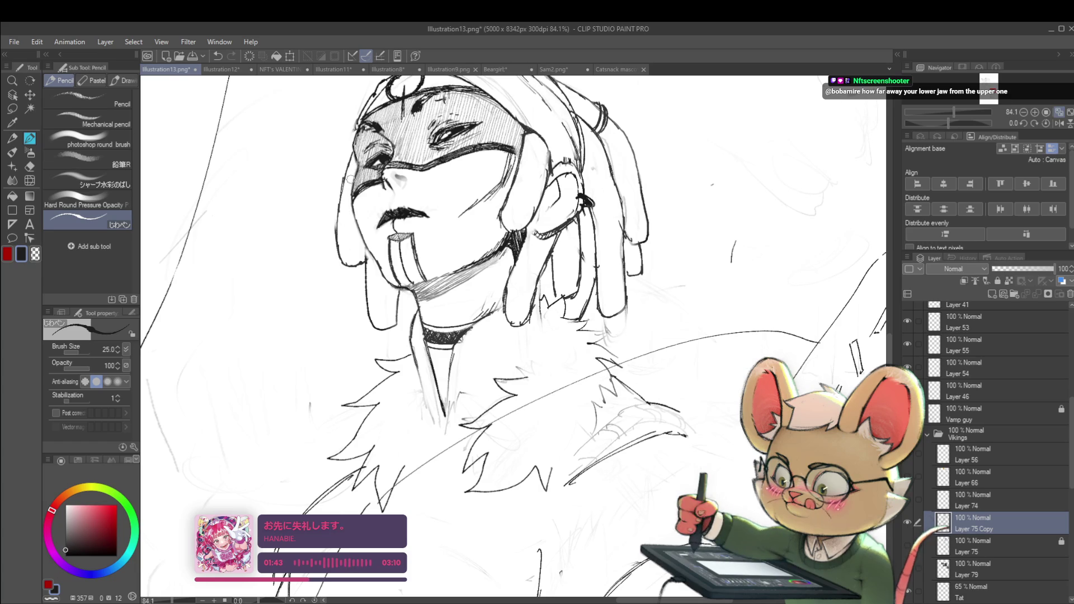
scroll(340, 237, down, 5)
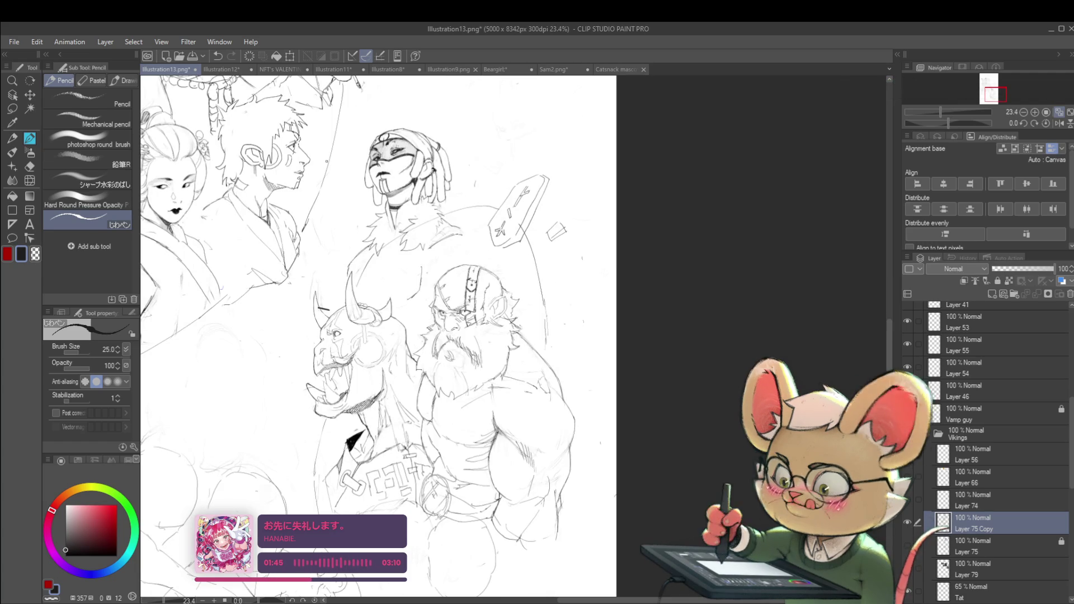
click(1059, 123)
scroll(615, 335, down, 1)
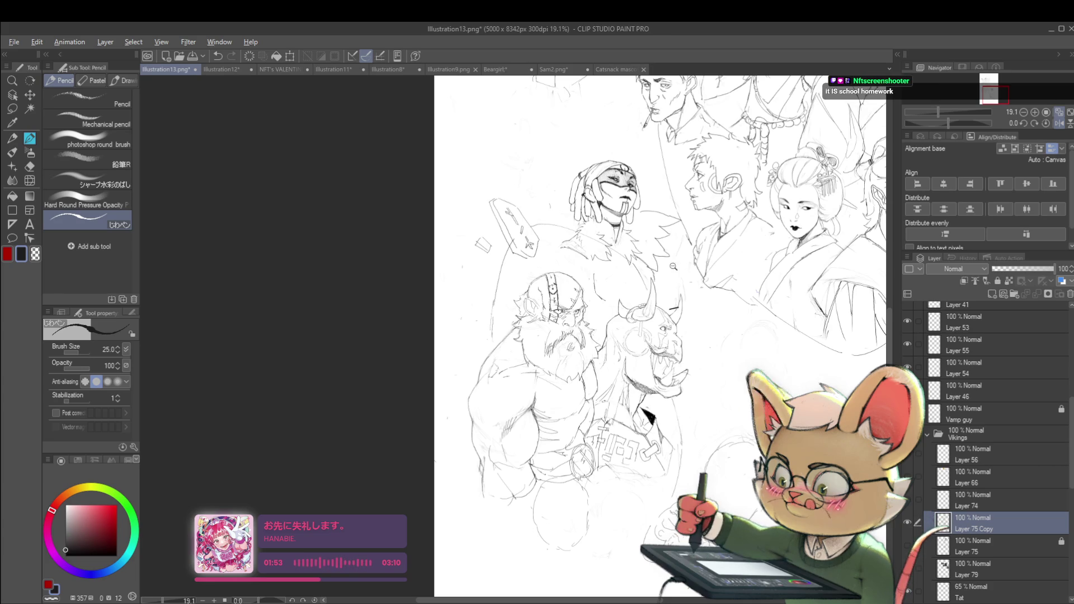
scroll(673, 262, down, 2)
click(1059, 123)
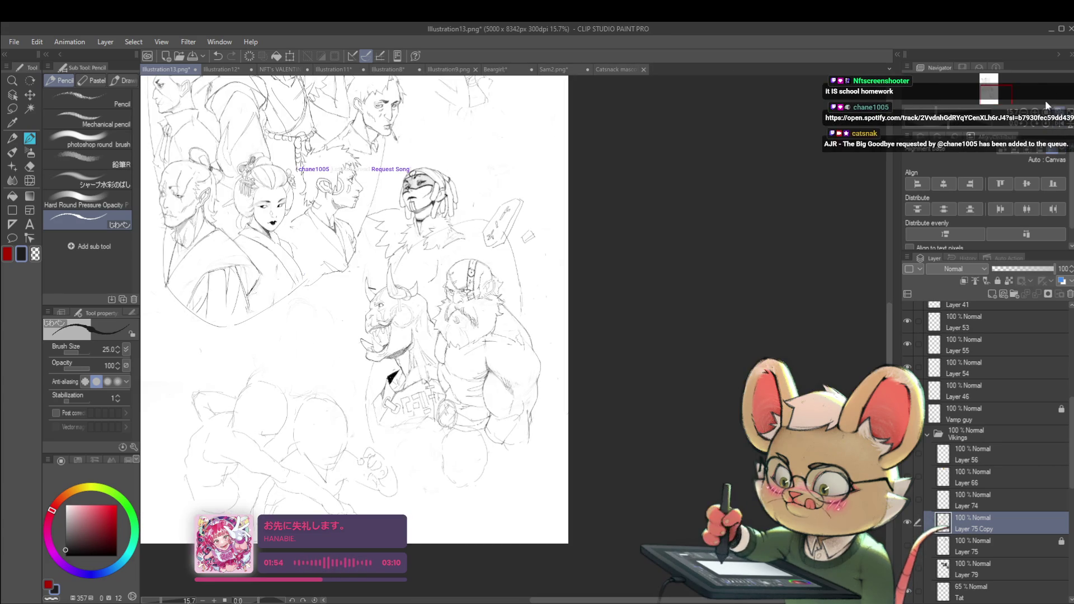
scroll(369, 314, up, 2)
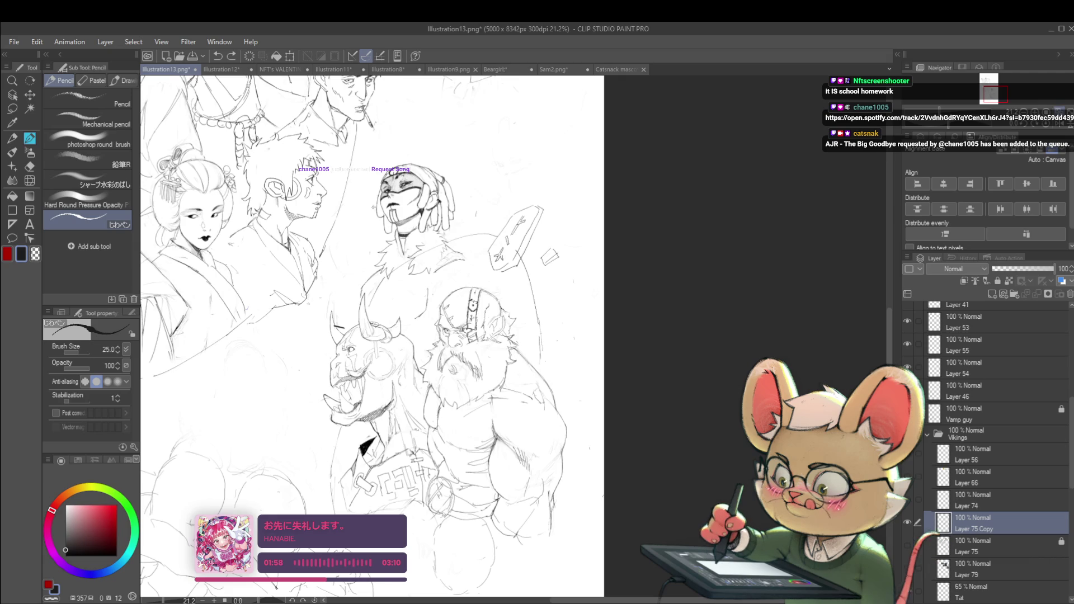
- Sketch jagged strokes flaring from the collar and short strokes right of the masked head
mouse_move(355, 238)
mouse_down()
mouse_move(333, 254)
mouse_move(335, 267)
mouse_up()
drag(358, 256, 351, 265)
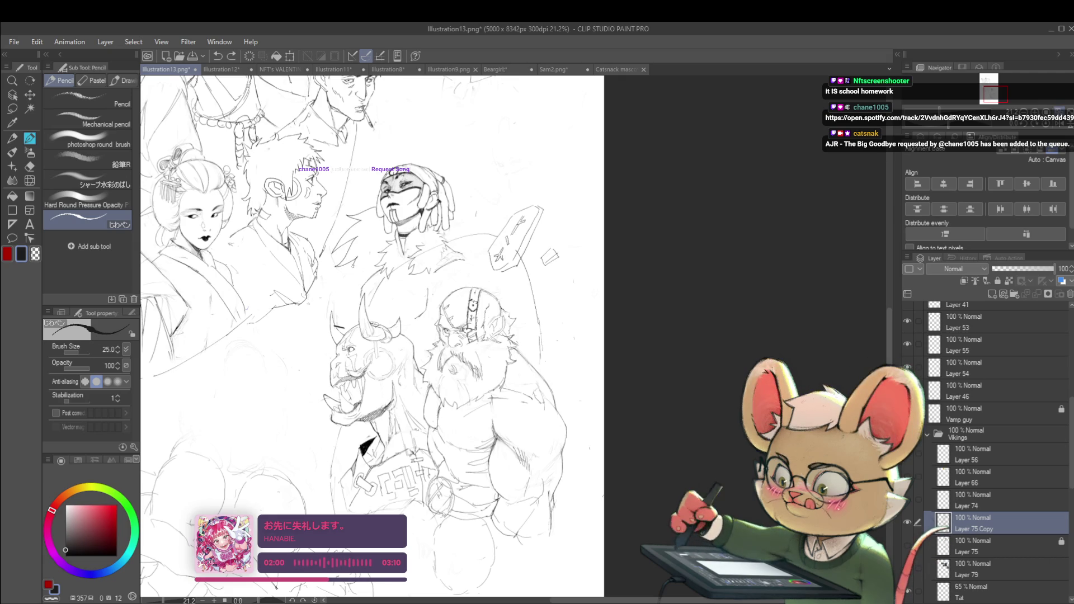
scroll(395, 268, down, 2)
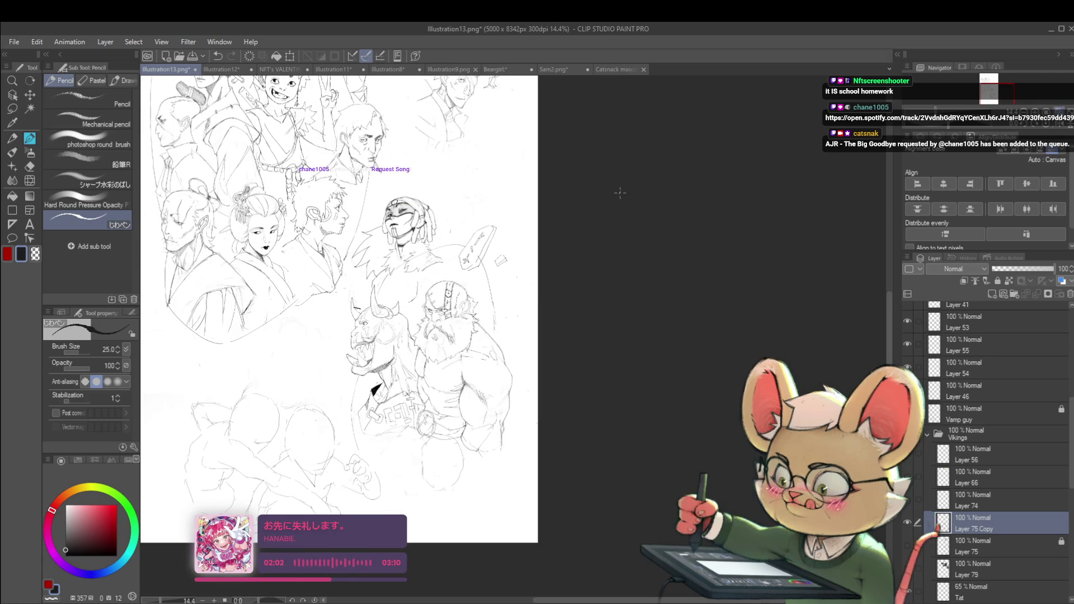
drag(437, 212, 457, 193)
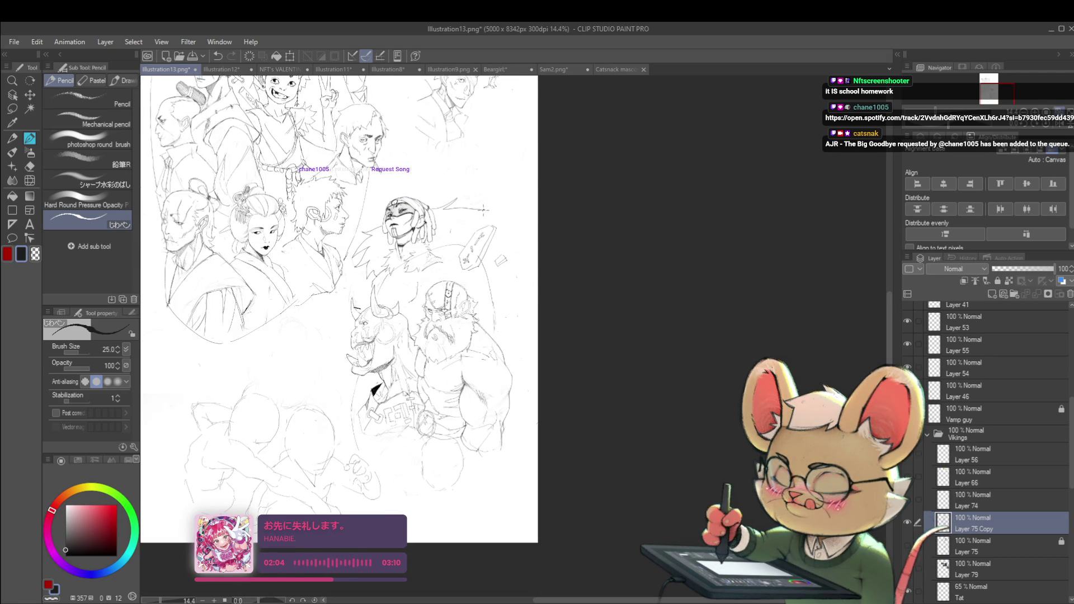
scroll(445, 253, up, 2)
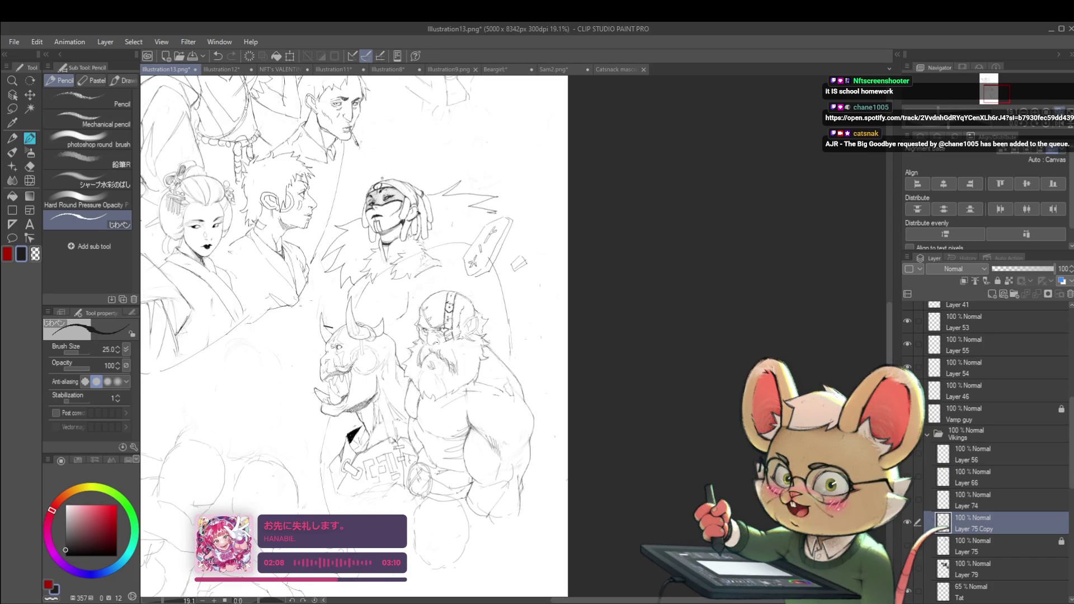
scroll(397, 175, up, 3)
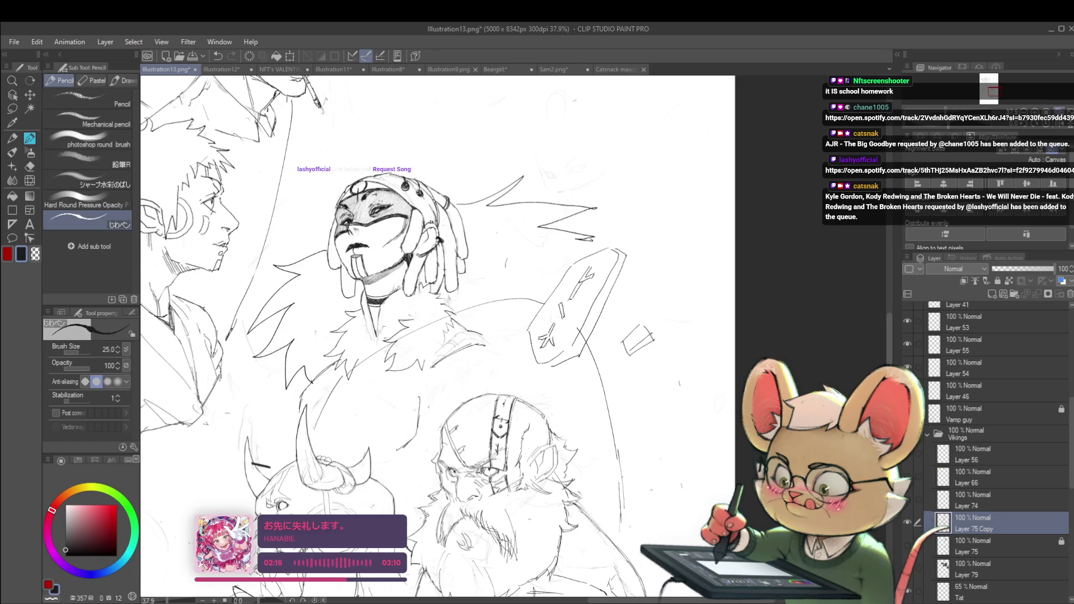
scroll(476, 203, down, 4)
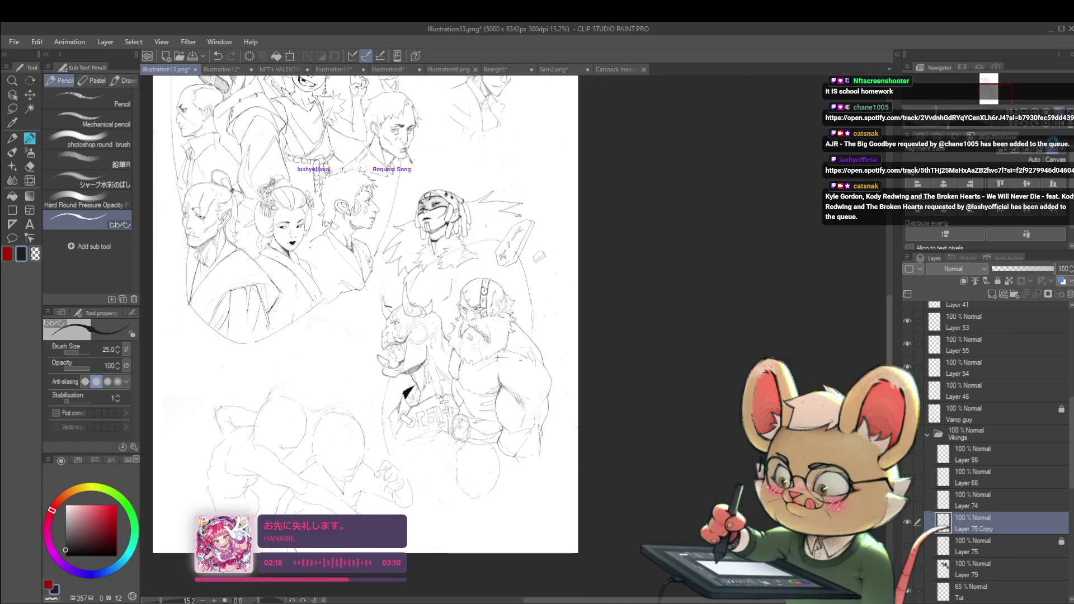
- Draw the tall hat outline above the hood, checking it in mirrored and normal views
click(1058, 126)
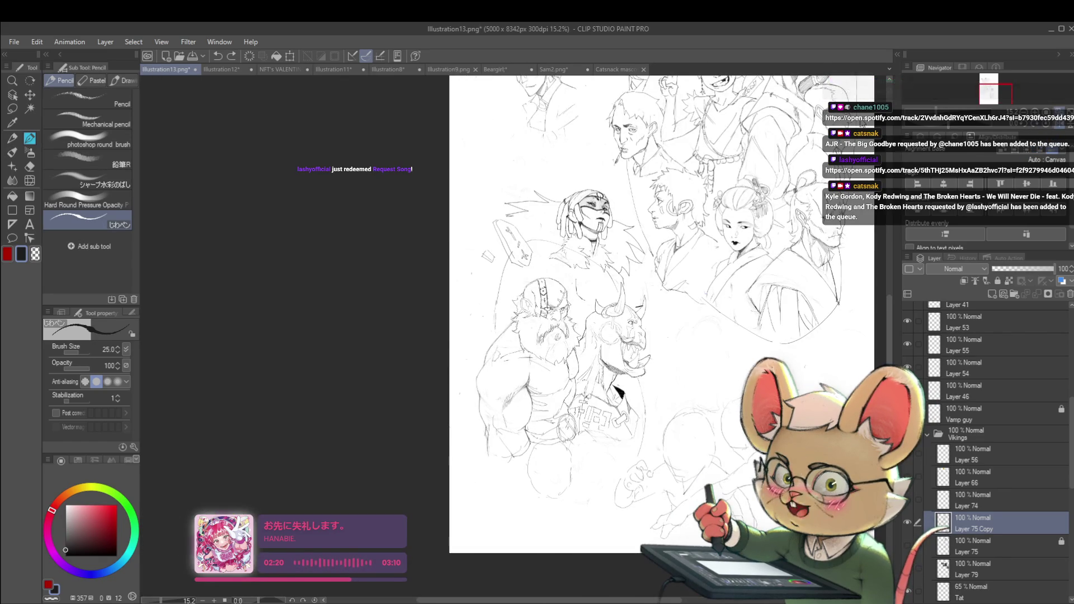
scroll(579, 190, up, 3)
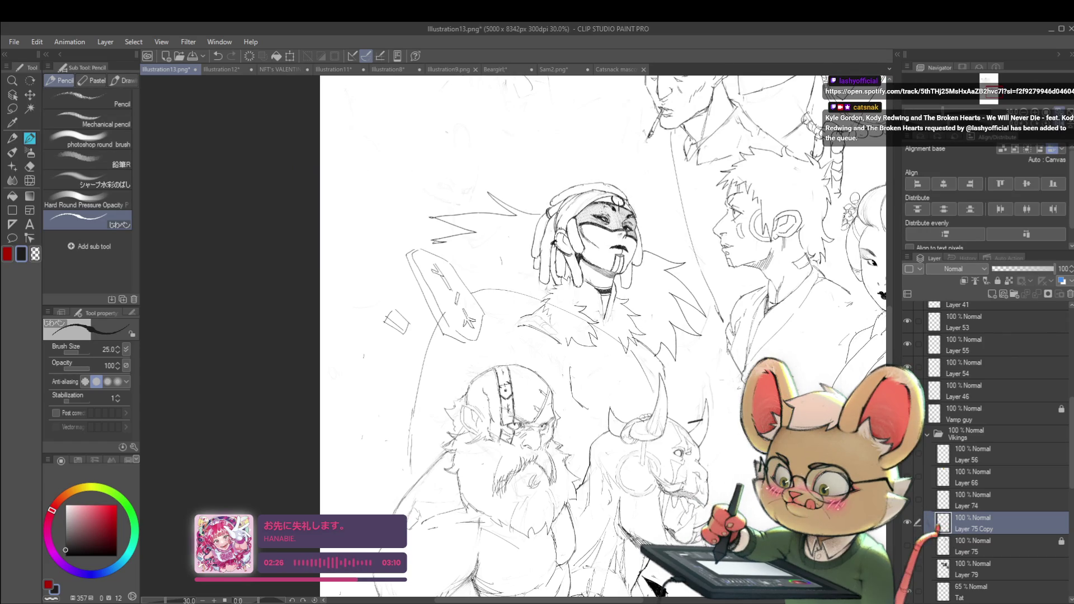
mouse_move(543, 203)
mouse_down()
mouse_move(551, 211)
mouse_move(544, 188)
mouse_up()
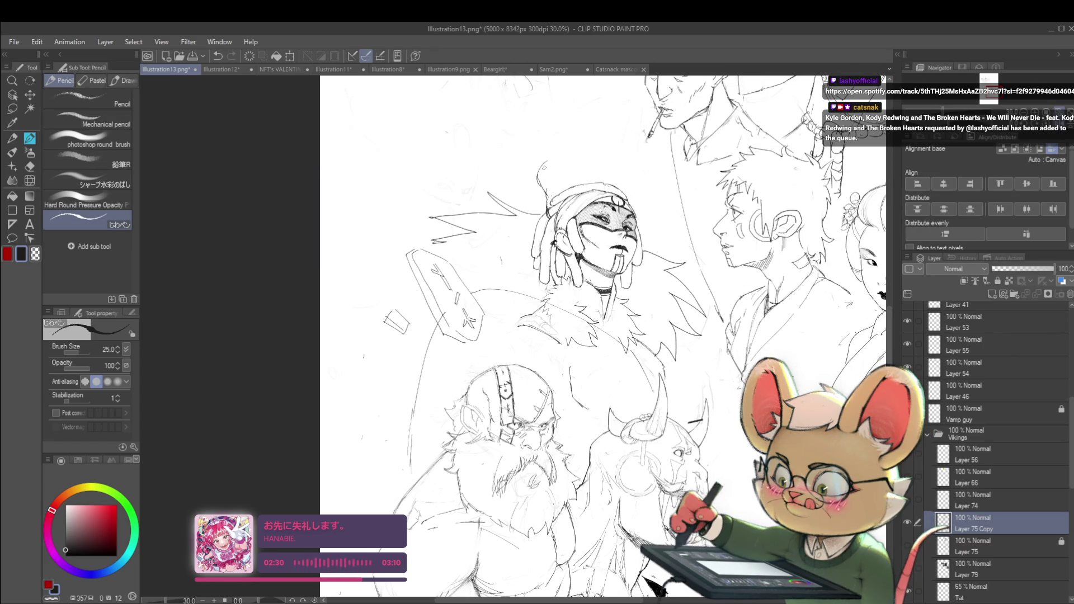
scroll(603, 336, down, 5)
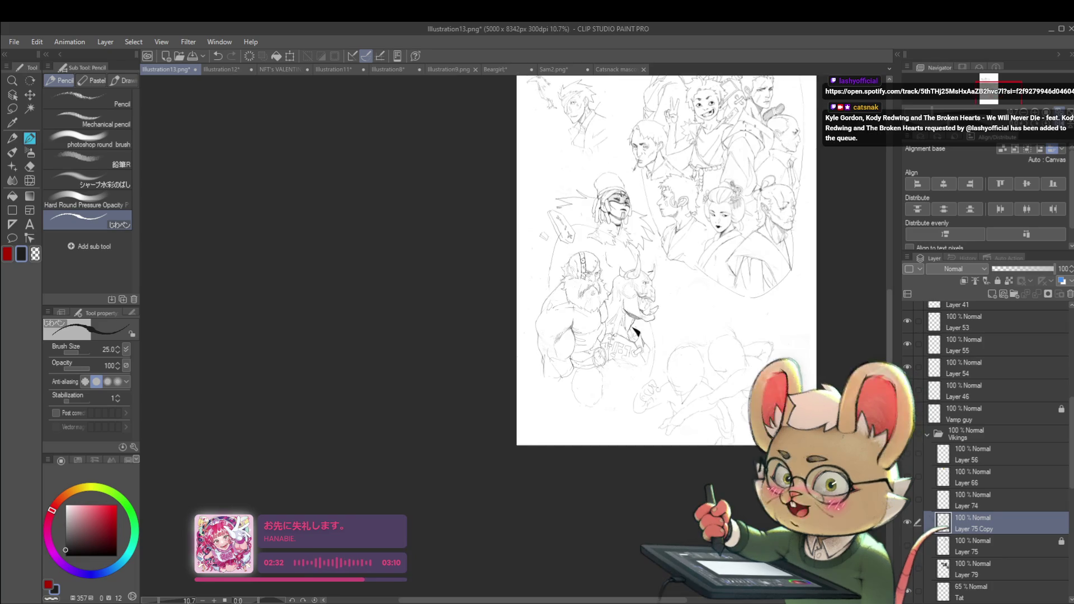
key(h)
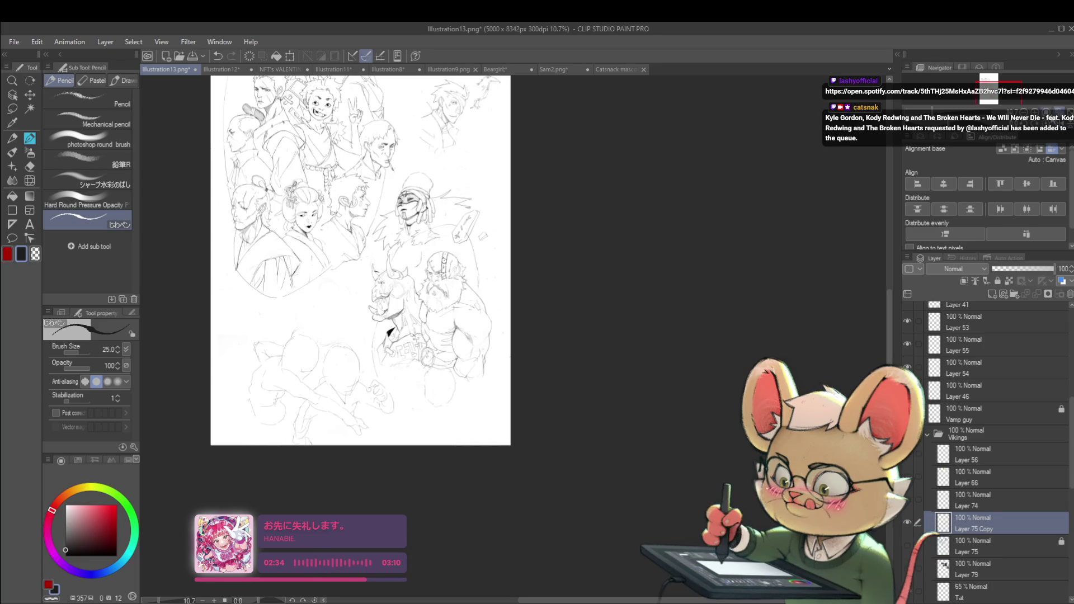
scroll(438, 205, up, 5)
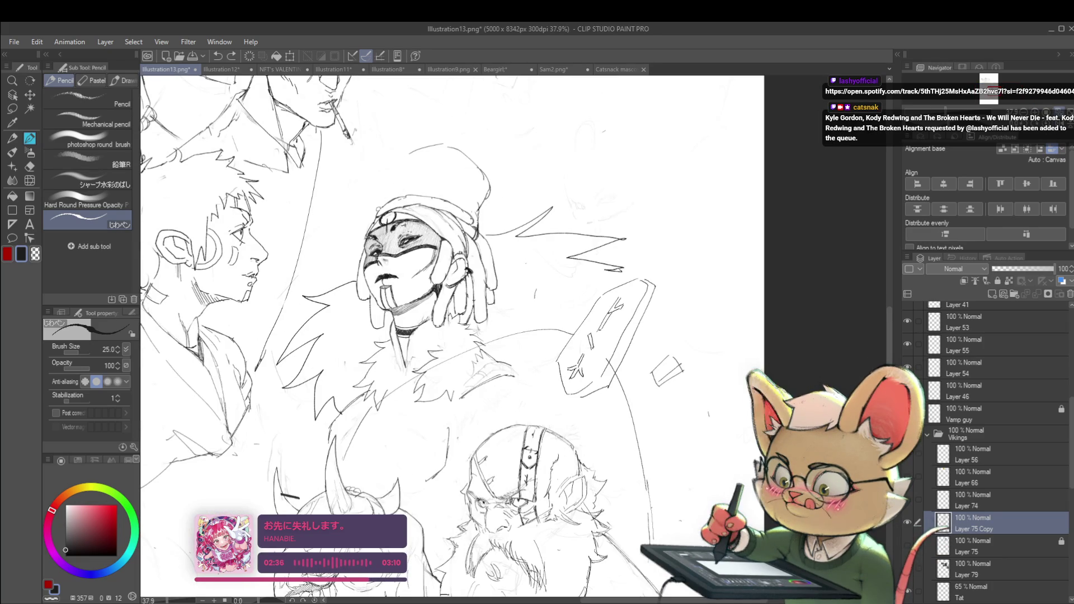
scroll(476, 173, down, 3)
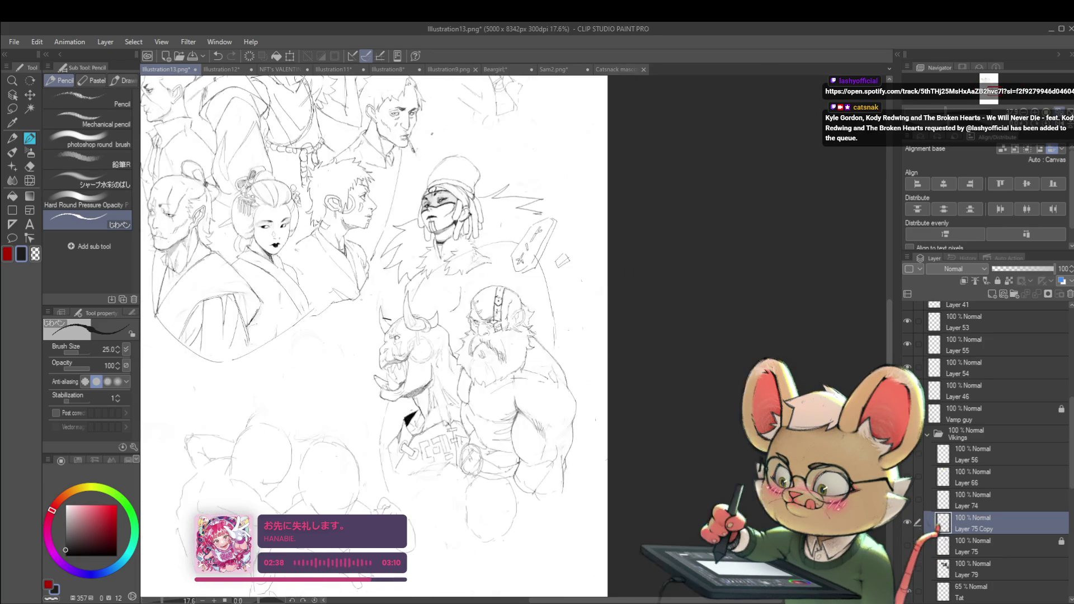
key(h)
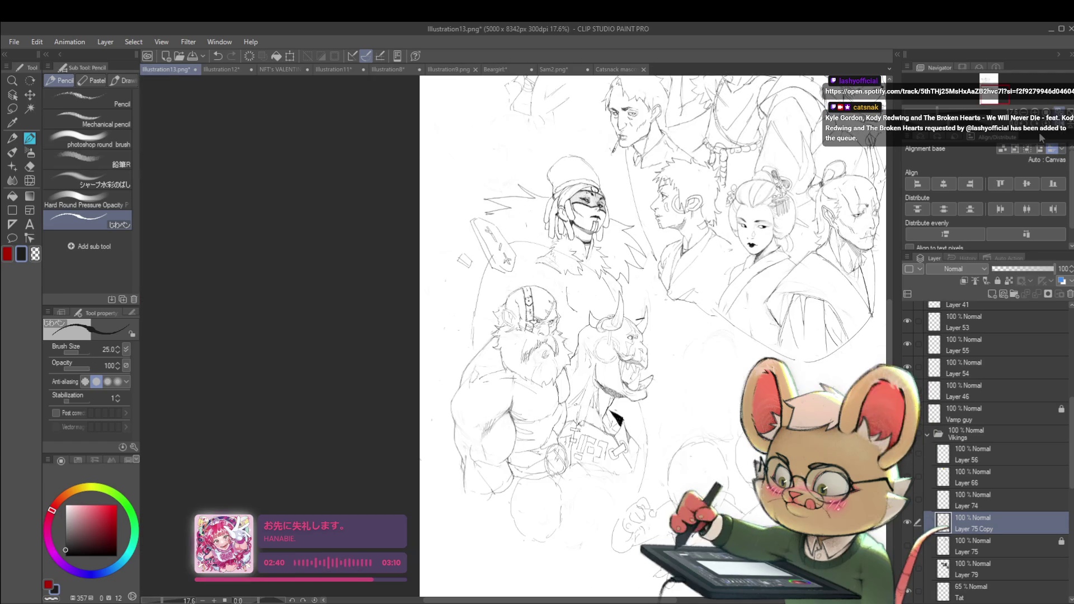
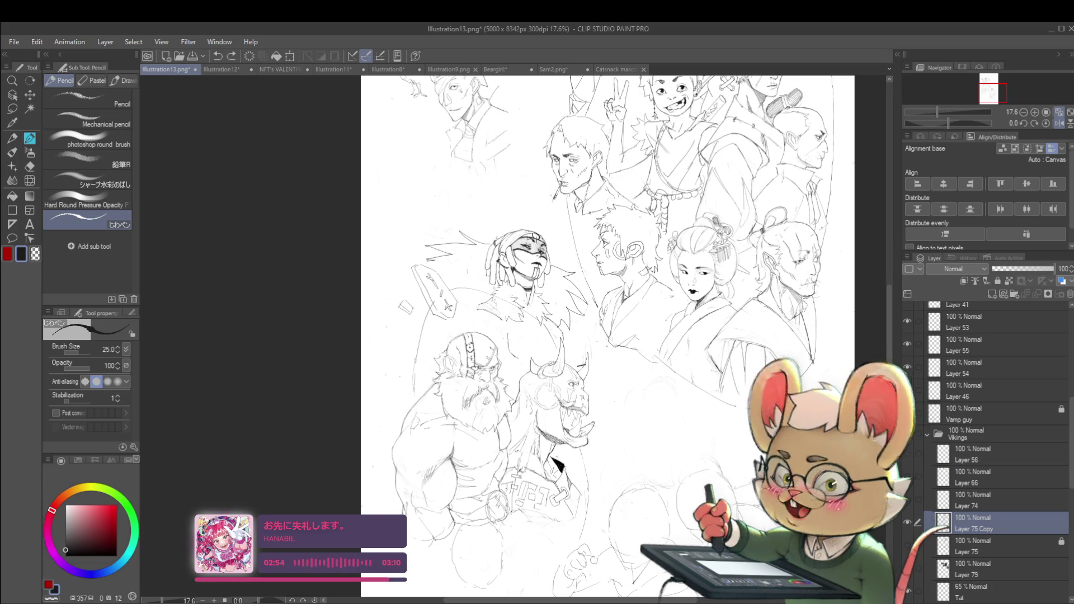
- Undo the stray jagged strokes left of the masked figure's head
scroll(447, 252, up, 5)
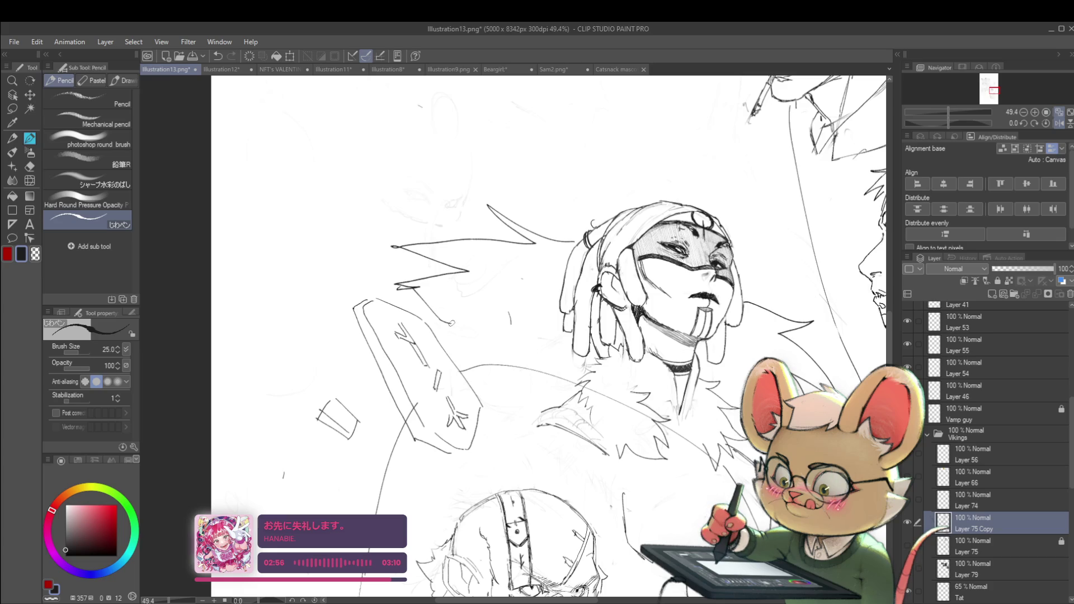
scroll(492, 312, down, 3)
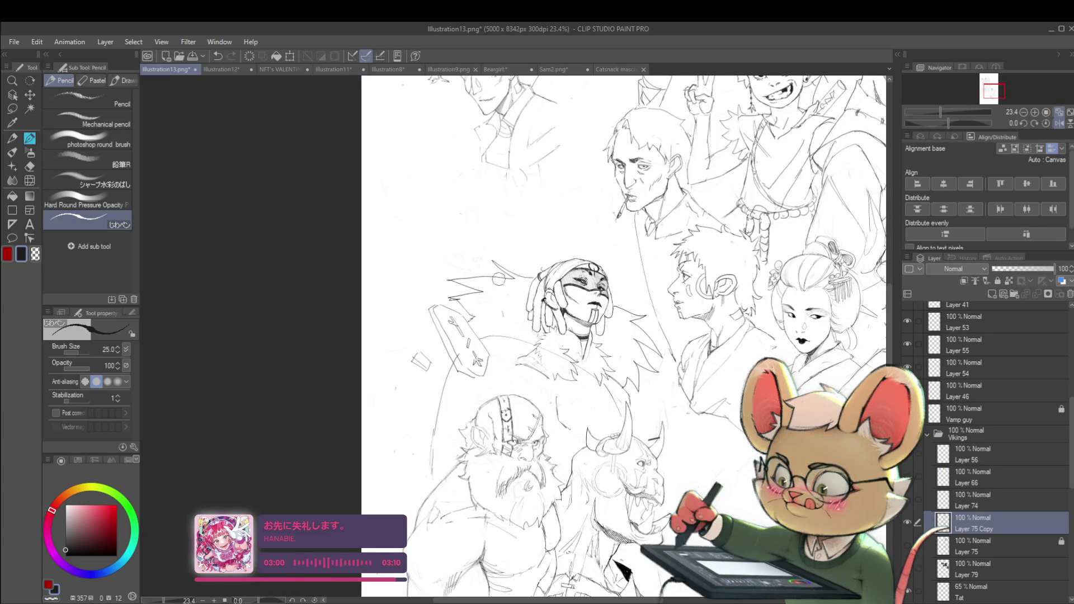
key(ctrl+z)
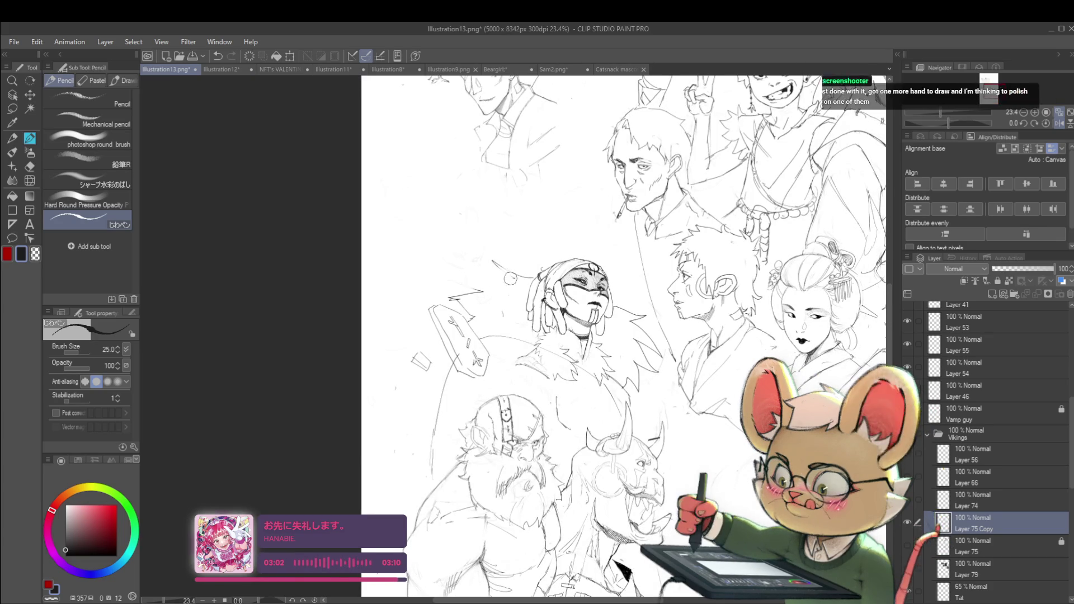
- Sketch new strokes beside the masked figure's face
scroll(518, 269, down, 2)
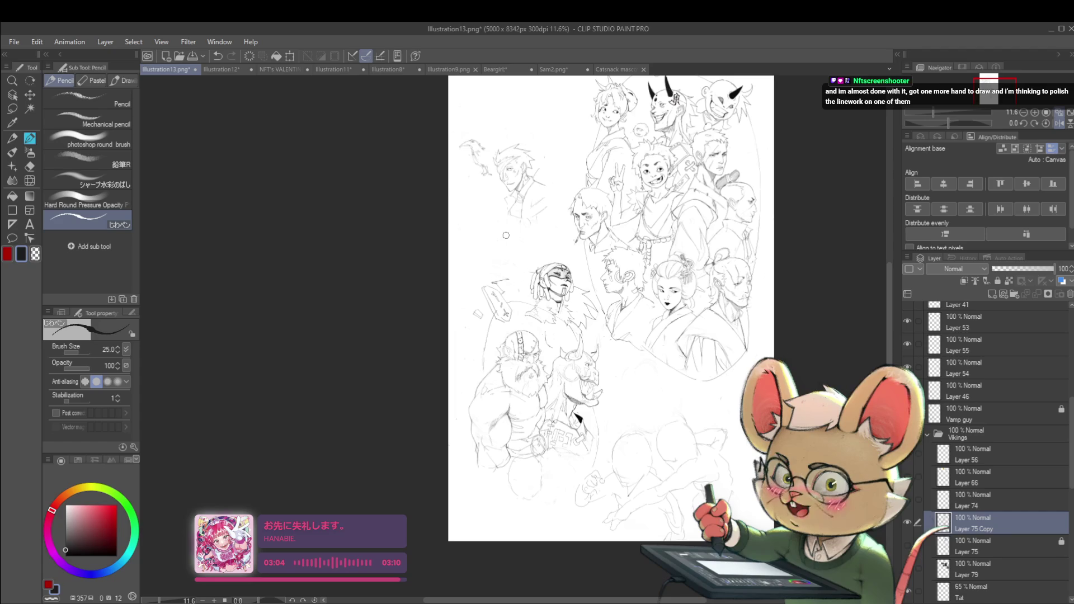
scroll(463, 167, up, 2)
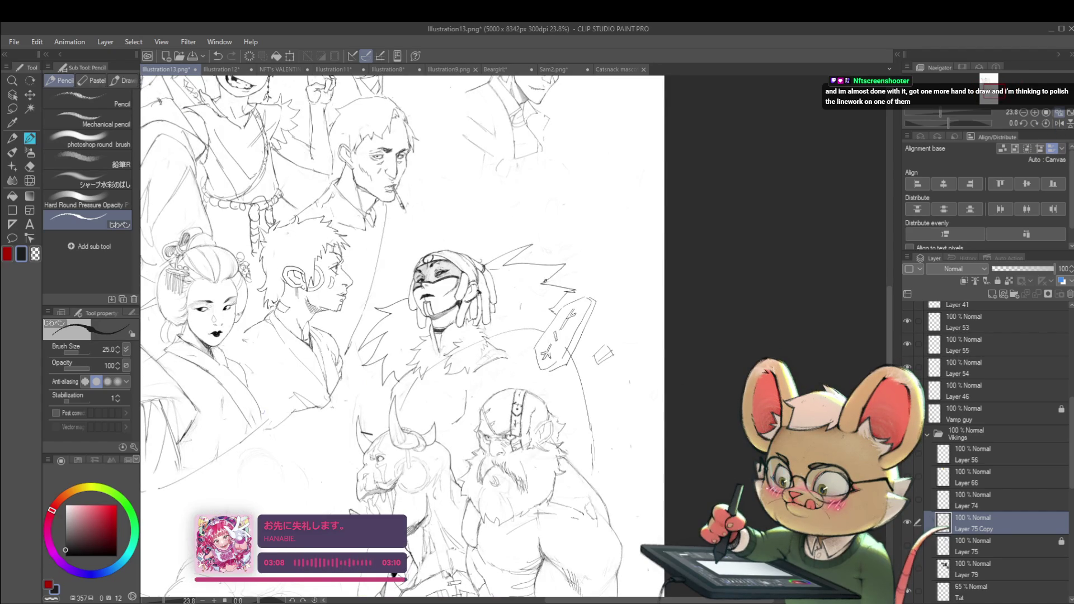
scroll(547, 279, down, 2)
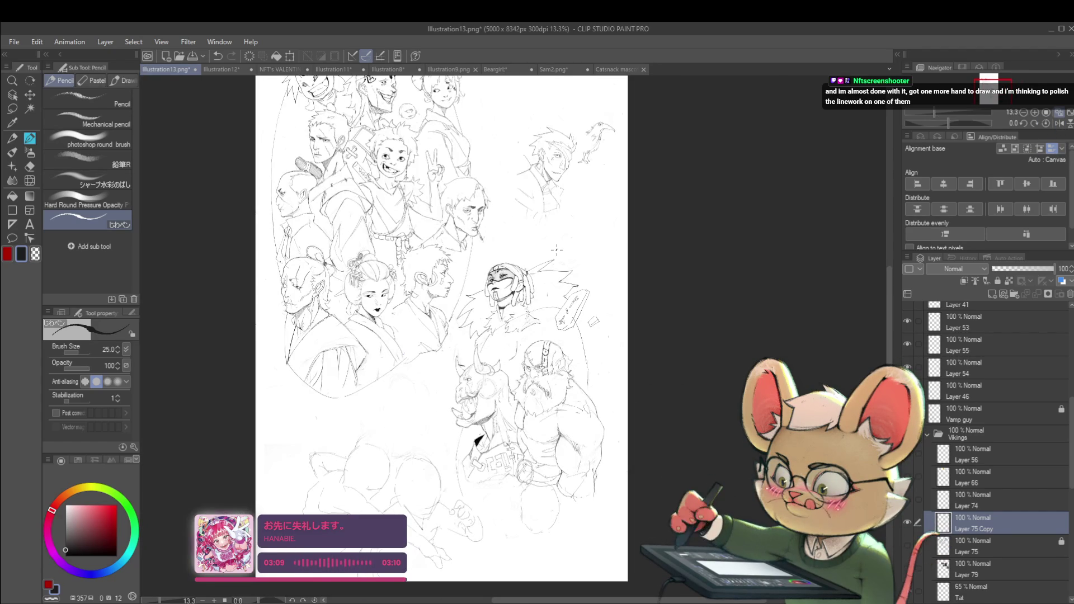
scroll(469, 293, up, 2)
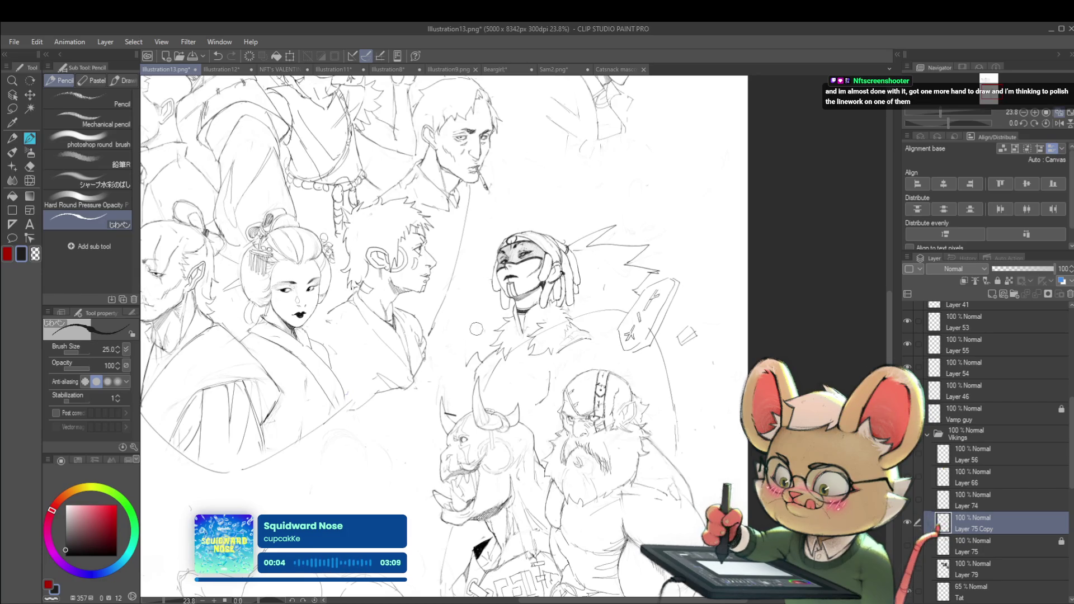
mouse_move(491, 280)
mouse_down()
mouse_move(461, 293)
mouse_move(448, 351)
mouse_up()
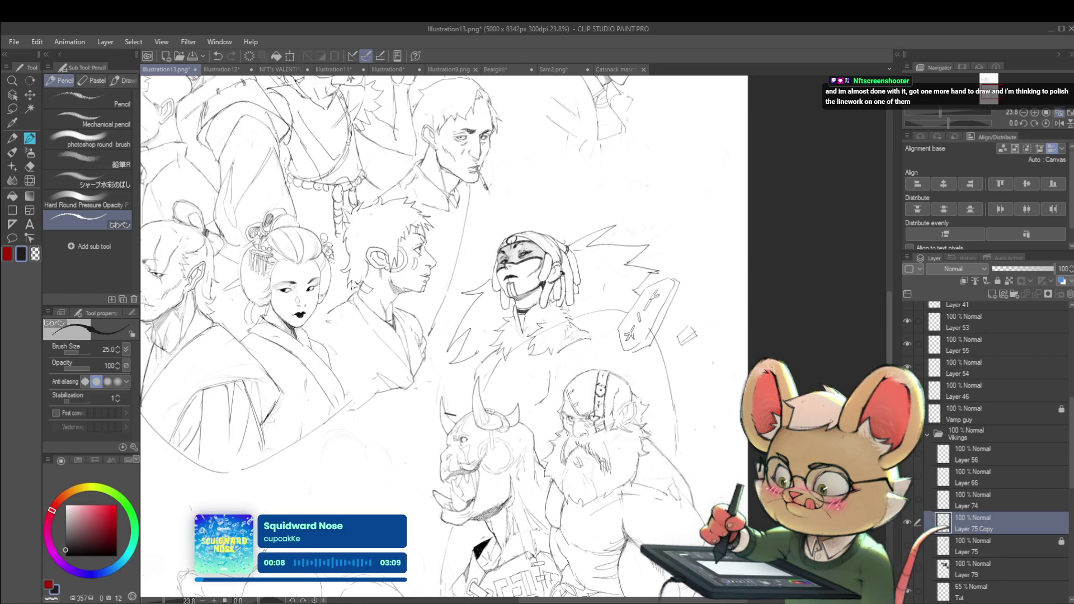
- Draw jagged feather strokes beside the masked face in a mirrored view, then add Layer 76
scroll(528, 342, down, 3)
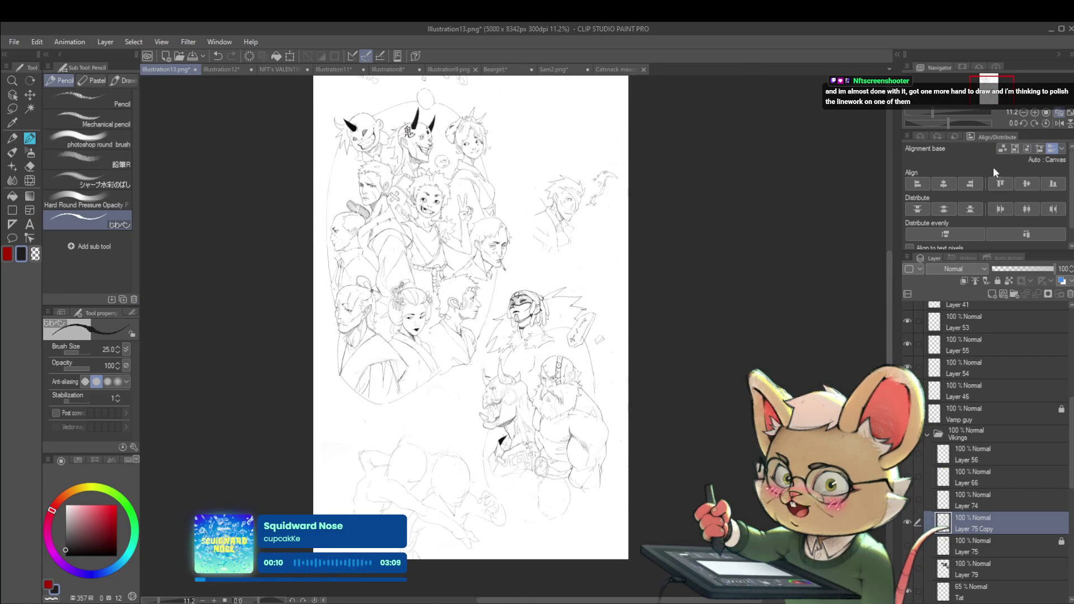
click(1059, 123)
scroll(544, 317, up, 3)
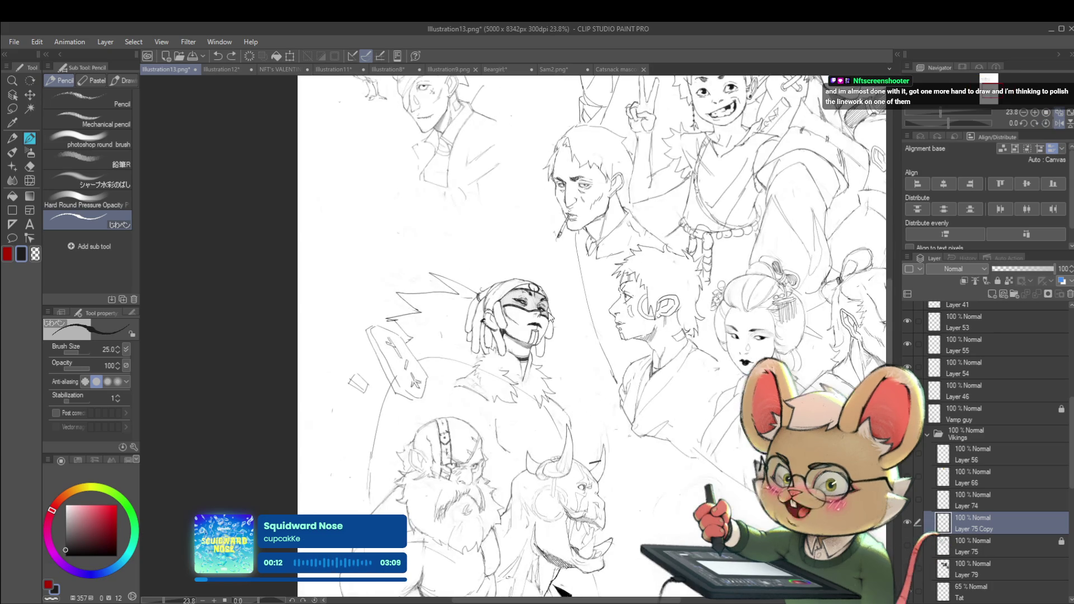
mouse_move(555, 314)
mouse_down()
mouse_move(579, 322)
mouse_move(595, 378)
mouse_move(562, 397)
mouse_up()
scroll(569, 364, down, 4)
scroll(565, 301, up, 5)
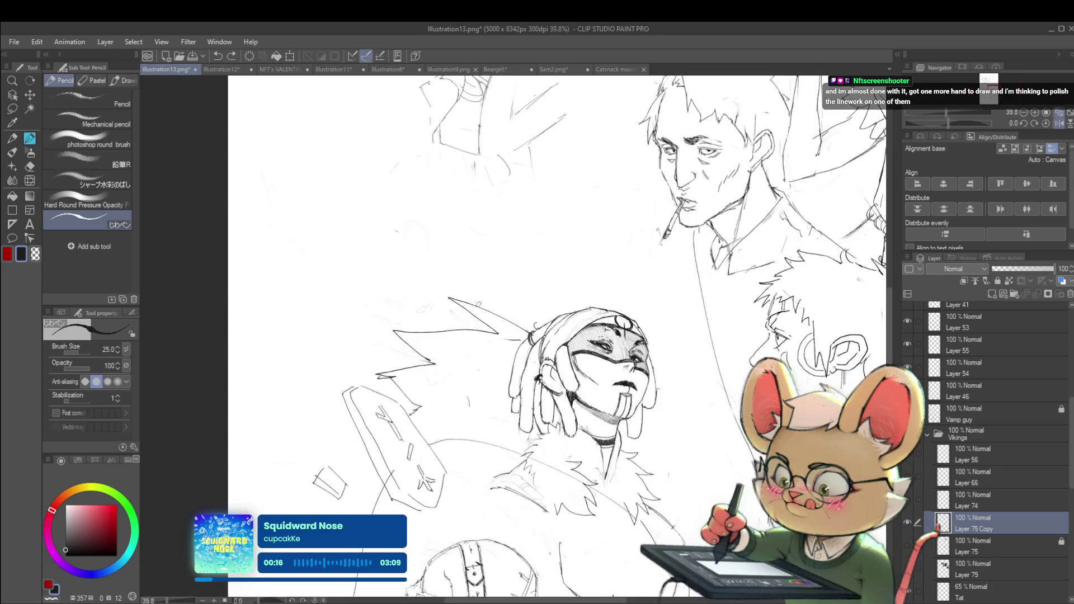
key(ctrl+shift+n)
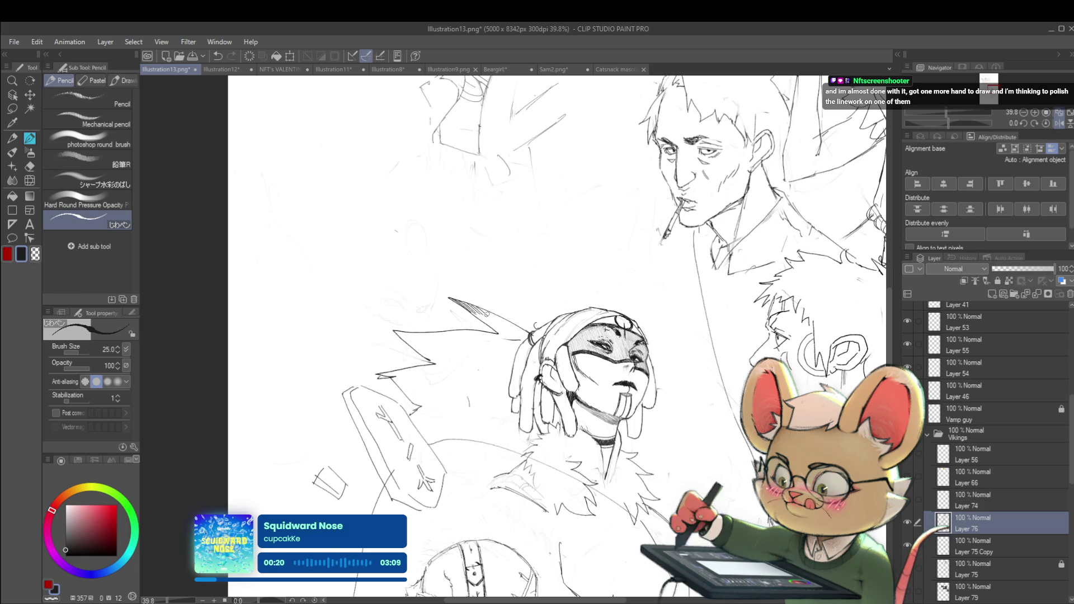
- Hatch the feather spike above the head with diagonal pencil strokes
scroll(511, 336, up, 2)
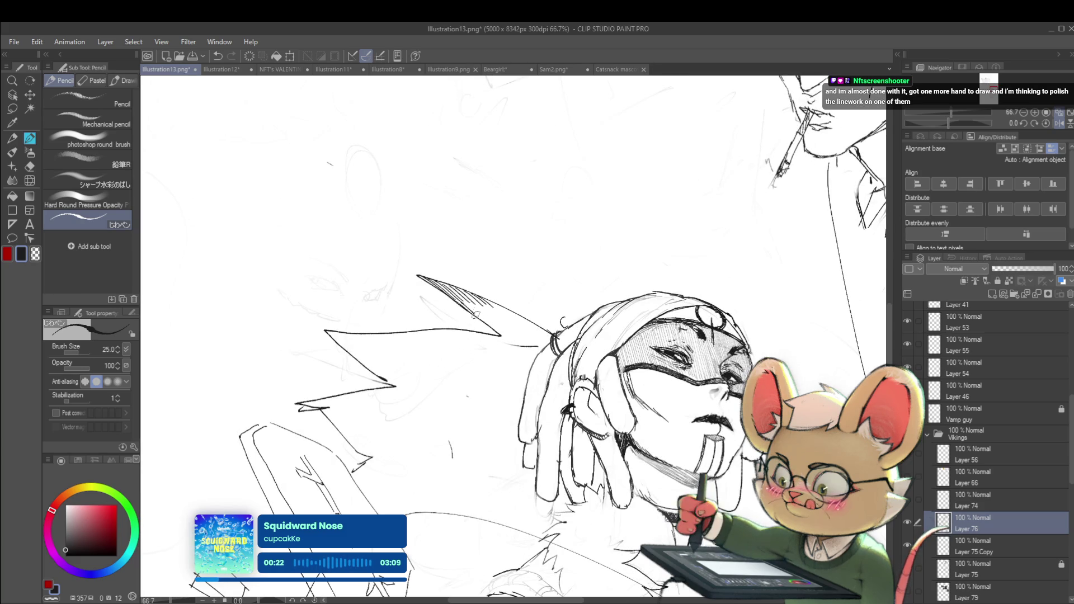
mouse_move(466, 300)
mouse_down()
mouse_move(485, 319)
mouse_move(513, 318)
mouse_up()
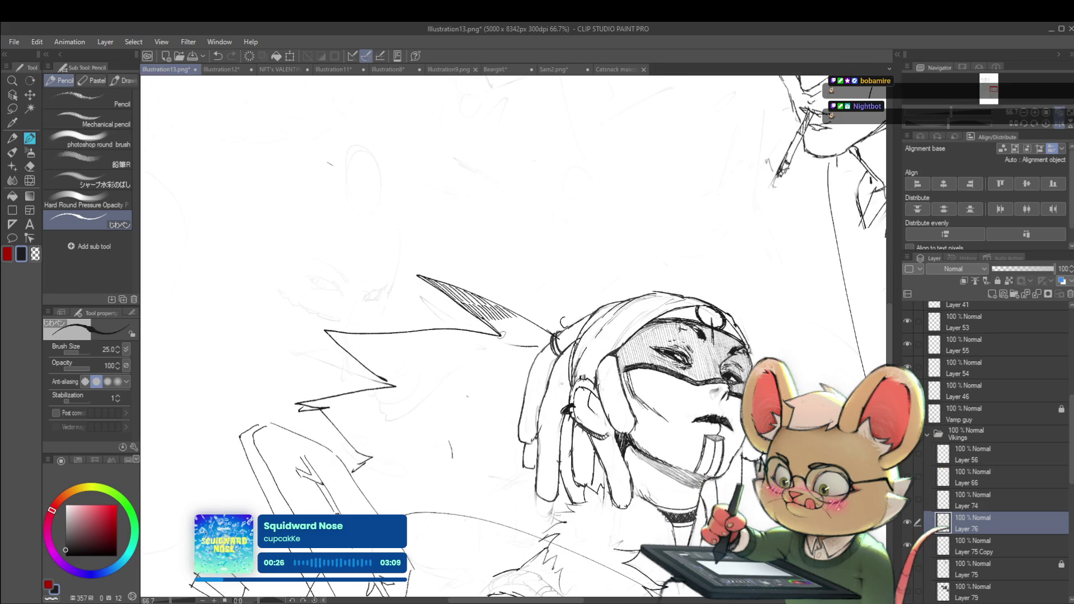
mouse_move(512, 320)
mouse_down()
mouse_move(530, 338)
mouse_move(544, 331)
mouse_up()
- Recentre on the masked head, flip the view horizontally and back, and select Layer 75 Copy
scroll(500, 297, down, 4)
drag(501, 296, 480, 286)
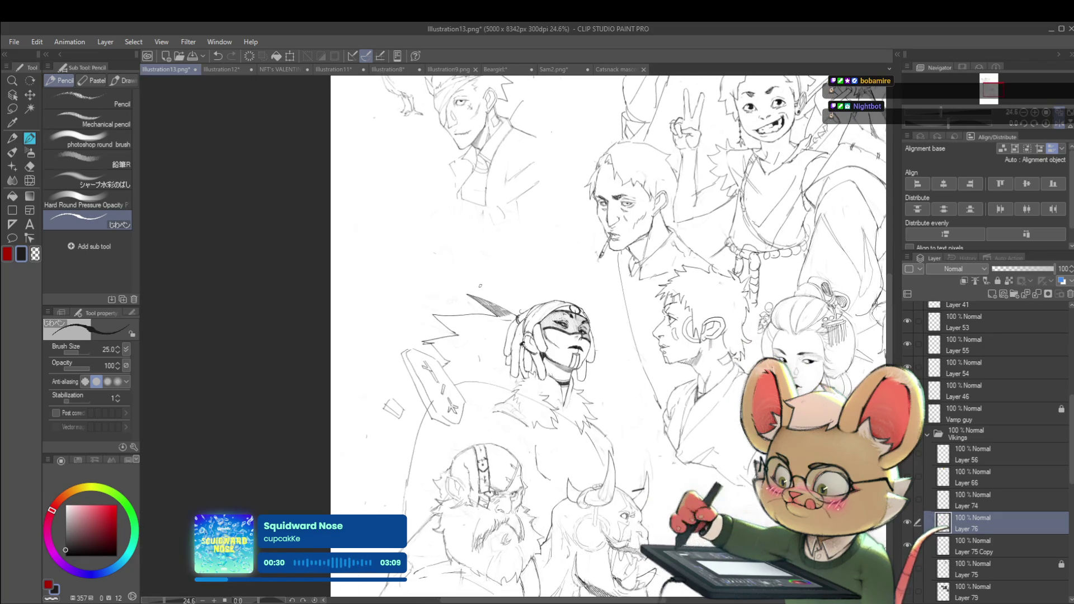
scroll(480, 286, down, 1)
click(1060, 124)
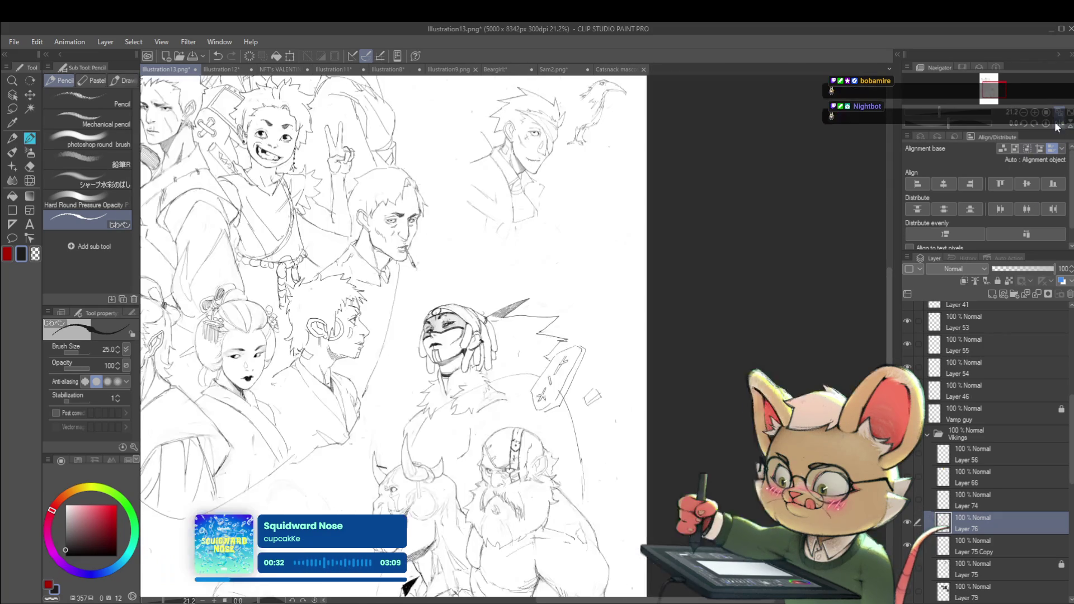
scroll(495, 313, up, 10)
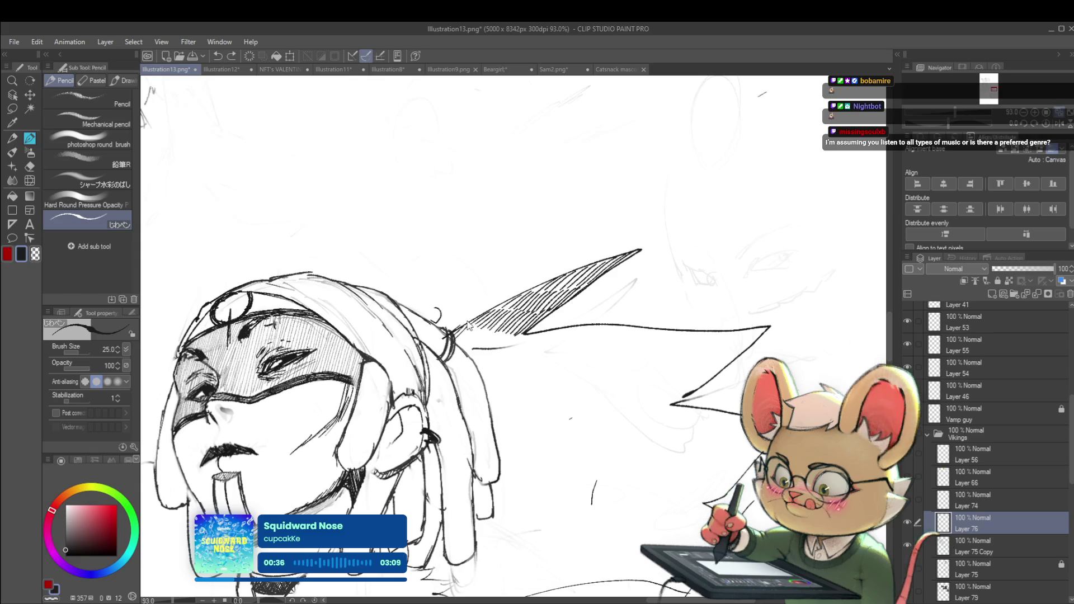
click(1048, 126)
drag(737, 309, 602, 301)
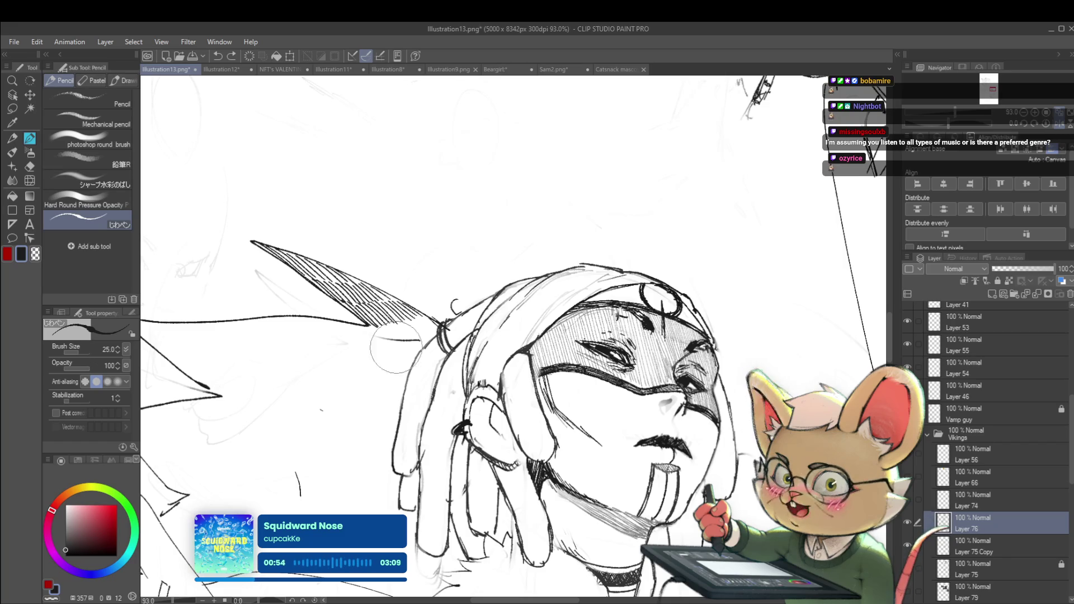
click(967, 550)
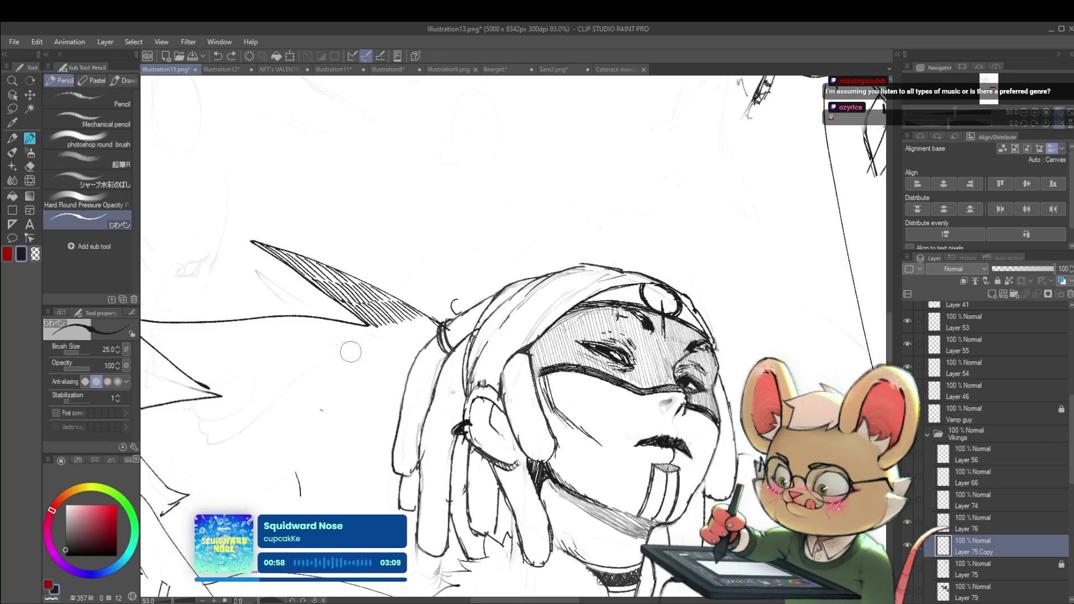
- Pan to the feather spike's tip and hatch it so the full spike is shaded
drag(313, 372, 235, 375)
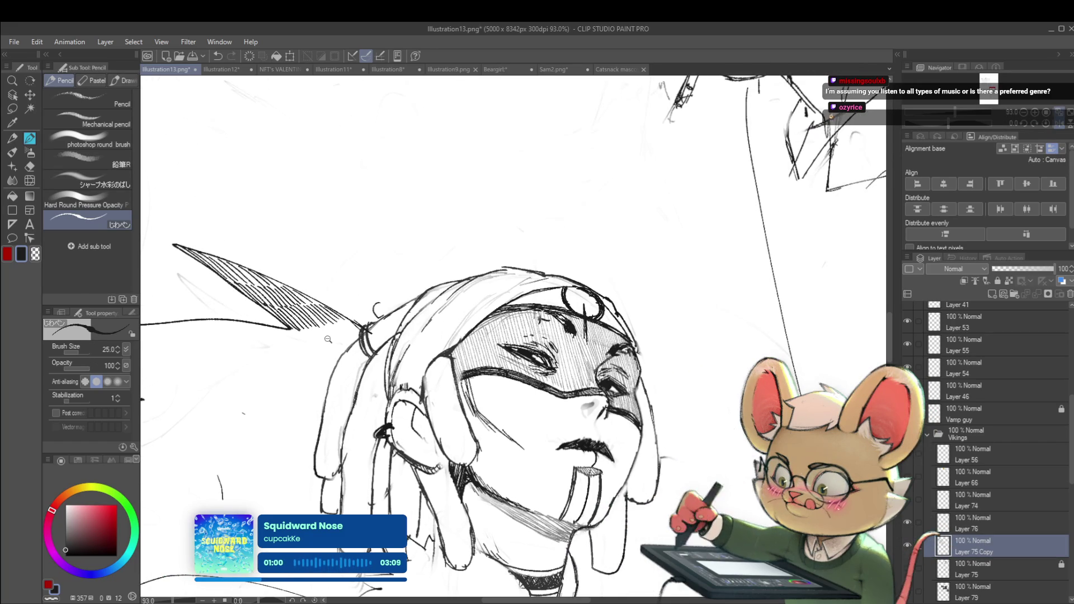
scroll(327, 342, up, 1)
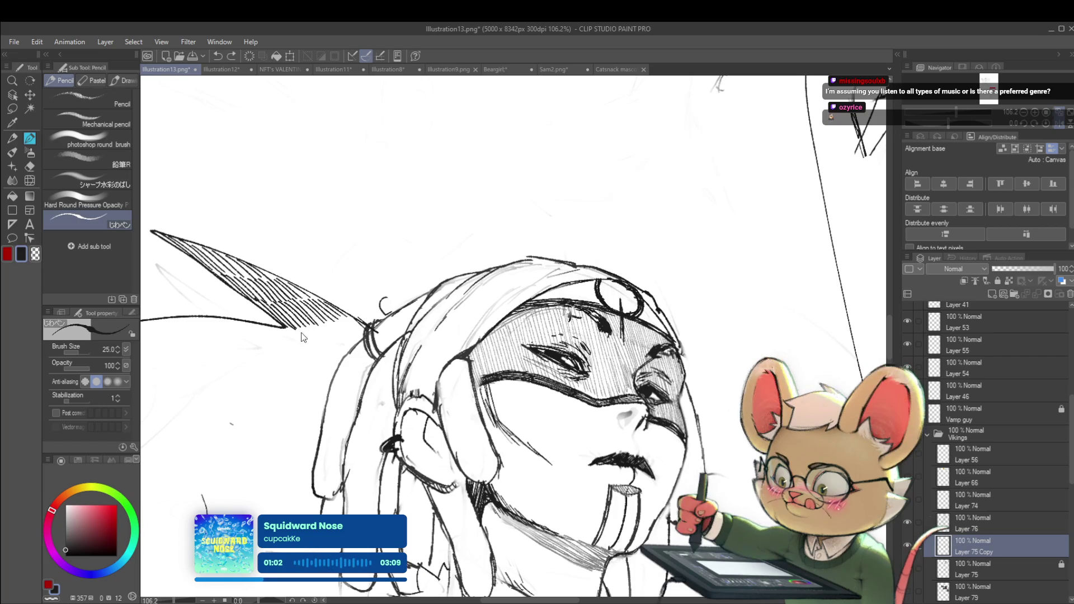
mouse_move(313, 324)
mouse_down()
mouse_move(336, 344)
mouse_move(352, 338)
mouse_up()
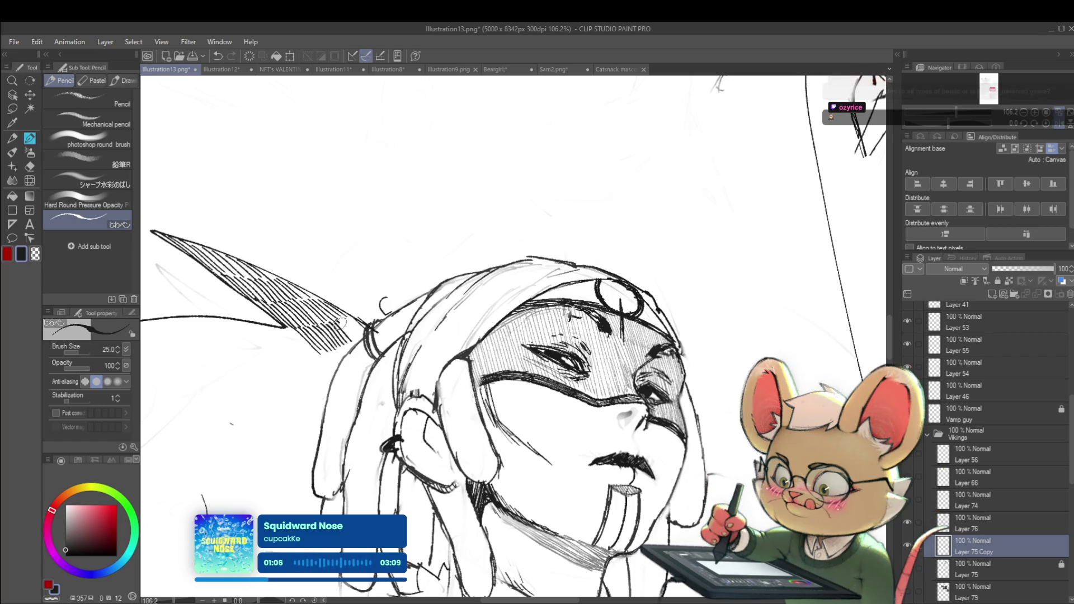
scroll(354, 323, down, 5)
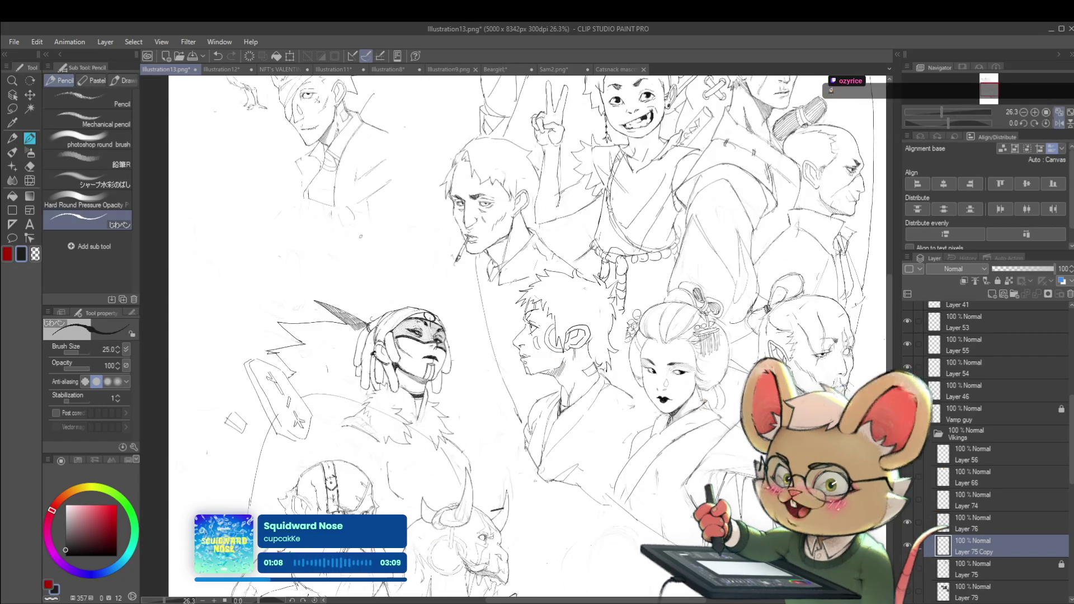
scroll(354, 323, down, 3)
scroll(356, 316, up, 7)
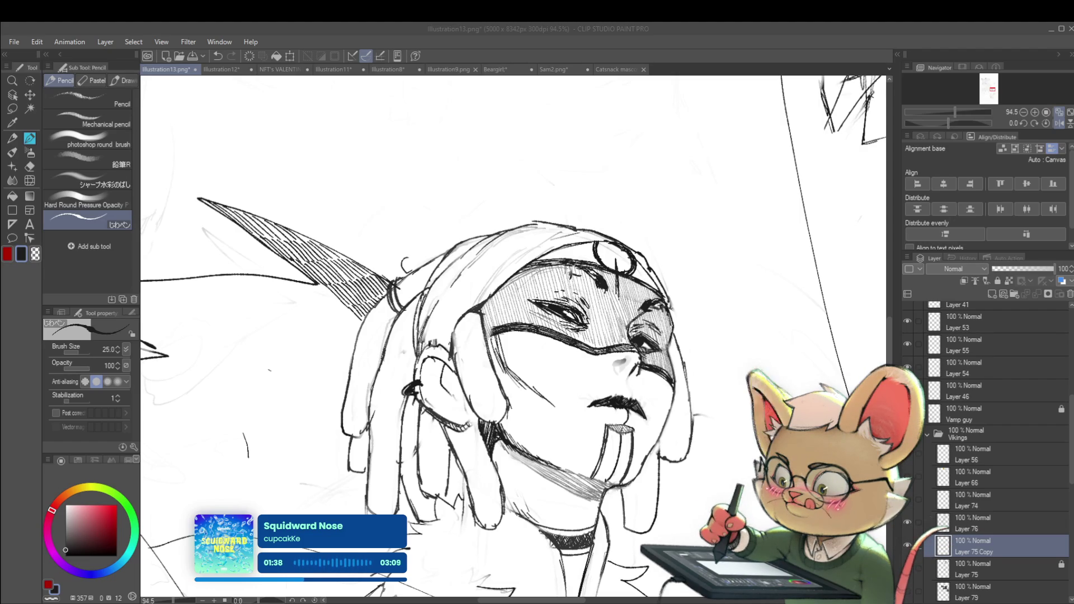
scroll(765, 419, down, 3)
mouse_move(784, 347)
mouse_down()
mouse_move(533, 342)
mouse_move(495, 373)
mouse_up()
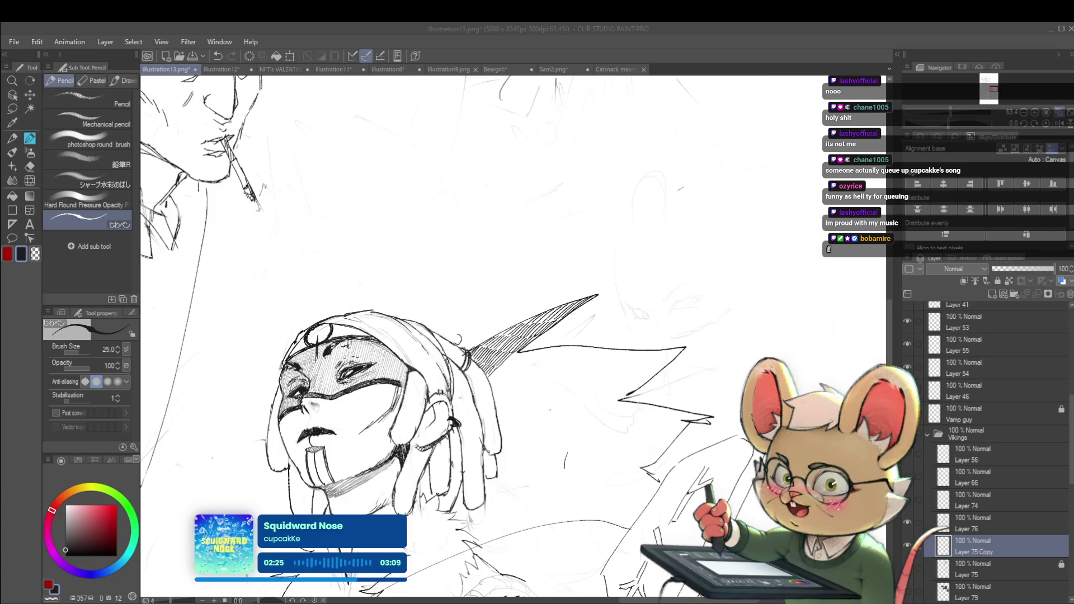
scroll(717, 450, down, 3)
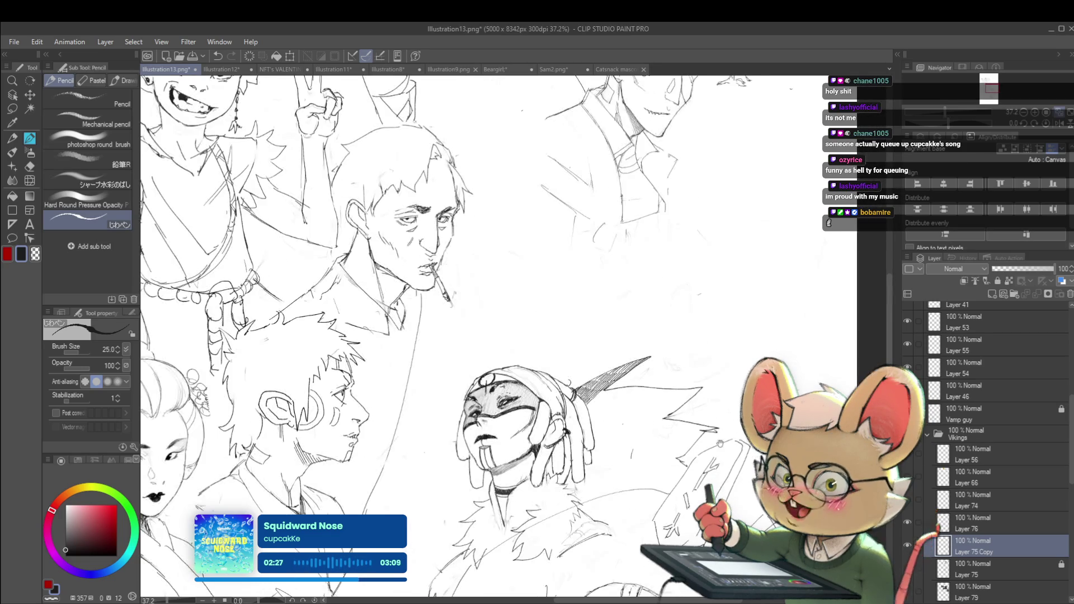
- Mirror the canvas with H and add a short pencil mark to the masked figure
scroll(716, 451, down, 1)
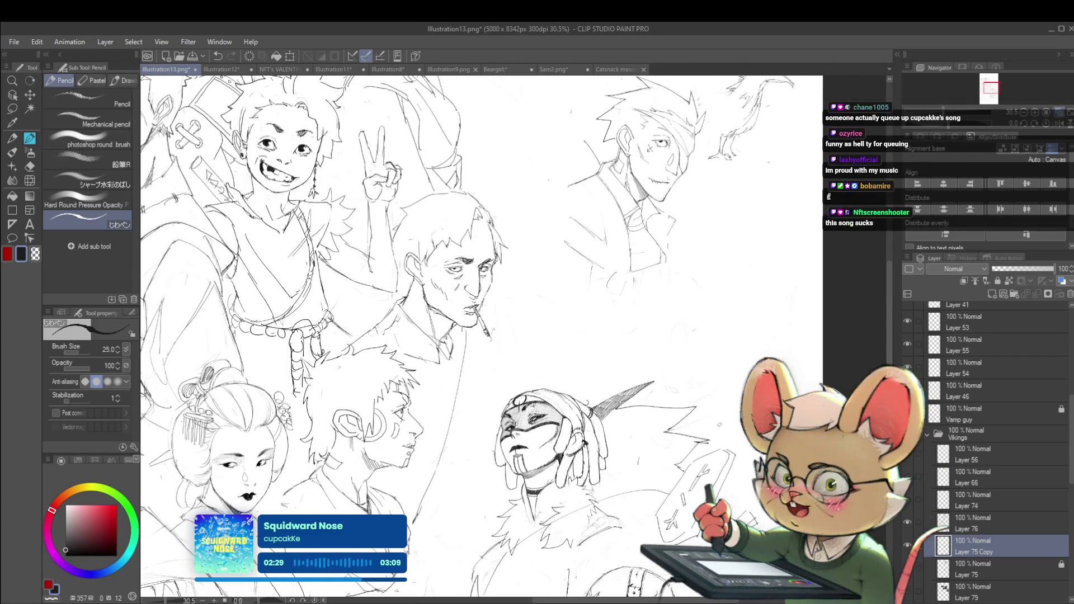
scroll(615, 375, up, 2)
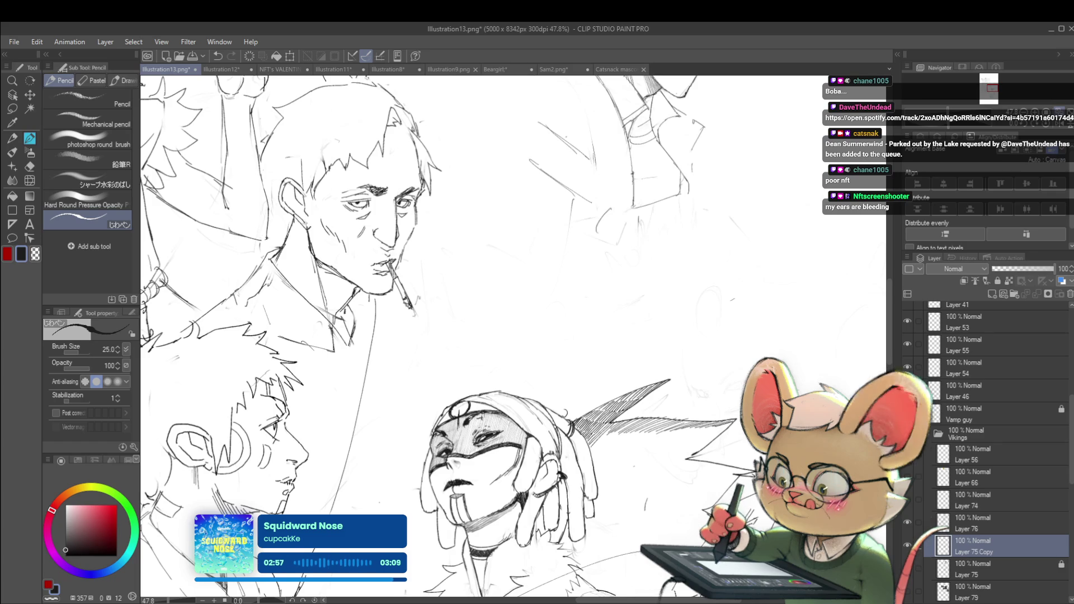
scroll(675, 310, down, 6)
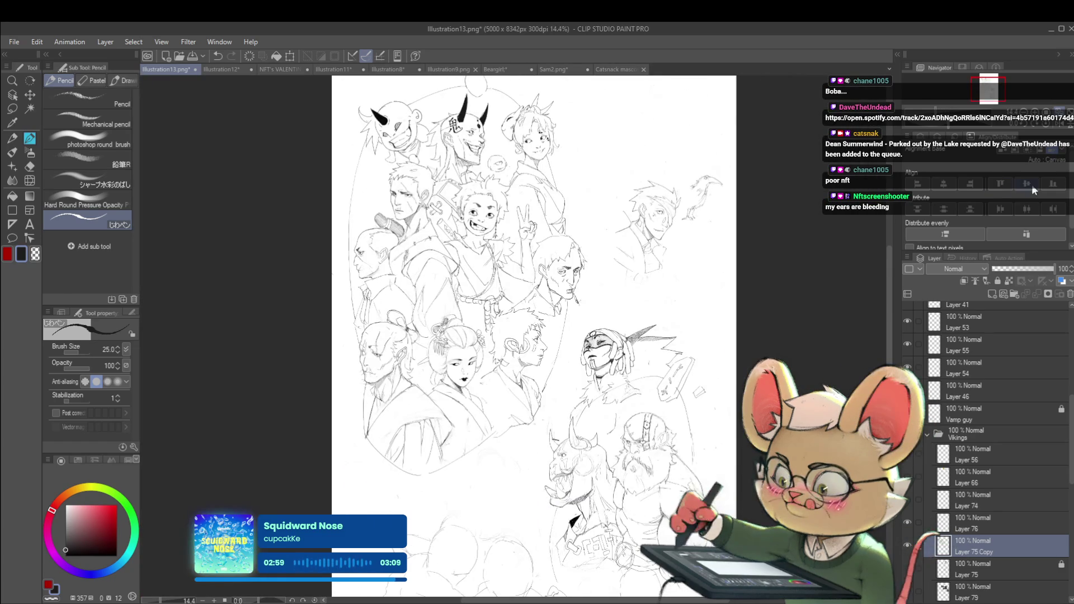
key(h)
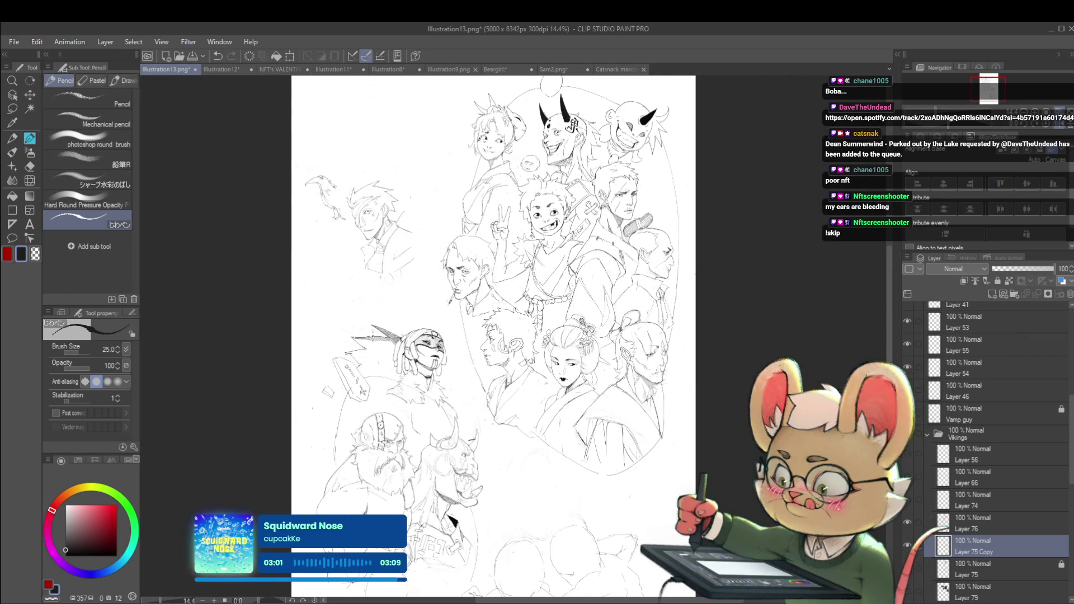
scroll(370, 359, up, 5)
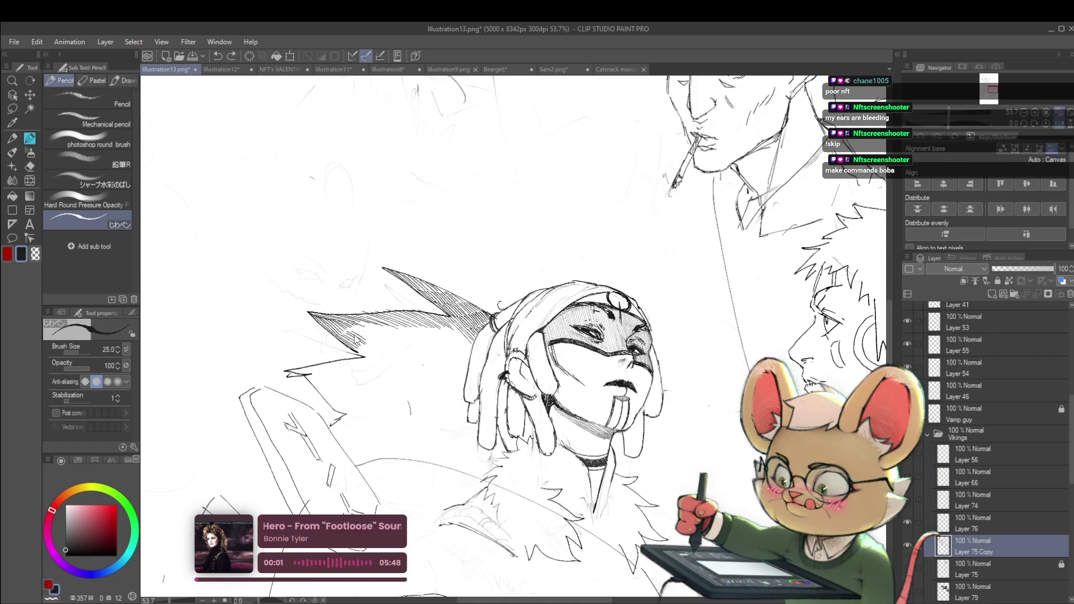
drag(363, 347, 360, 338)
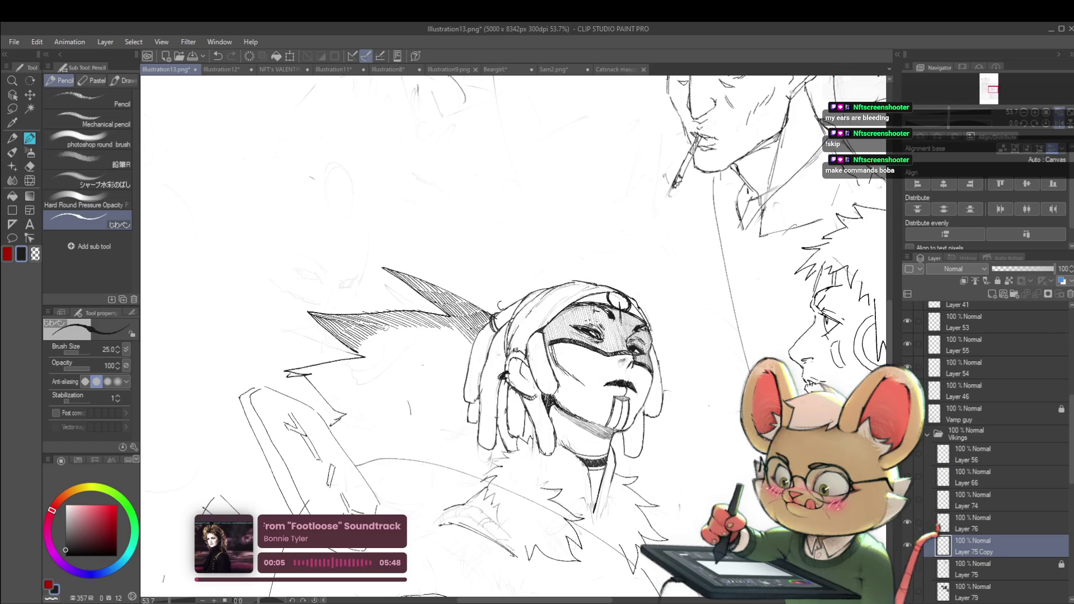
scroll(346, 278, down, 5)
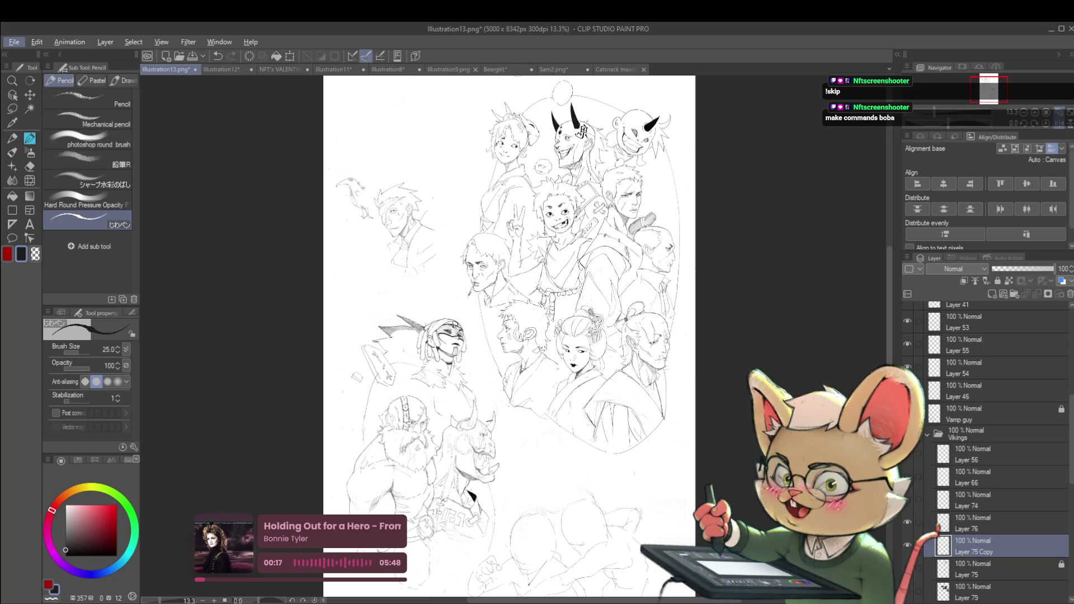
- Switch briefly to another application, then zoom out and back in to check the mark
key(alt+Tab)
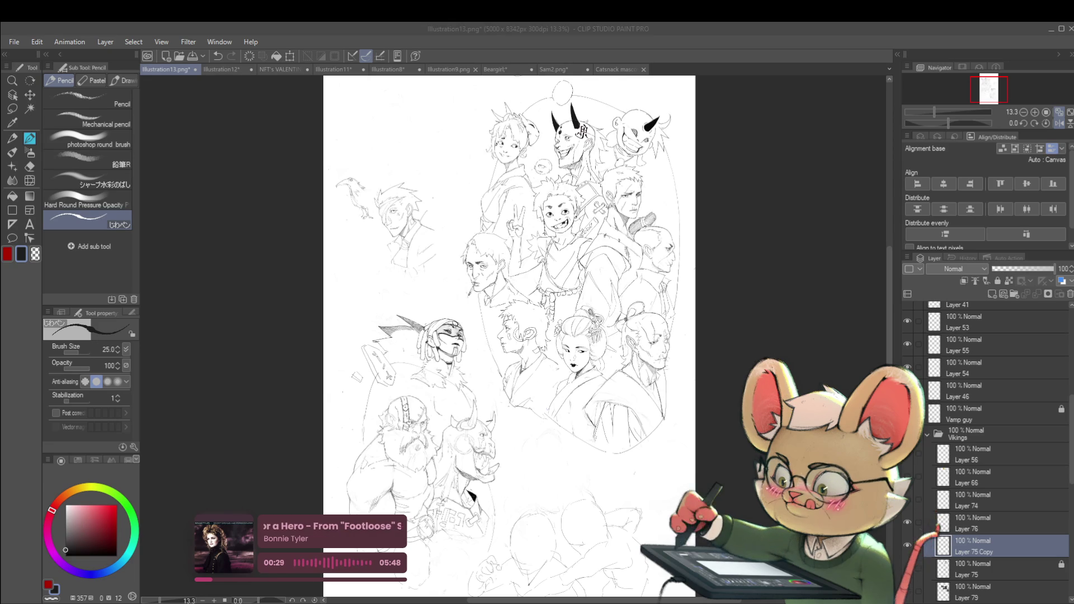
scroll(423, 352, up, 5)
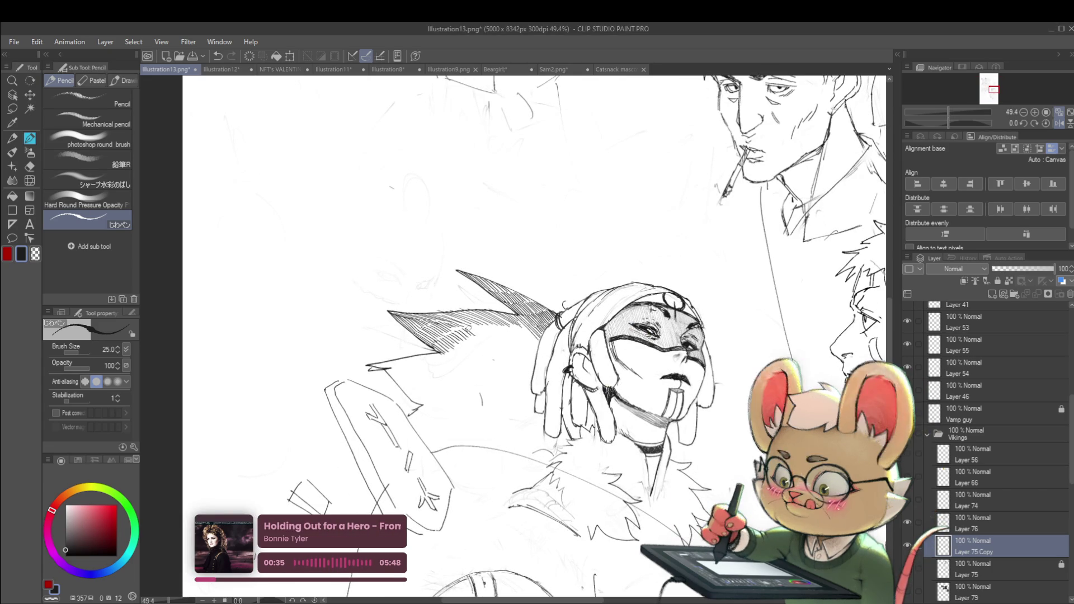
scroll(496, 331, down, 2)
scroll(480, 315, down, 2)
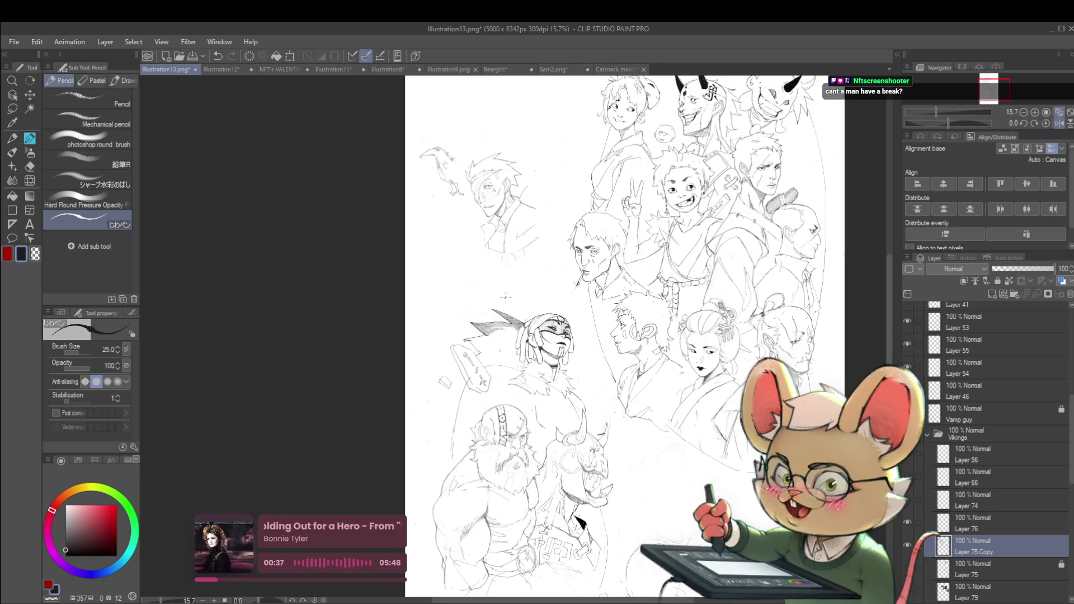
scroll(490, 331, up, 4)
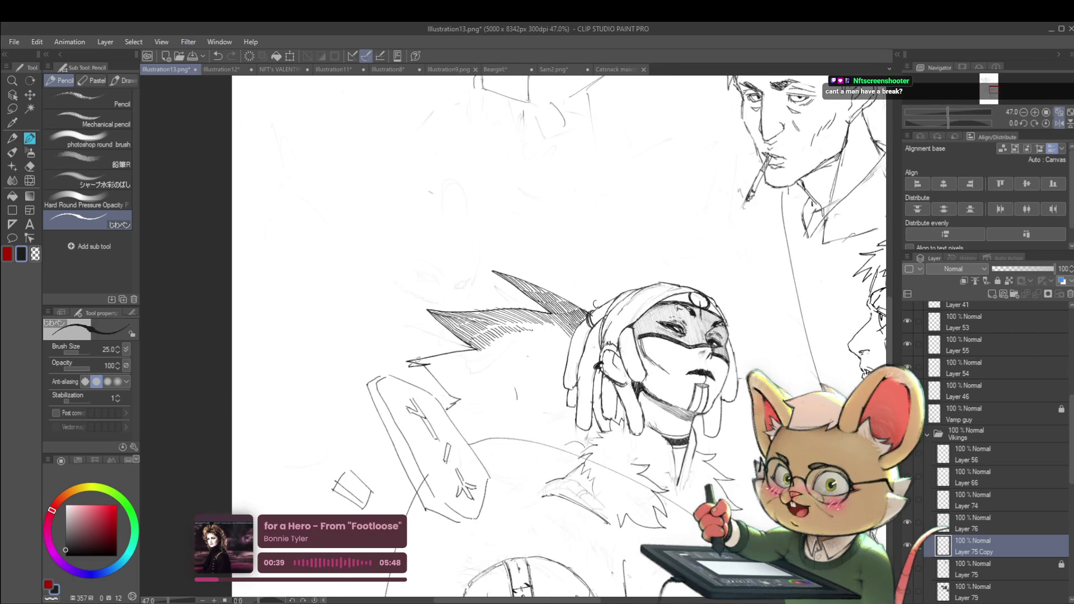
- Rotate the canvas about 32 degrees and hatch the tip of the left feather spike
mouse_move(643, 224)
mouse_down()
mouse_move(705, 279)
mouse_move(733, 358)
mouse_up()
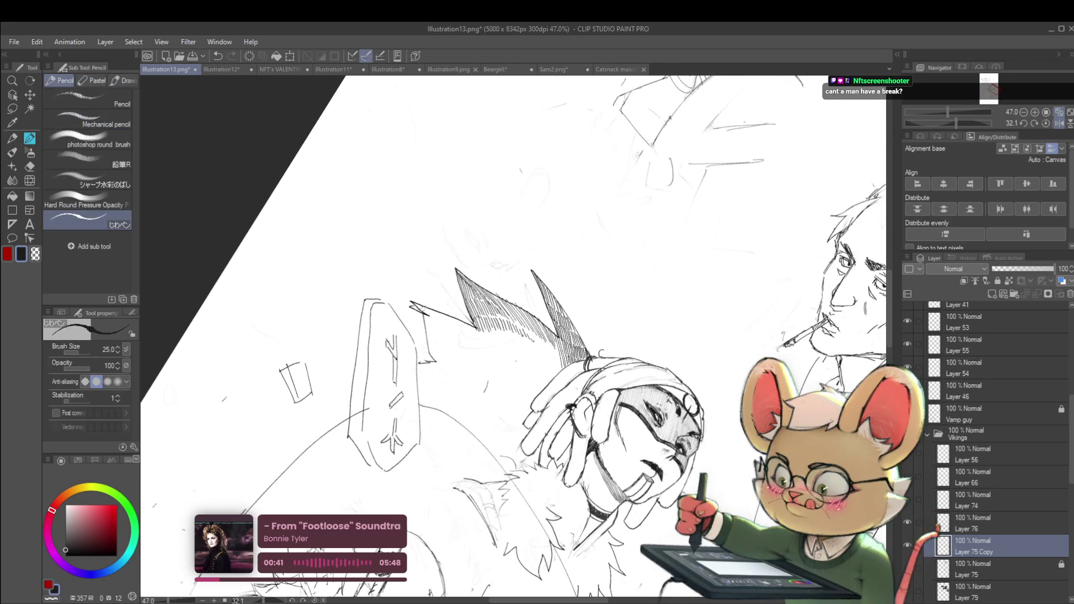
drag(427, 309, 443, 318)
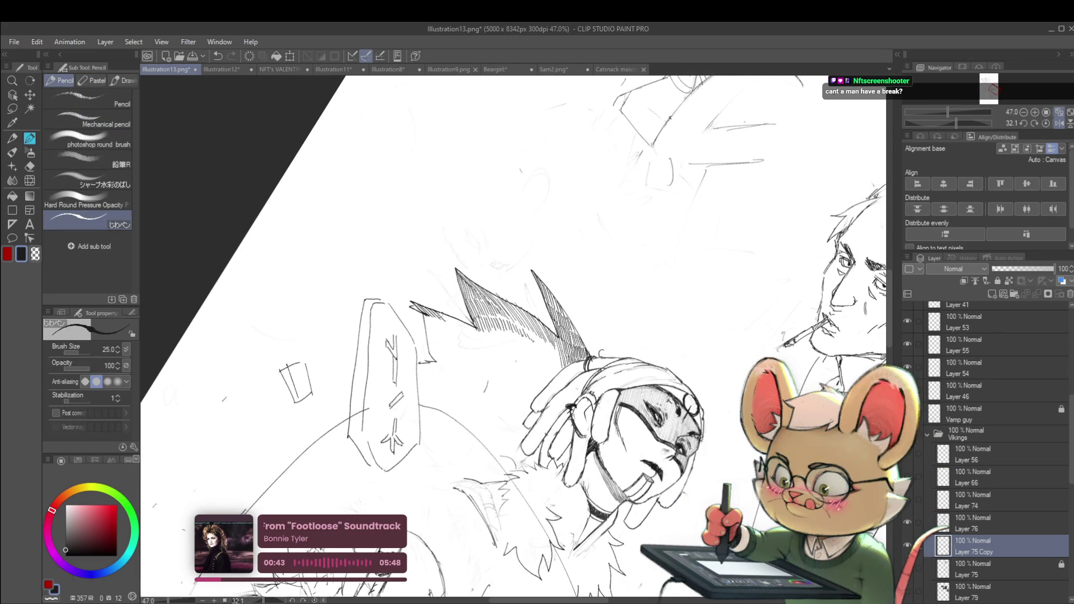
scroll(484, 328, down, 5)
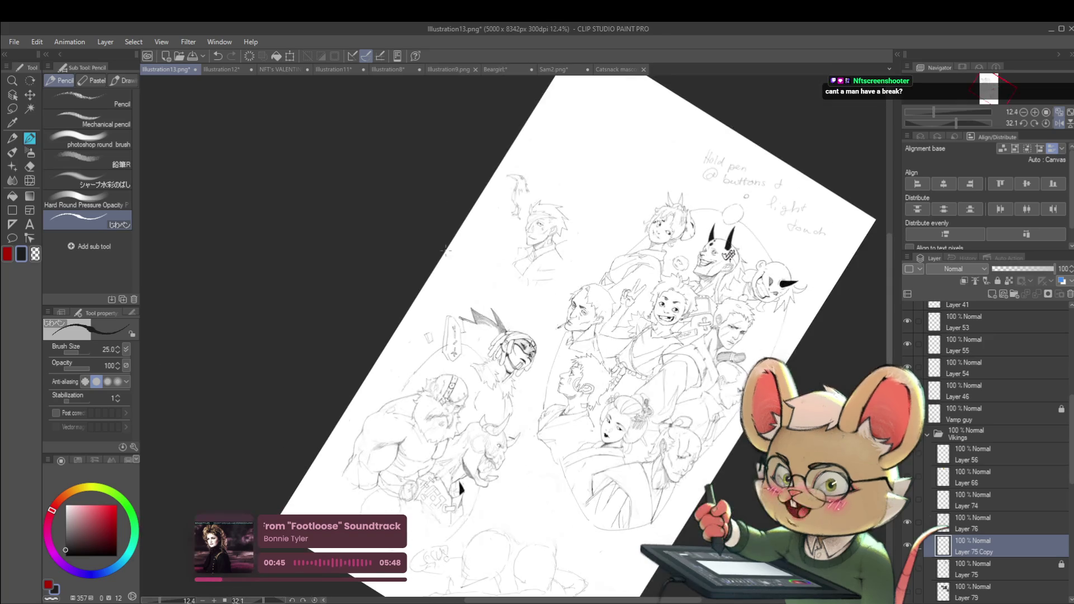
scroll(475, 299, up, 5)
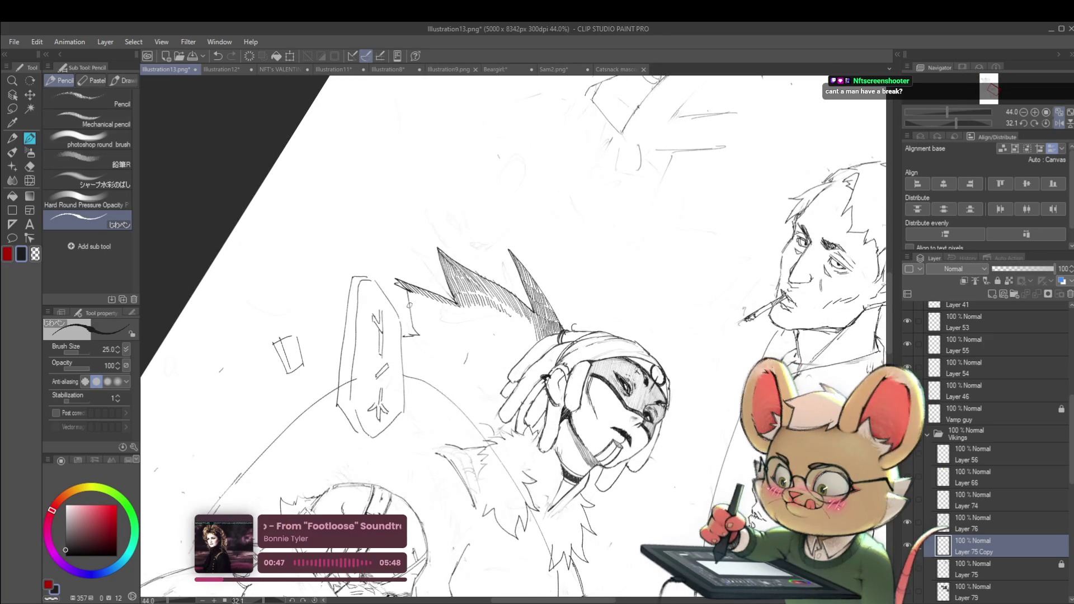
drag(424, 309, 446, 321)
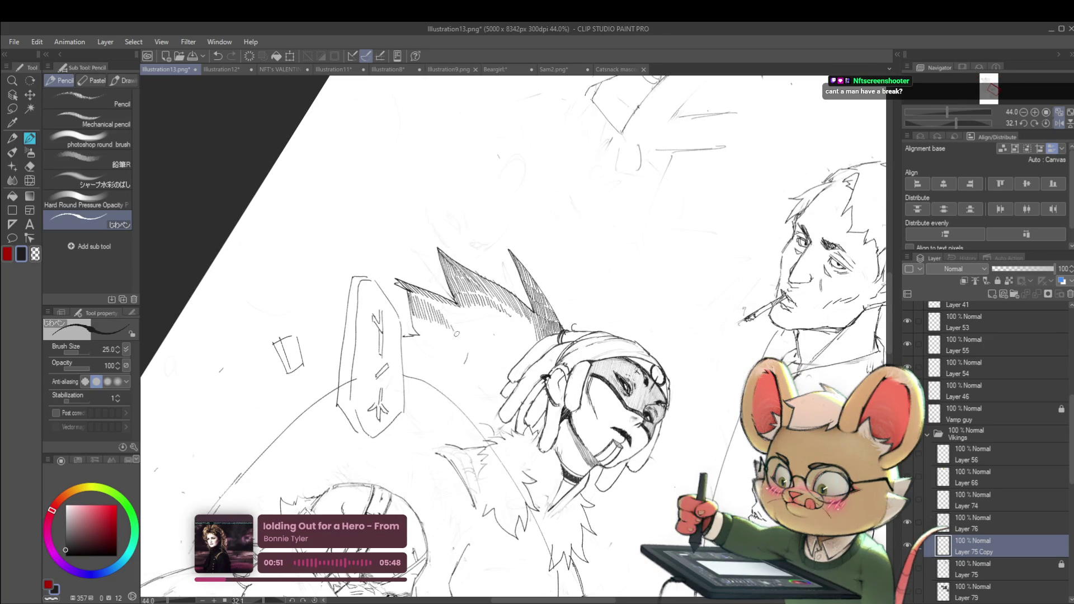
scroll(458, 338, down, 5)
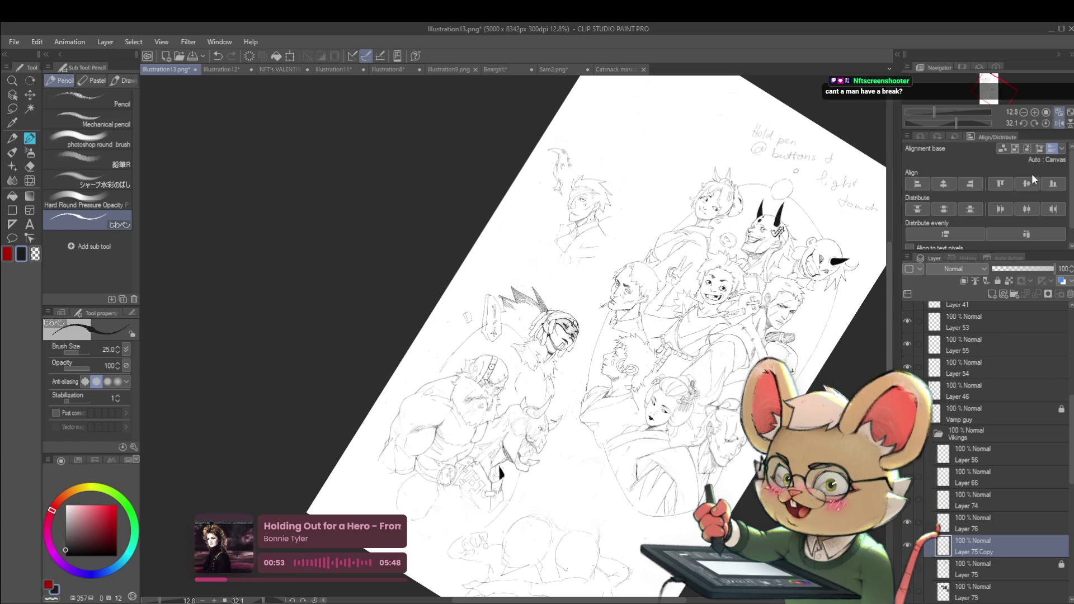
- Reset the canvas rotation to upright and shift the sheet to show more figures
click(1046, 123)
scroll(542, 324, up, 2)
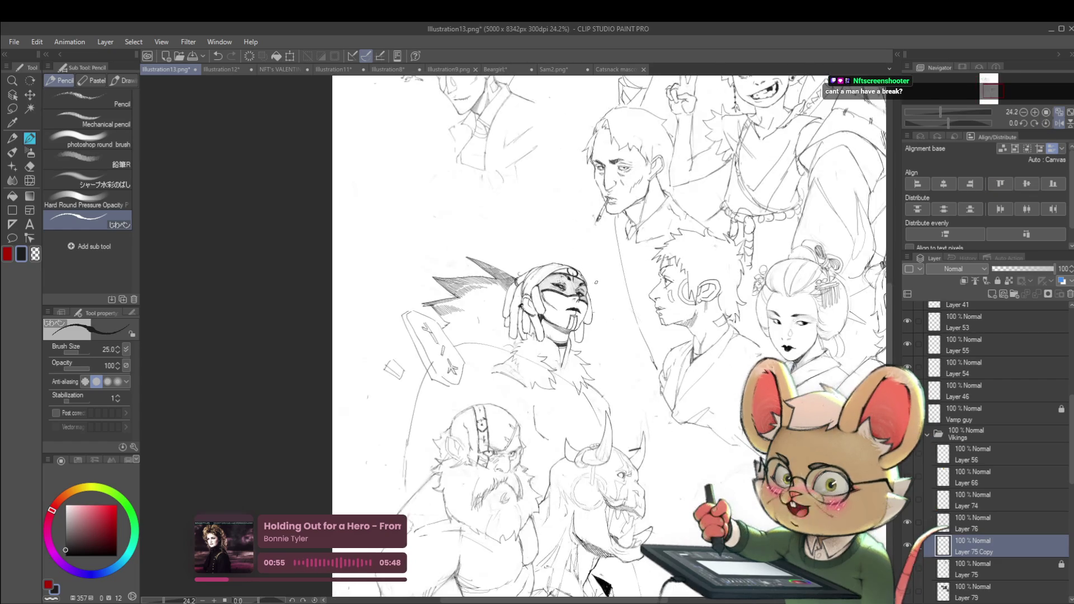
scroll(439, 328, up, 3)
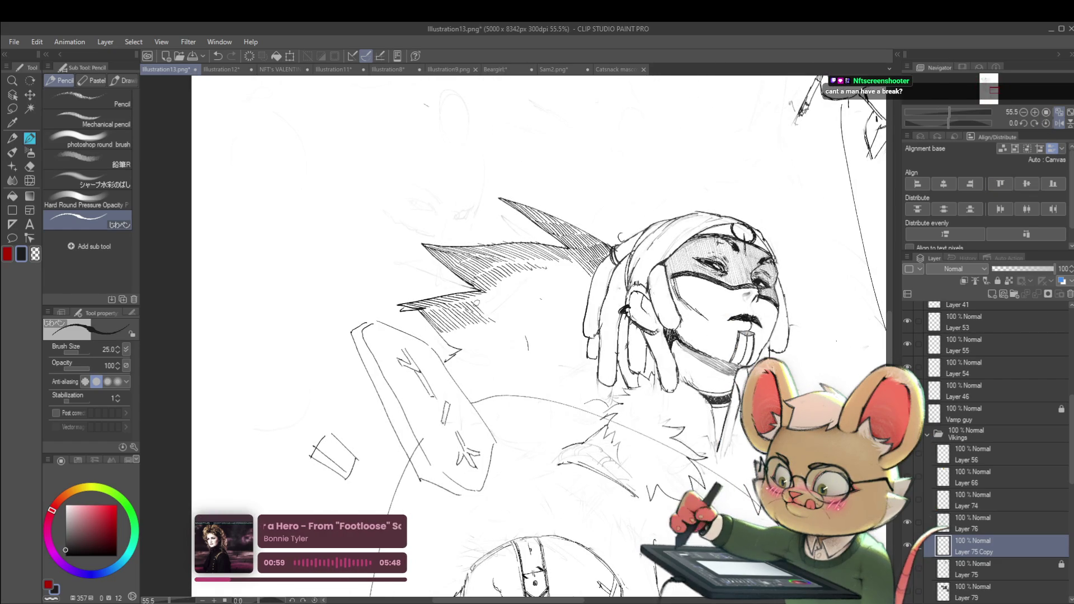
scroll(499, 309, down, 5)
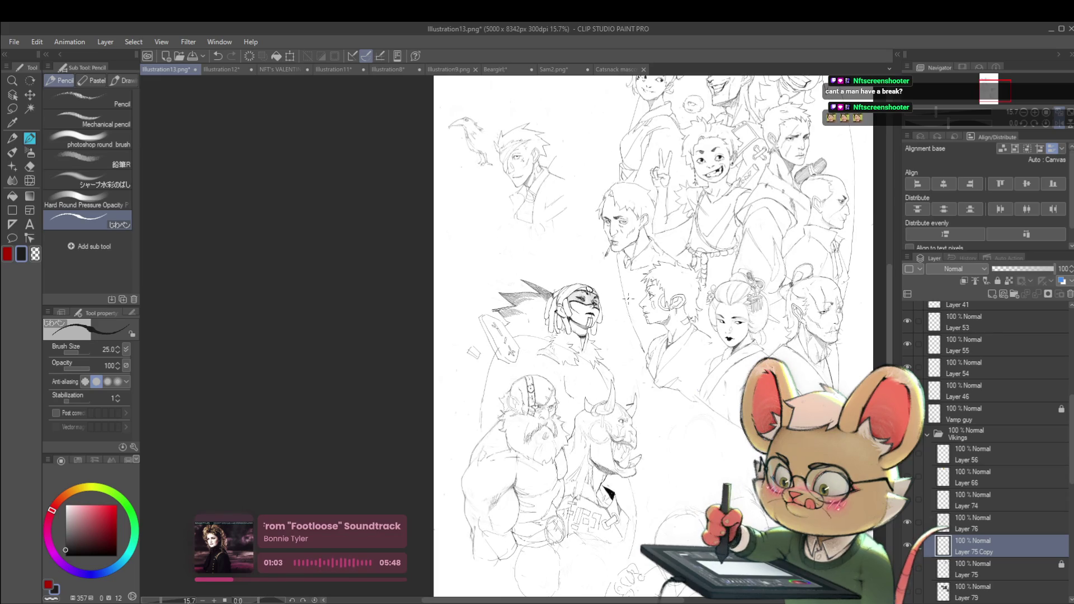
drag(628, 299, 610, 282)
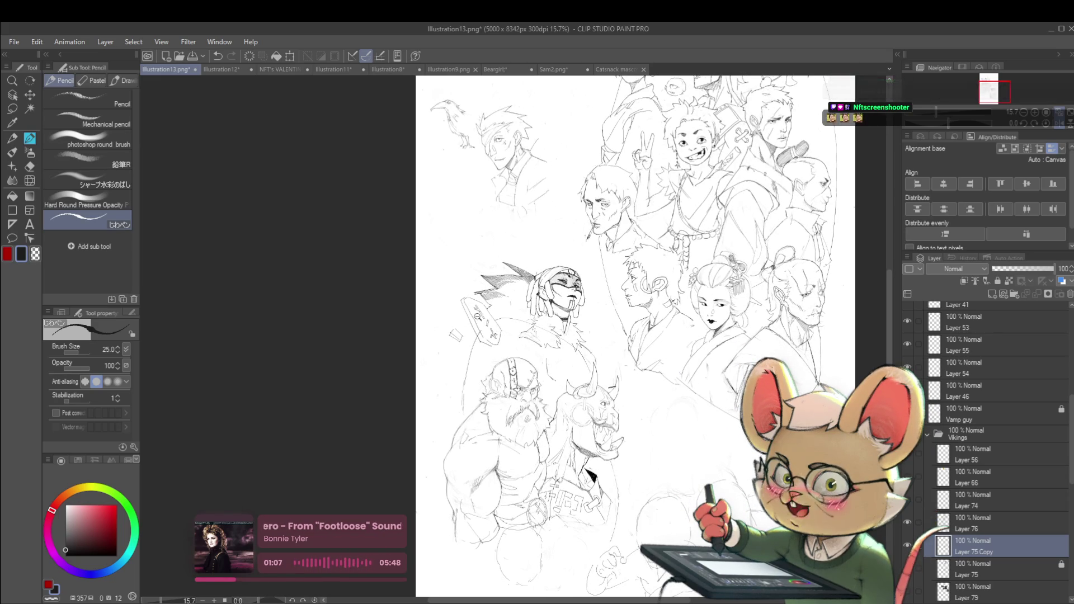
- Add a short stroke to the masked figure's fur collar
scroll(495, 309, up, 5)
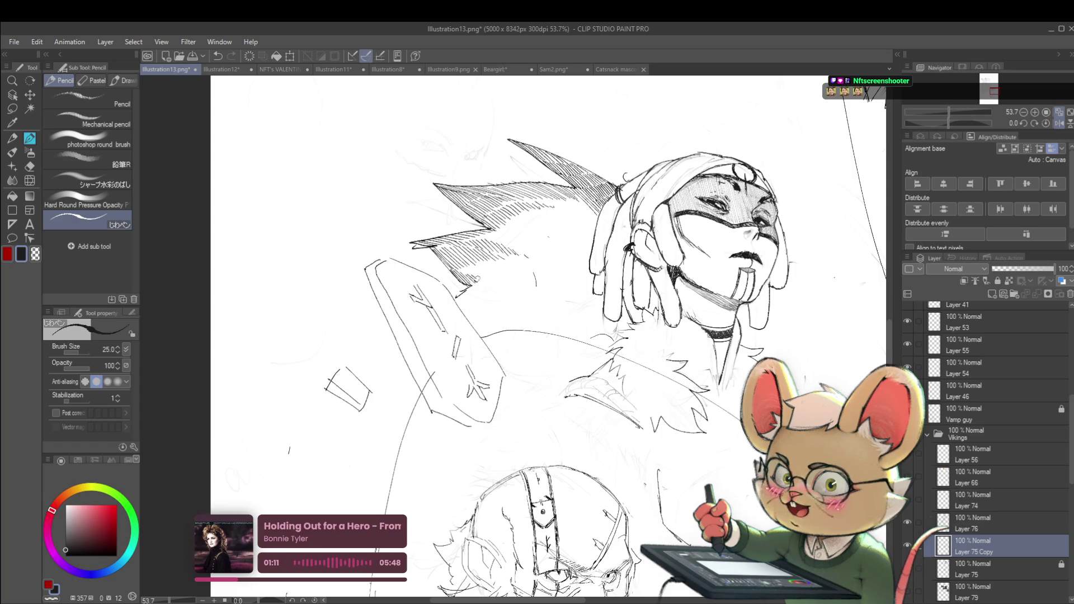
scroll(518, 272, down, 4)
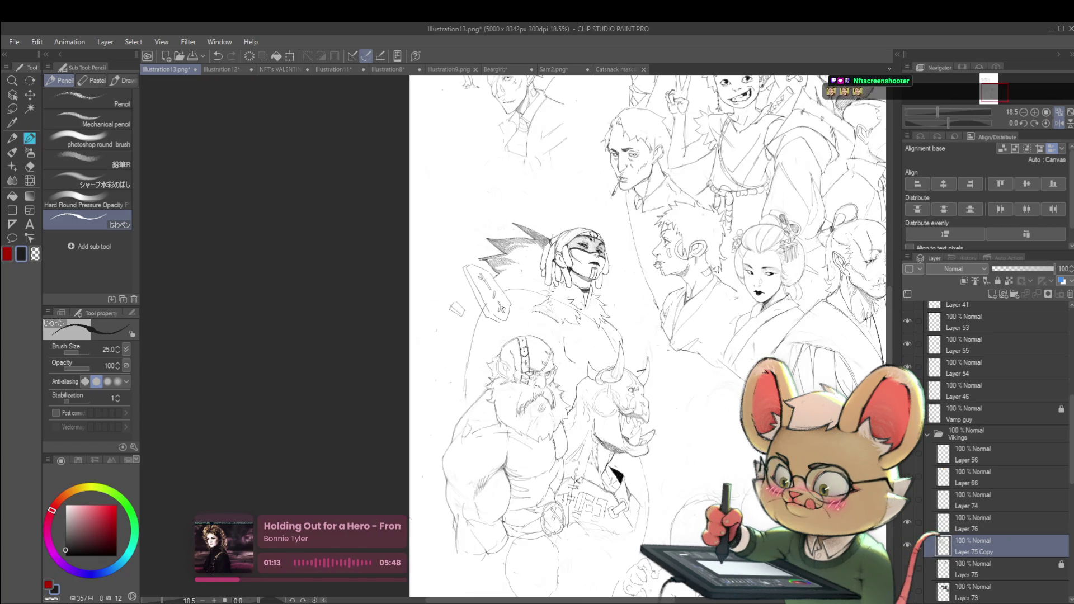
scroll(679, 162, down, 2)
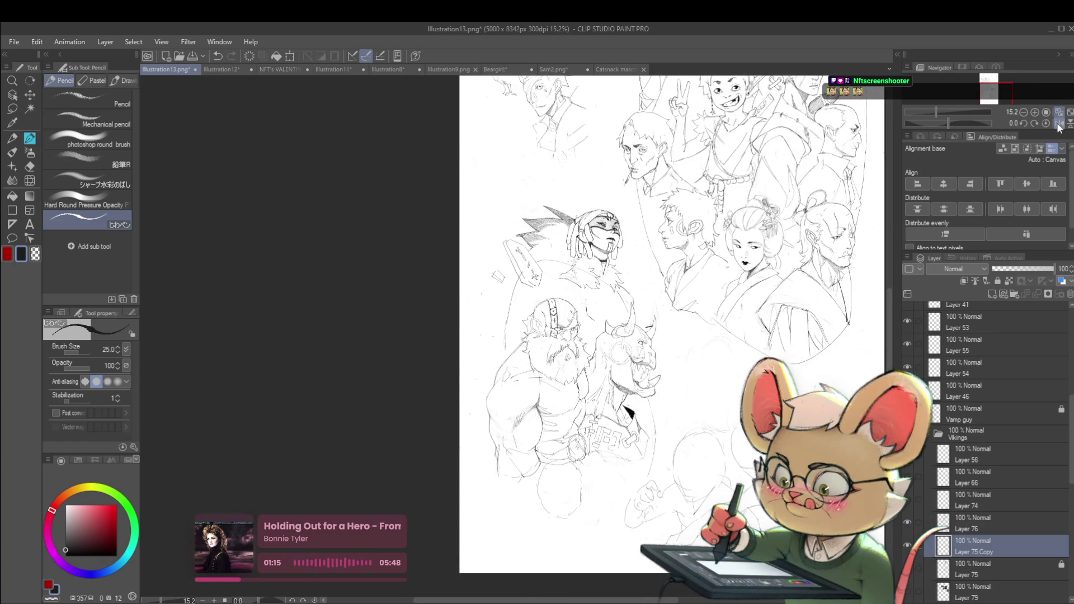
scroll(616, 235, right, 3)
scroll(476, 234, up, 2)
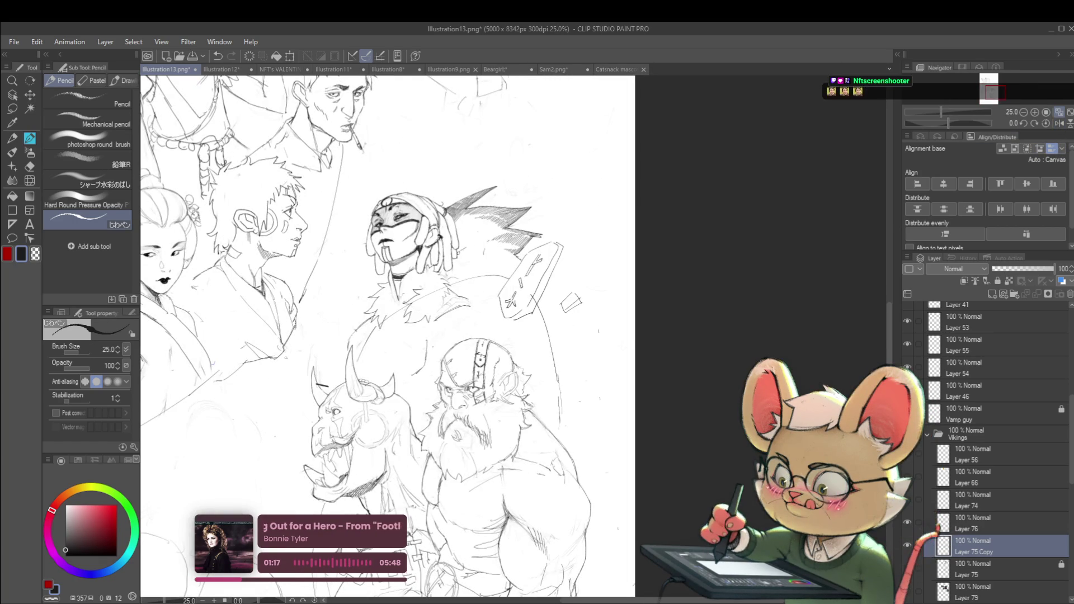
drag(447, 274, 462, 267)
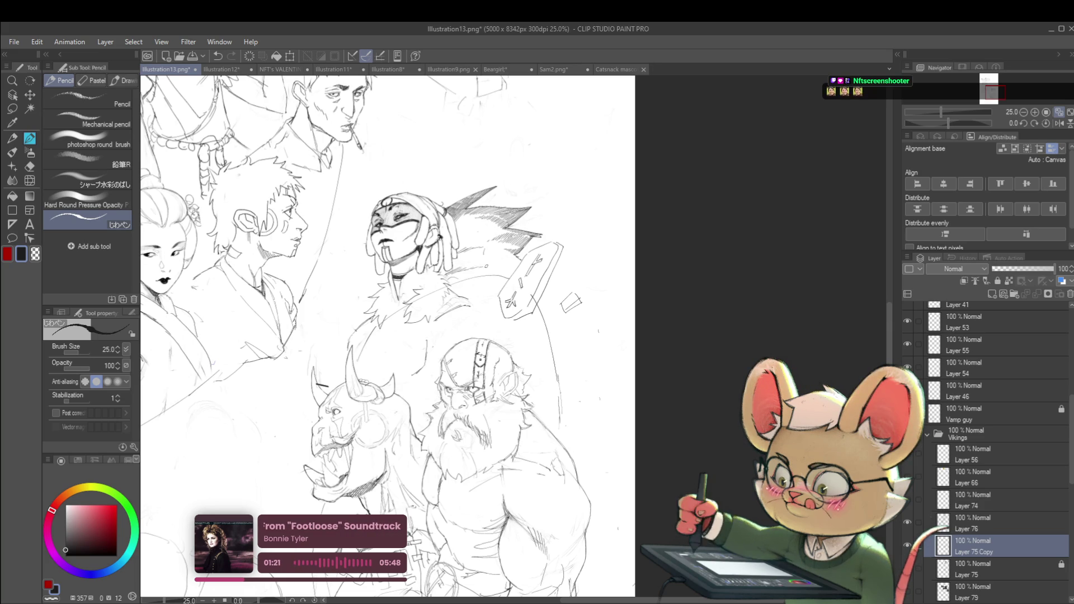
- Mirror the view with H and add another spike stroke on the headdress
scroll(506, 269, down, 4)
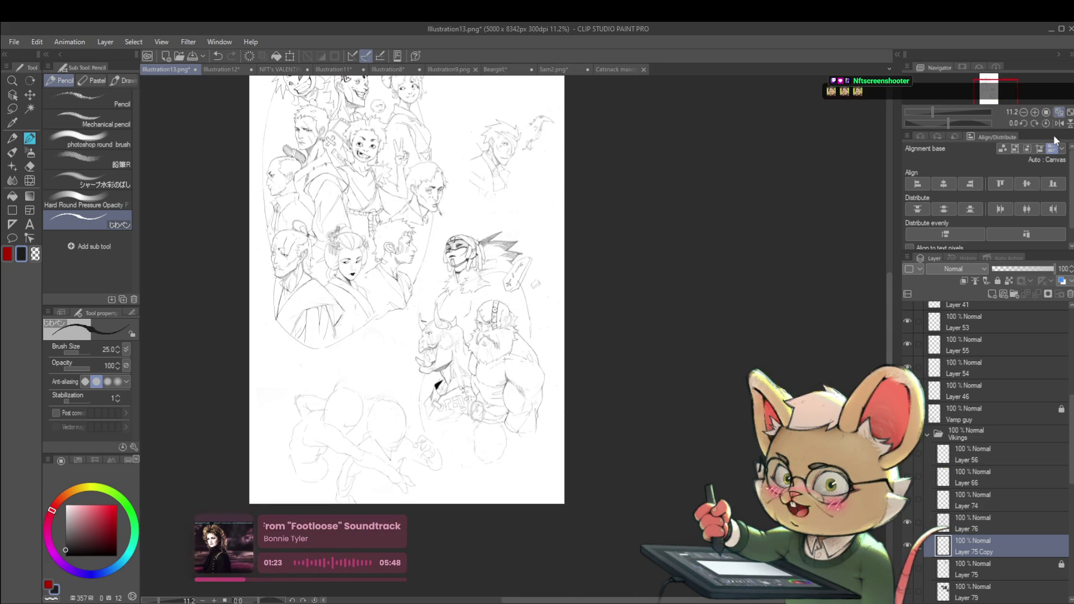
key(h)
scroll(610, 264, up, 3)
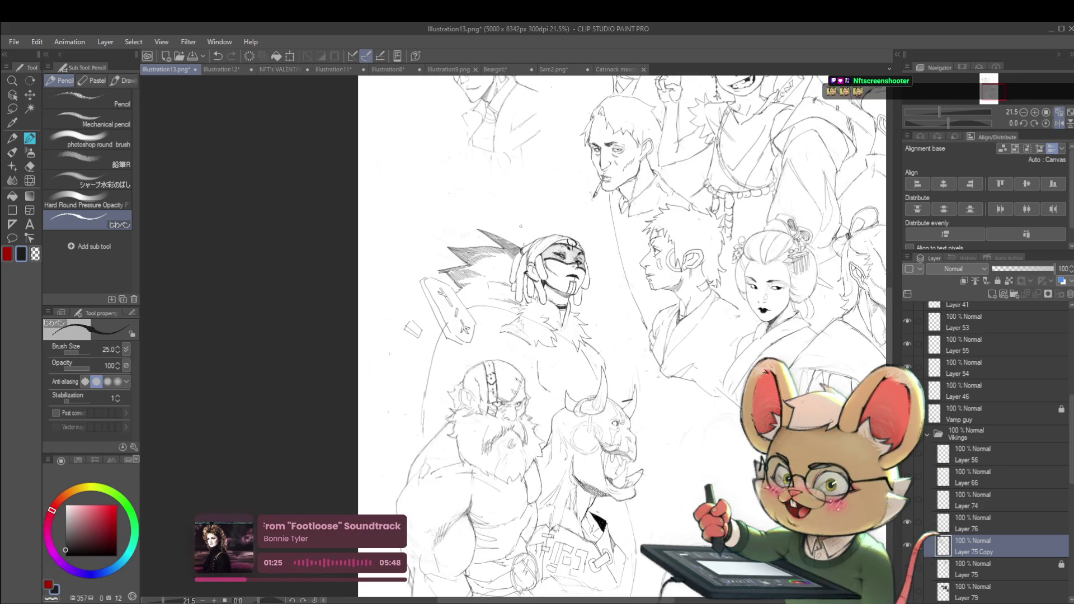
scroll(467, 301, up, 2)
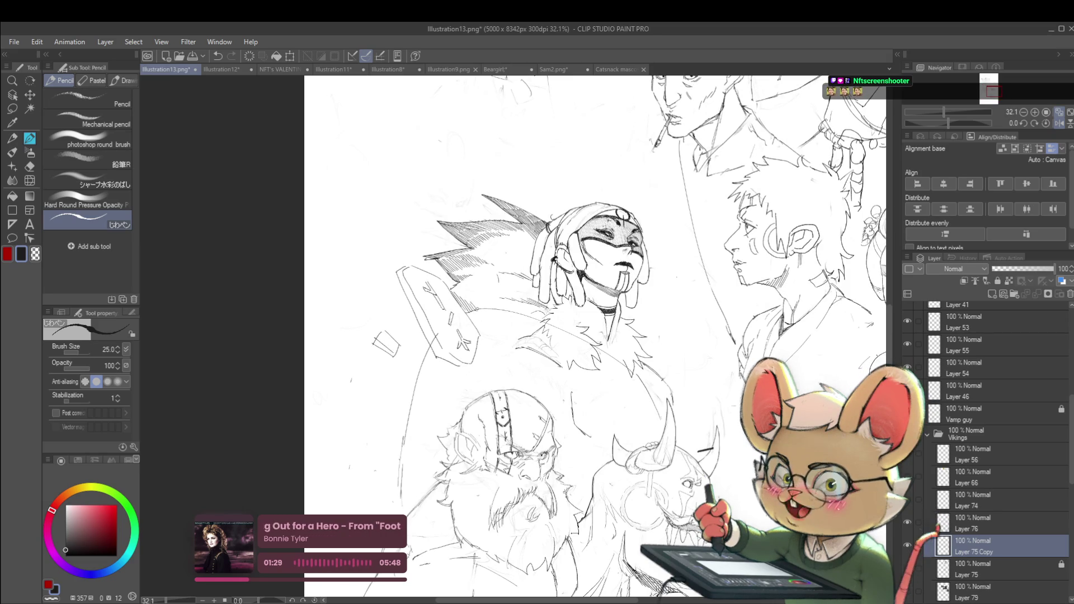
scroll(495, 308, down, 4)
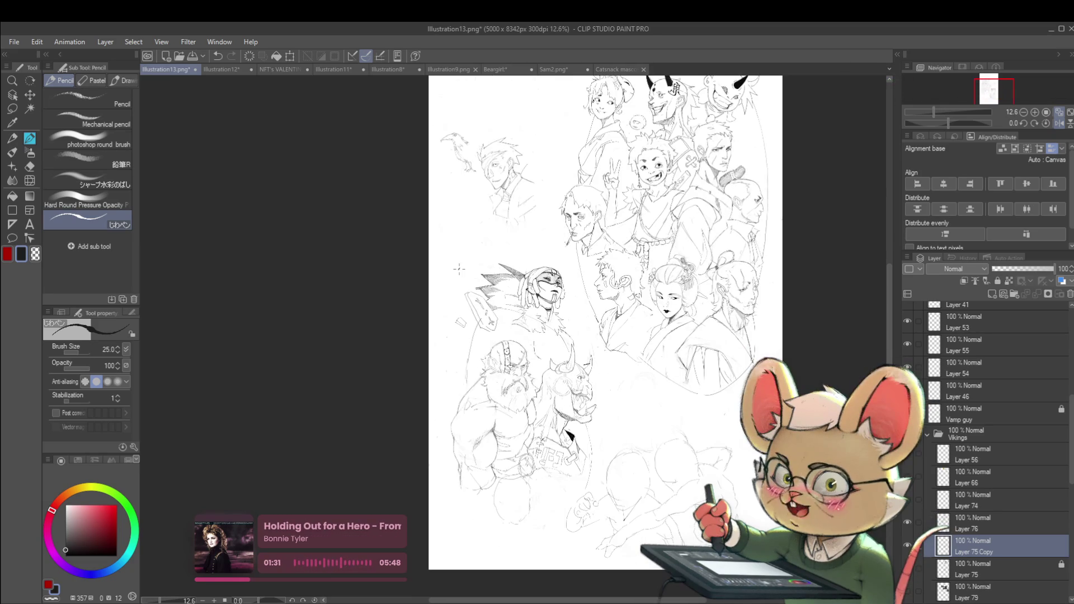
scroll(508, 250, up, 2)
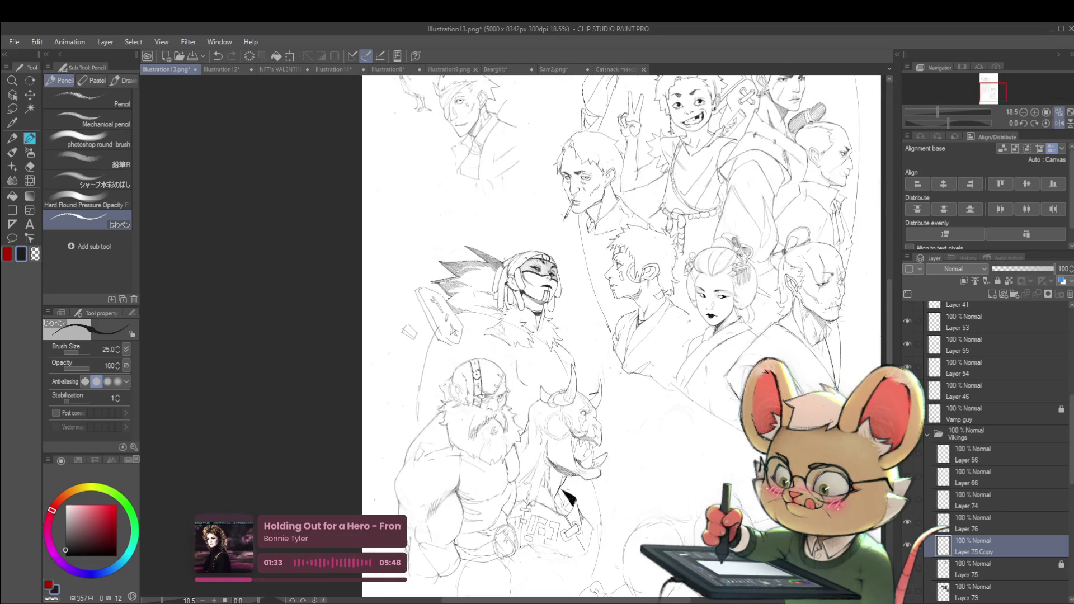
drag(507, 244, 509, 255)
scroll(528, 229, down, 2)
scroll(506, 241, up, 4)
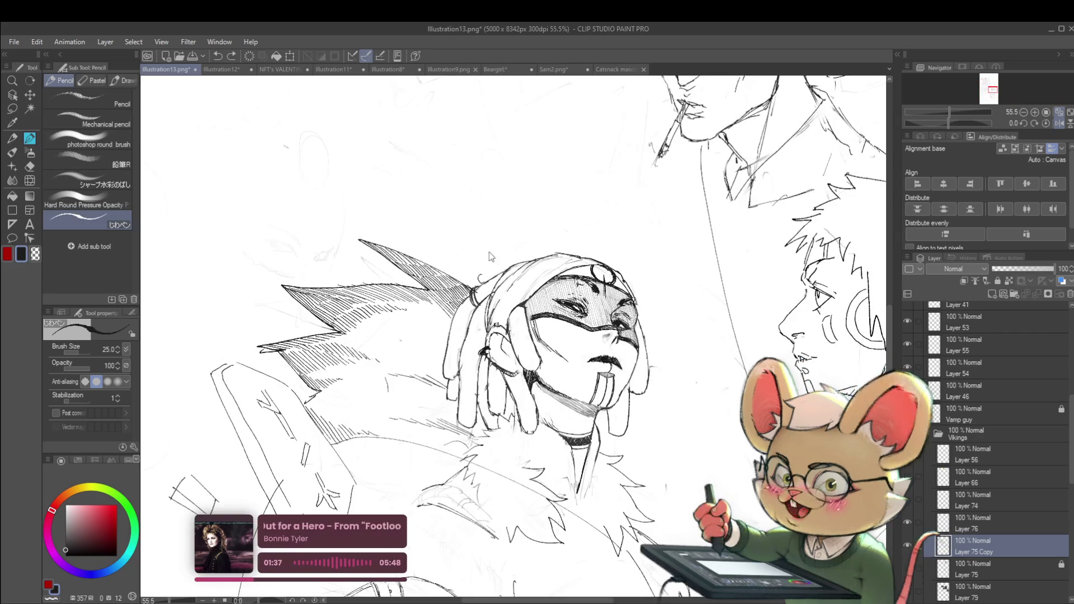
- Extend the antenna line upward from the head and check it in a mirrored view
drag(479, 247, 478, 228)
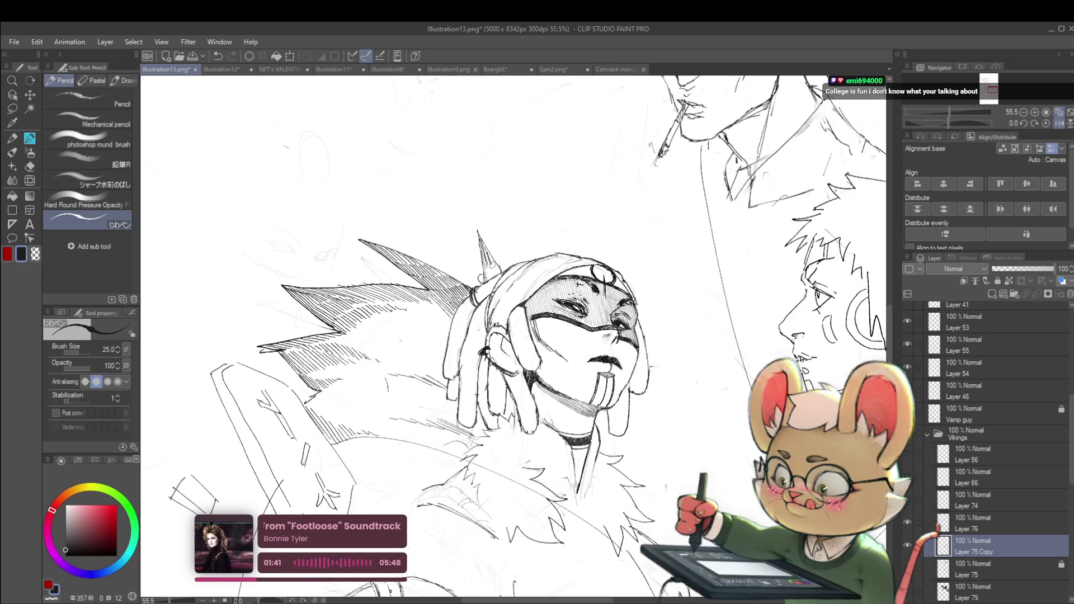
scroll(493, 267, down, 4)
scroll(733, 268, down, 1)
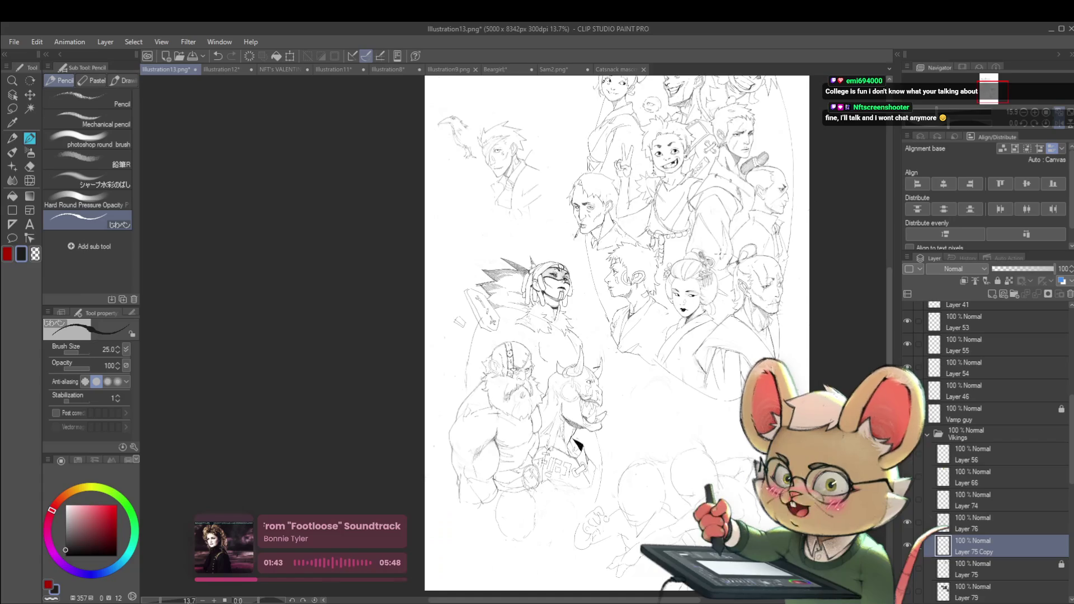
click(1057, 124)
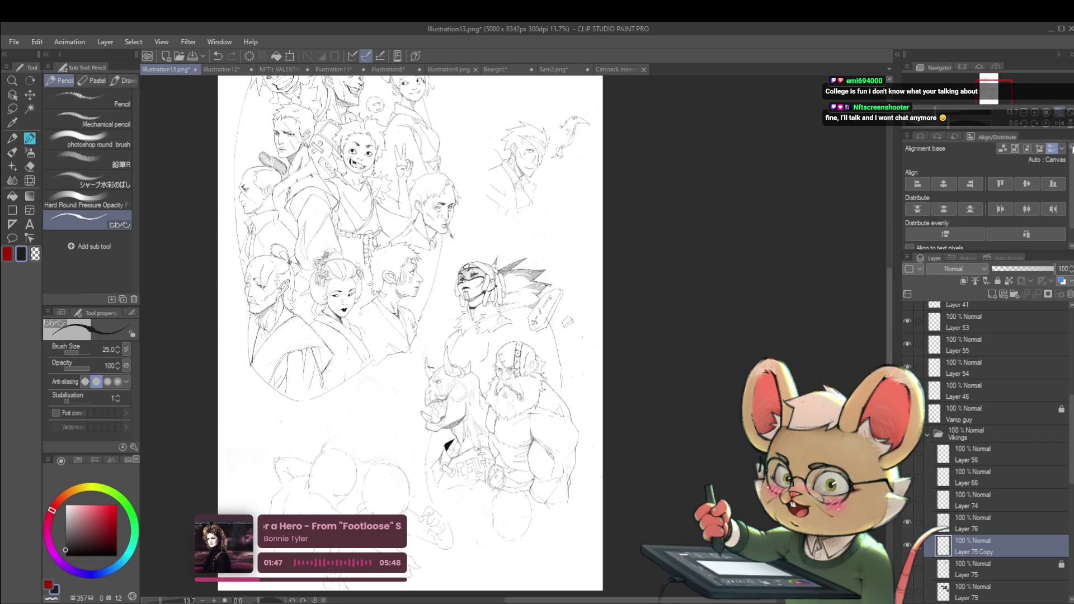
click(1059, 124)
scroll(531, 288, up, 3)
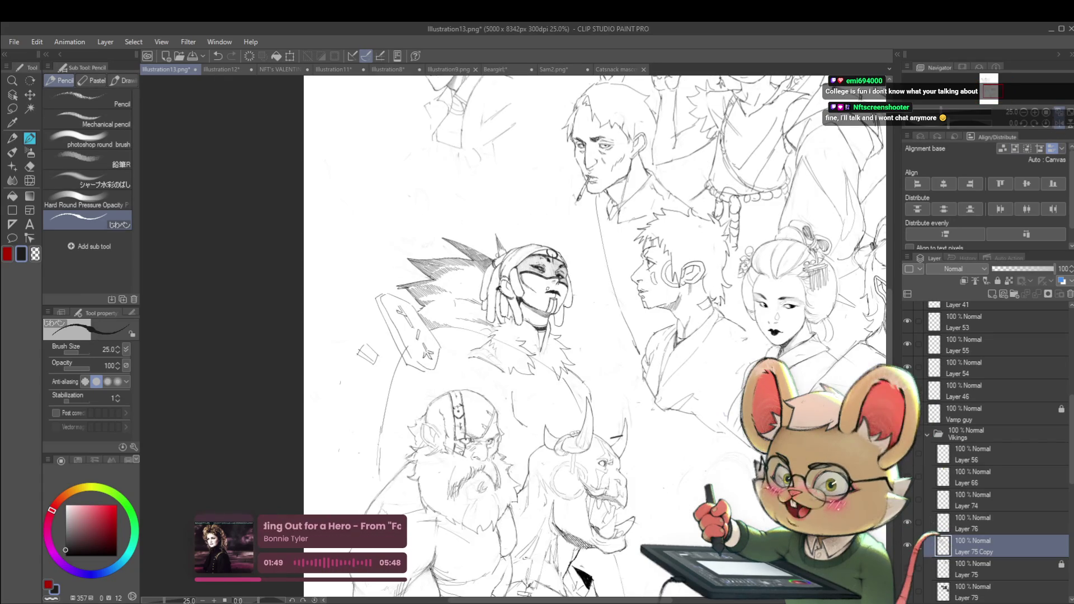
scroll(532, 289, up, 2)
drag(447, 291, 277, 234)
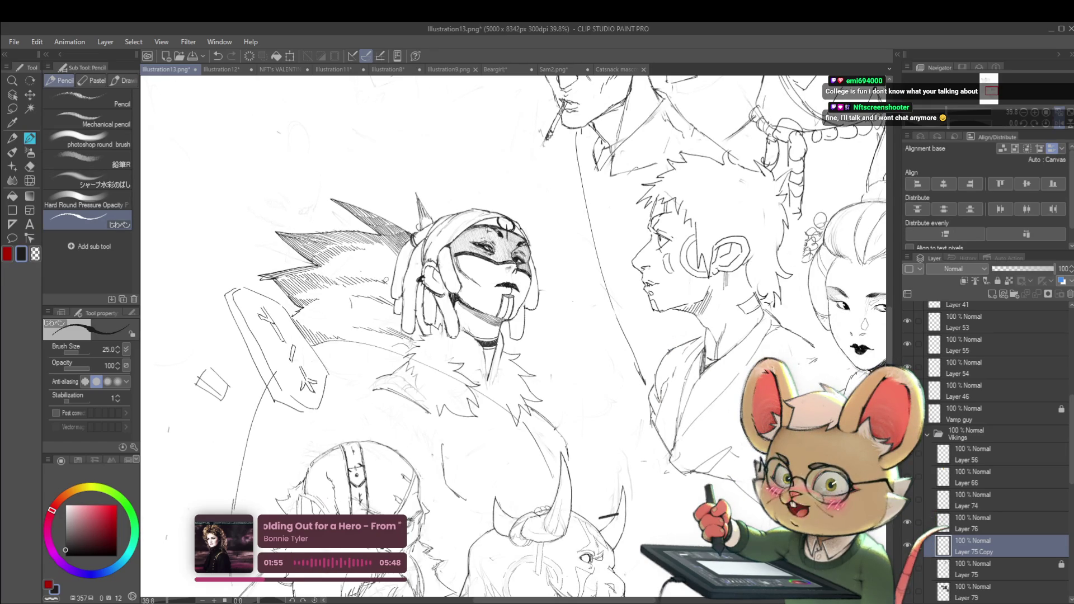
scroll(387, 284, down, 5)
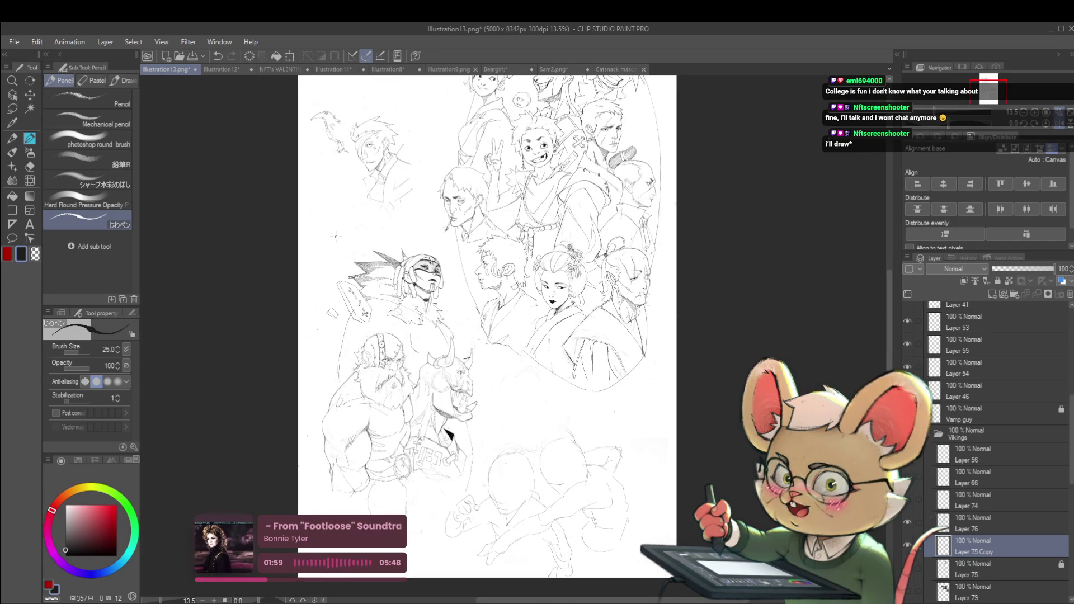
scroll(391, 280, up, 5)
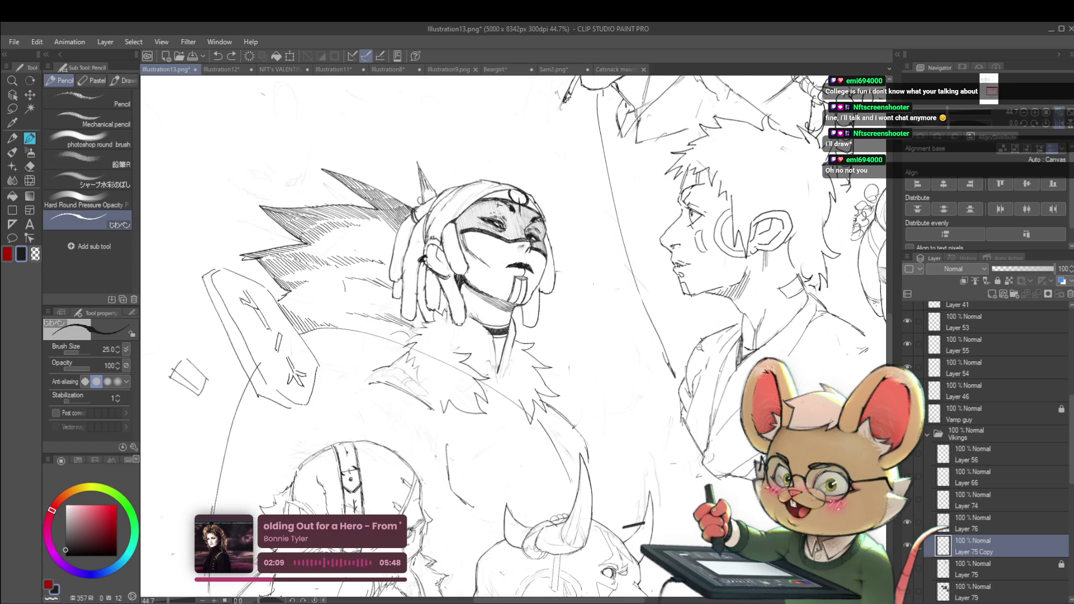
key(ctrl+minus)
click(969, 524)
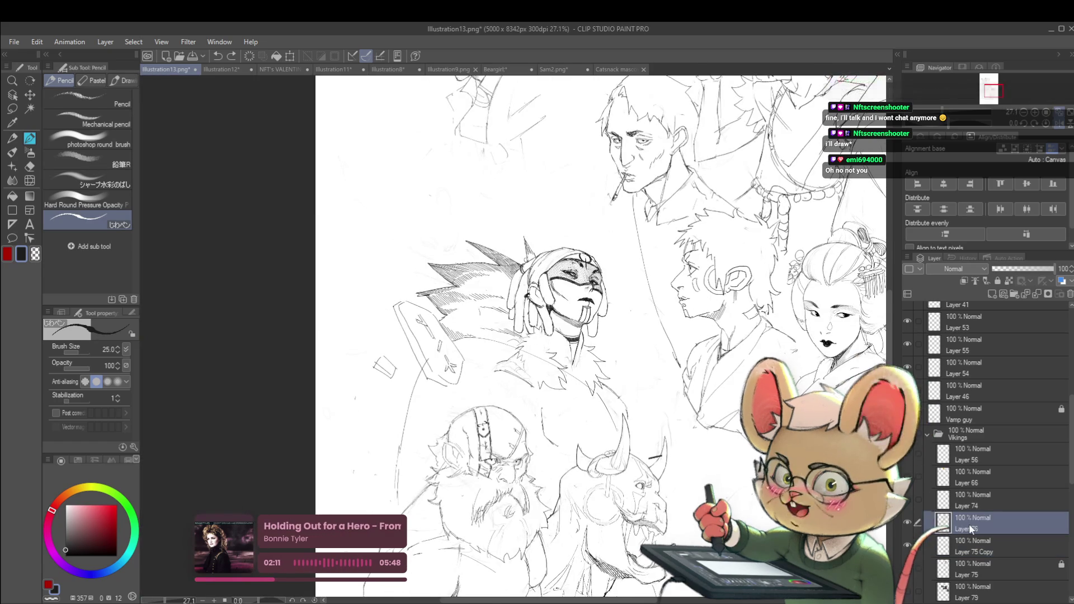
- Extend the spike on top of the masked figure's hood upward
scroll(552, 251, up, 3)
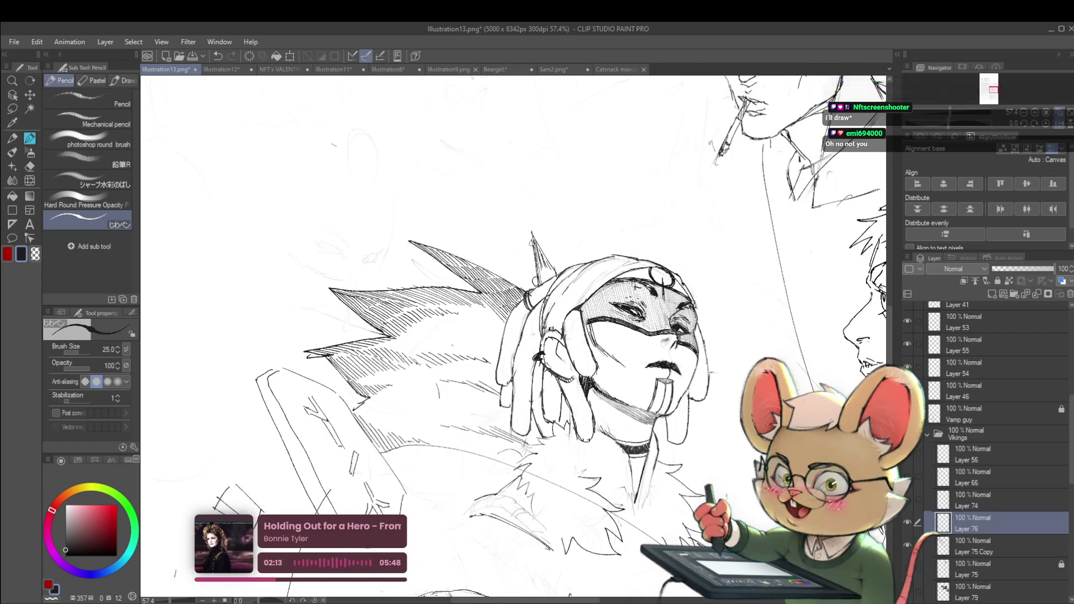
drag(541, 267, 529, 219)
scroll(569, 269, down, 5)
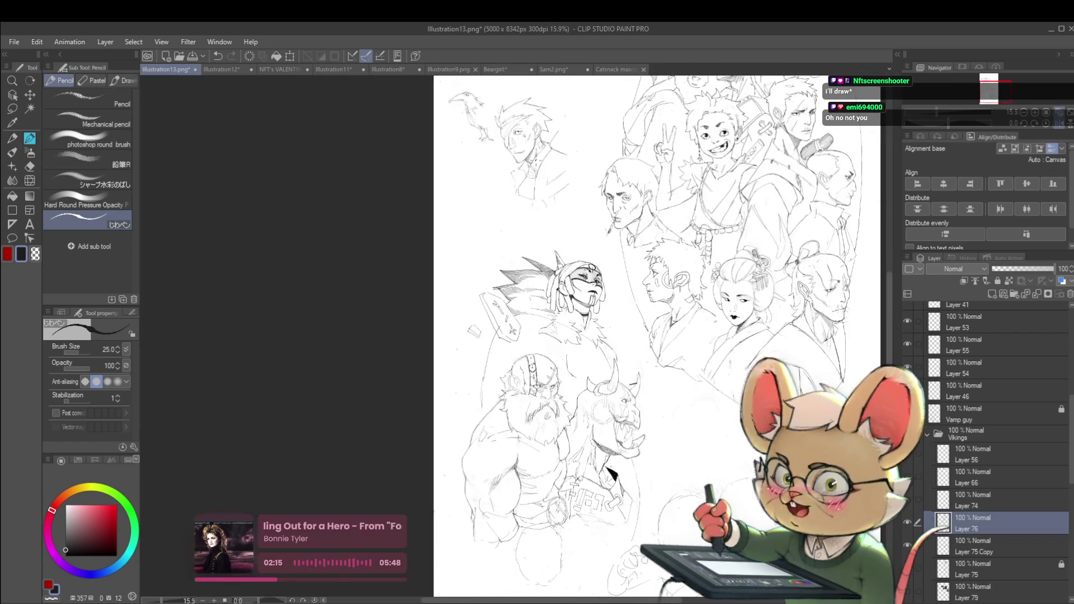
scroll(580, 248, up, 5)
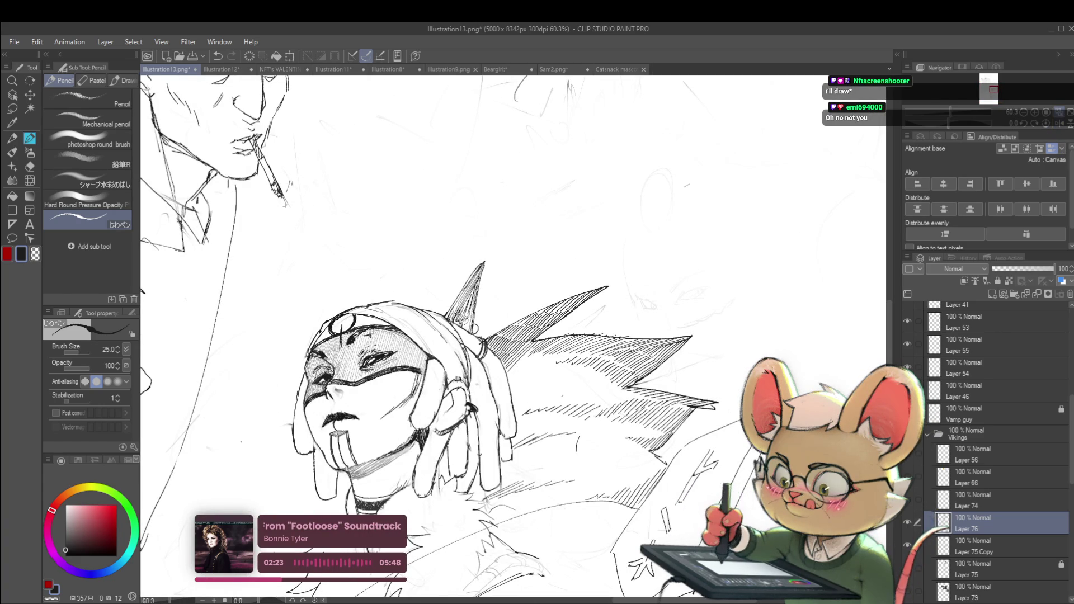
scroll(492, 297, down, 5)
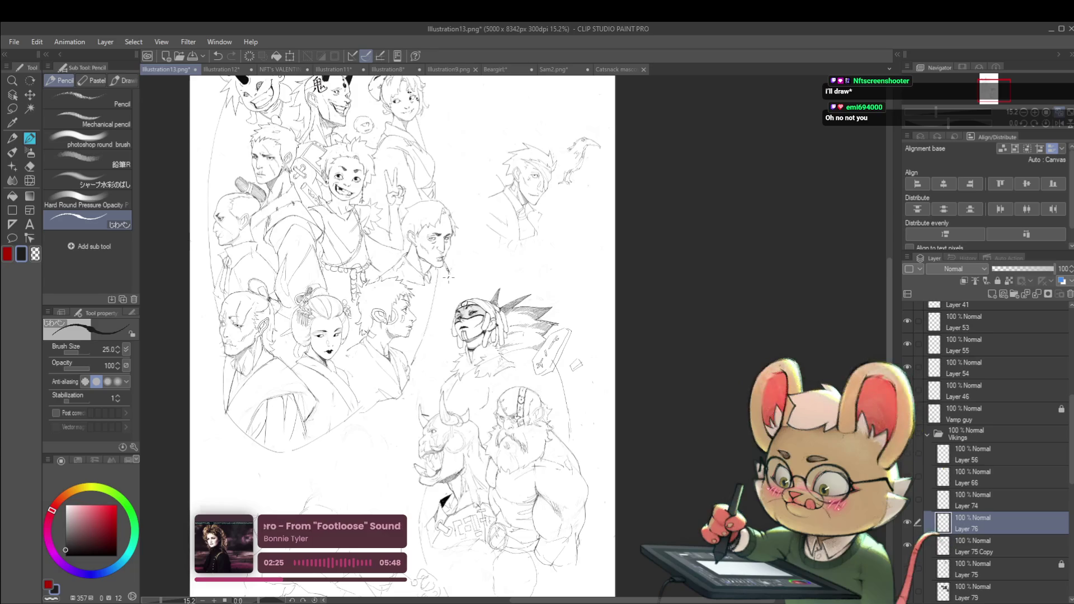
- Mirror the view and add pencil strokes near the figure's shoulder
drag(449, 276, 448, 252)
scroll(409, 252, up, 1)
scroll(475, 278, up, 1)
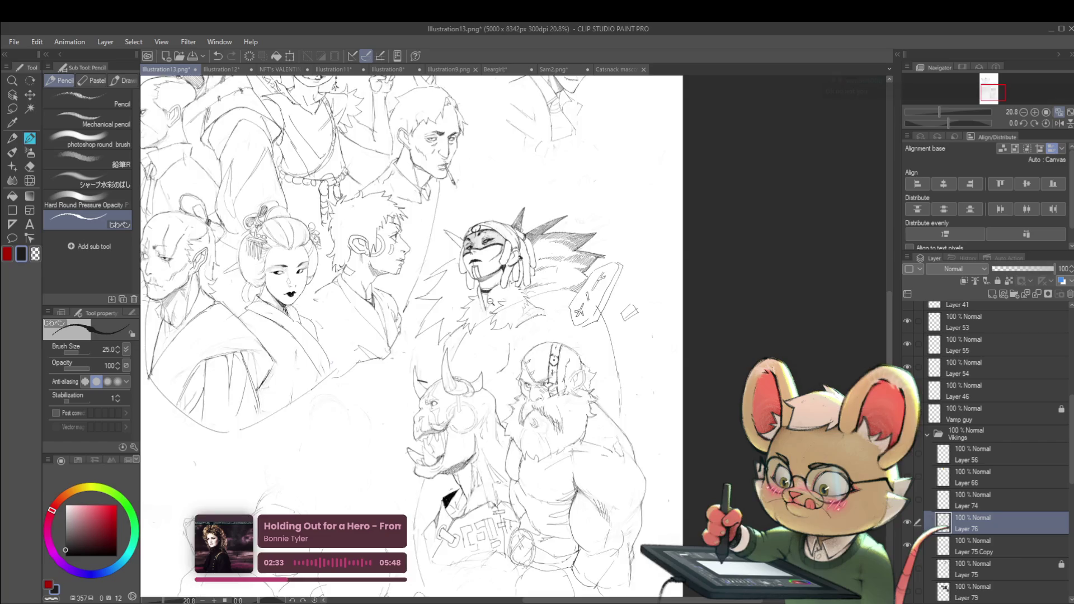
scroll(469, 279, down, 5)
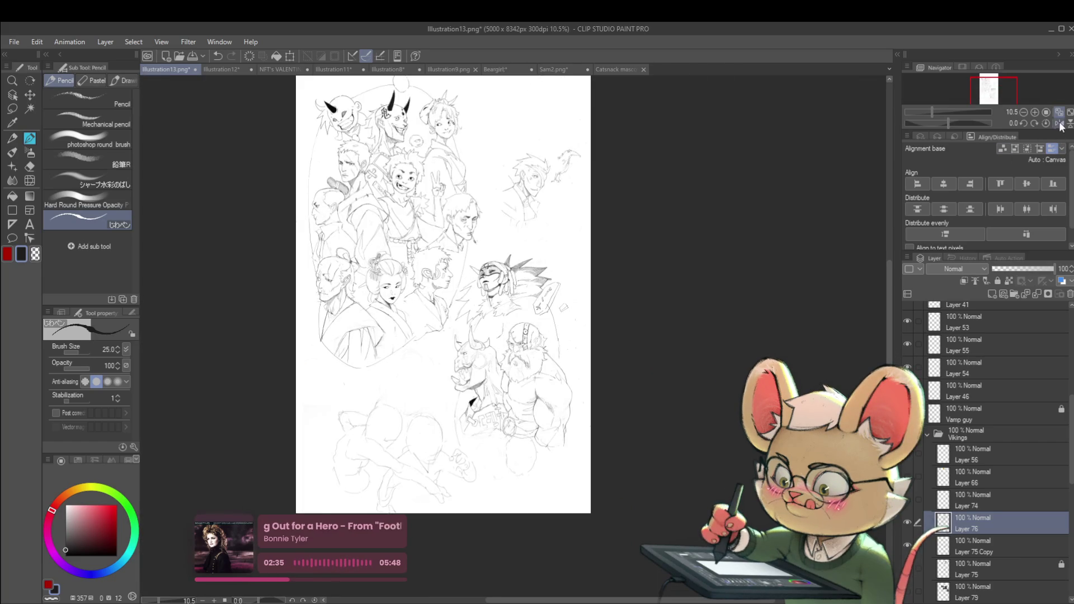
click(1059, 123)
scroll(565, 275, up, 4)
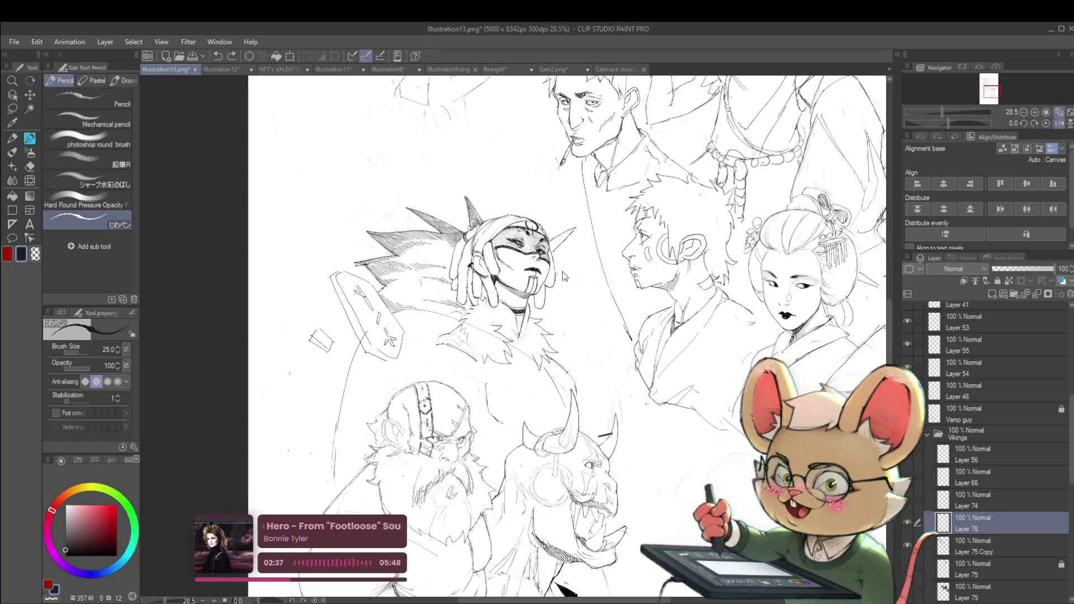
mouse_move(580, 320)
mouse_down()
mouse_move(564, 328)
mouse_move(572, 356)
mouse_up()
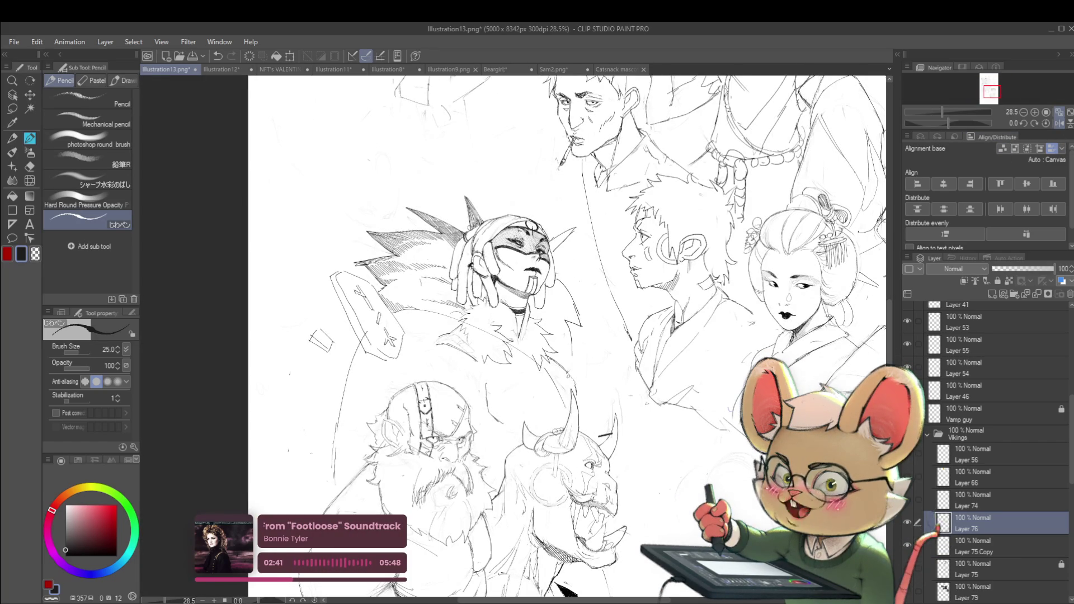
scroll(584, 352, down, 4)
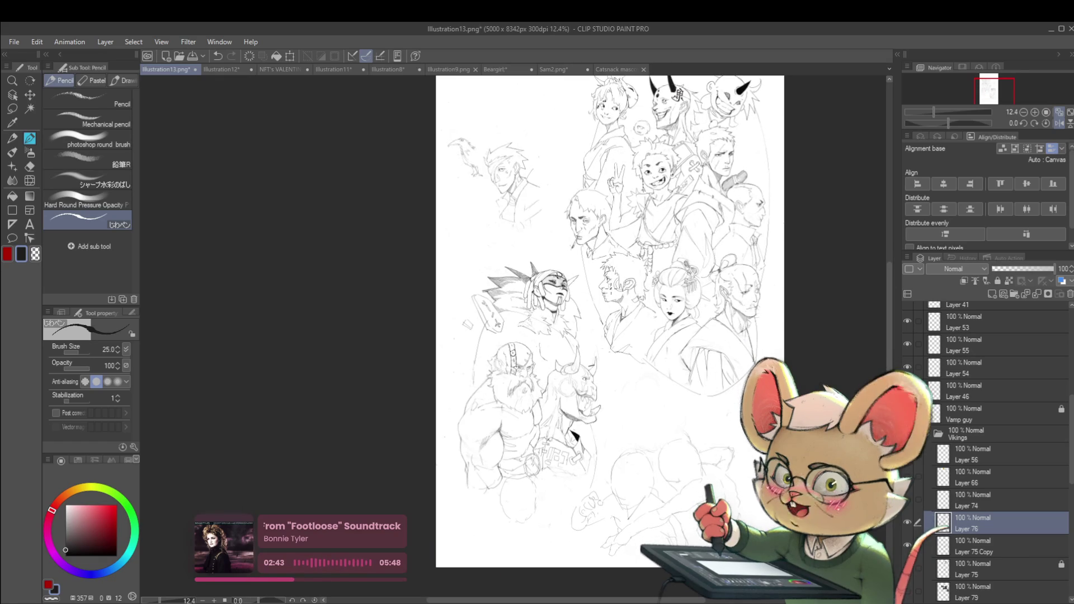
scroll(534, 302, up, 3)
scroll(526, 296, up, 2)
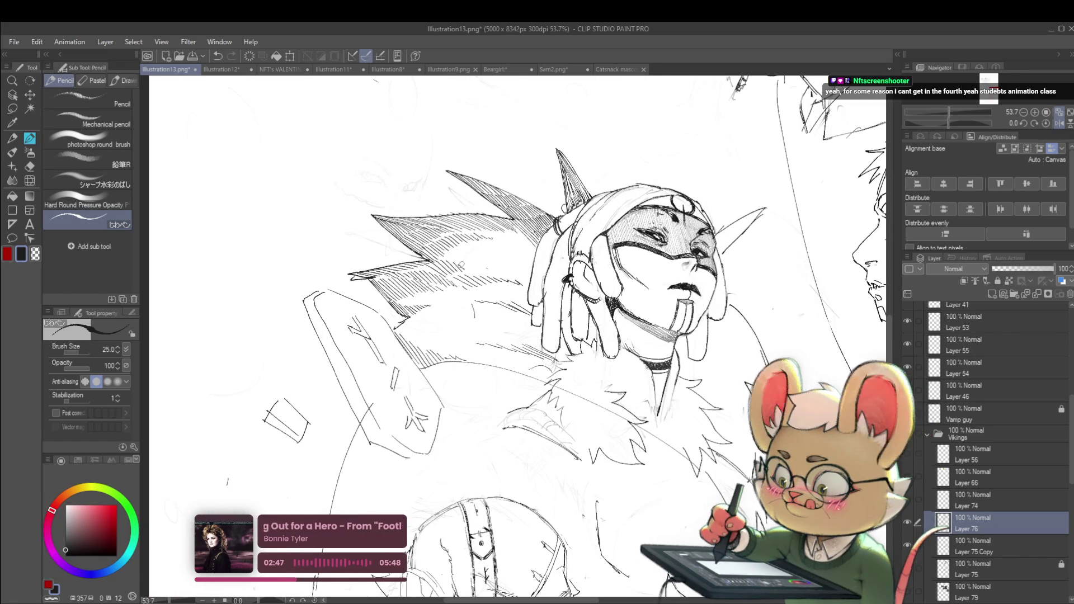
scroll(476, 266, down, 4)
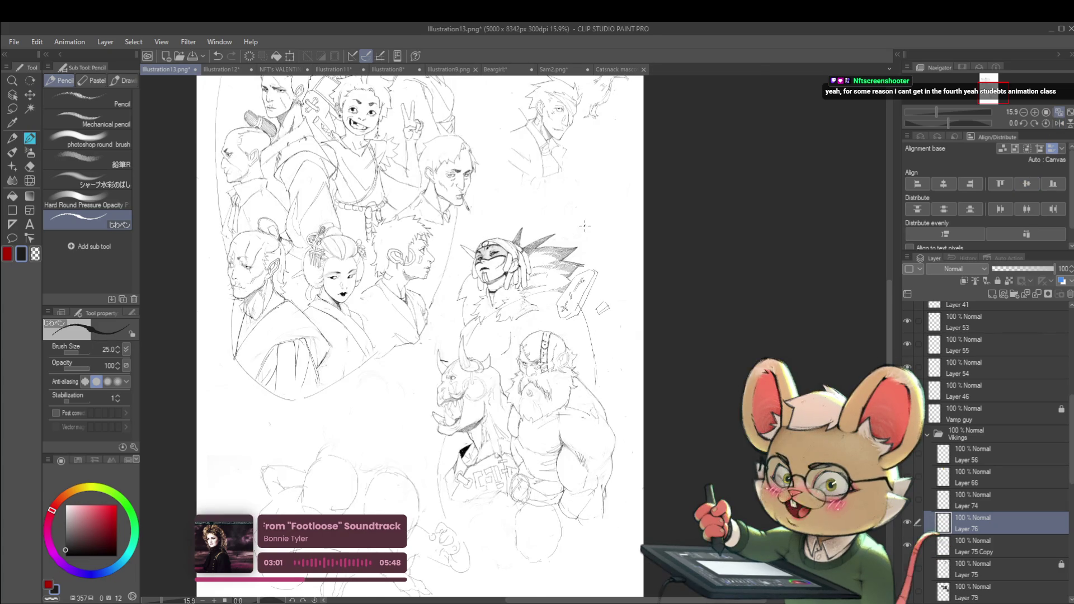
- Mirror the view and hatch the spiky feathers of the hair
scroll(598, 224, up, 3)
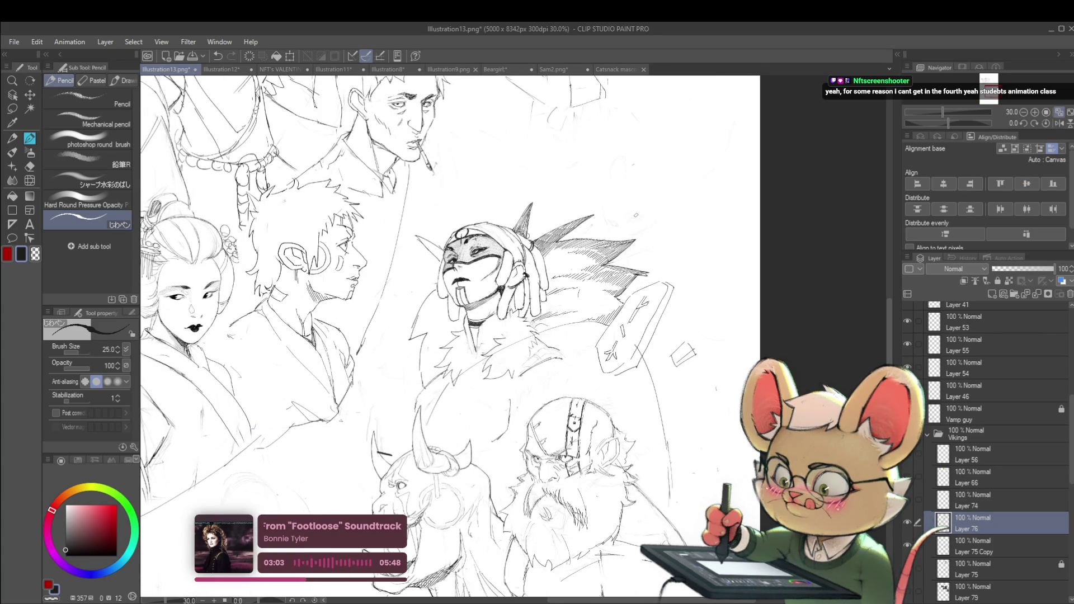
scroll(636, 215, up, 2)
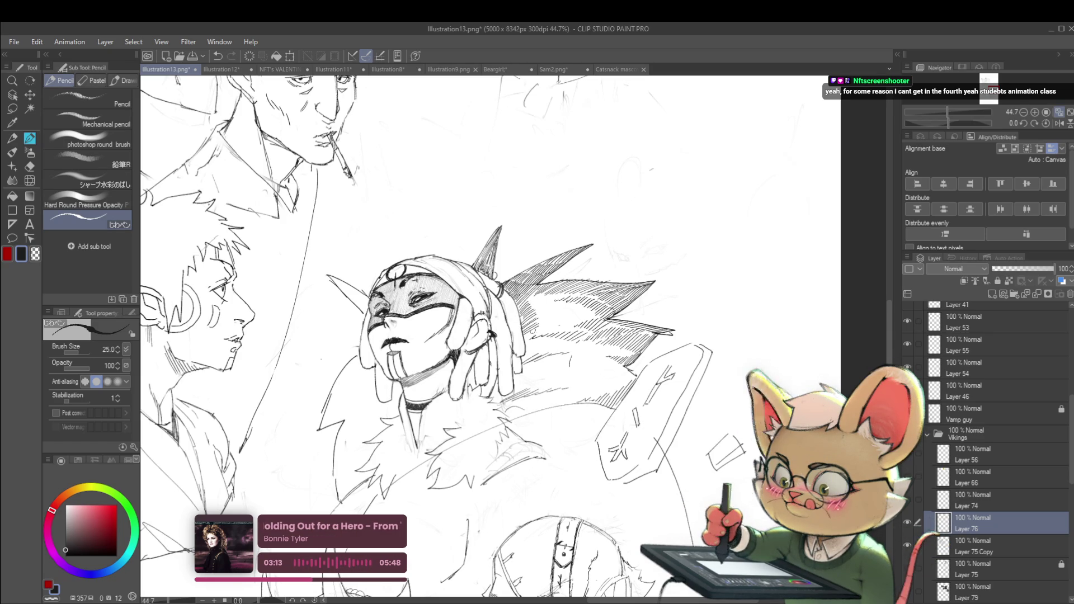
scroll(563, 334, down, 3)
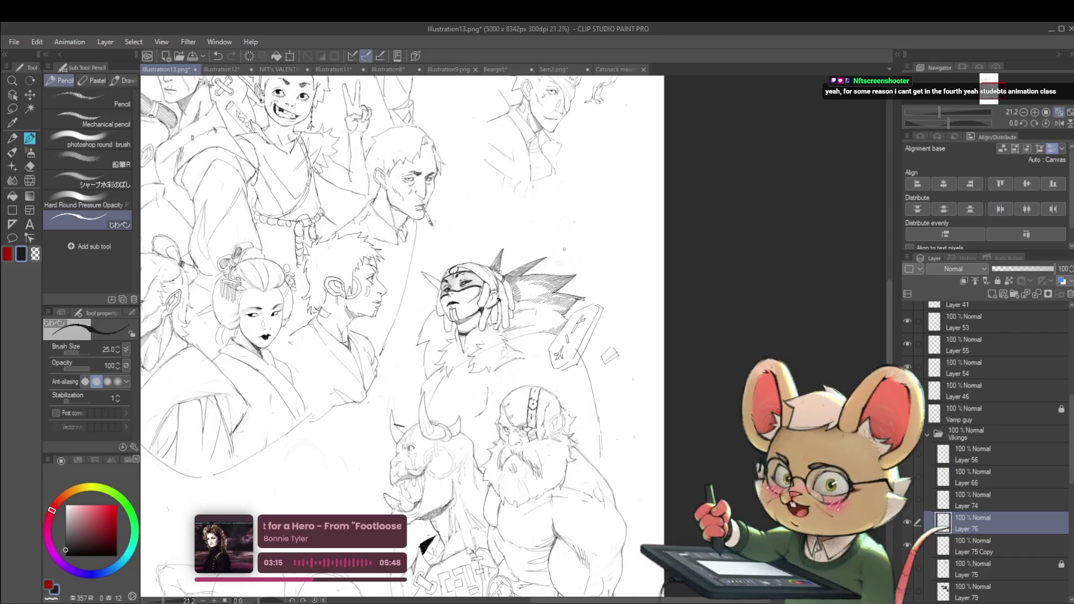
scroll(523, 282, up, 4)
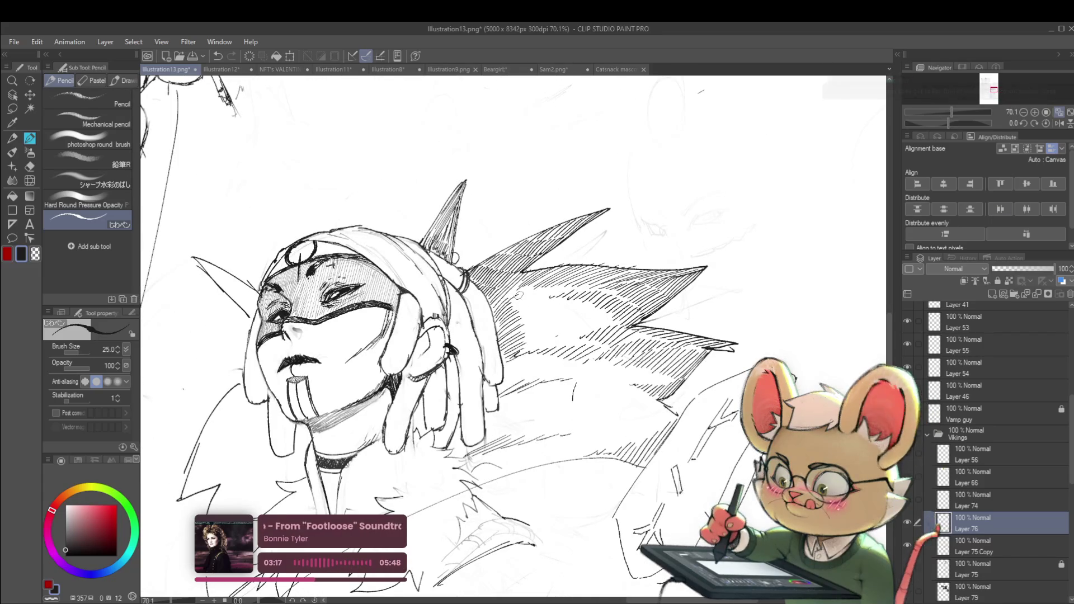
scroll(540, 305, down, 5)
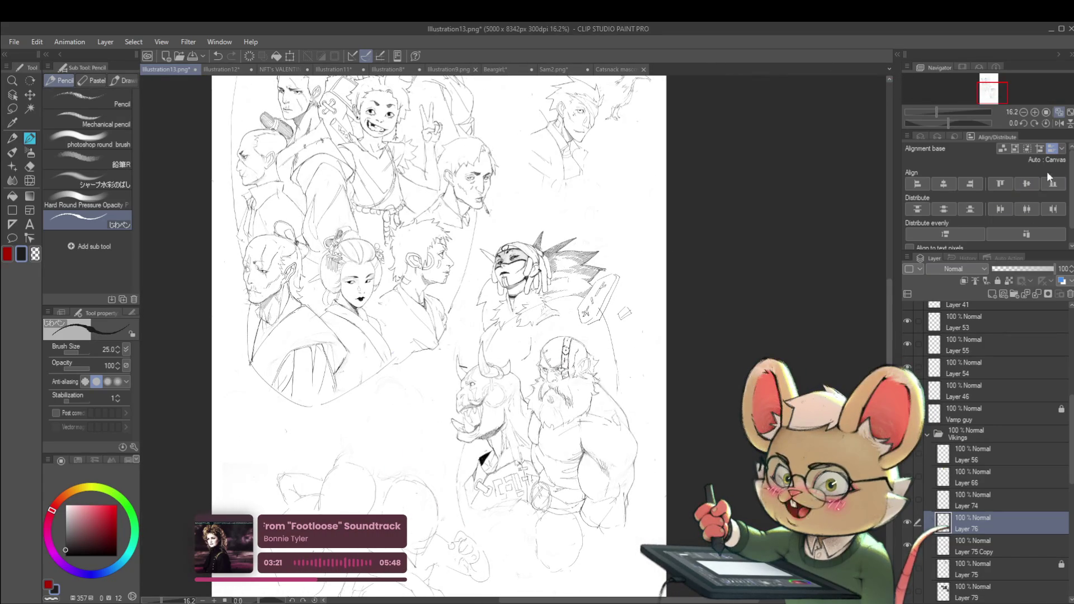
click(1060, 124)
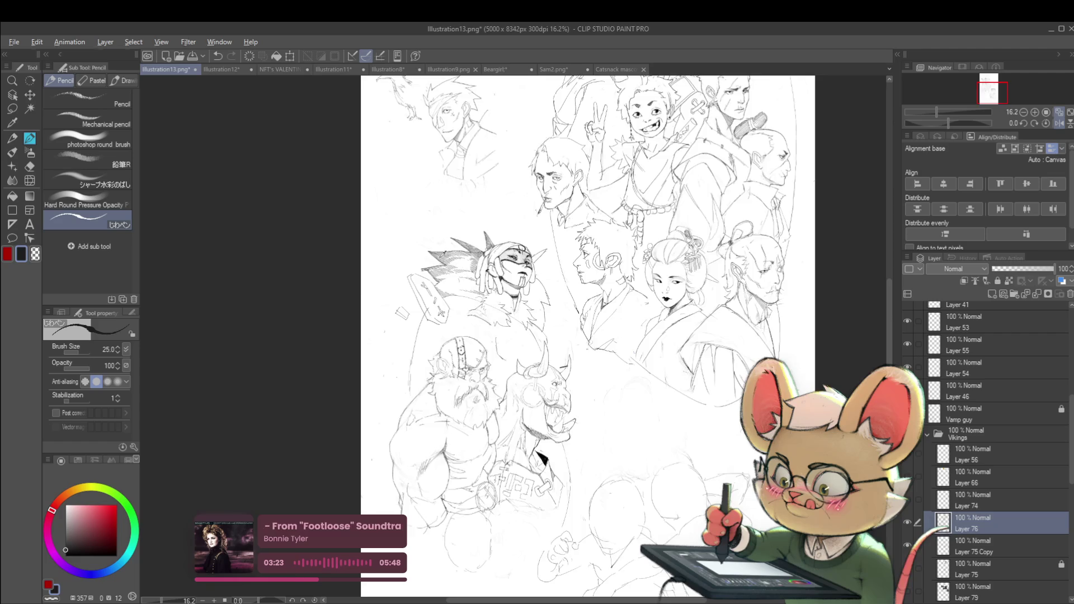
scroll(417, 275, up, 4)
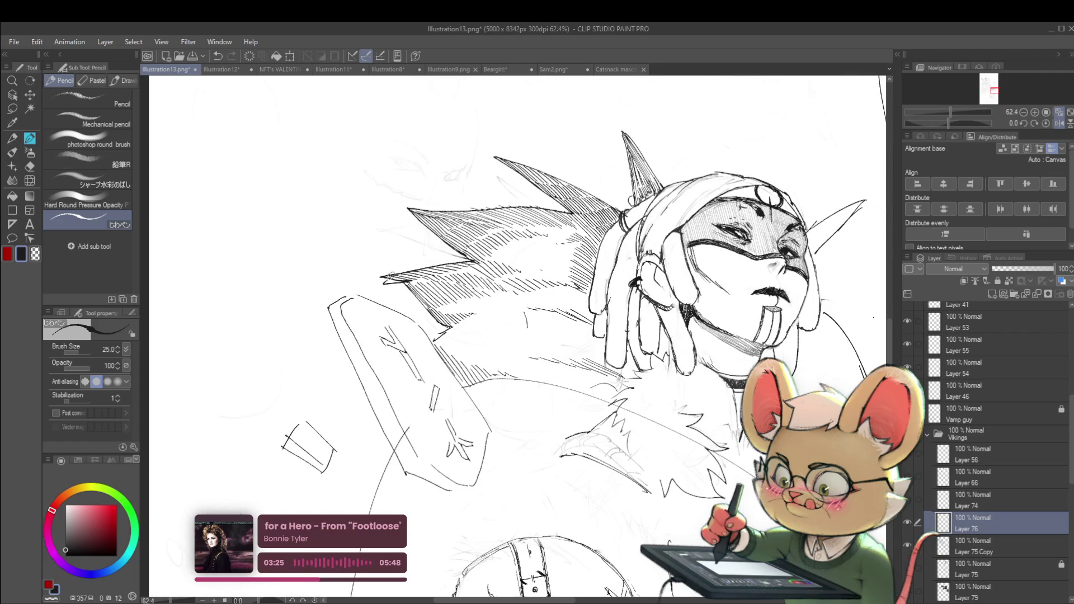
drag(408, 282, 435, 312)
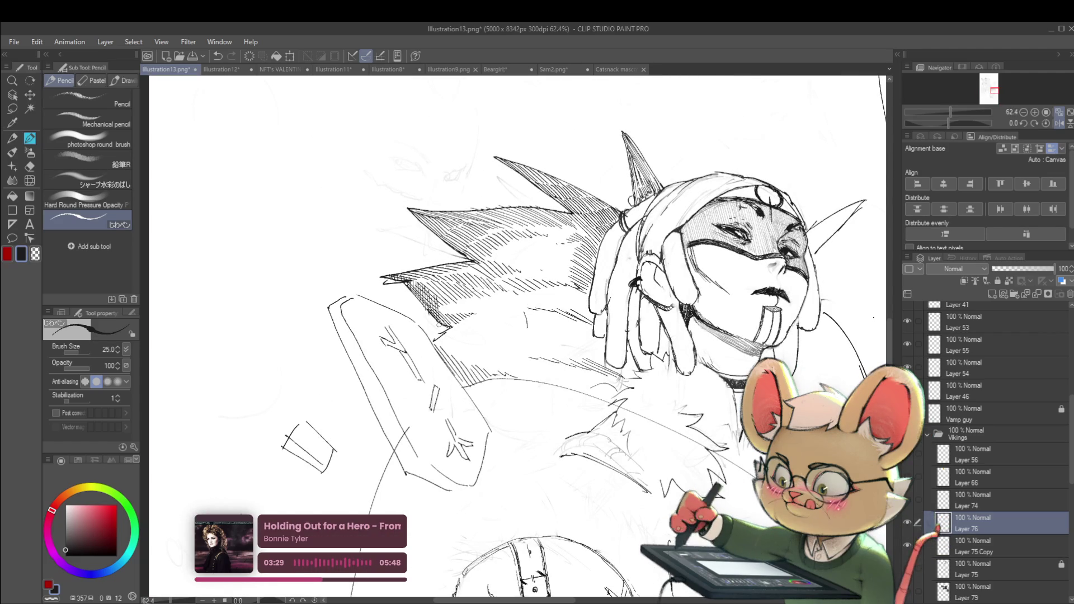
- Switch the active layer to Layer 75 Copy, then back to Layer 76
scroll(462, 309, down, 5)
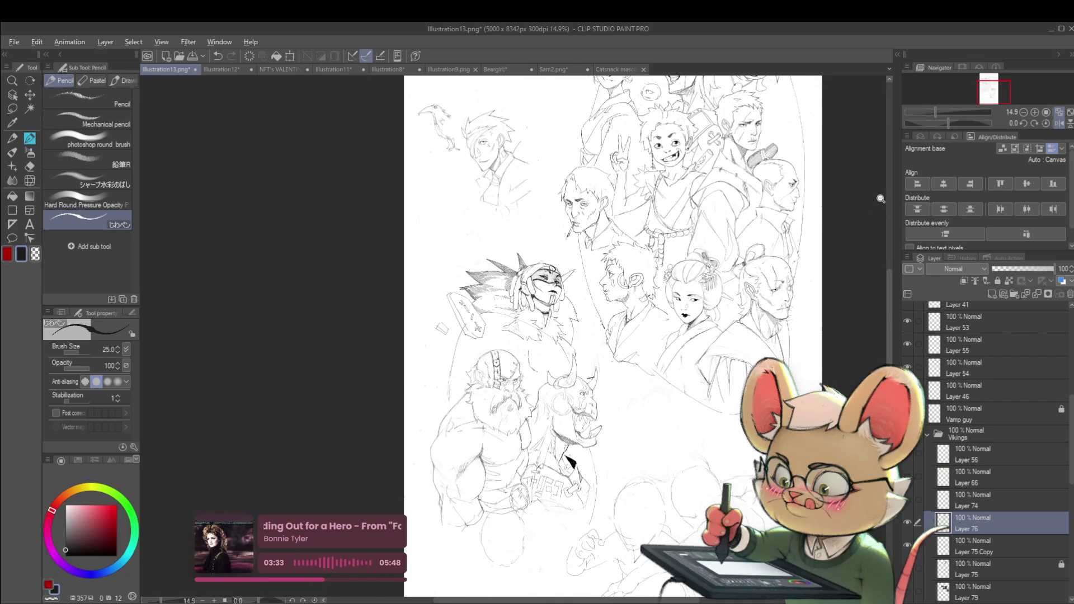
scroll(479, 291, up, 5)
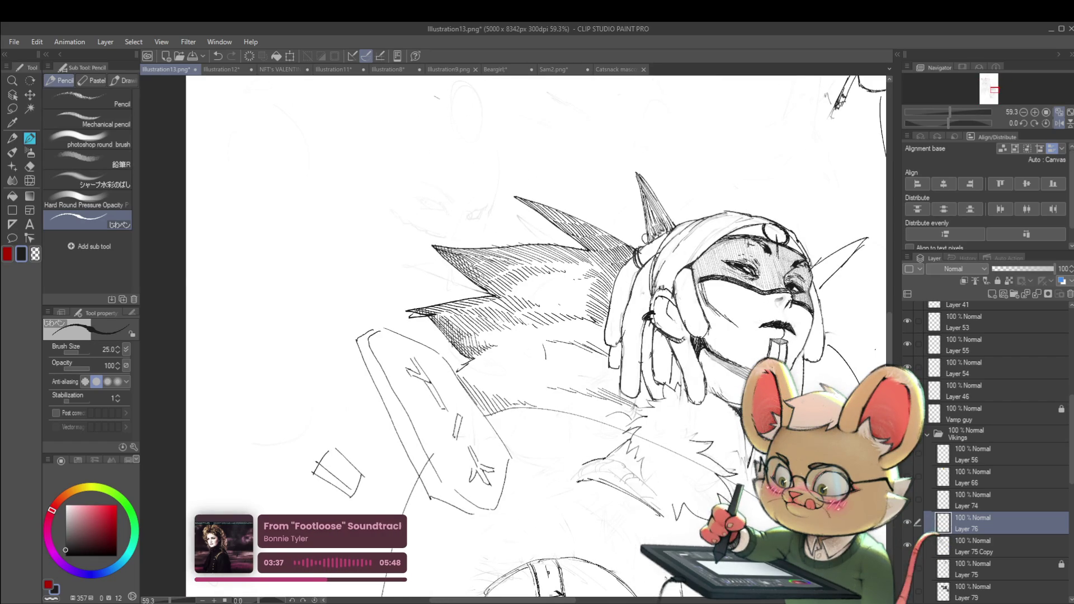
scroll(592, 263, down, 4)
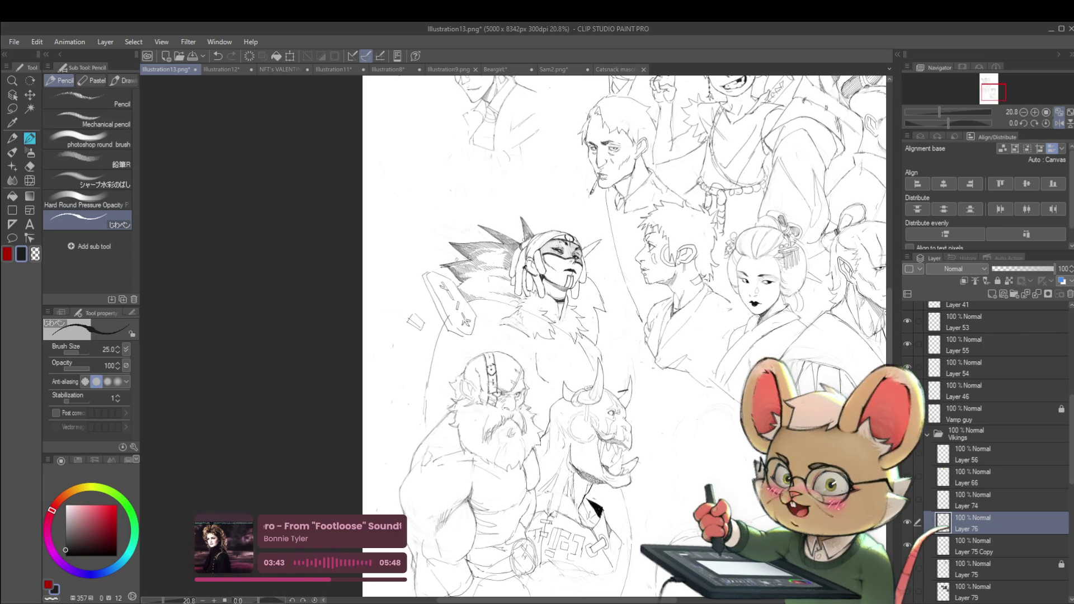
scroll(474, 237, up, 5)
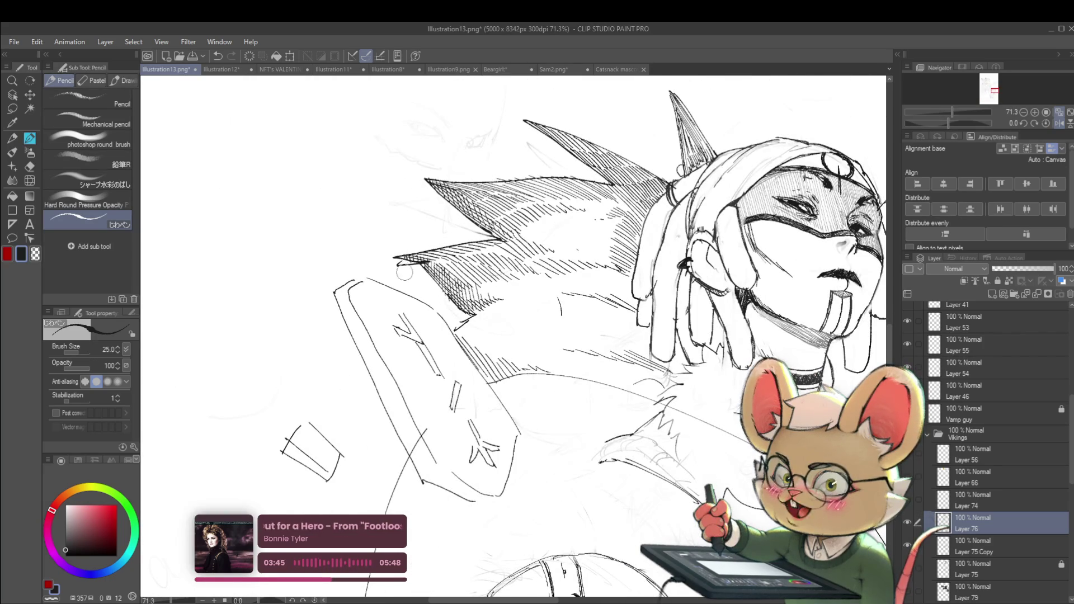
key(alt+bracketleft)
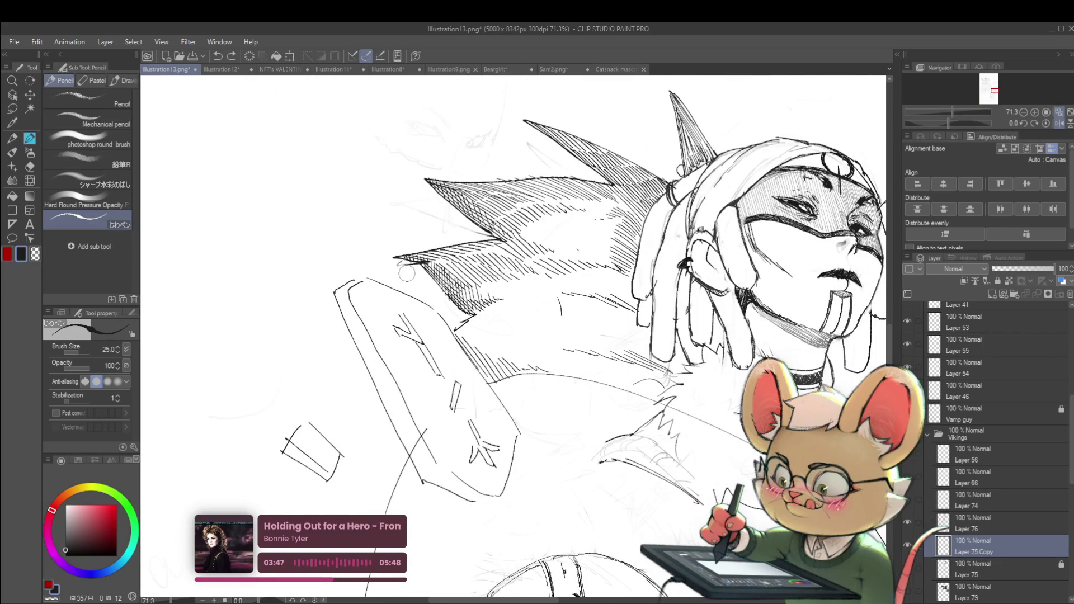
scroll(391, 267, down, 5)
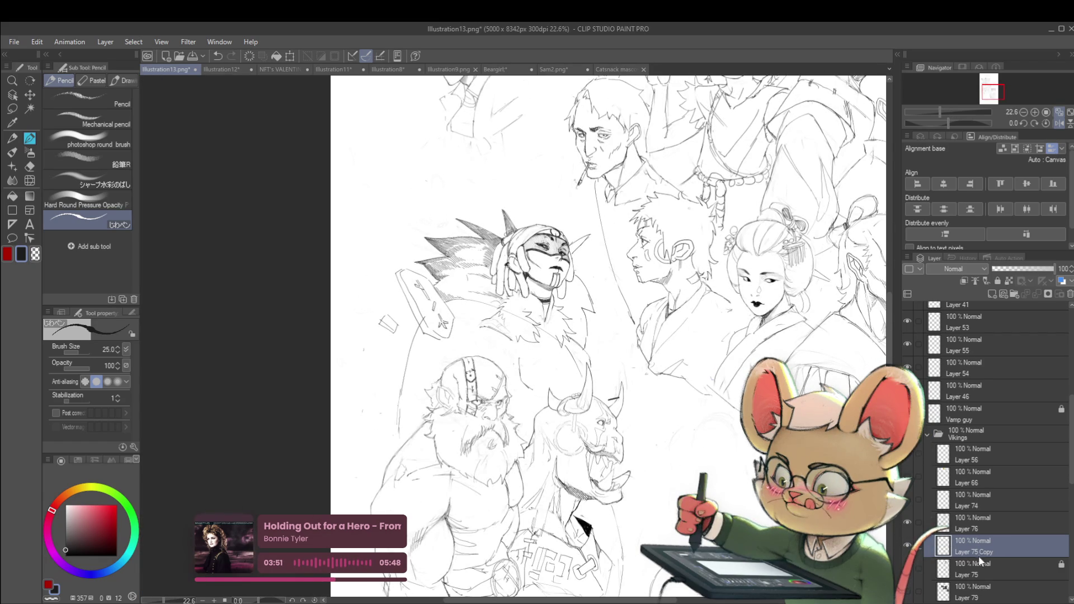
click(980, 519)
scroll(432, 286, up, 5)
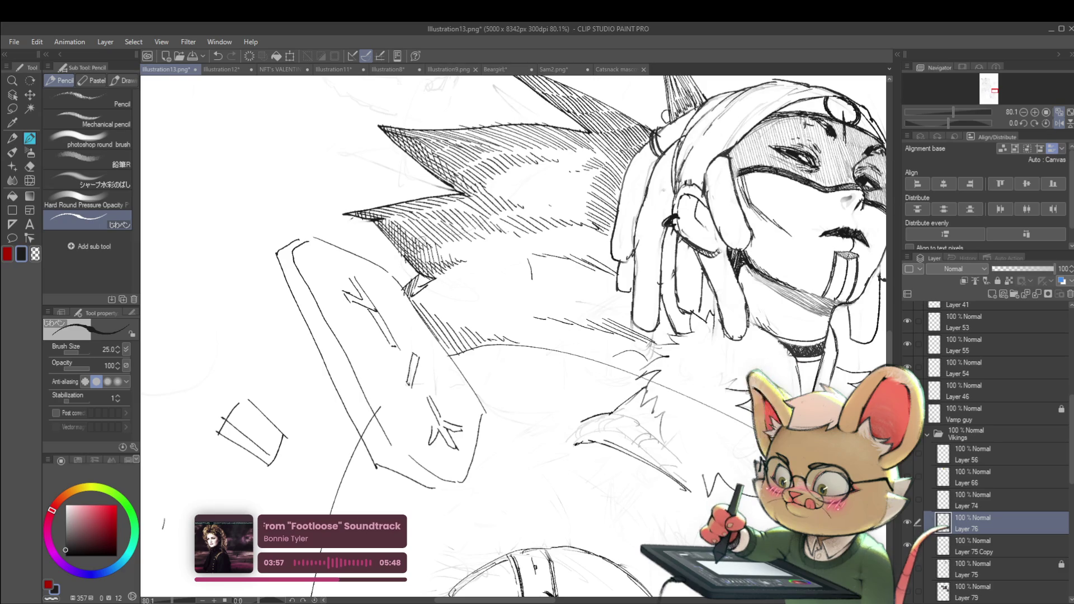
- Bring the feathers and shield edge into view and densely hatch the small triangle beneath the feathers
drag(495, 264, 621, 295)
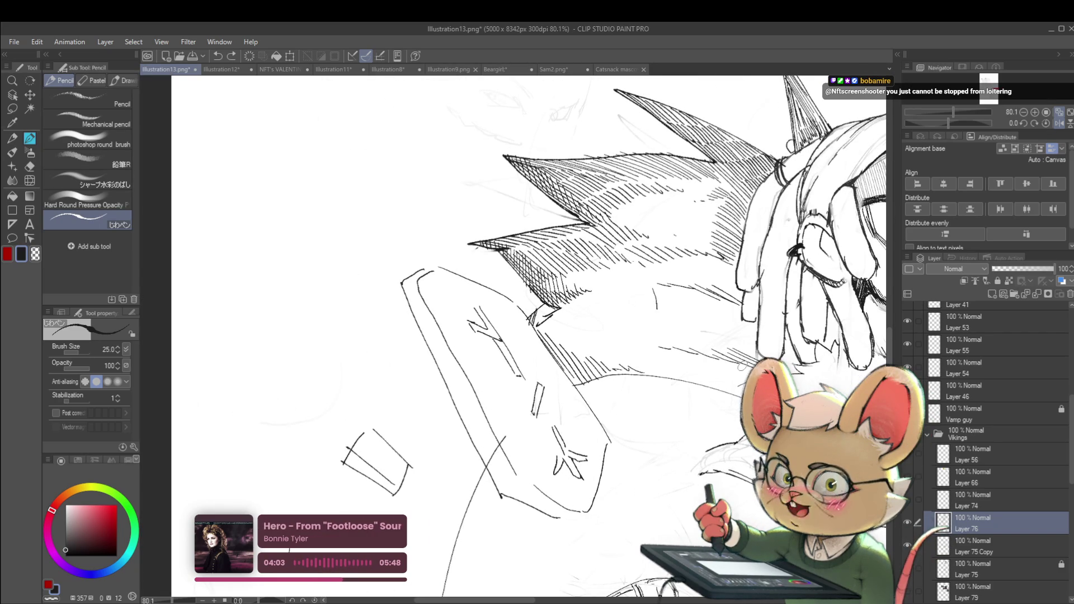
drag(532, 319, 516, 348)
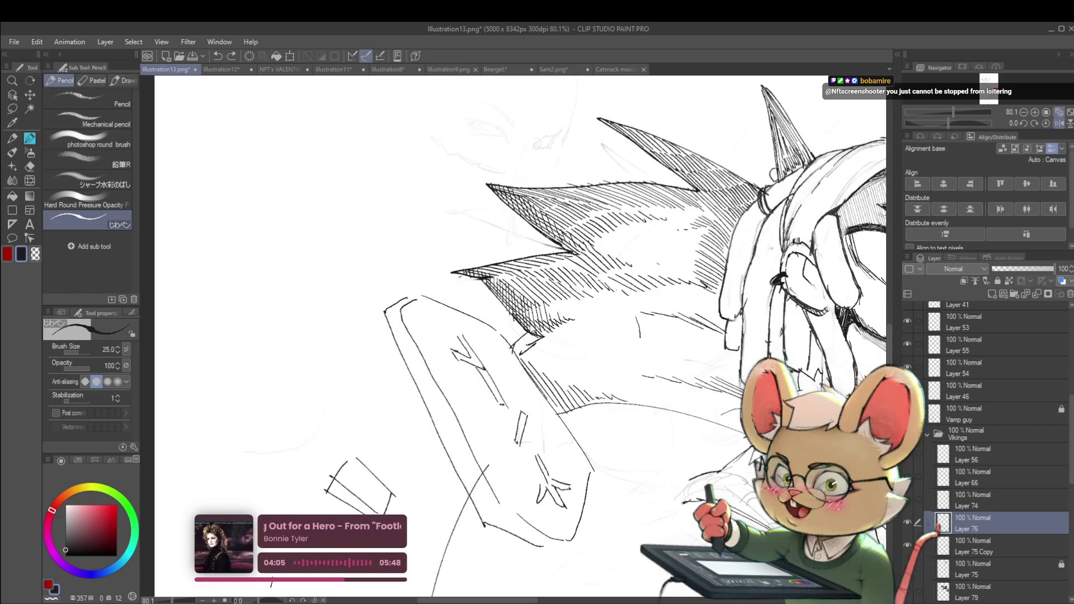
scroll(515, 348, up, 3)
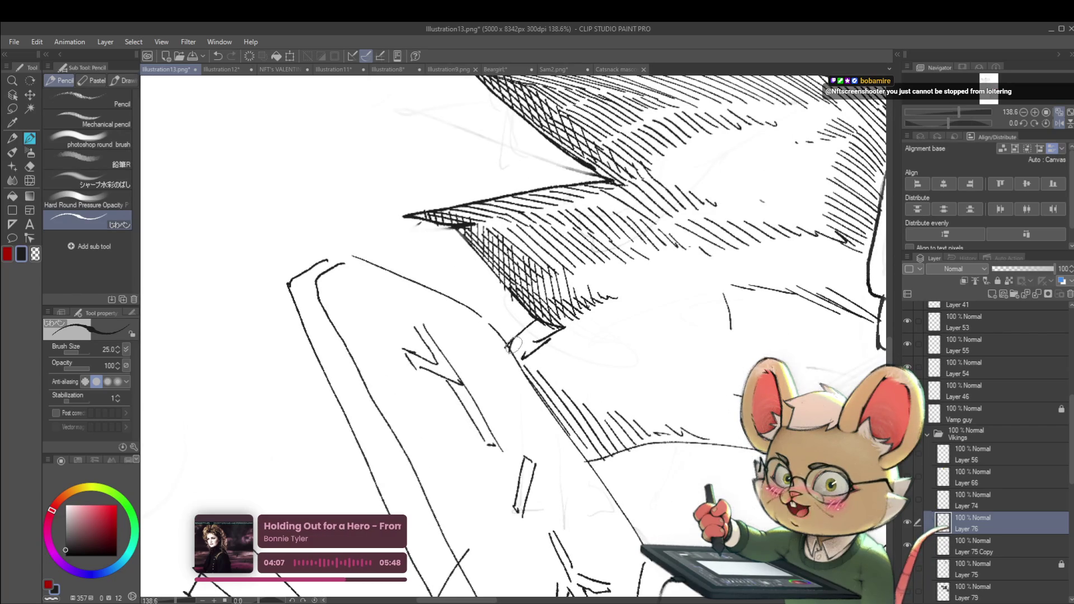
drag(512, 335, 516, 346)
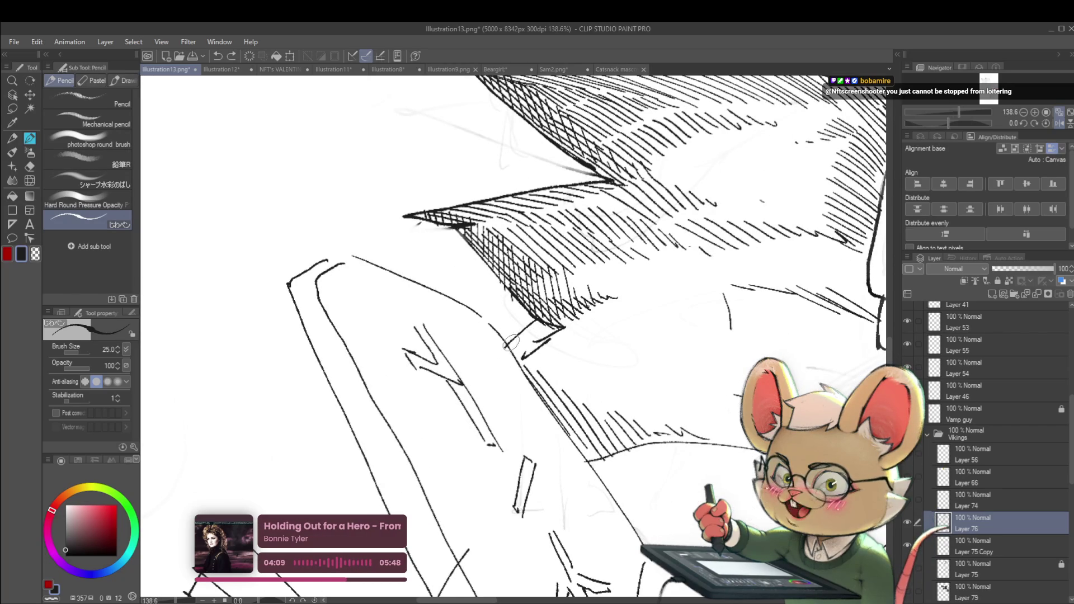
mouse_move(536, 322)
mouse_down()
mouse_move(512, 370)
mouse_move(527, 356)
mouse_move(558, 421)
mouse_up()
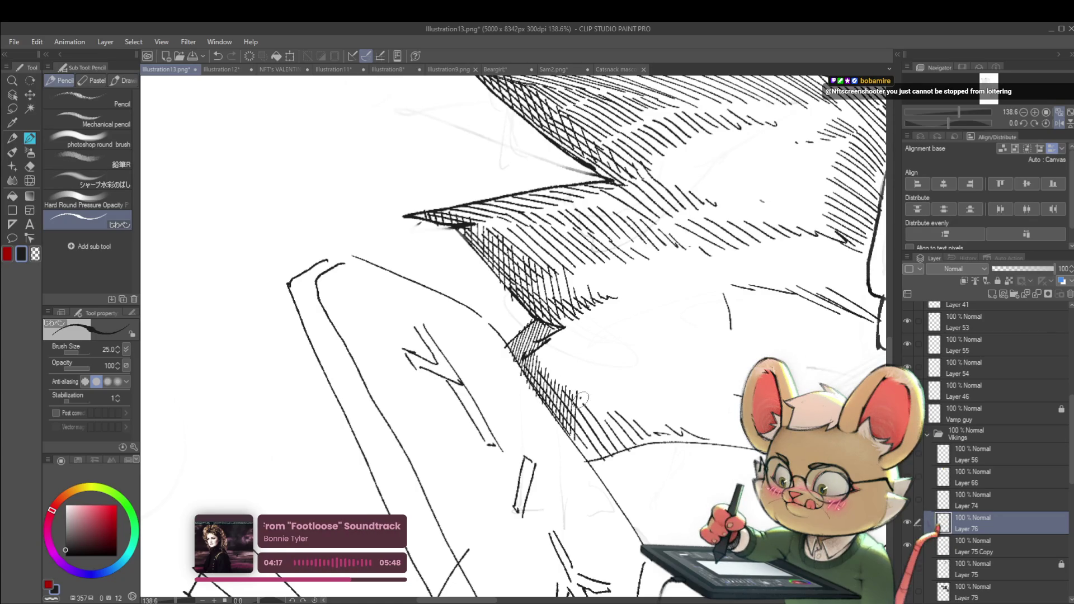
- Add dense hatching along the feather edge above the shield, then review the whole page
scroll(605, 417, down, 5)
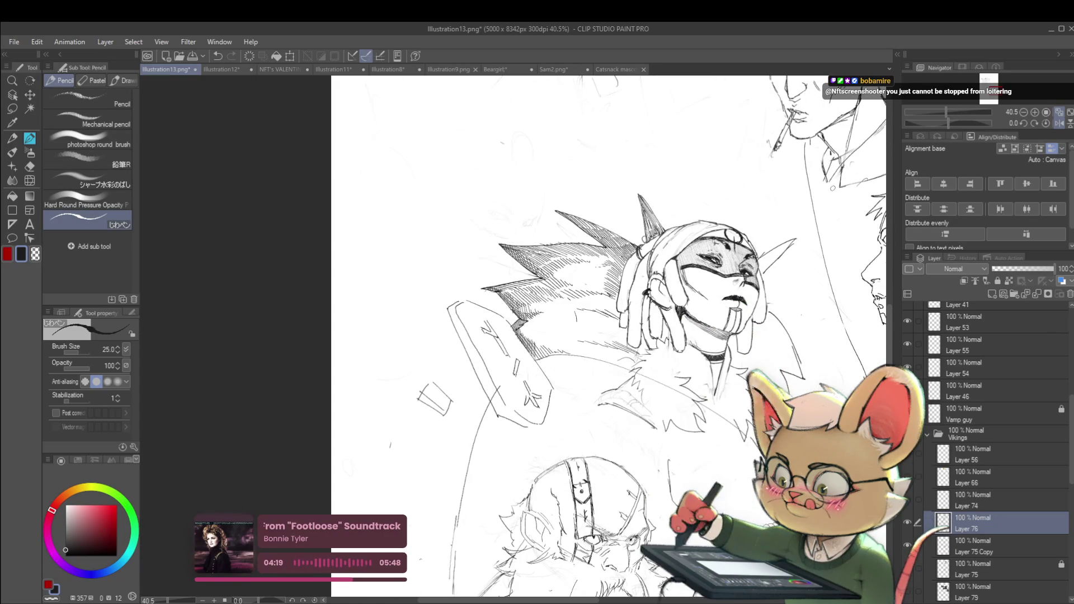
scroll(520, 315, up, 3)
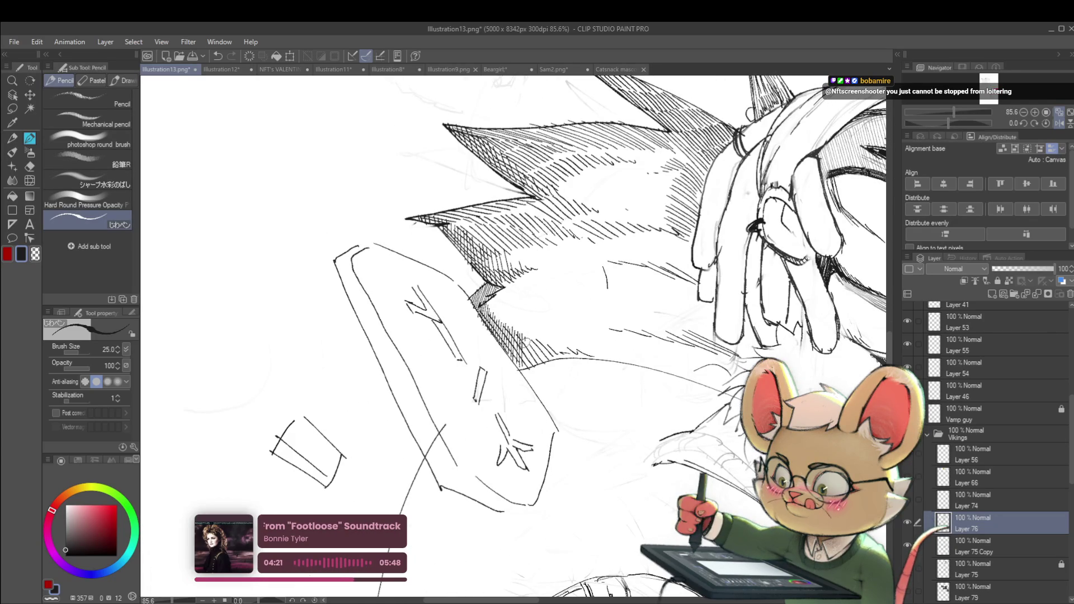
drag(529, 358, 567, 345)
scroll(573, 351, down, 5)
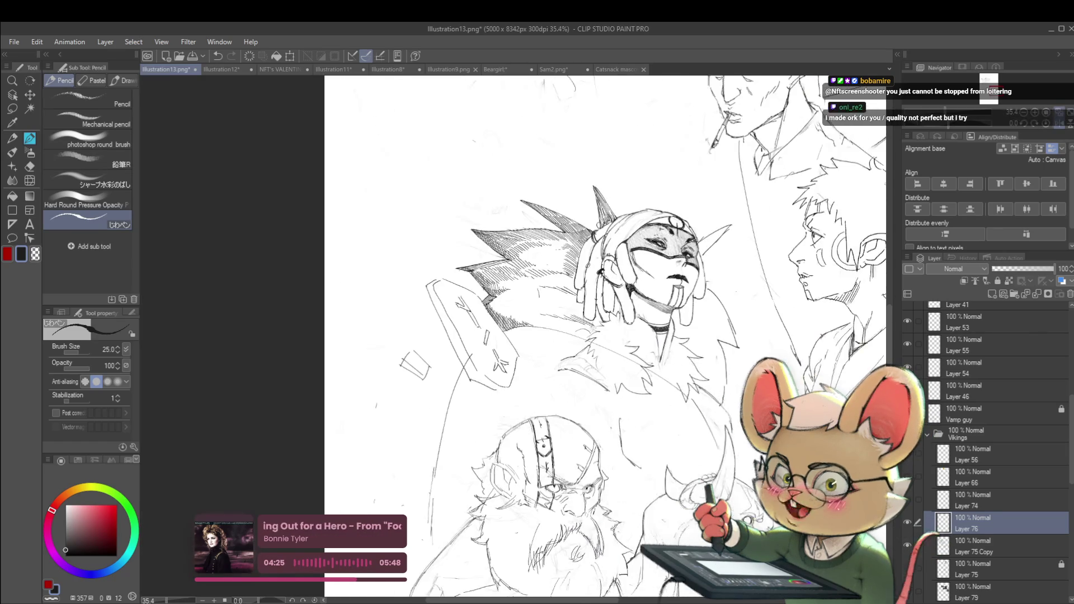
drag(727, 336, 709, 302)
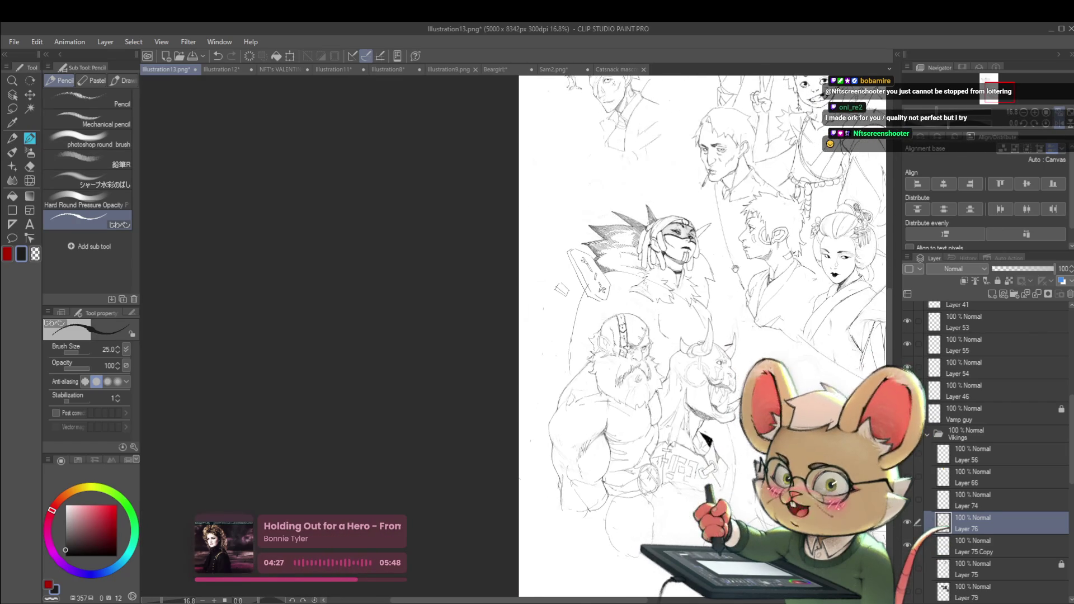
scroll(873, 299, up, 3)
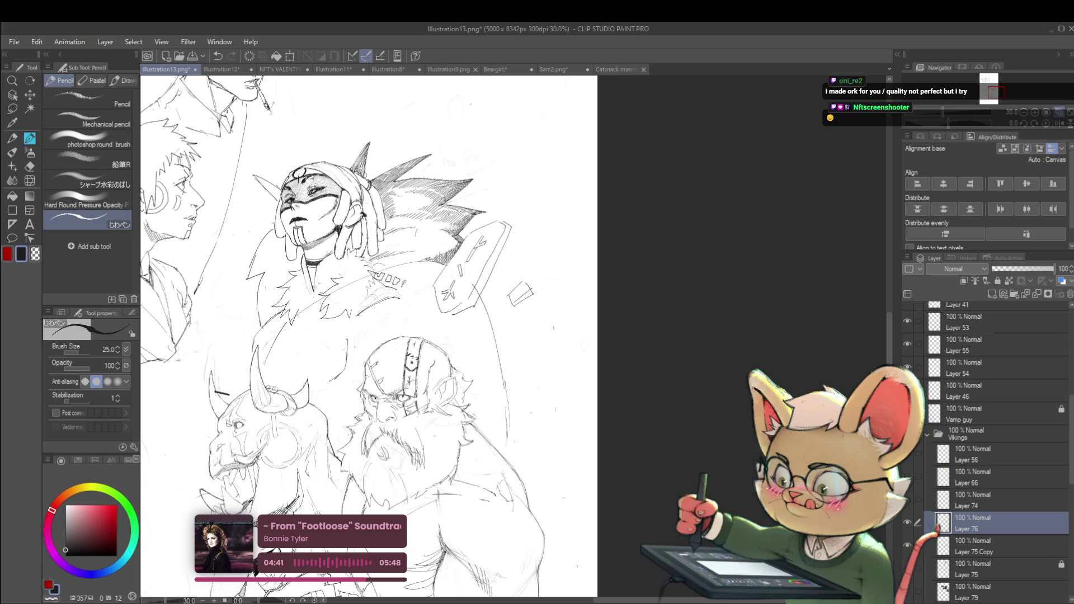
- Unmirror the canvas with the H shortcut and zoom in and out to review the masked figure
scroll(406, 284, down, 3)
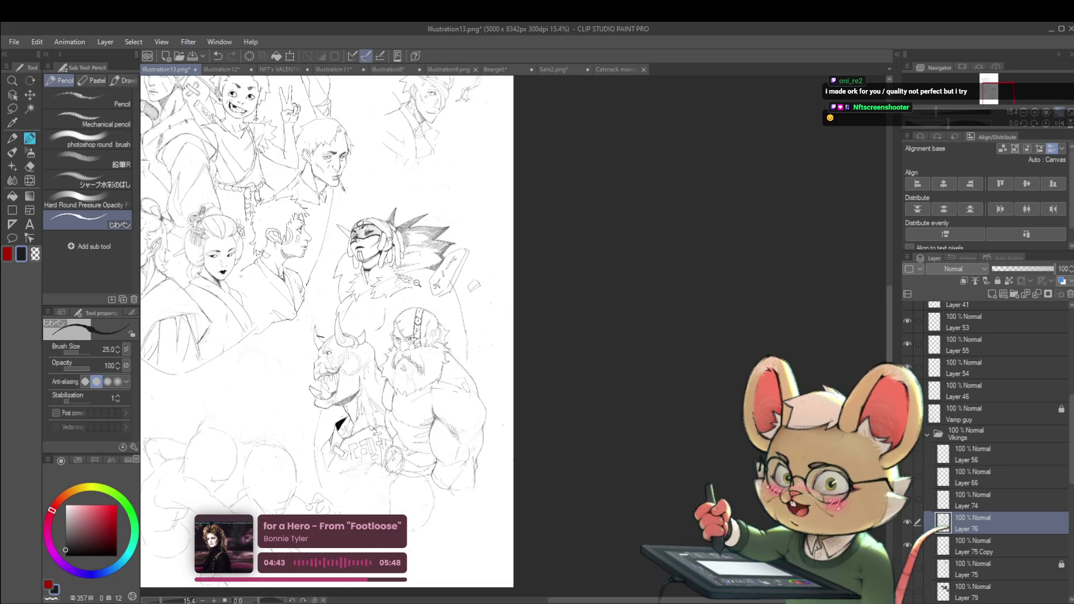
scroll(414, 280, up, 3)
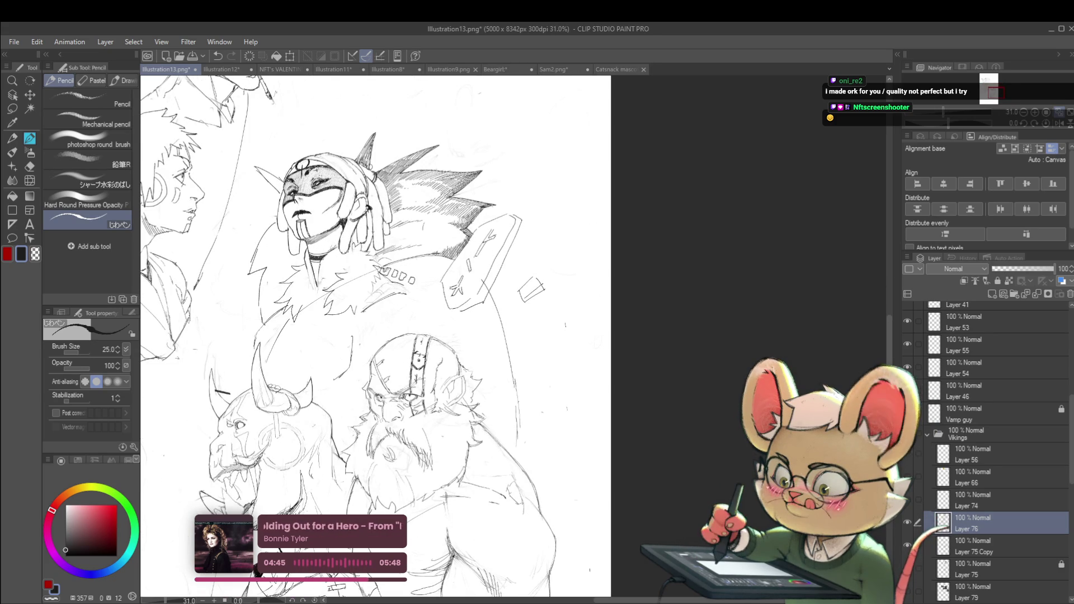
scroll(590, 252, down, 3)
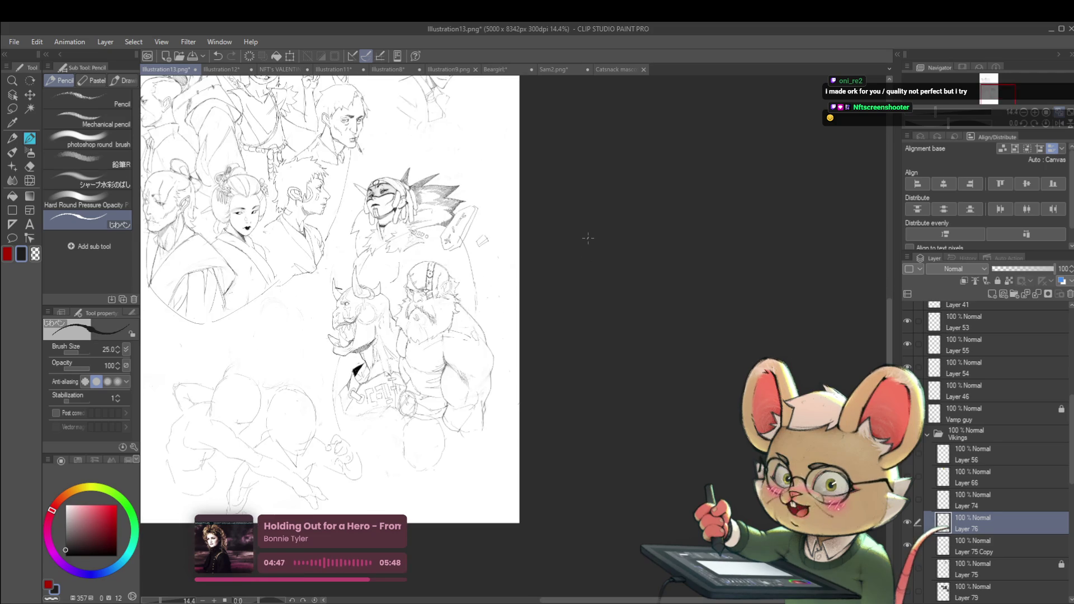
key(h)
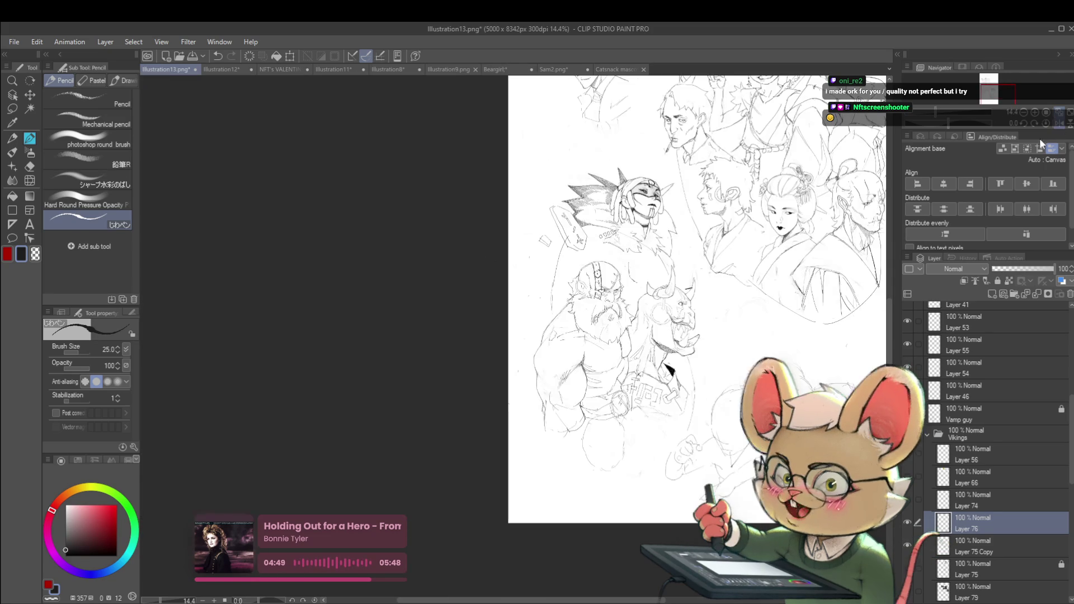
scroll(666, 210, up, 5)
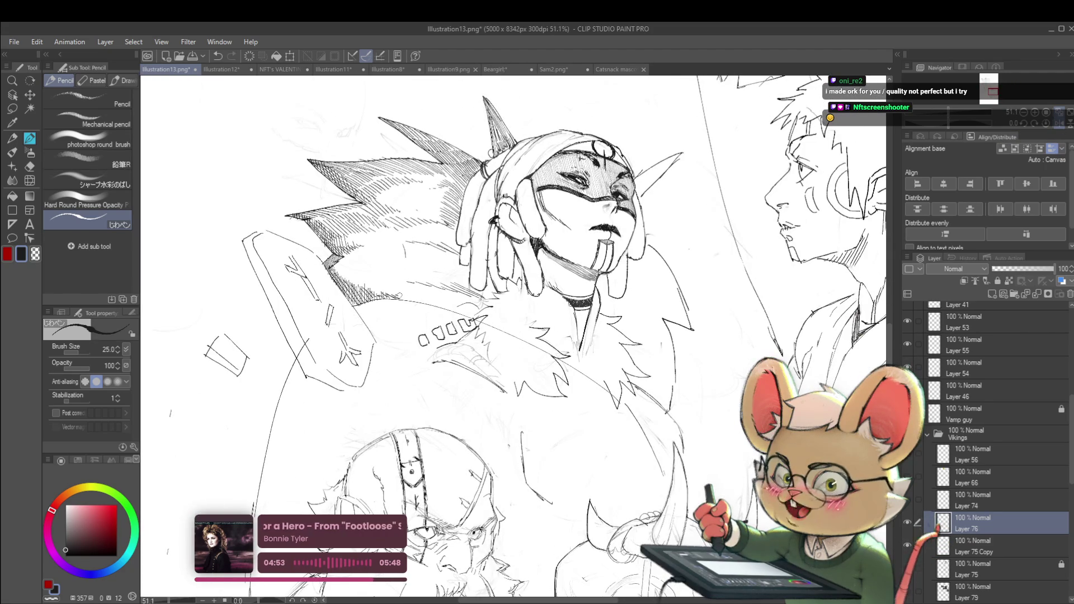
scroll(448, 308, down, 5)
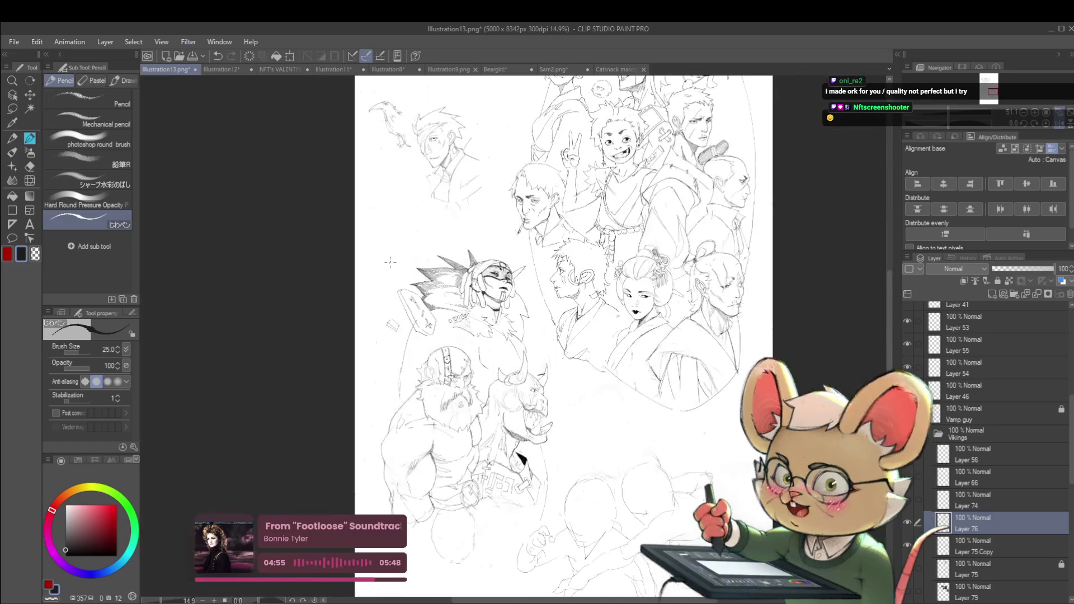
scroll(426, 299, up, 5)
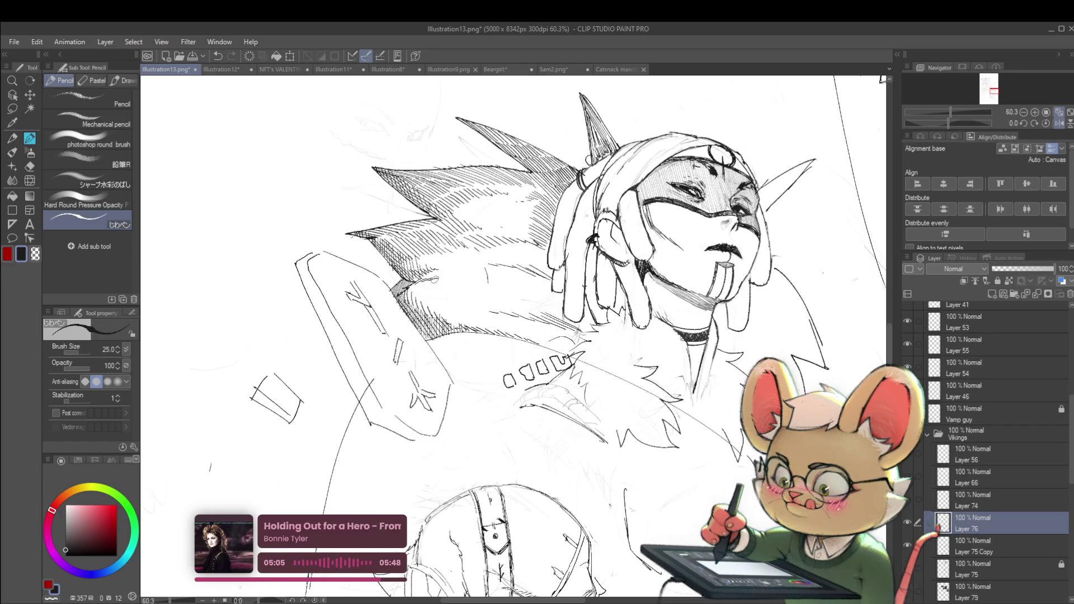
scroll(460, 279, down, 6)
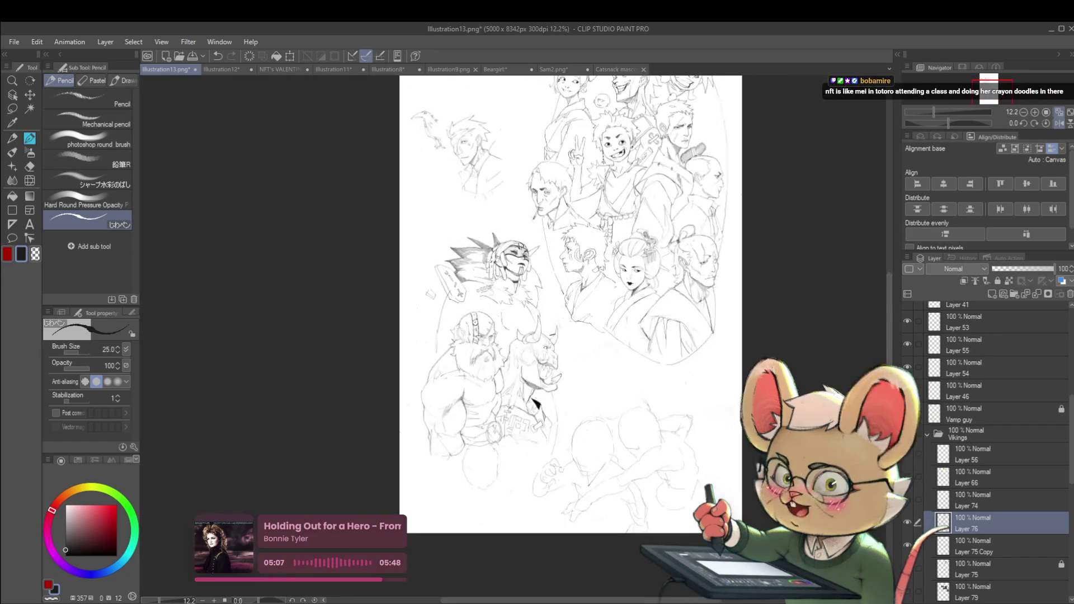
scroll(469, 278, up, 8)
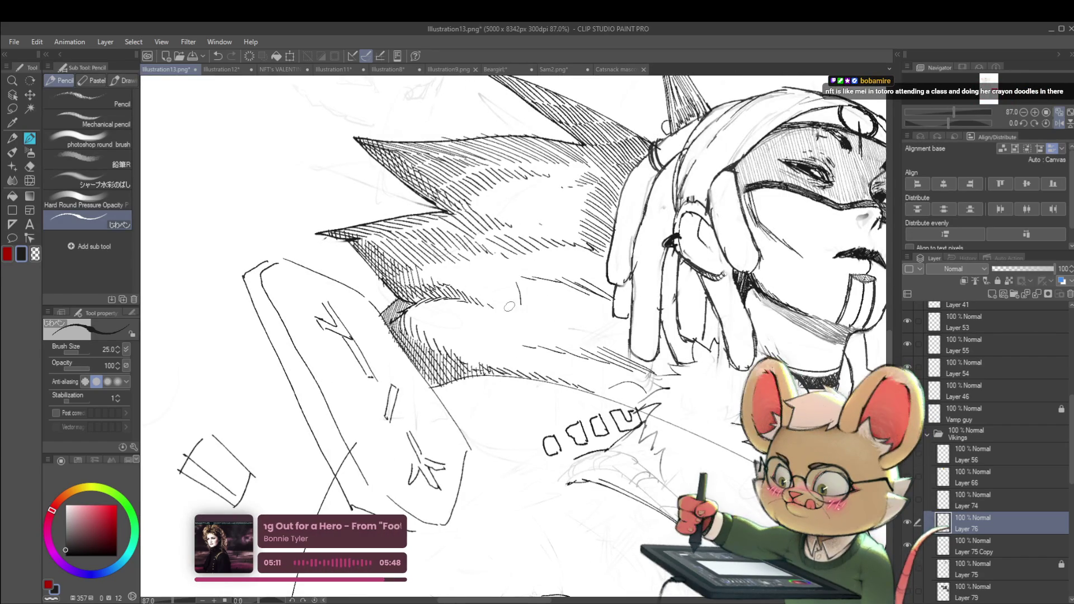
scroll(481, 270, down, 5)
scroll(481, 270, down, 2)
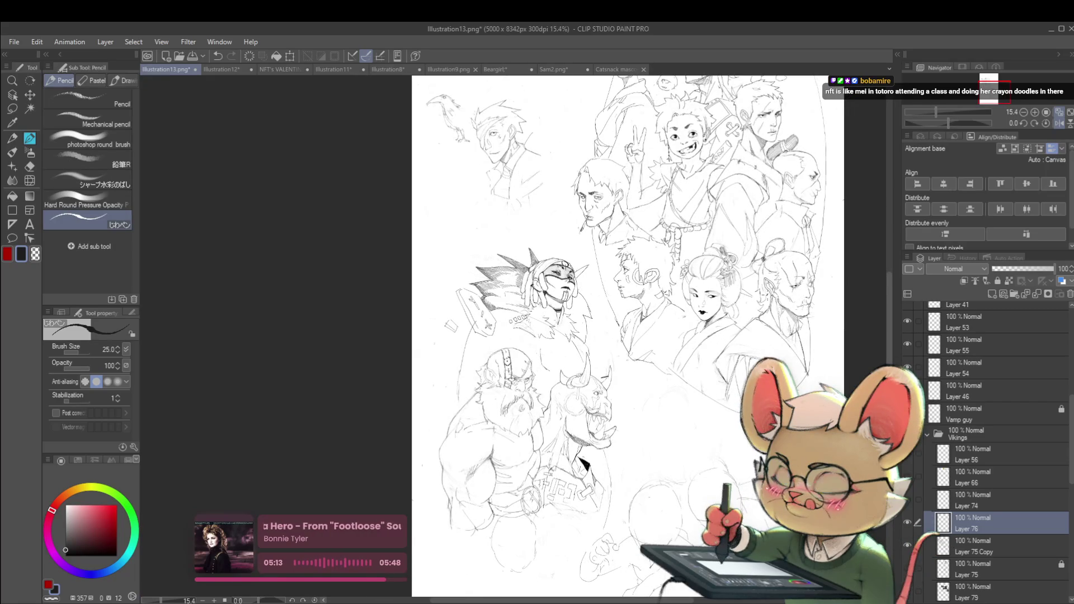
scroll(481, 310, up, 4)
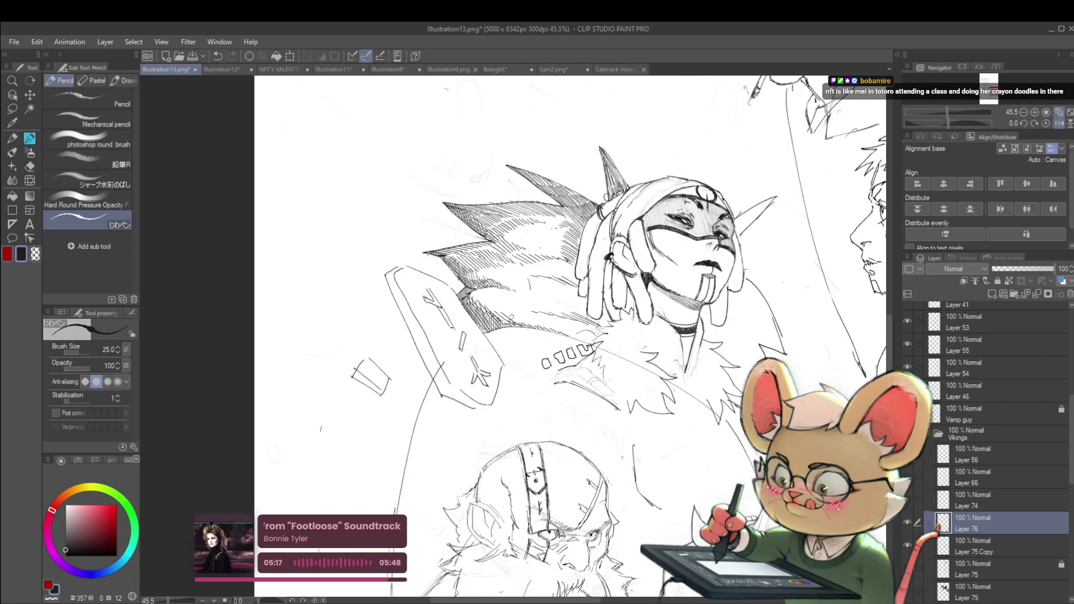
scroll(561, 329, down, 3)
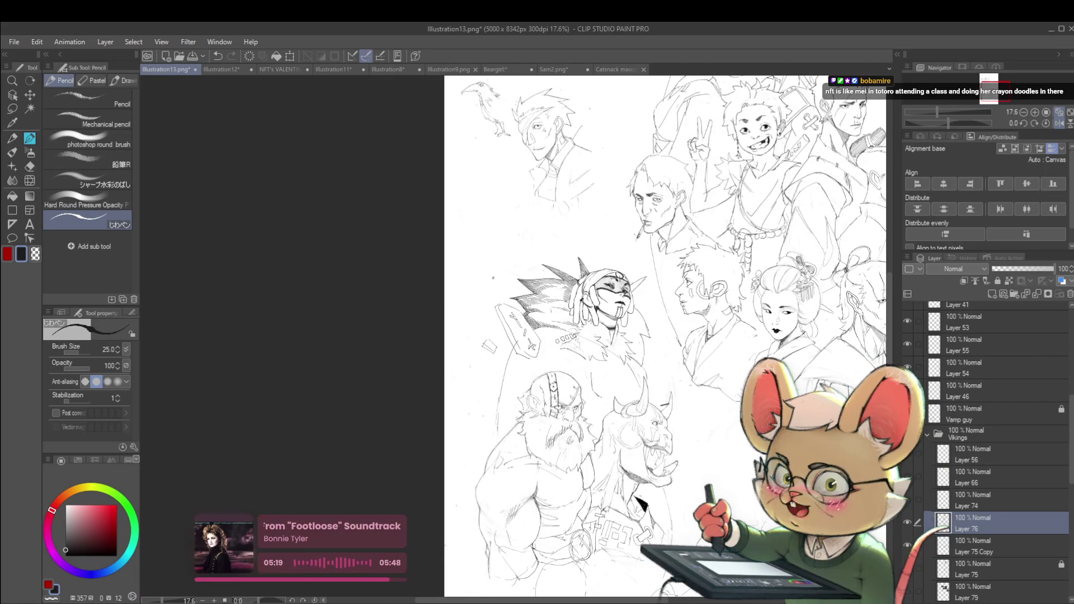
drag(879, 339, 851, 316)
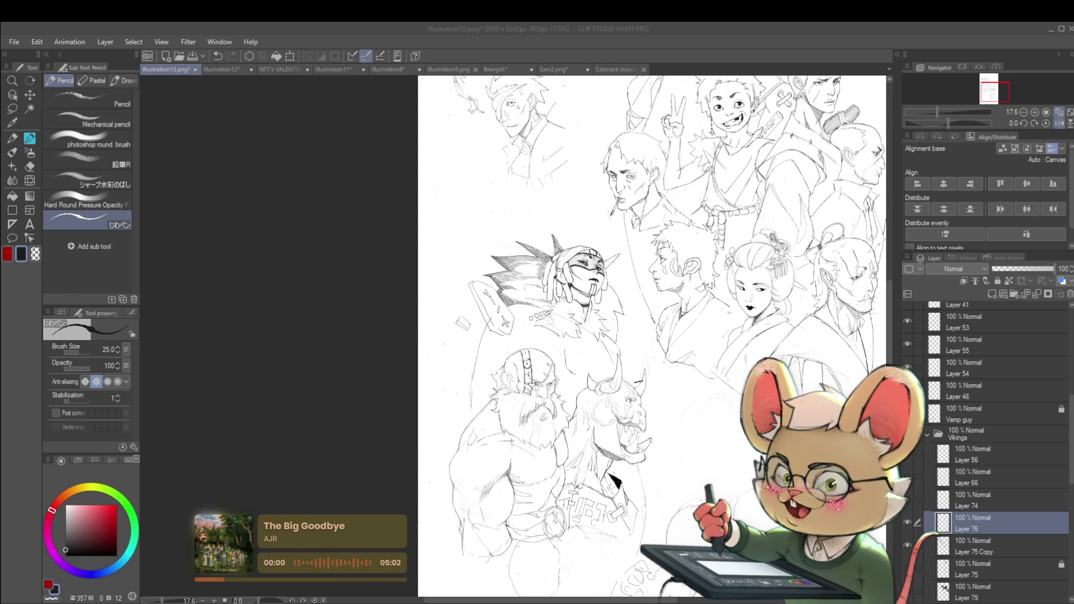
- Add a short stroke at the shield's top-left corner and mirror the view to check it
click(1055, 123)
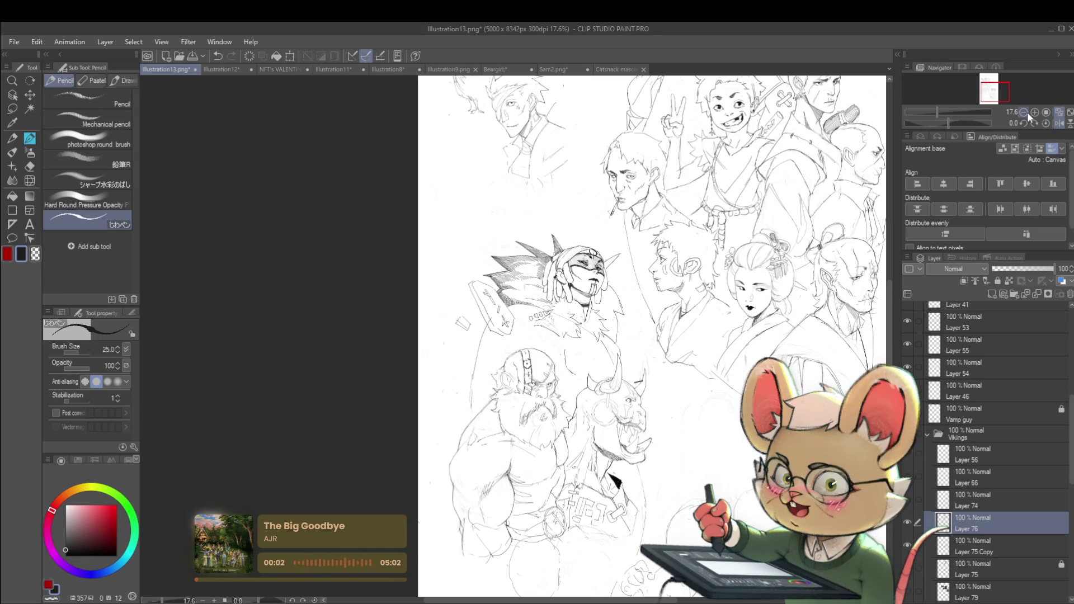
scroll(475, 294, up, 5)
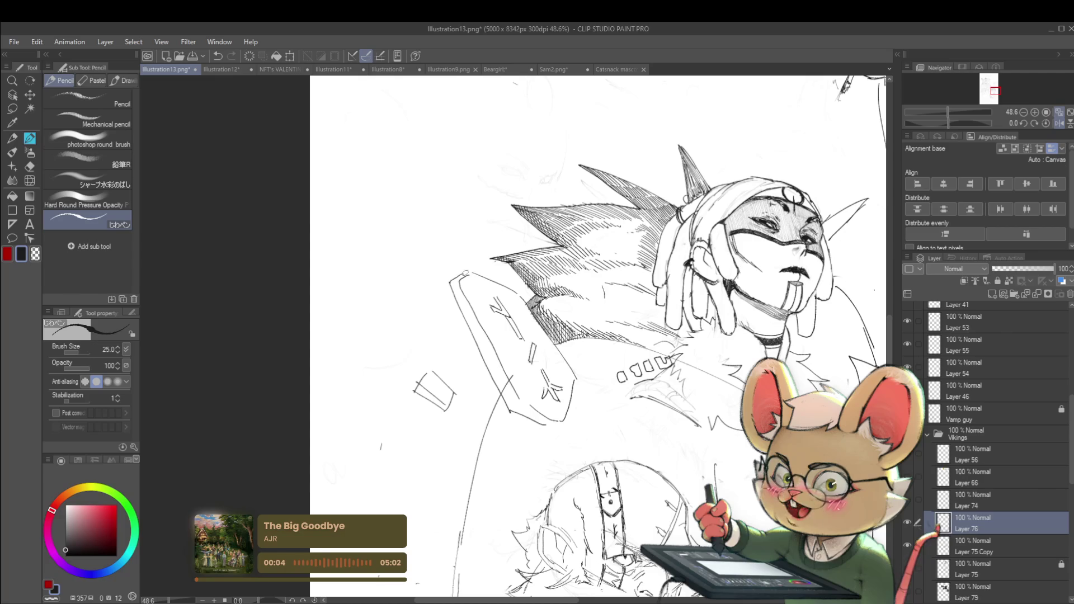
mouse_move(451, 287)
mouse_down()
mouse_move(463, 276)
mouse_move(464, 296)
mouse_up()
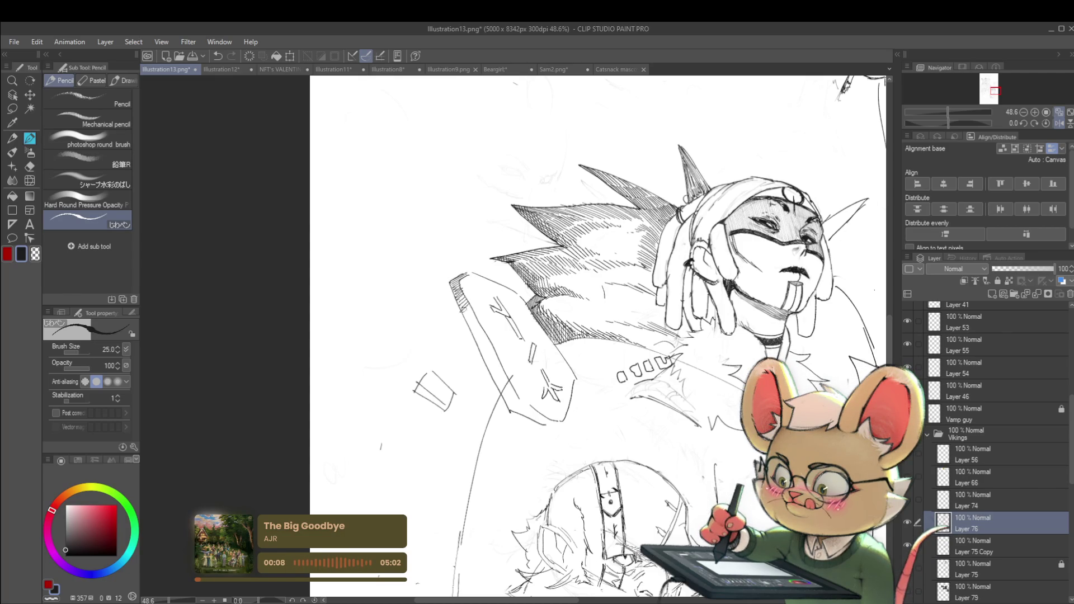
scroll(483, 207, down, 5)
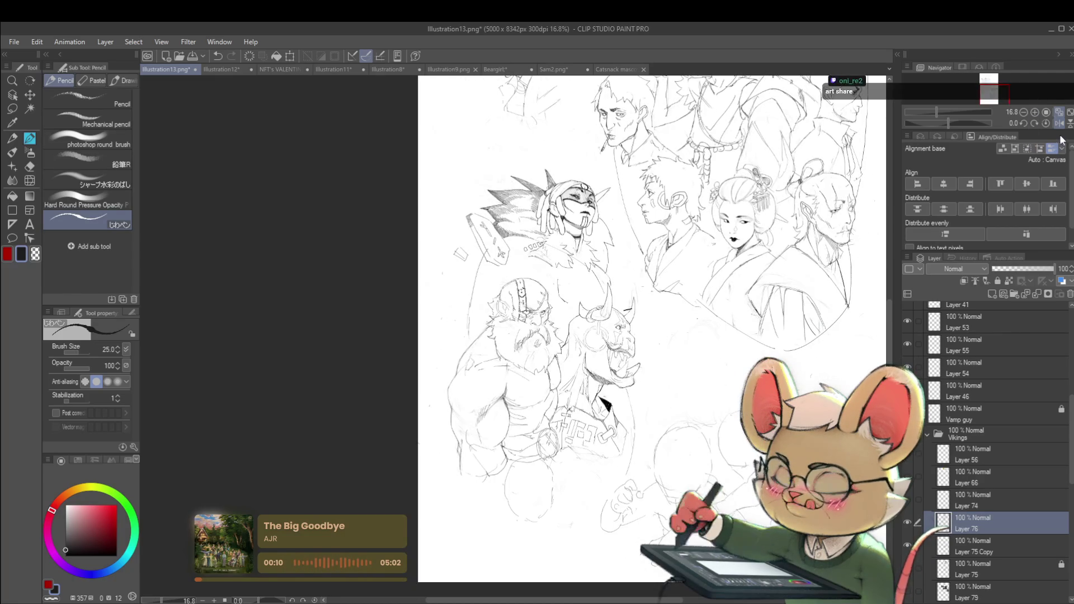
click(1060, 124)
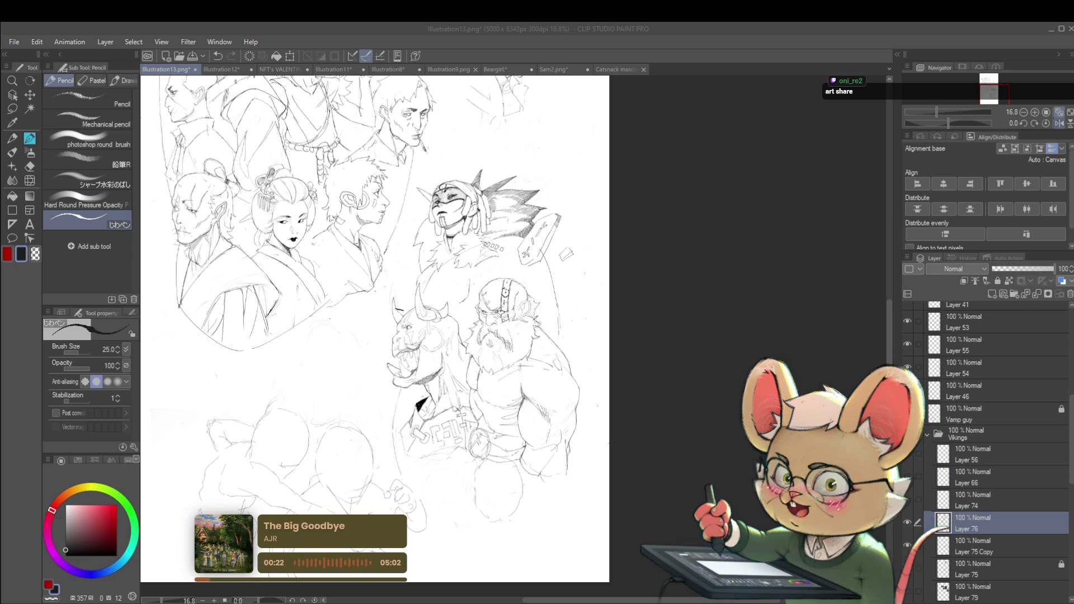
key(h)
- Undo the stray stroke and hatch the shield's top-left corner with diagonal pencil lines
scroll(459, 291, up, 5)
key(ctrl+z)
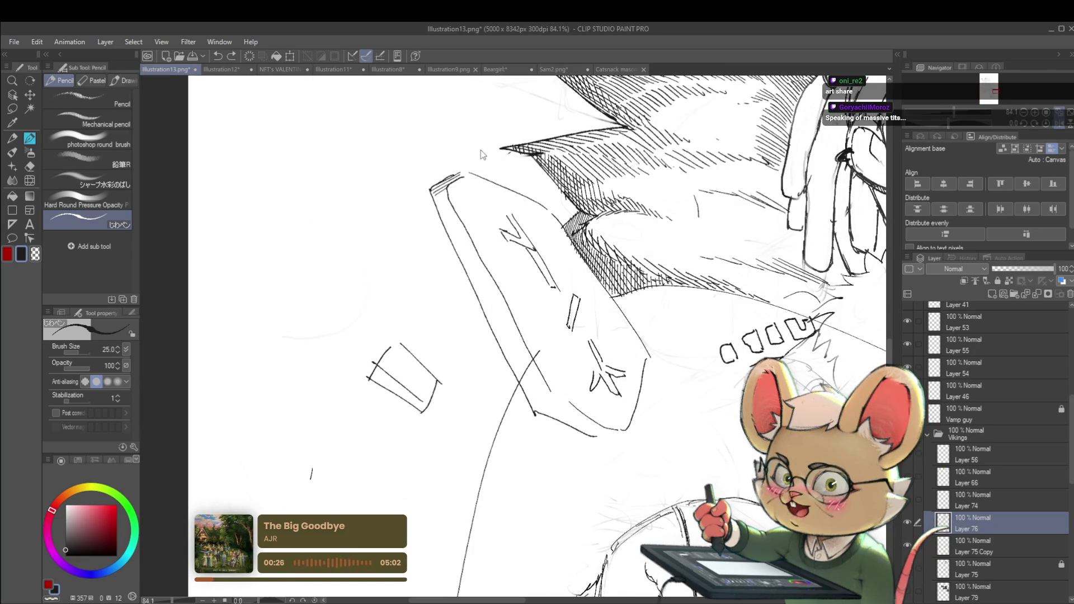
mouse_move(470, 168)
mouse_down()
mouse_move(432, 193)
mouse_move(458, 178)
mouse_move(447, 196)
mouse_up()
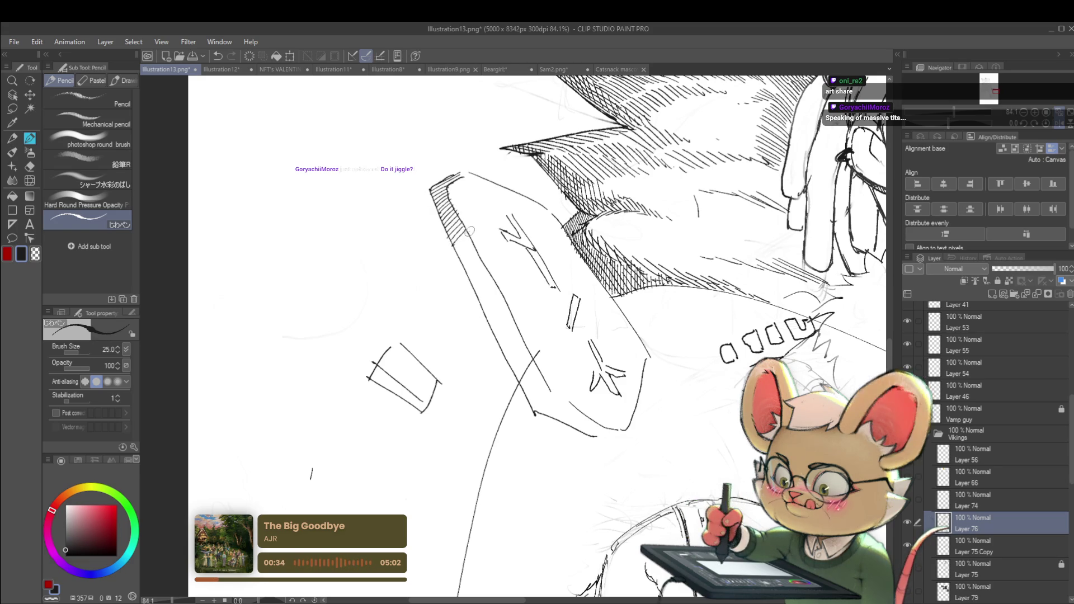
mouse_move(513, 246)
mouse_down()
mouse_move(482, 216)
mouse_move(429, 213)
mouse_up()
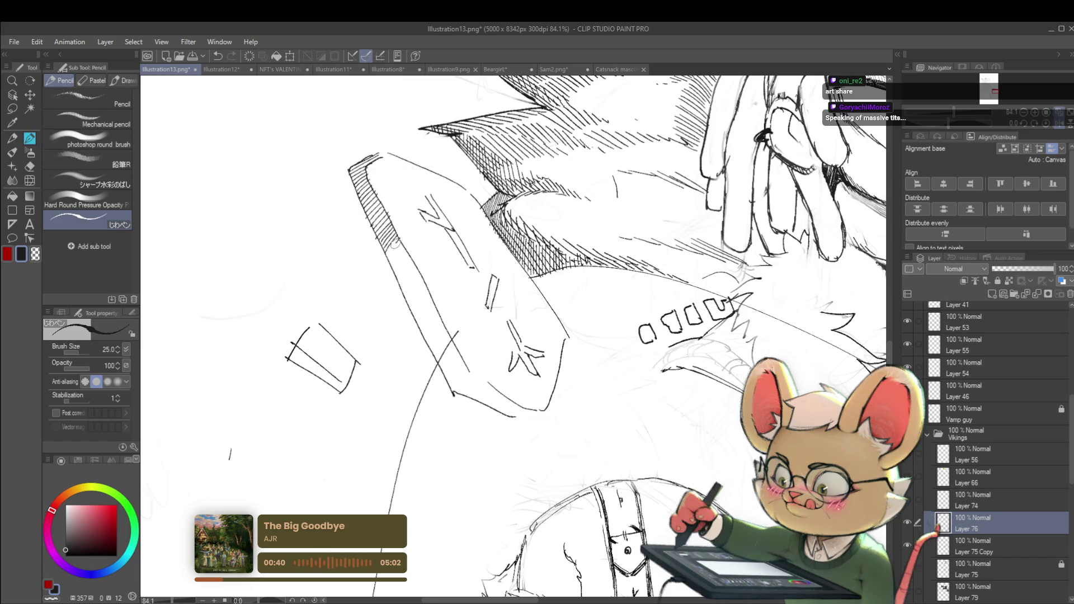
scroll(388, 260, down, 5)
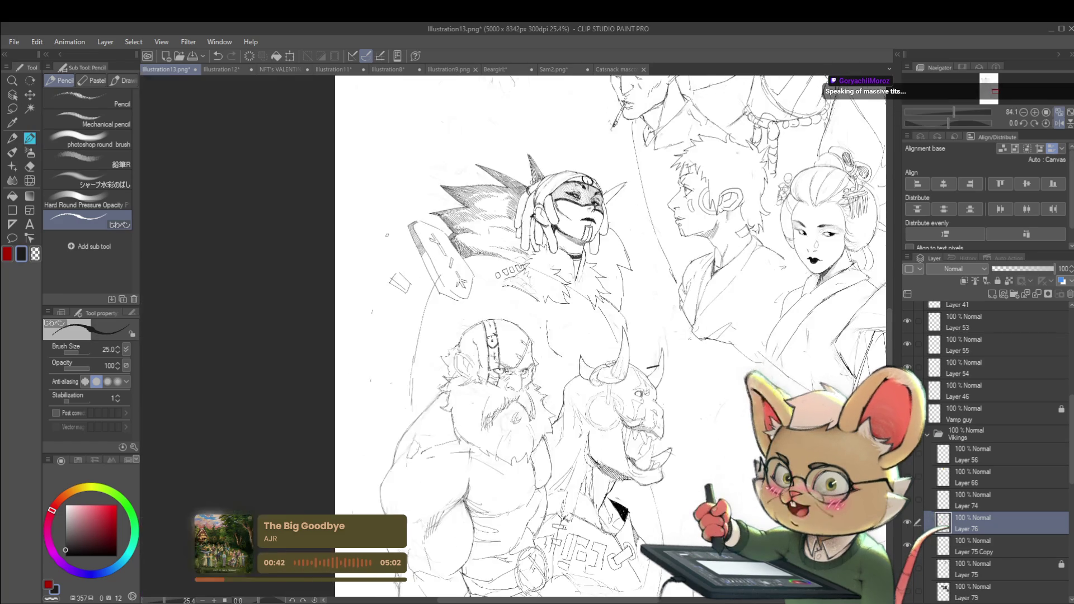
- Zoom out, mirror the canvas horizontally to check the composition, then flip it back
scroll(498, 224, down, 2)
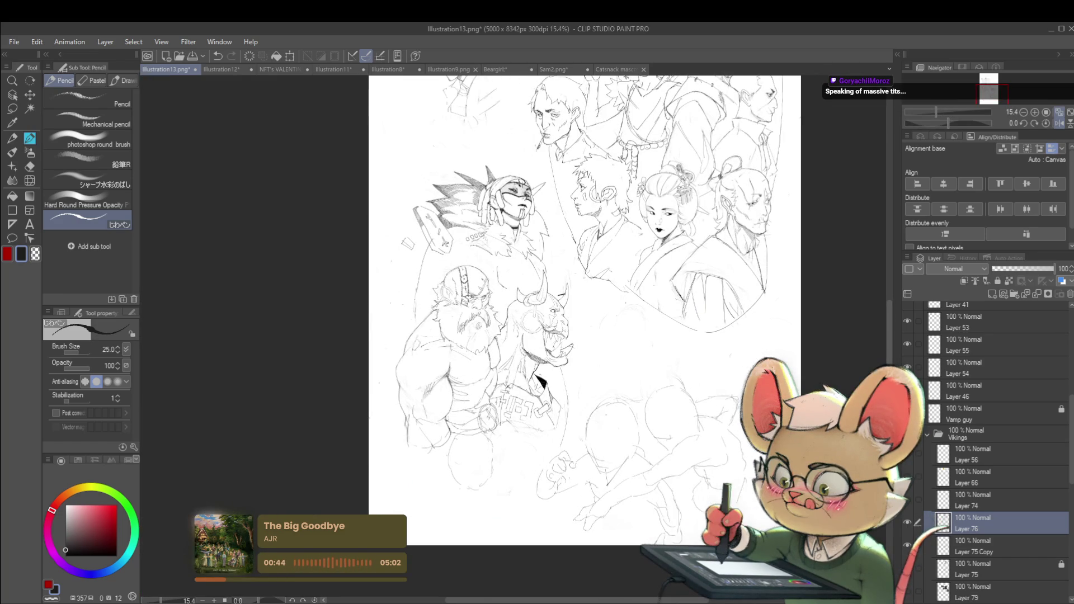
scroll(414, 208, up, 3)
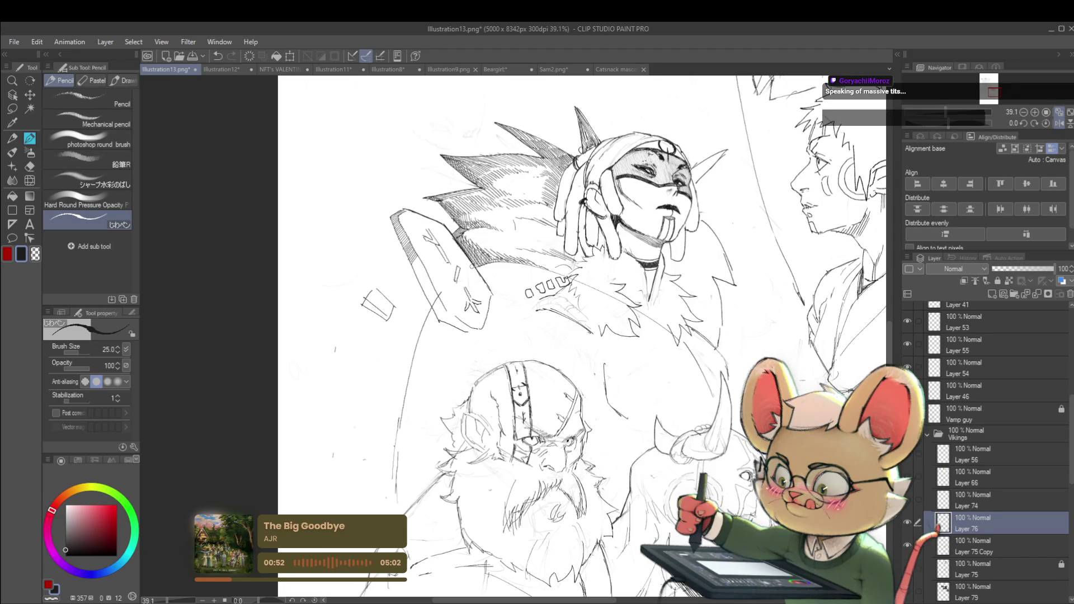
scroll(582, 335, down, 3)
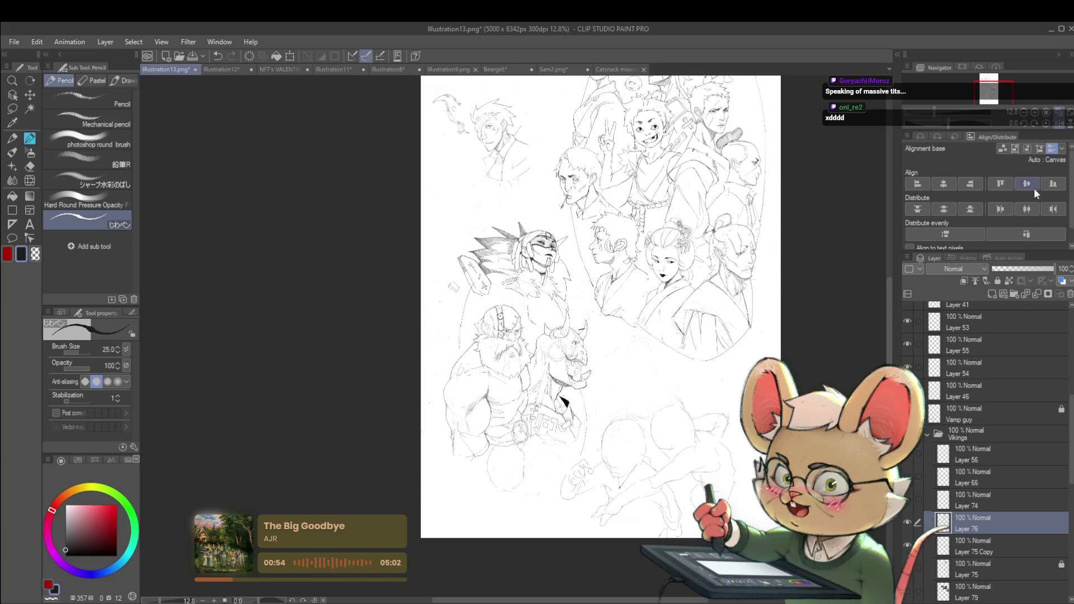
click(1059, 124)
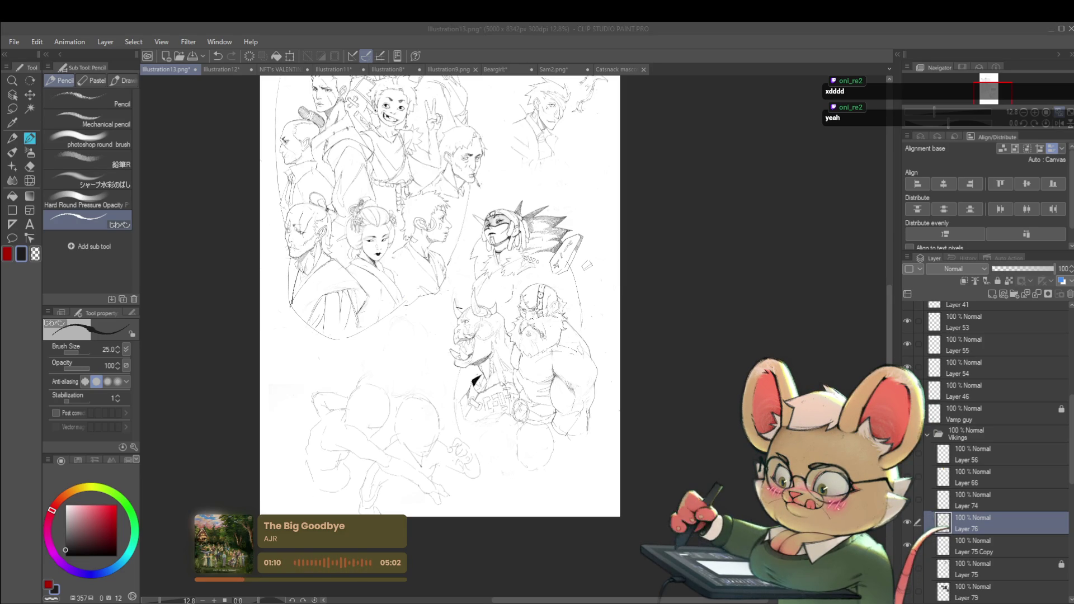
scroll(619, 237, up, 3)
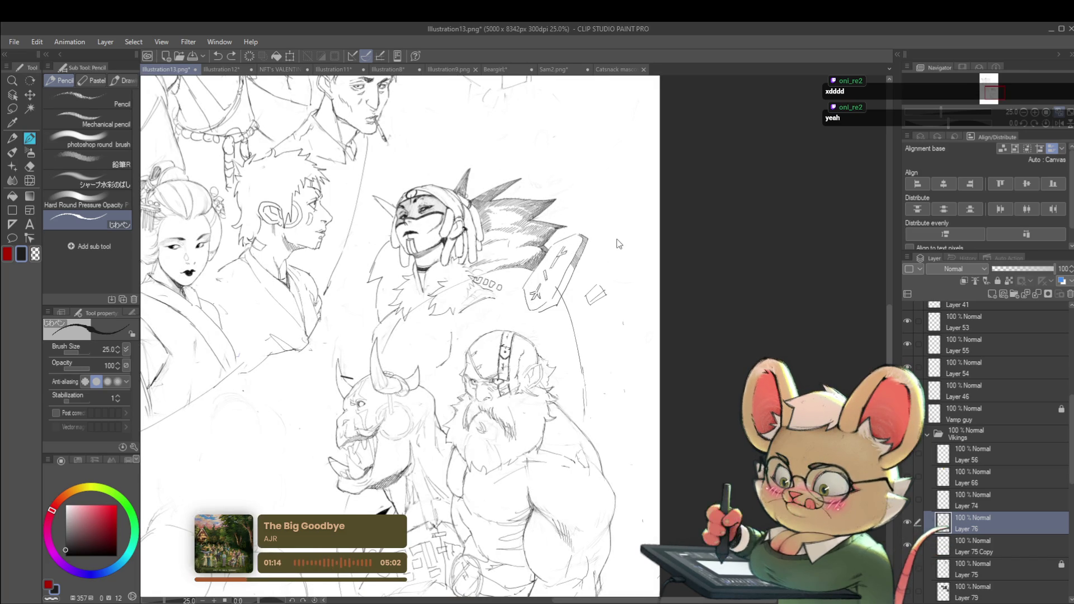
click(1057, 123)
- Zoom in and add parallel hatch strokes down the shield rim toward its lower corner
scroll(513, 339, up, 2)
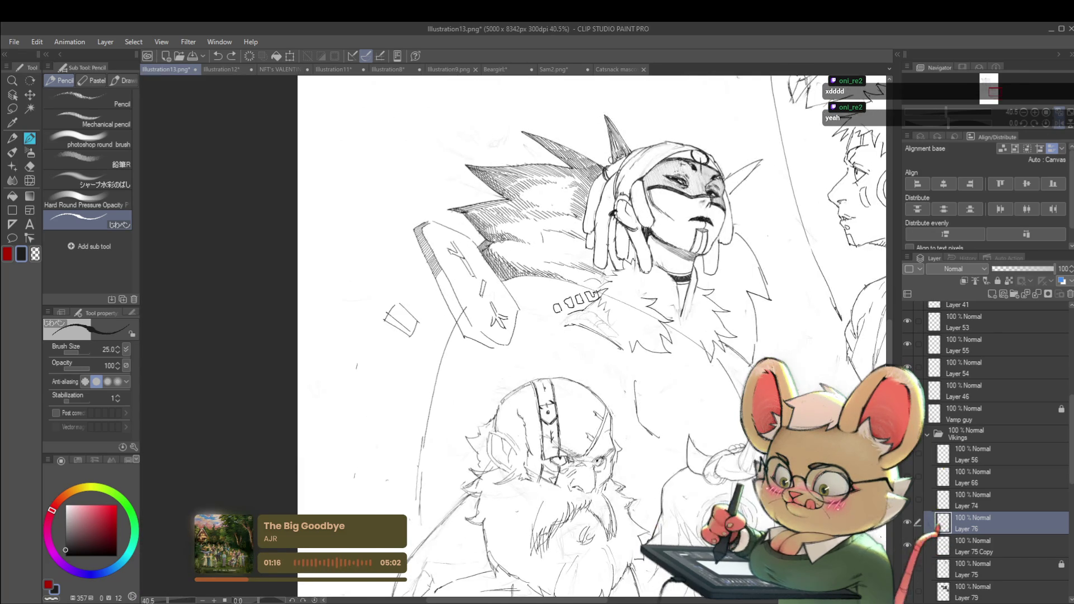
scroll(442, 273, up, 2)
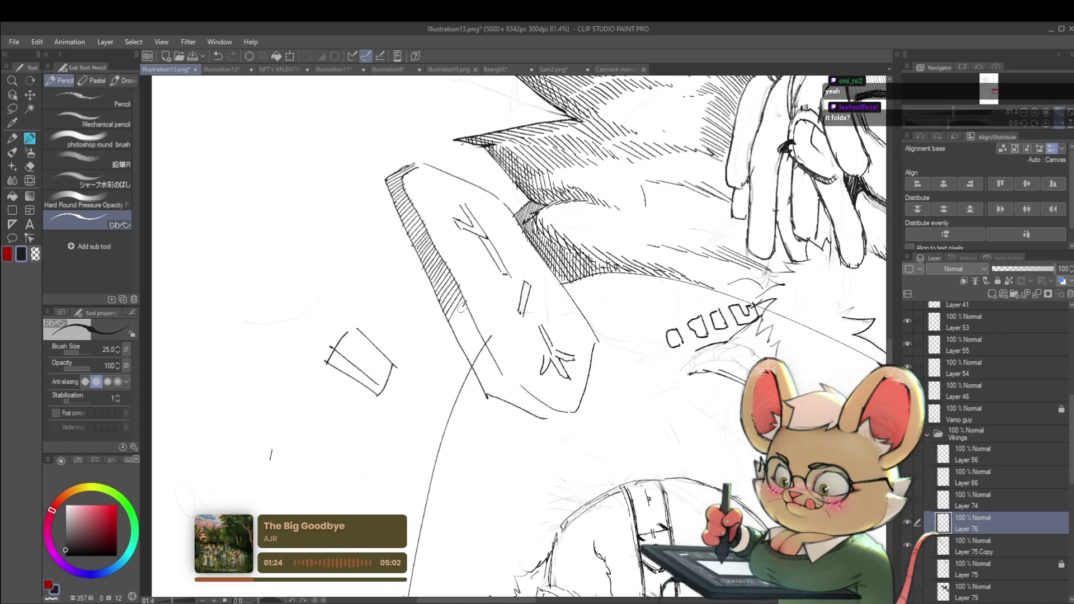
mouse_move(456, 334)
mouse_down()
mouse_move(470, 320)
mouse_move(469, 343)
mouse_up()
scroll(488, 334, down, 5)
scroll(489, 335, up, 5)
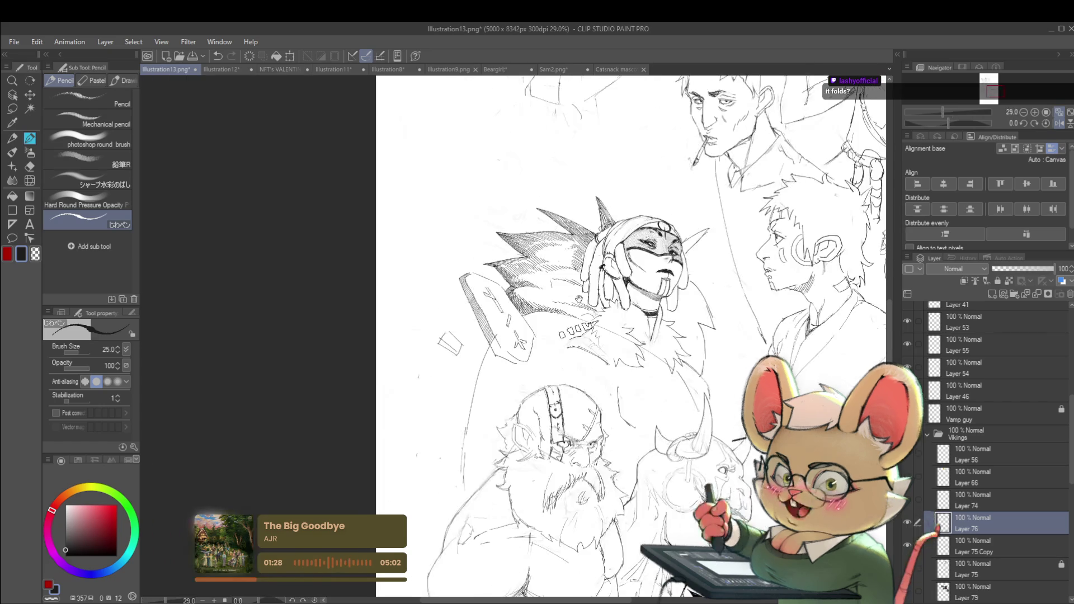
mouse_move(509, 280)
mouse_down()
mouse_move(510, 327)
mouse_move(588, 343)
mouse_up()
scroll(585, 324, down, 5)
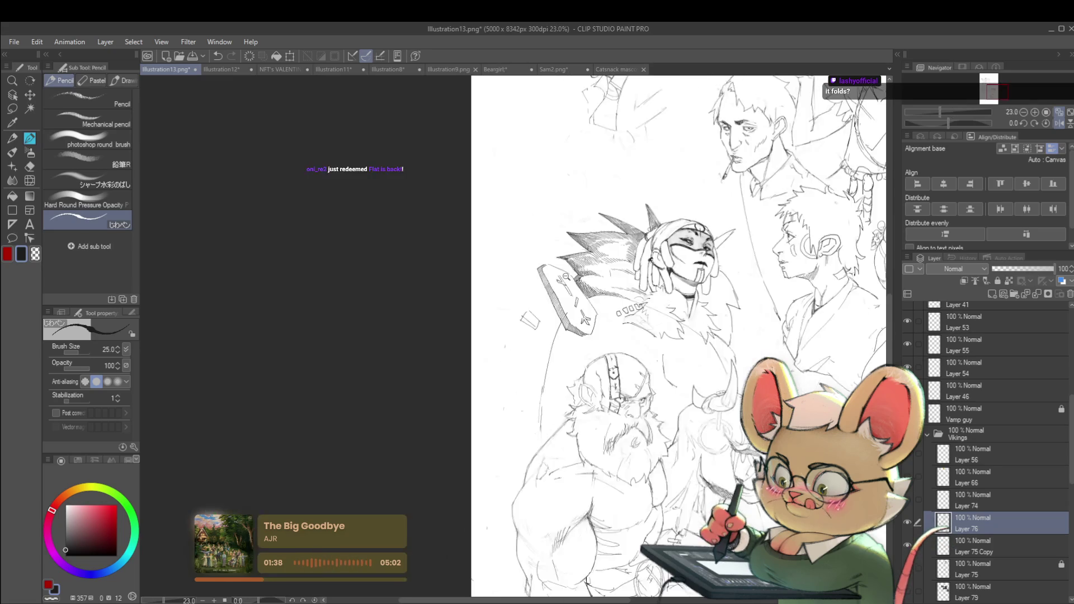
scroll(585, 318, down, 3)
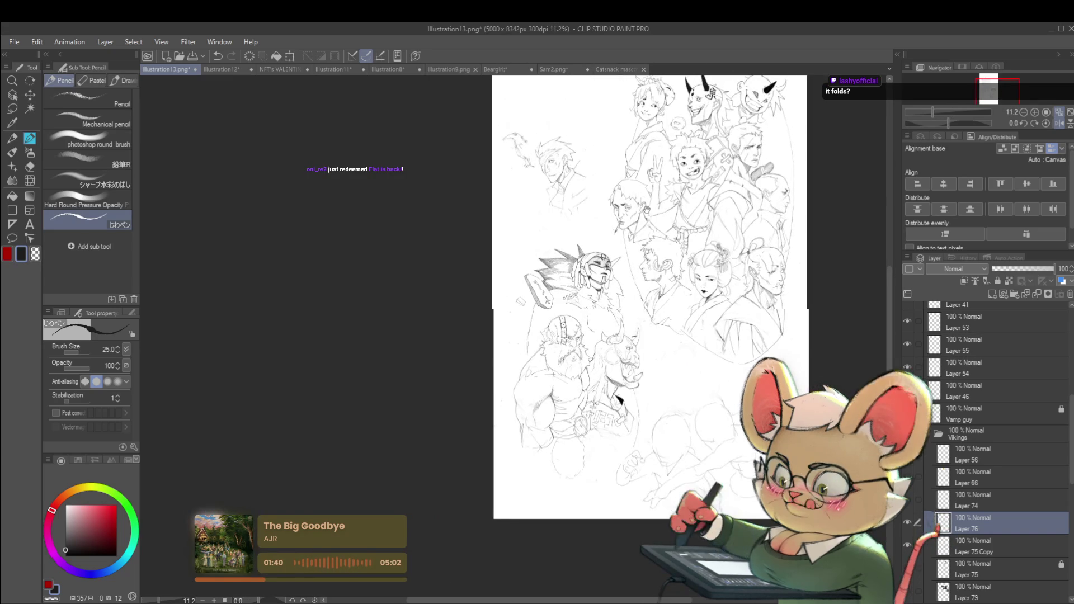
scroll(542, 314, up, 6)
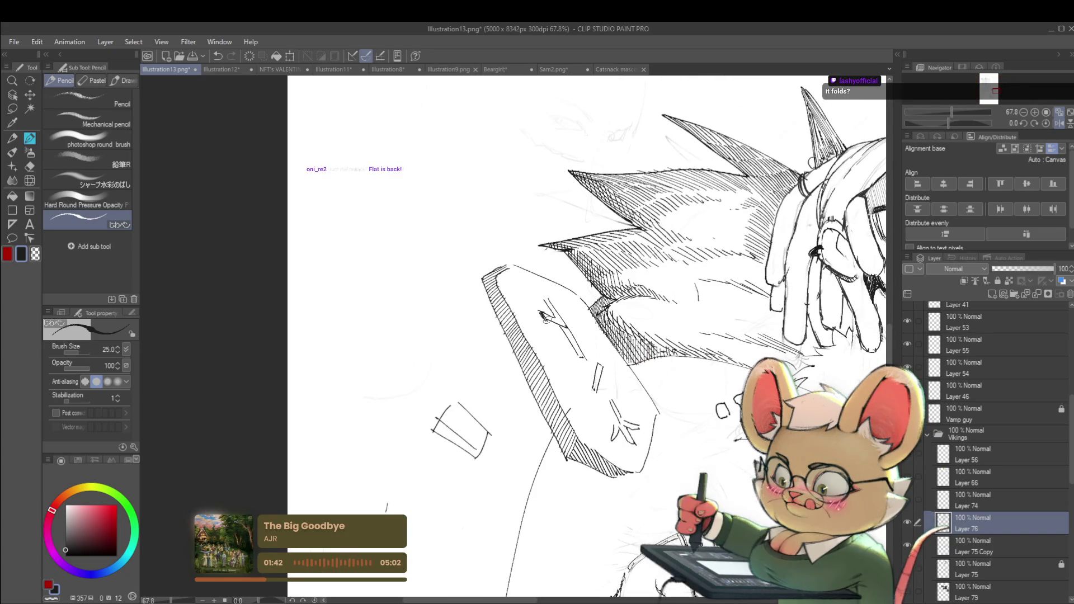
- Add dark hatching along the shield's side, then undo the heavy strokes inside its symbol
drag(544, 297, 566, 326)
drag(559, 314, 571, 339)
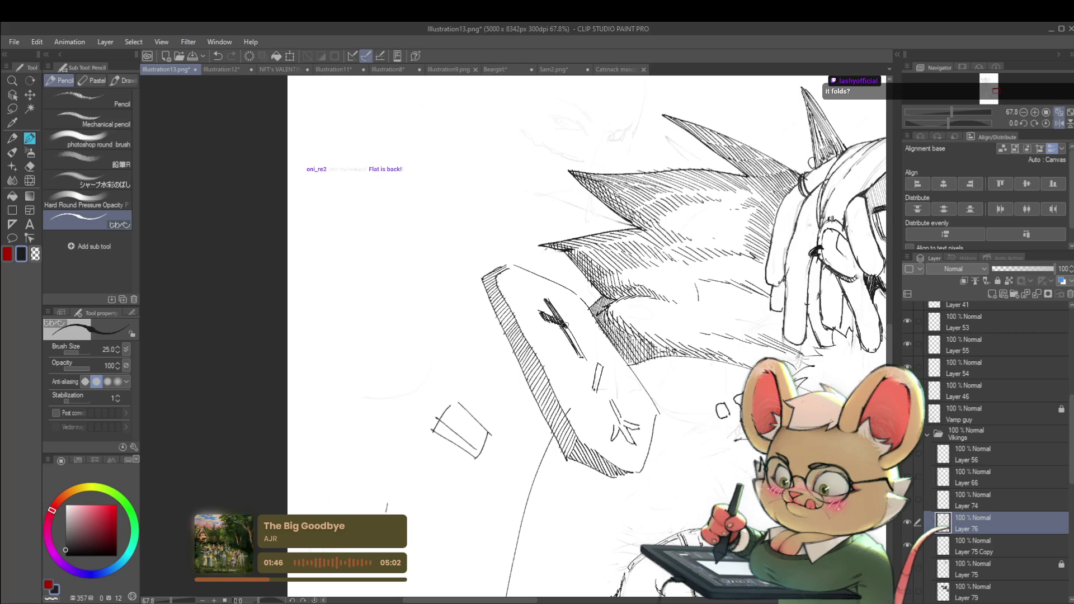
scroll(575, 343, down, 5)
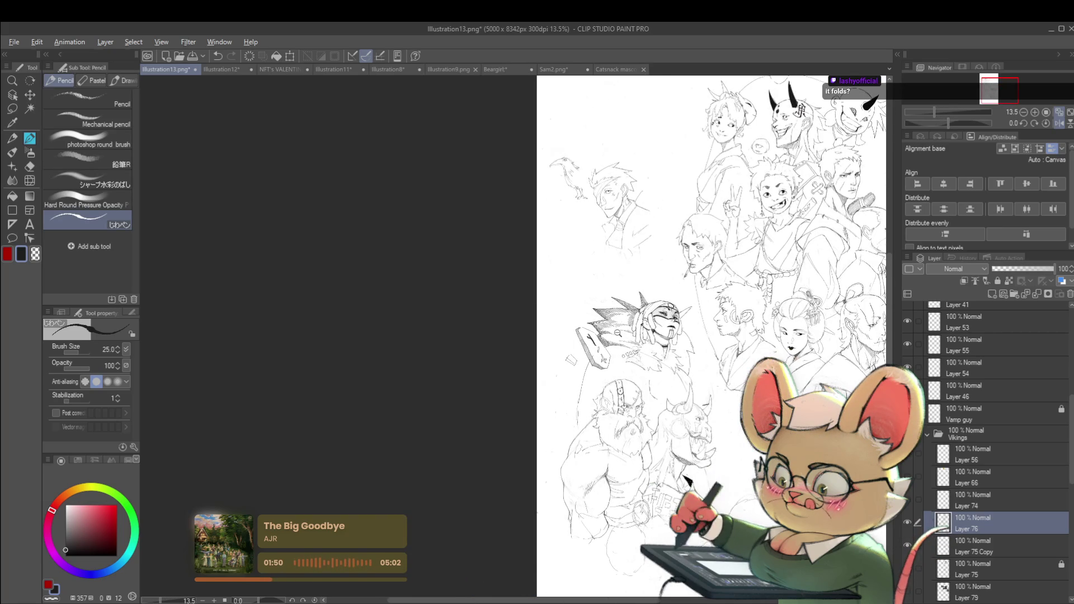
scroll(582, 336, up, 3)
scroll(443, 308, up, 2)
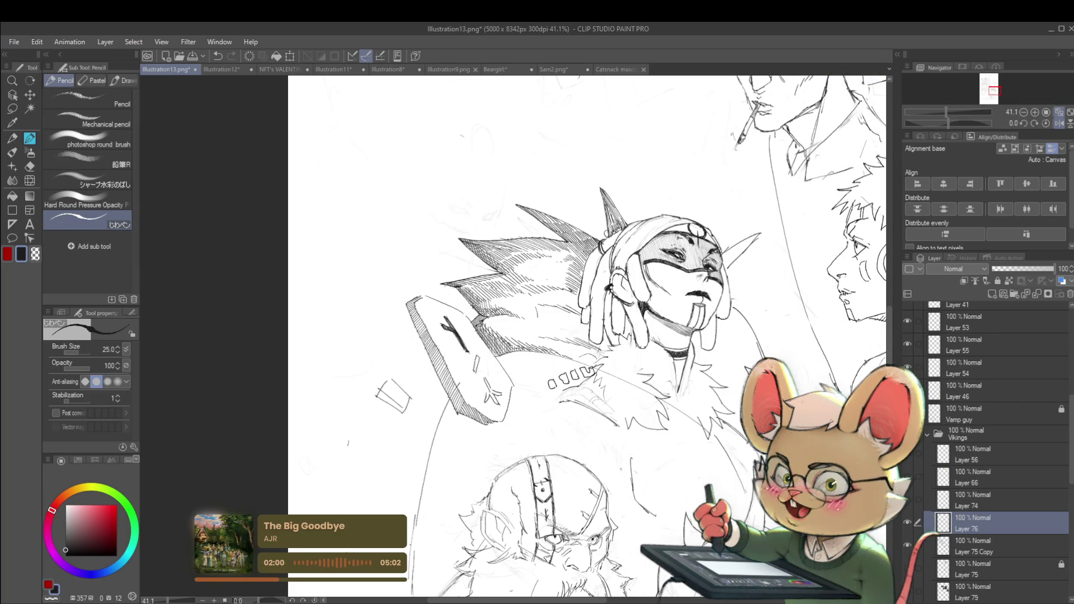
scroll(492, 358, up, 3)
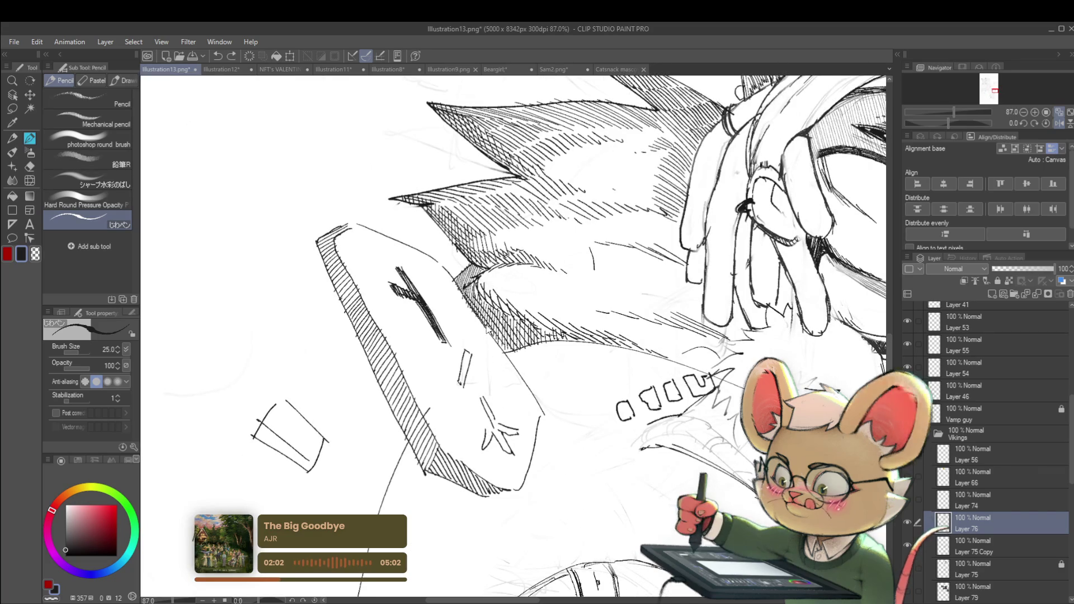
key(ctrl+z)
key(ctrl+z)
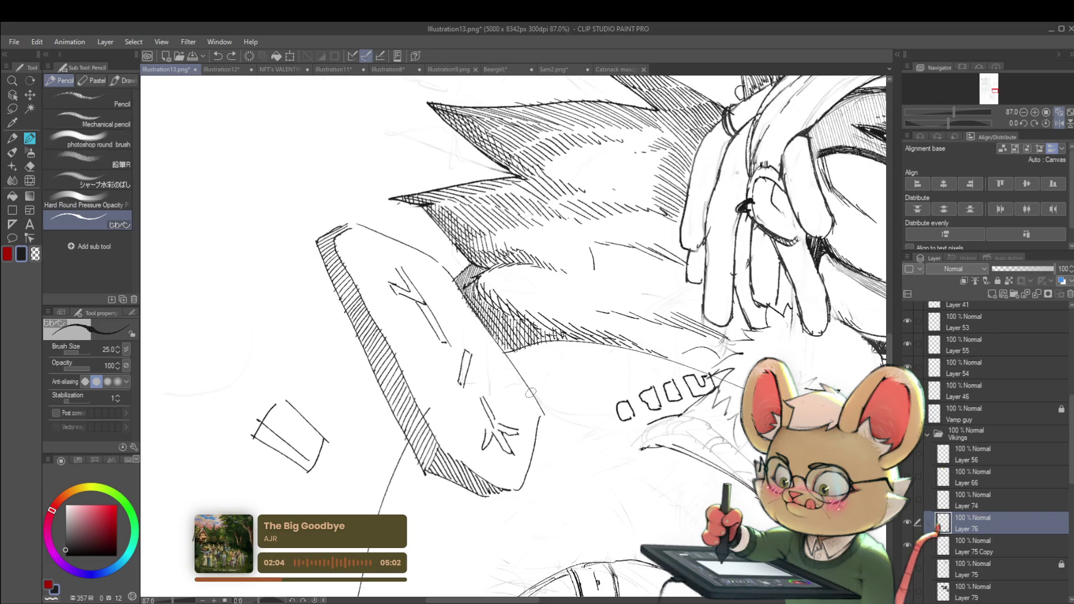
scroll(530, 393, down, 4)
scroll(490, 344, up, 4)
- Pan to the hair spike tip and darken its lower edge with a pencil stroke
drag(498, 295, 349, 309)
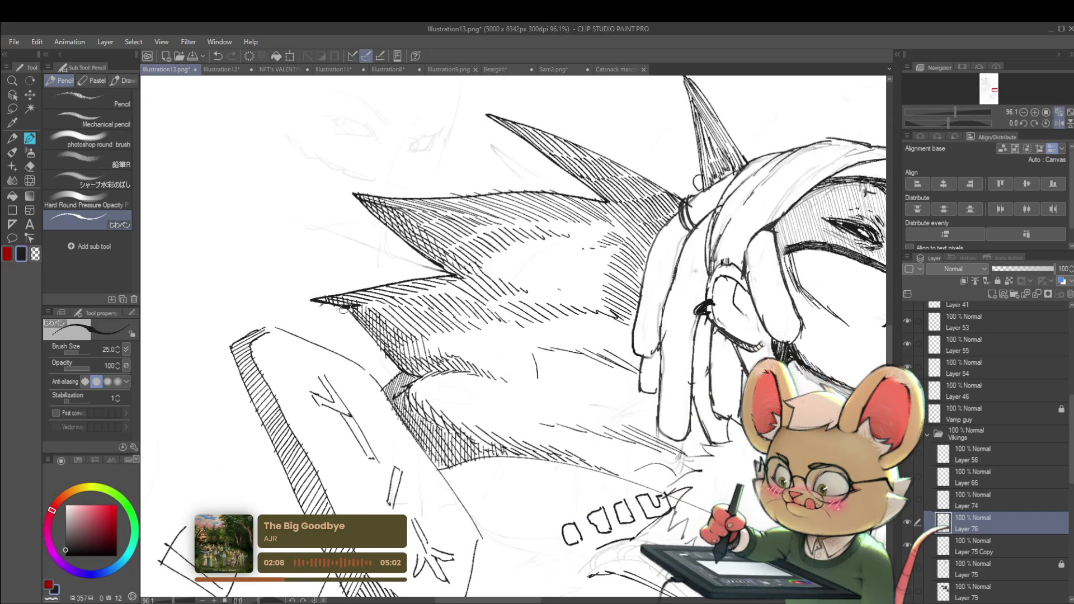
mouse_move(339, 305)
mouse_down()
mouse_move(359, 309)
mouse_move(373, 362)
mouse_up()
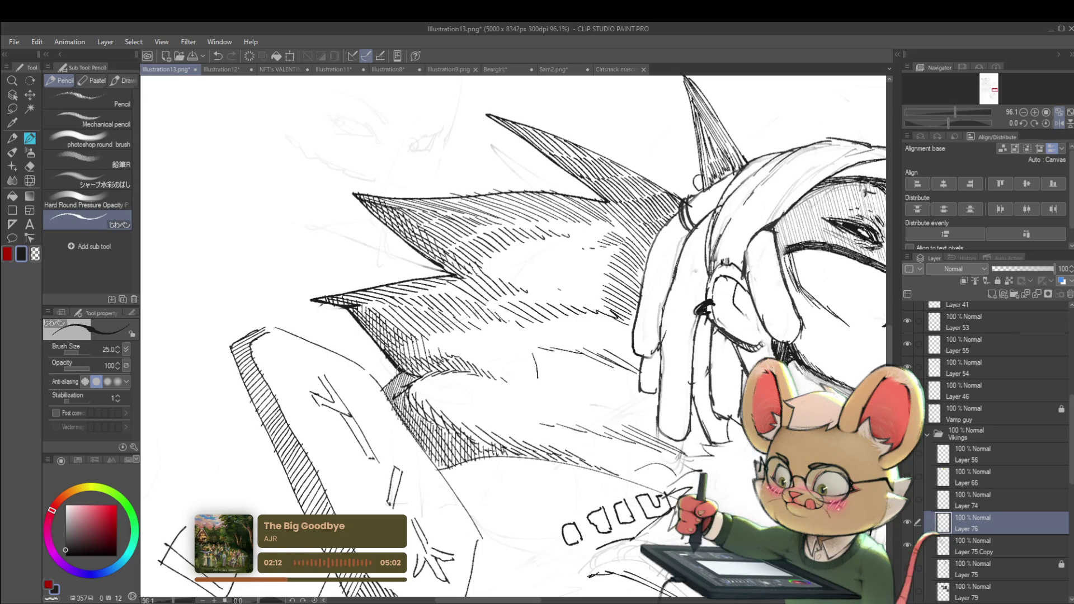
scroll(513, 340, down, 5)
scroll(559, 313, up, 6)
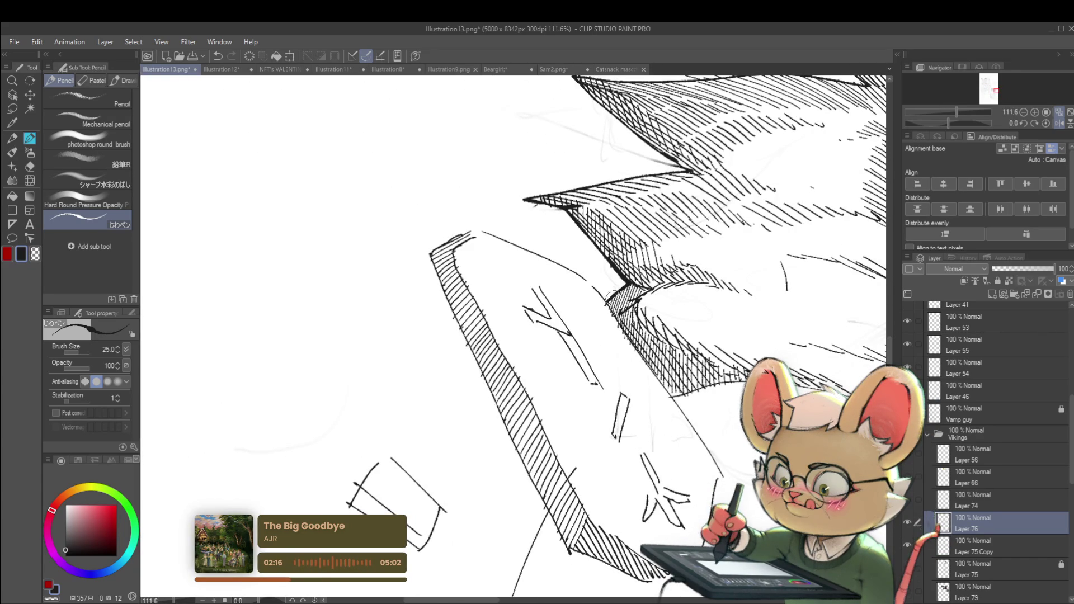
scroll(609, 297, down, 8)
scroll(593, 305, up, 1)
scroll(582, 313, down, 2)
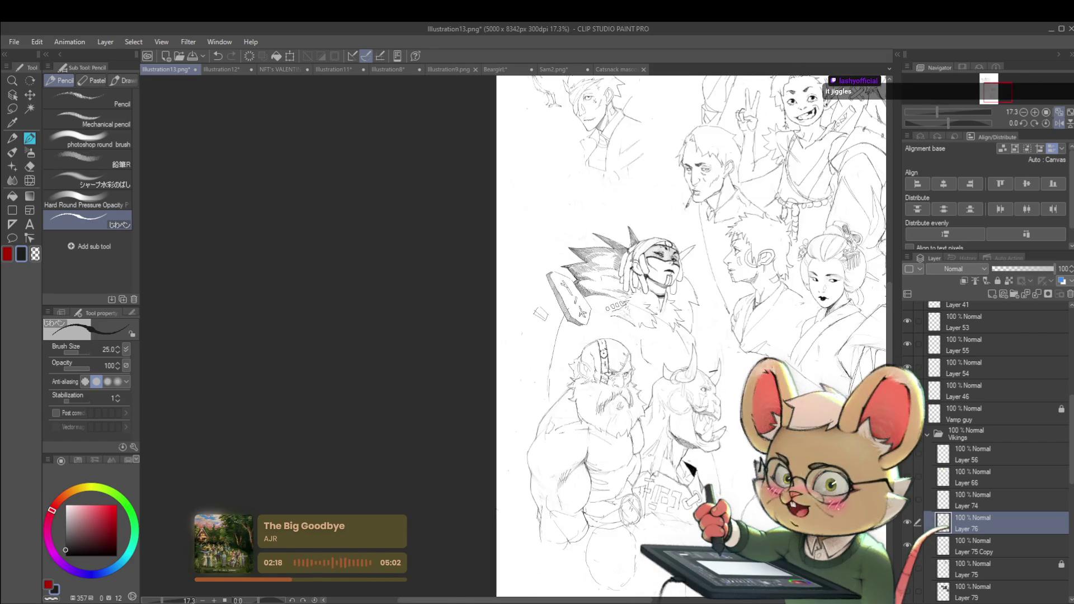
drag(582, 313, 467, 334)
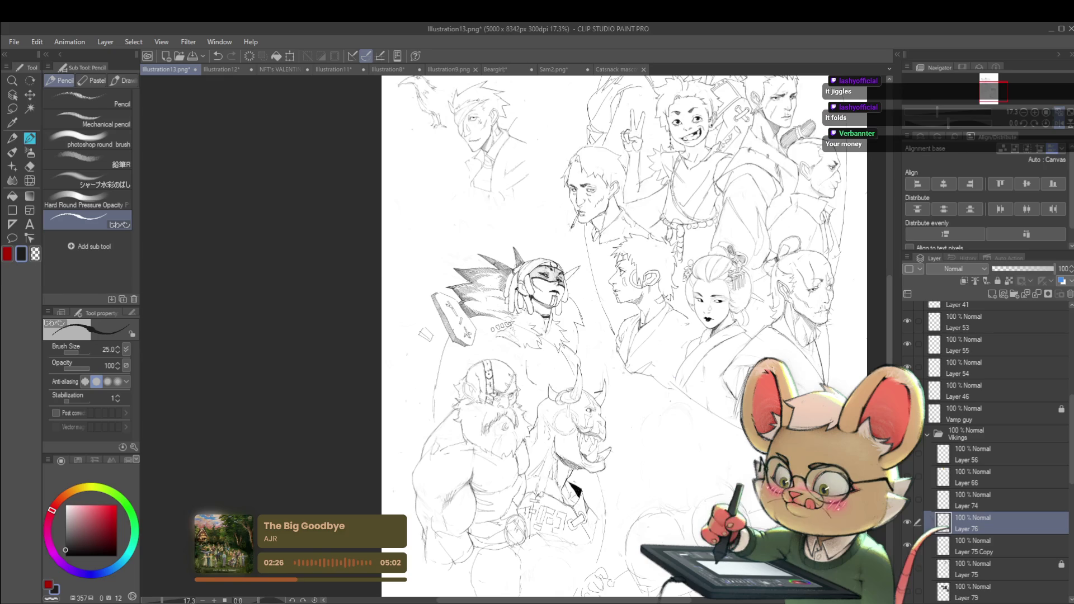
scroll(472, 288, up, 8)
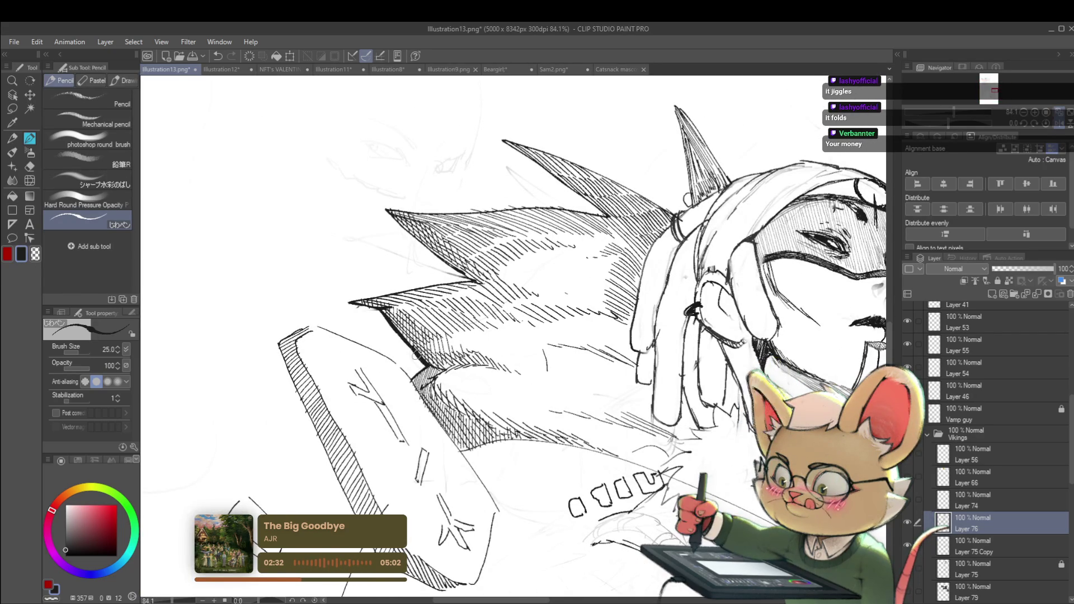
scroll(413, 350, down, 8)
scroll(370, 241, up, 5)
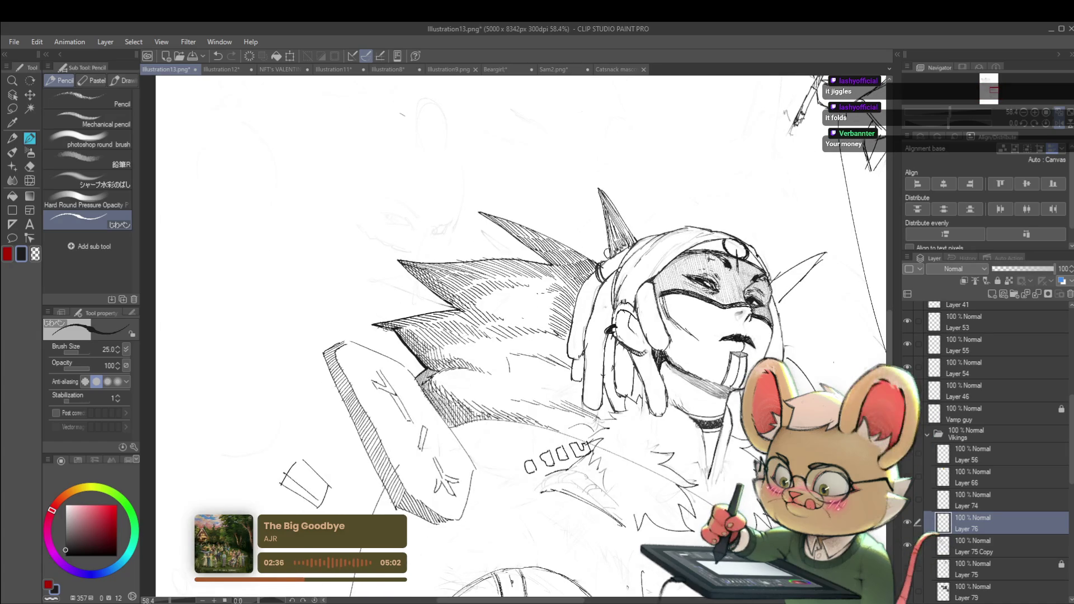
scroll(401, 323, down, 5)
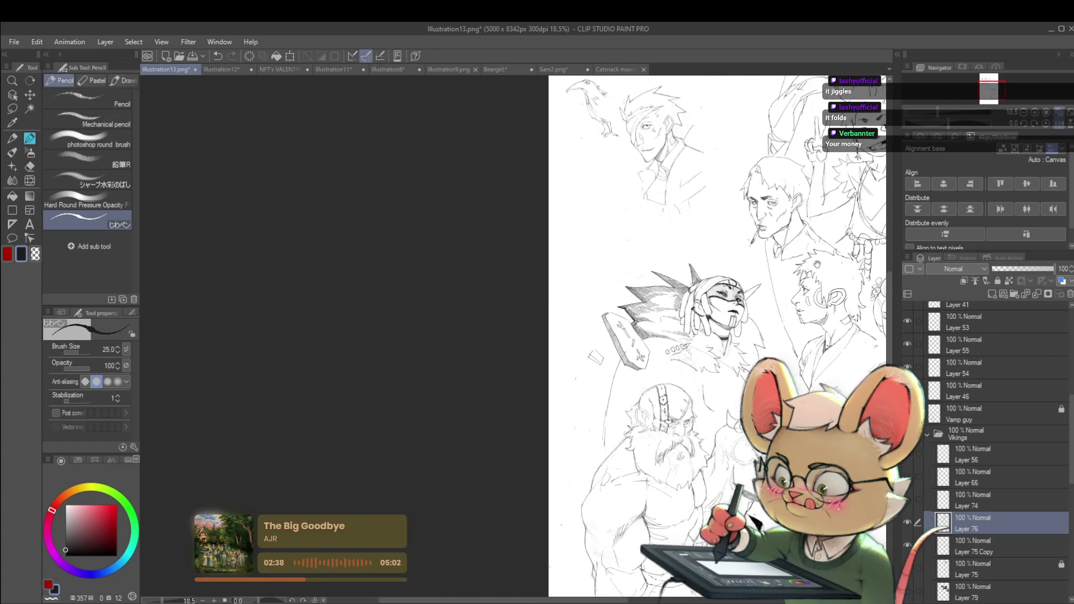
scroll(666, 270, up, 5)
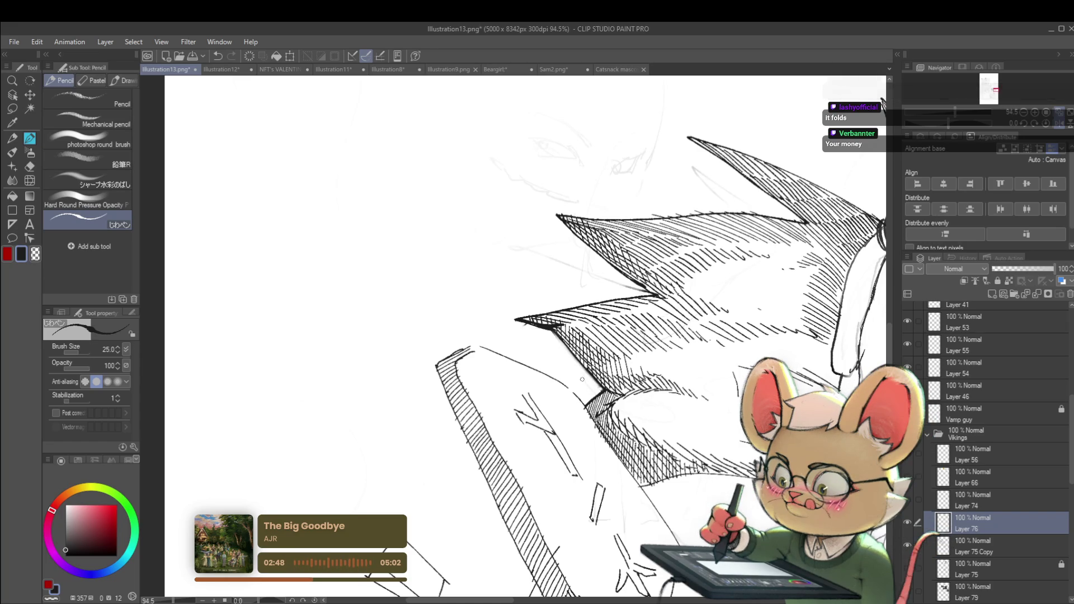
scroll(590, 387, down, 10)
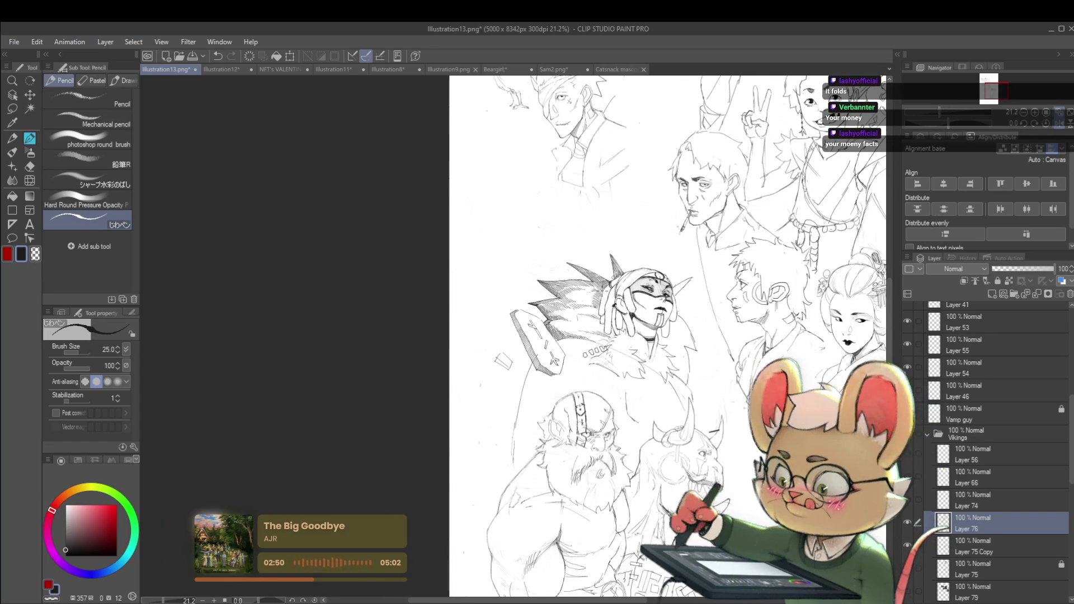
click(1059, 124)
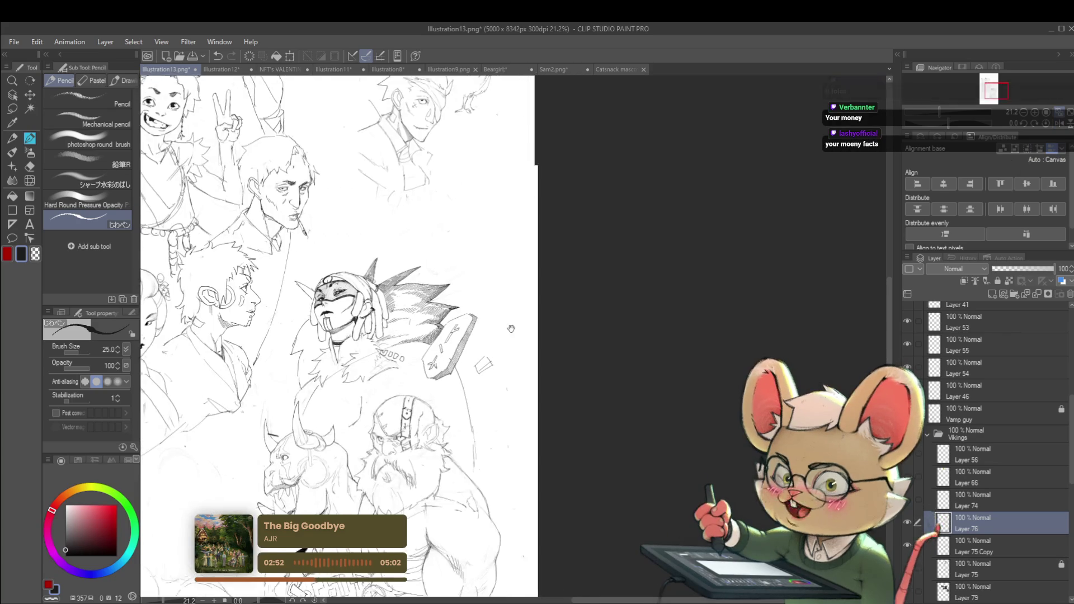
scroll(360, 335, up, 8)
drag(361, 335, 399, 328)
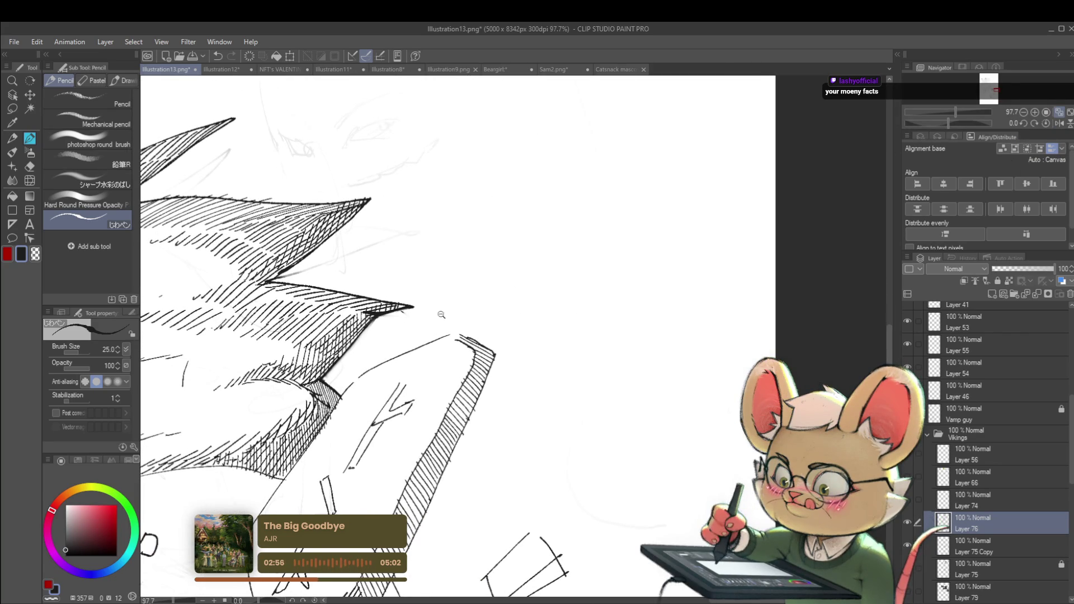
scroll(449, 316, down, 6)
scroll(461, 343, up, 9)
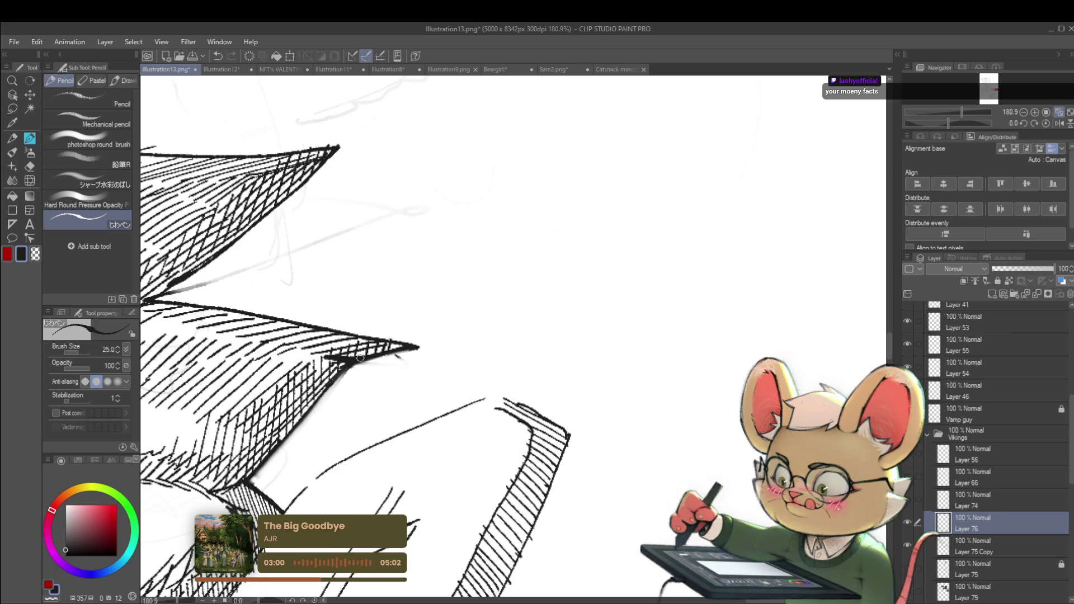
click(976, 537)
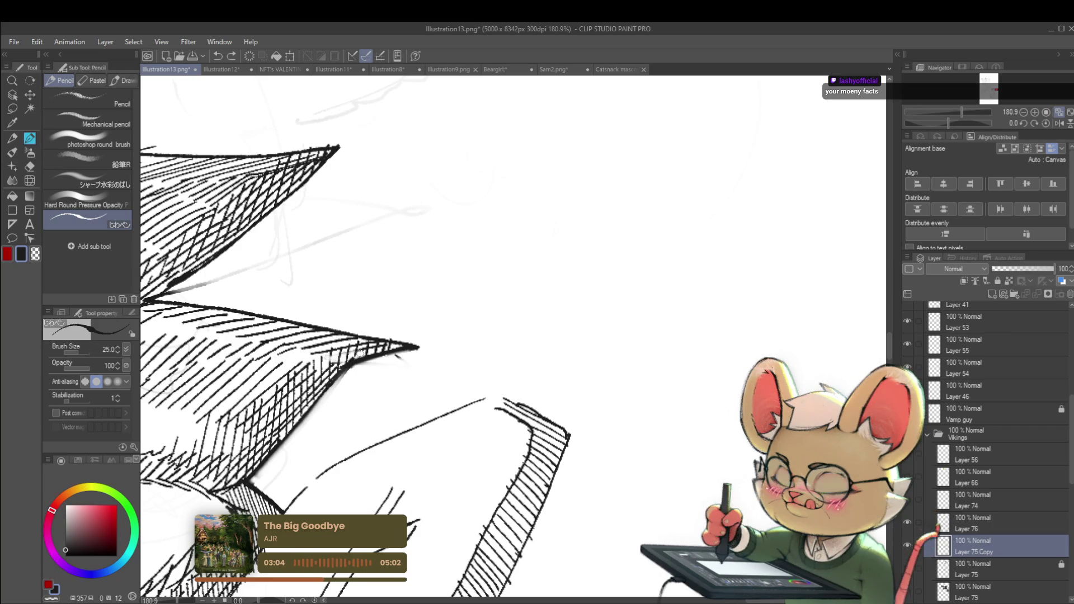
scroll(353, 263, down, 5)
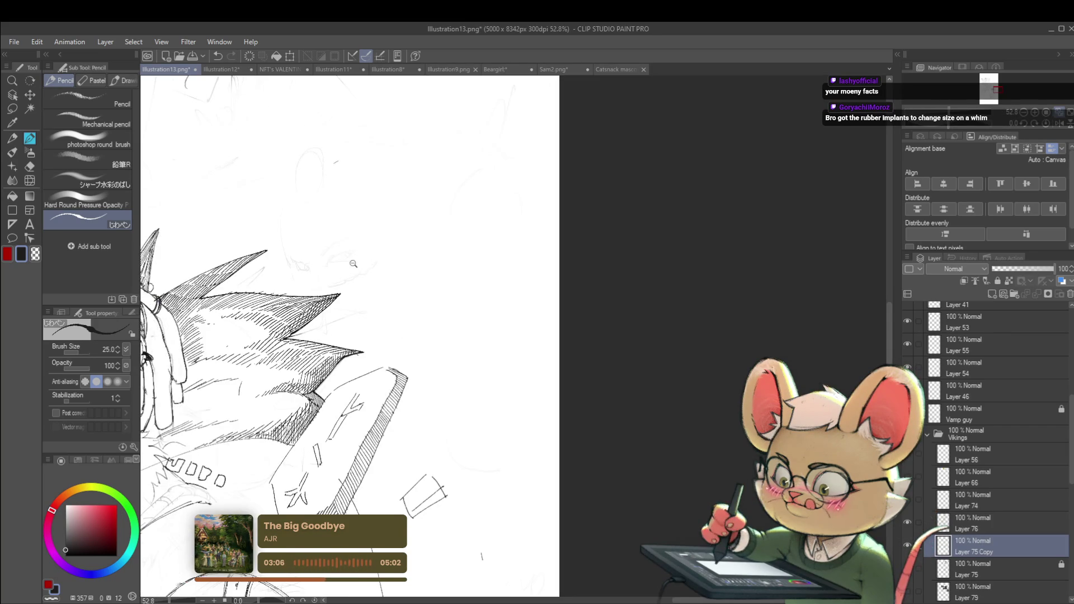
scroll(353, 263, down, 3)
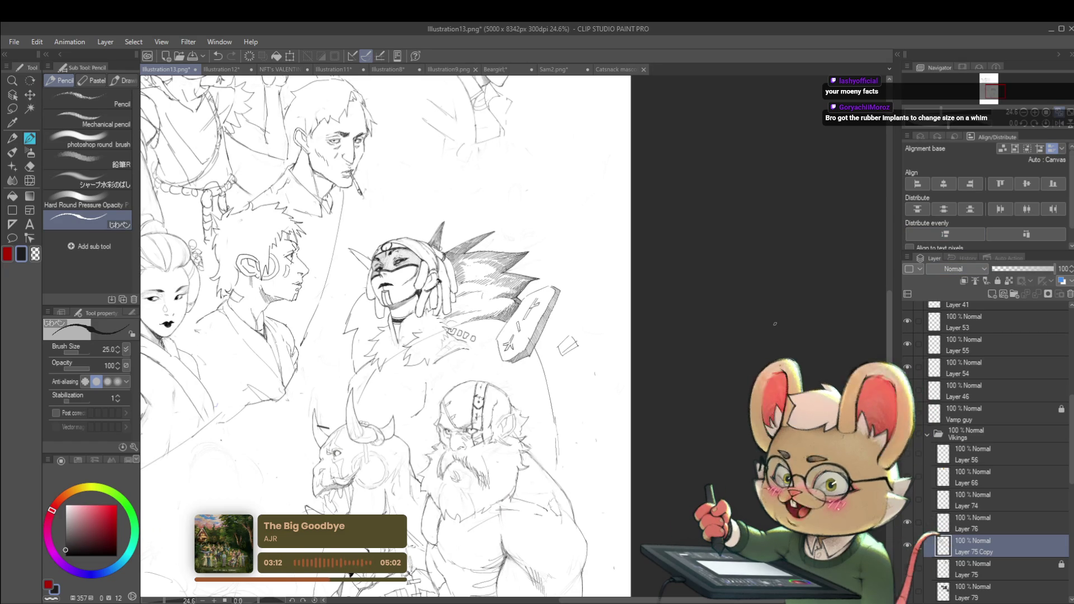
click(1058, 125)
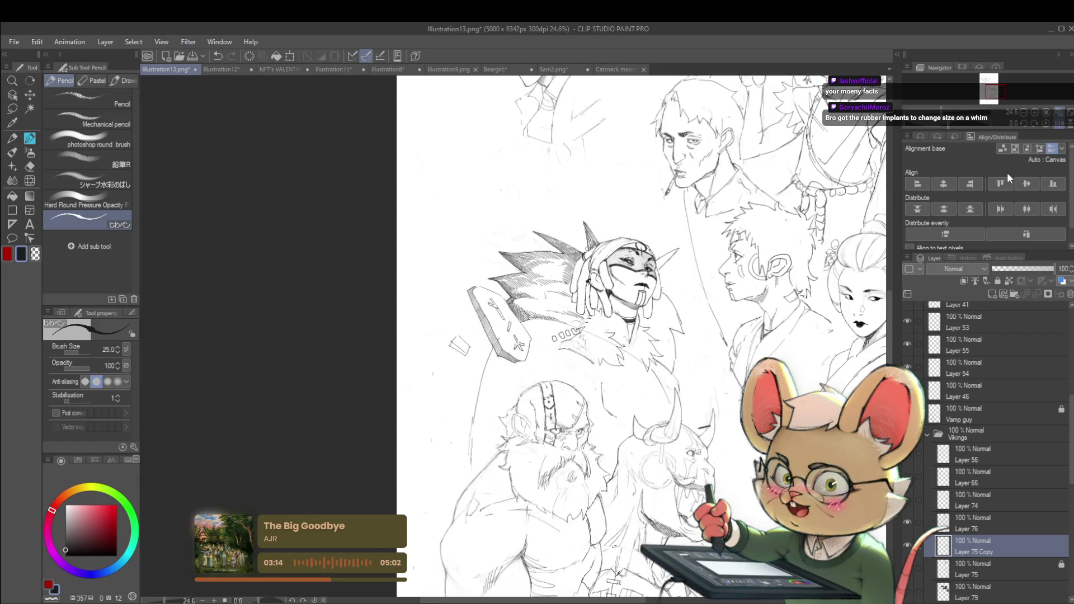
click(1006, 532)
click(908, 546)
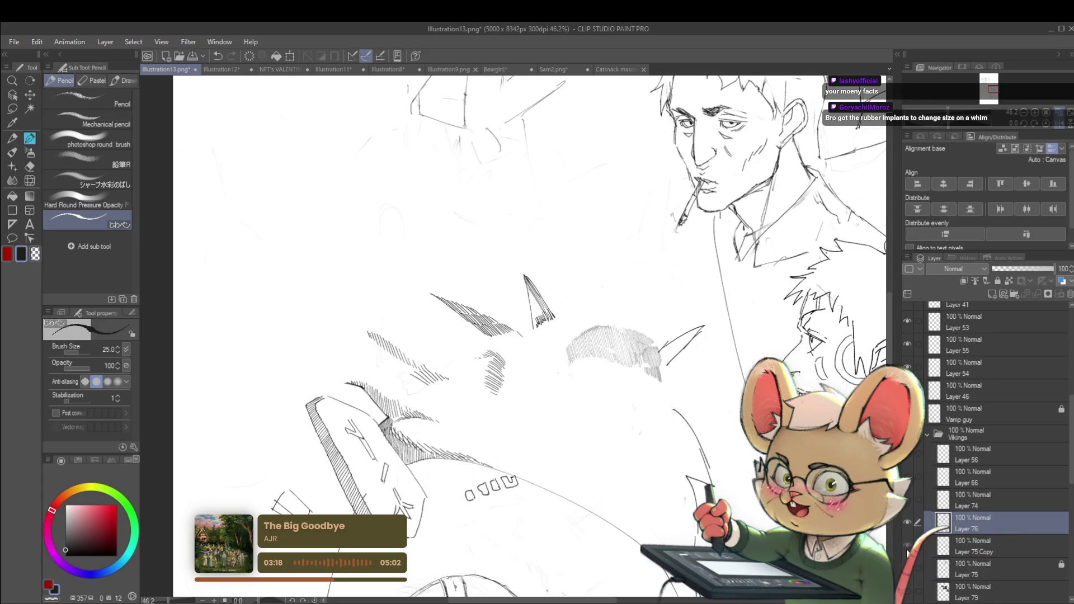
click(908, 546)
click(961, 541)
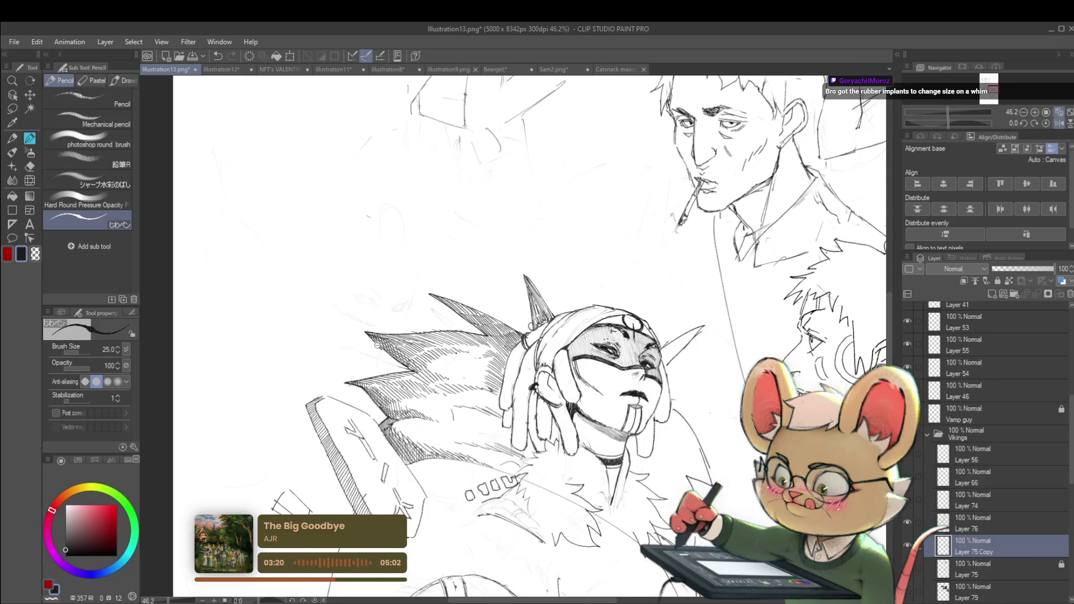
scroll(355, 322, up, 3)
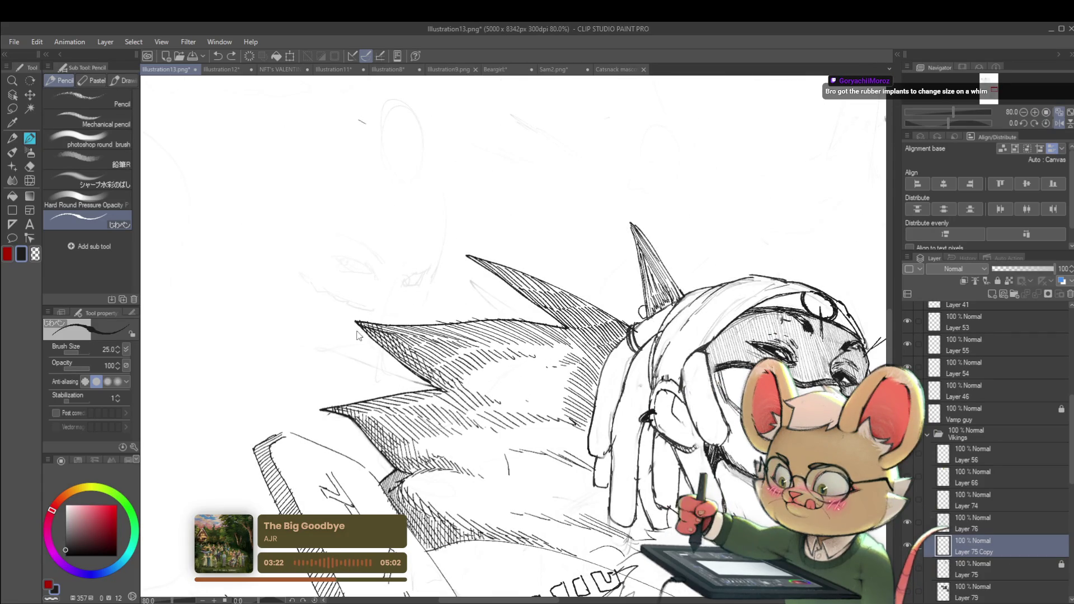
click(912, 523)
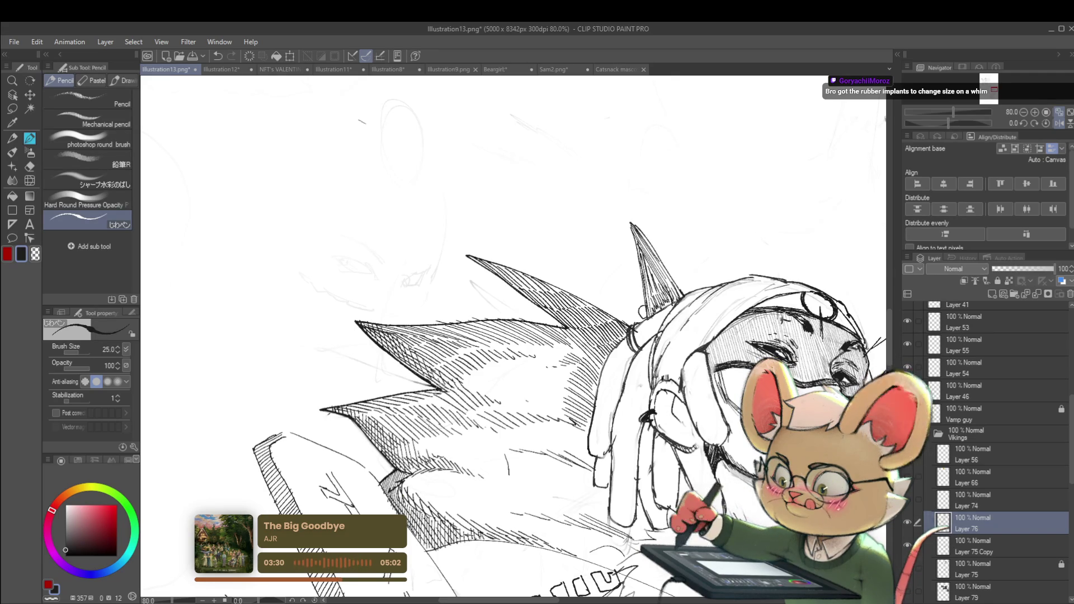
scroll(374, 351, down, 5)
scroll(374, 350, down, 1)
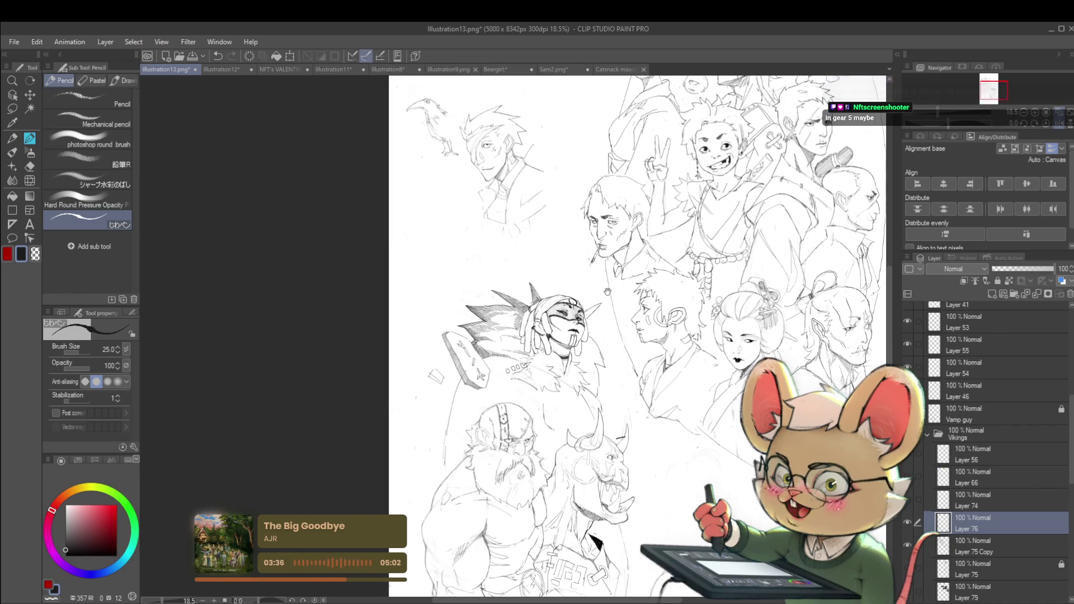
drag(586, 274, 571, 297)
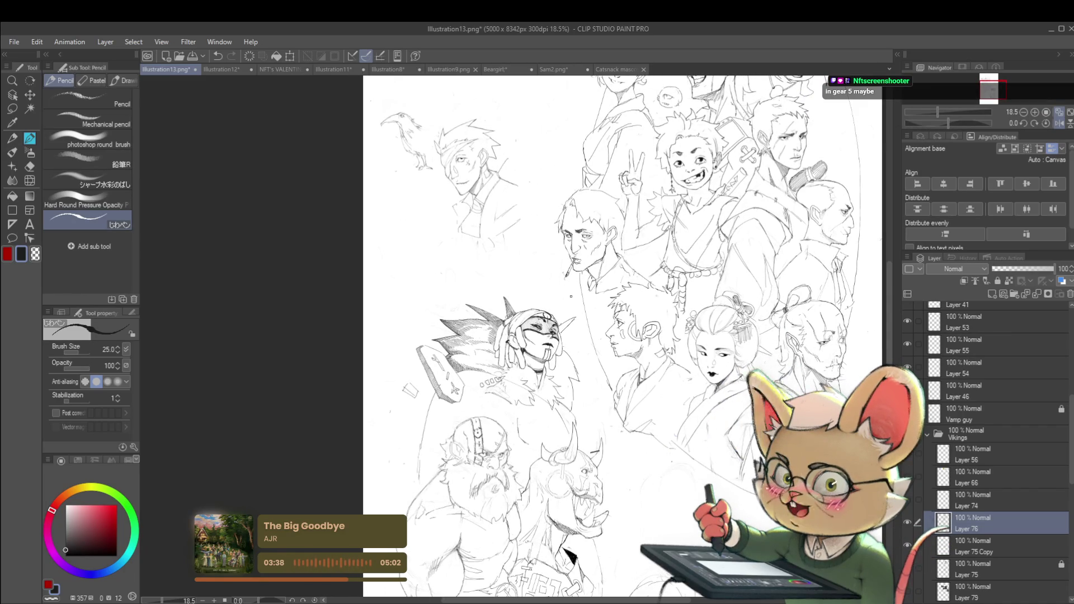
drag(571, 297, 474, 327)
scroll(474, 327, up, 4)
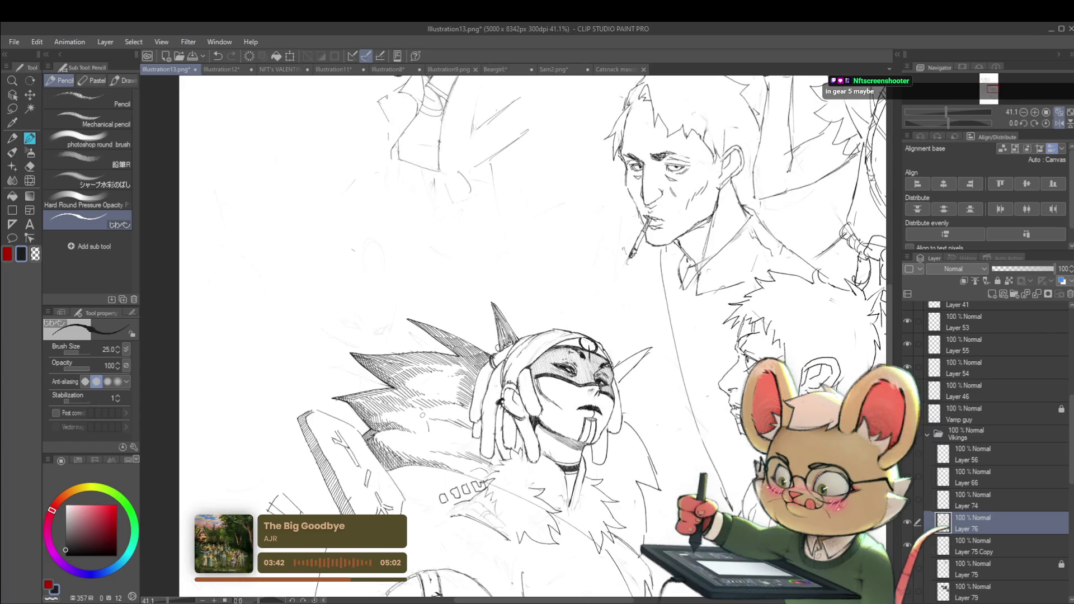
click(986, 554)
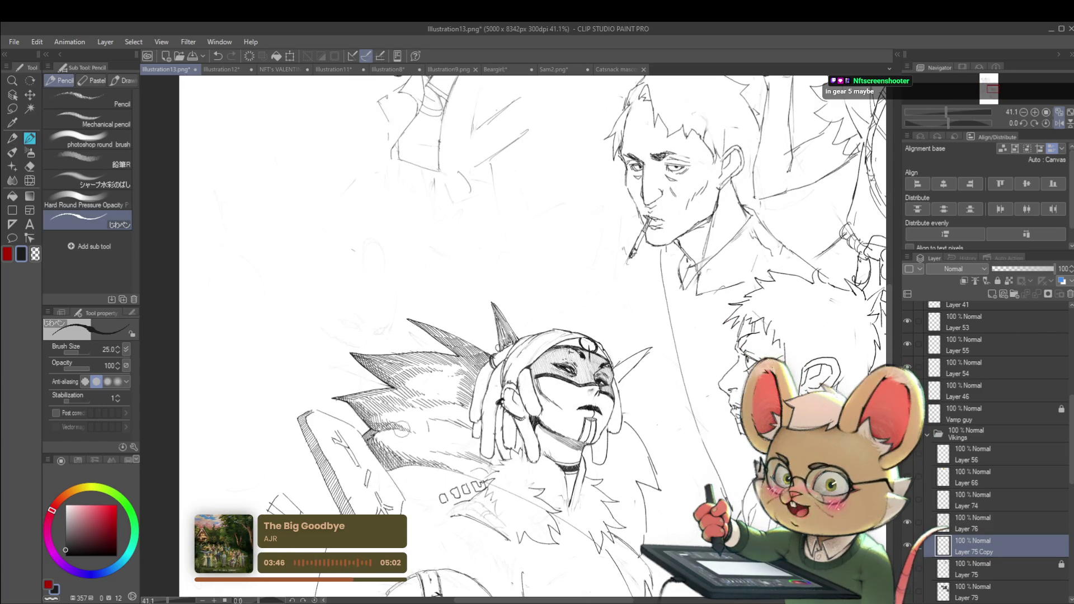
click(976, 576)
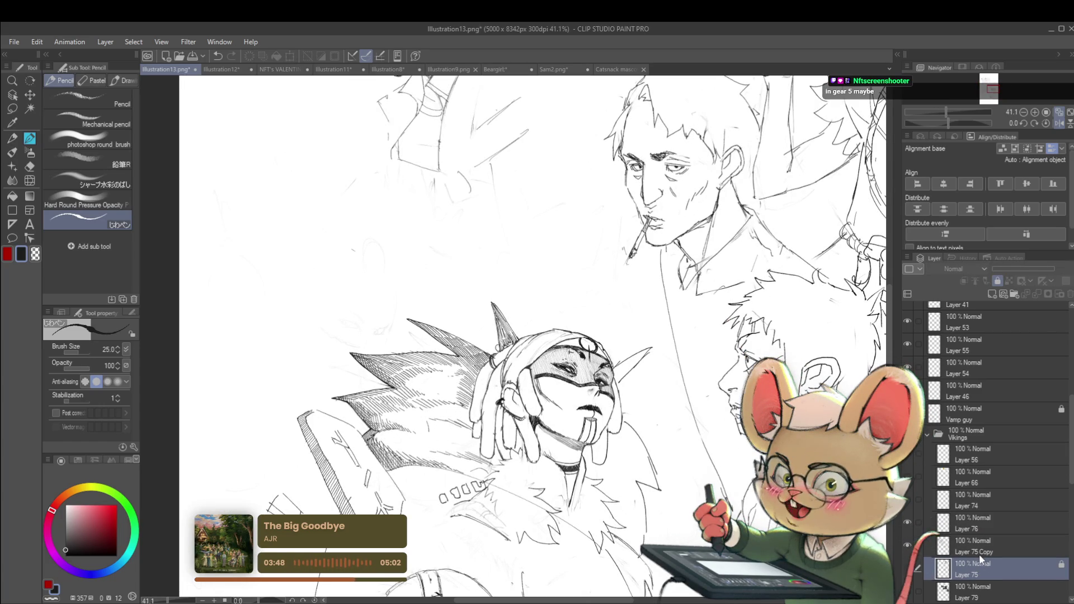
- Switch between Layer 76 and Layer 75 Copy, ending with Layer 75 Copy active
ctrl+shift+click(395, 435)
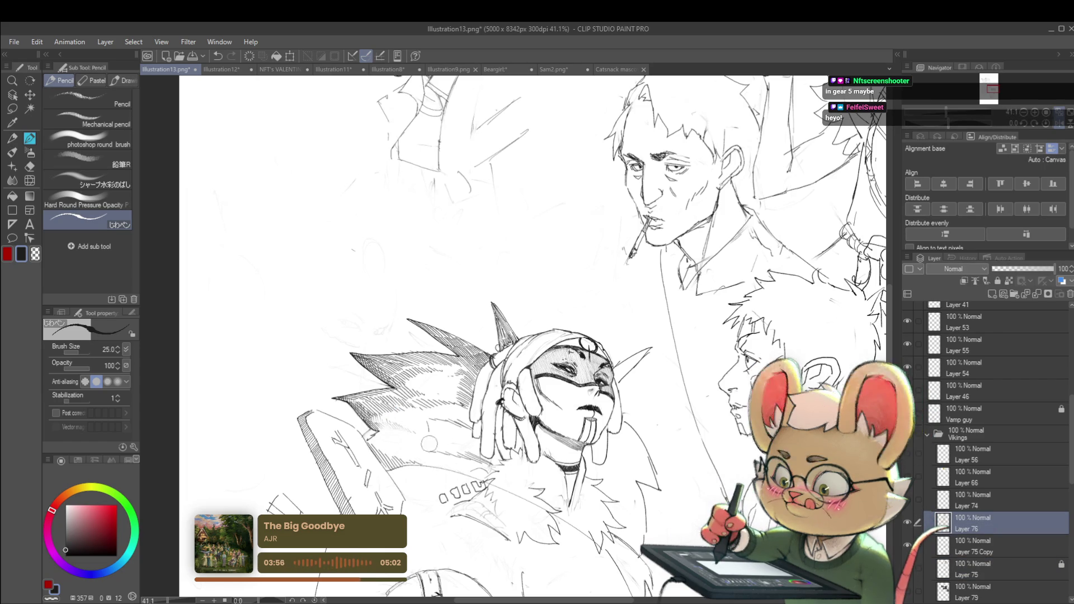
click(1024, 553)
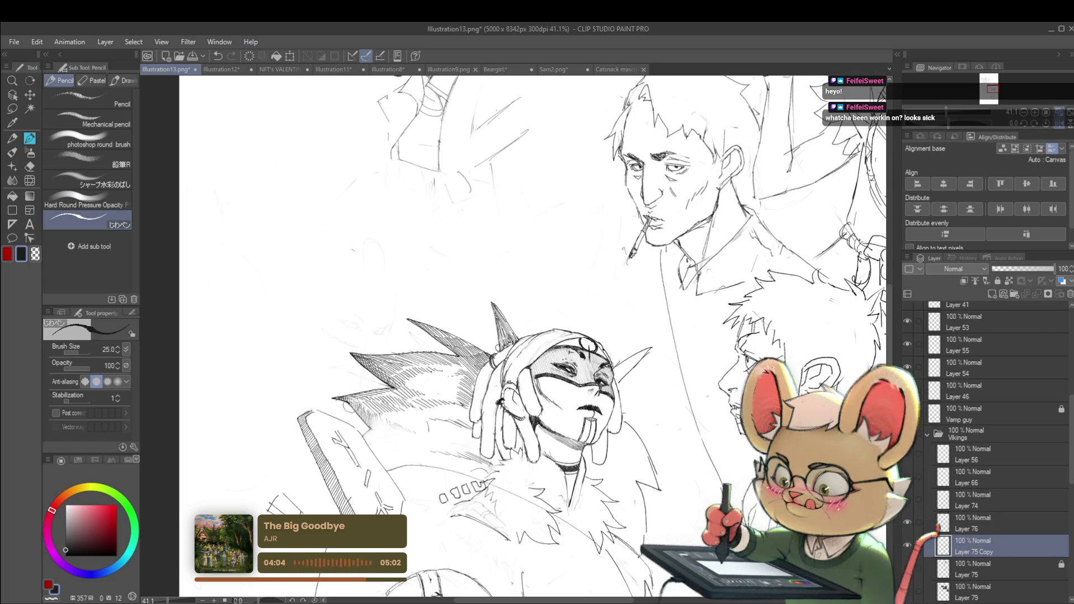
scroll(310, 384, down, 5)
scroll(310, 383, up, 5)
click(937, 519)
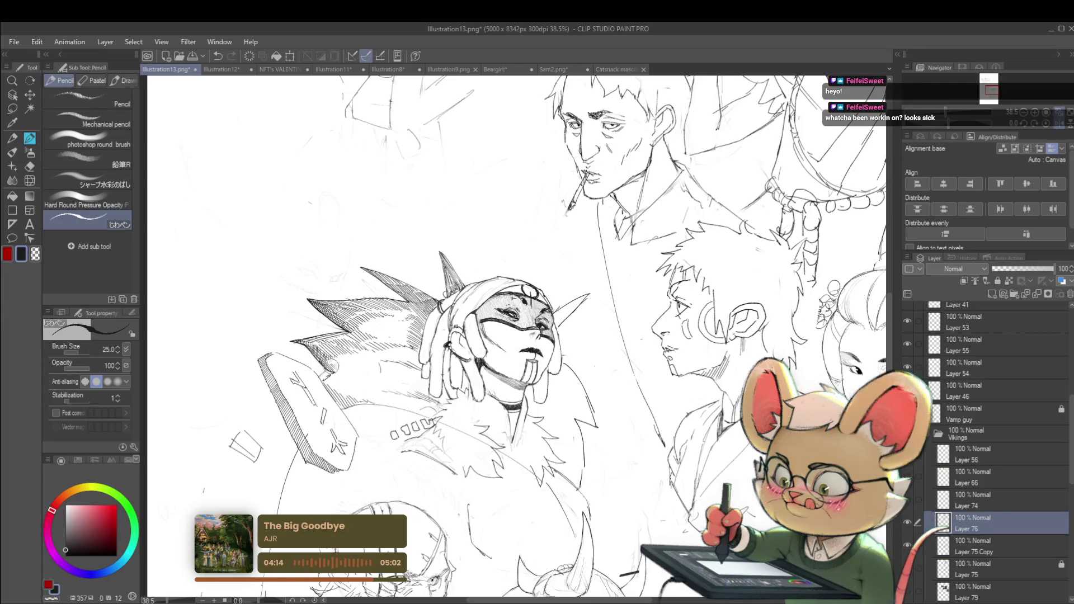
scroll(330, 366, down, 5)
scroll(383, 372, up, 5)
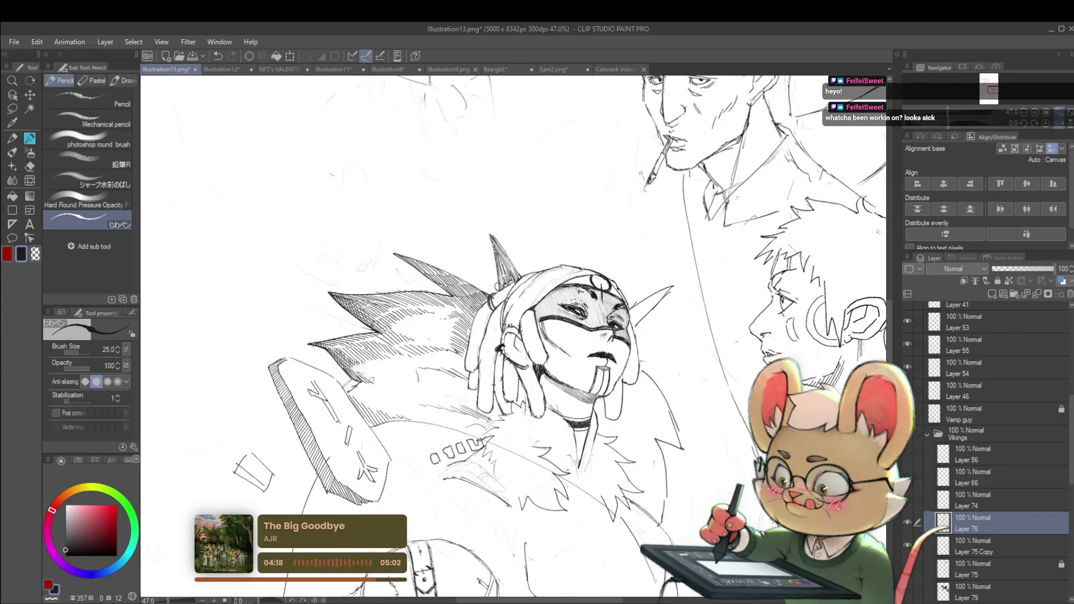
scroll(408, 379, down, 3)
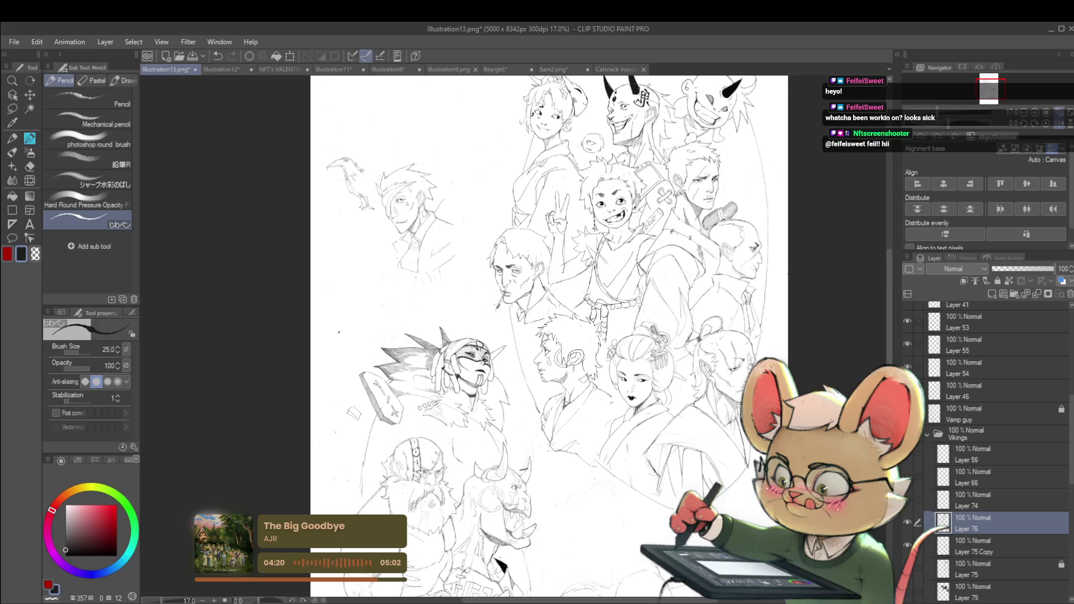
scroll(407, 378, up, 8)
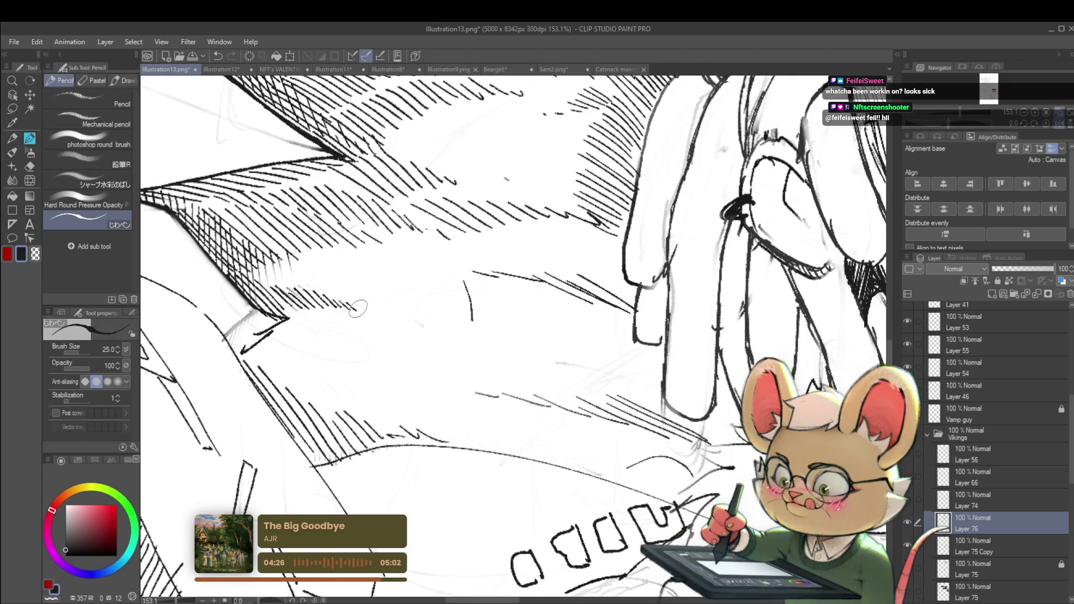
scroll(317, 272, down, 6)
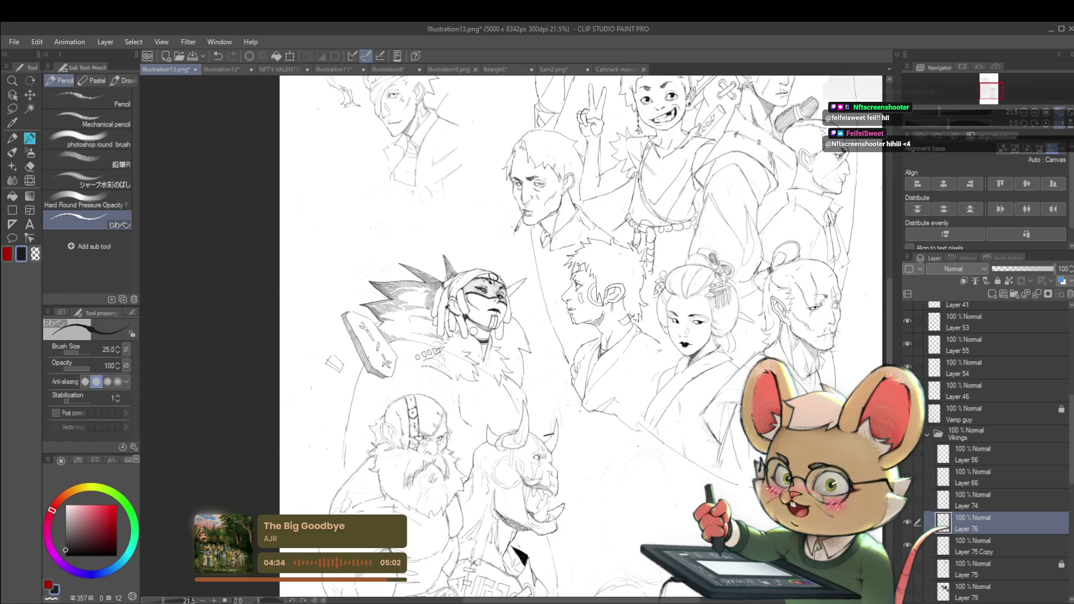
scroll(389, 328, up, 4)
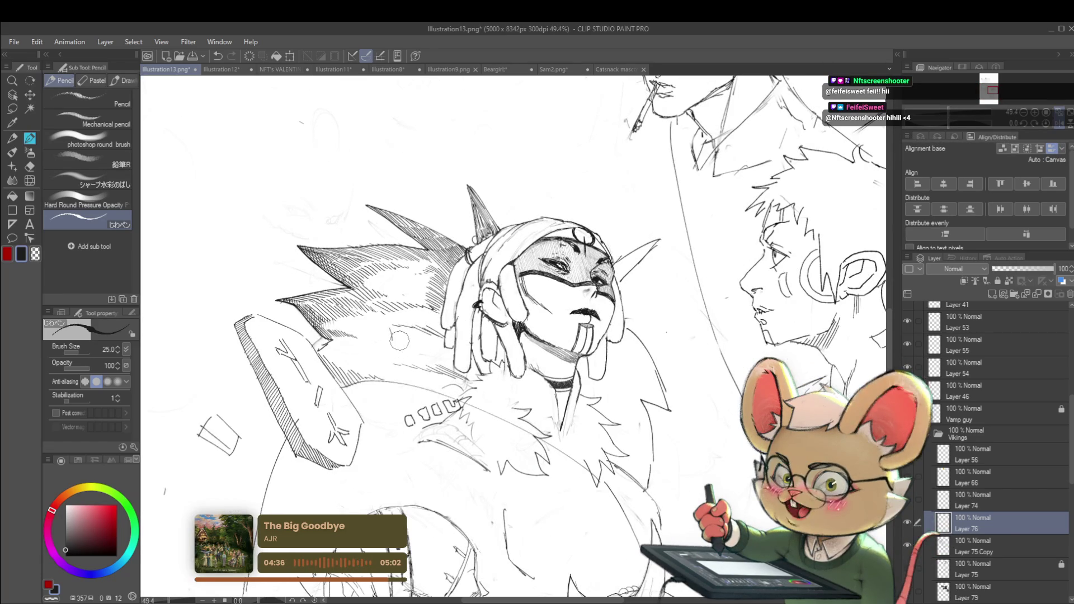
key(alt+bracketleft)
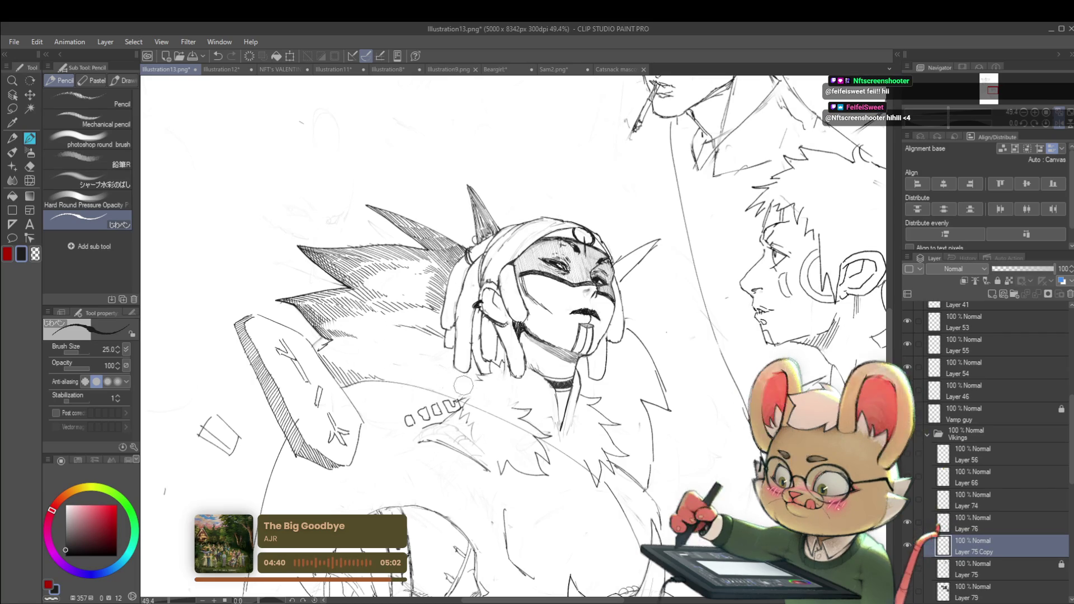
- Mirror the canvas view horizontally and back via the Navigator to check the drawing
scroll(432, 373, down, 5)
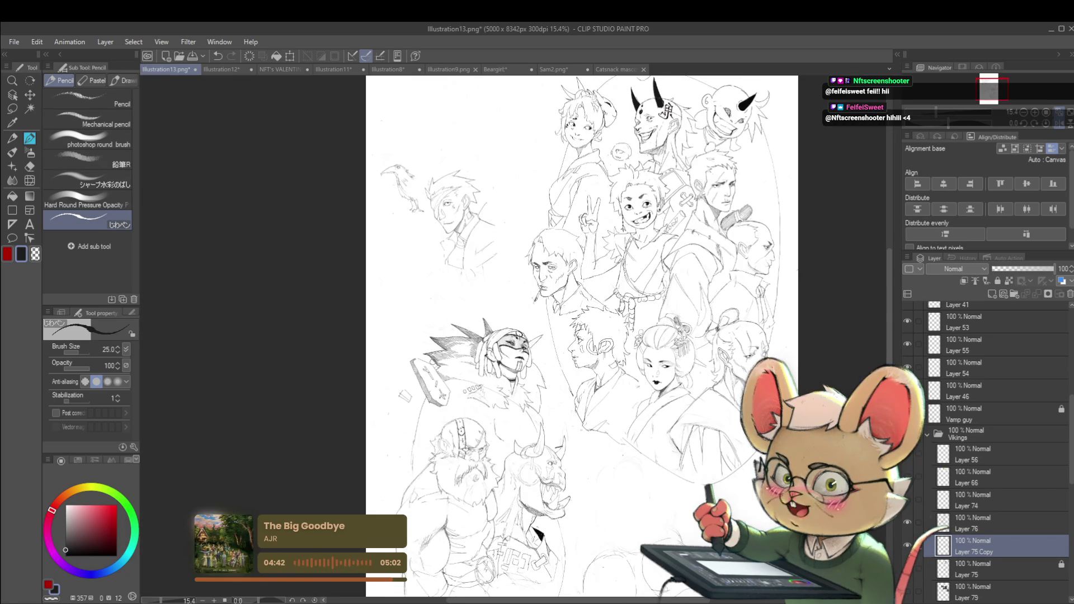
click(1048, 125)
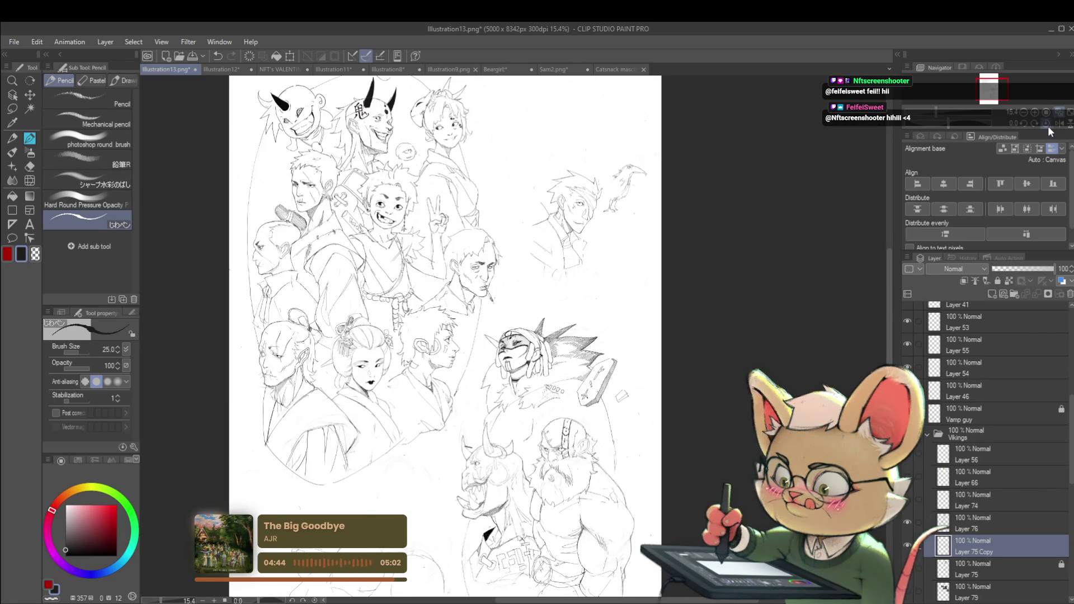
scroll(551, 406, up, 3)
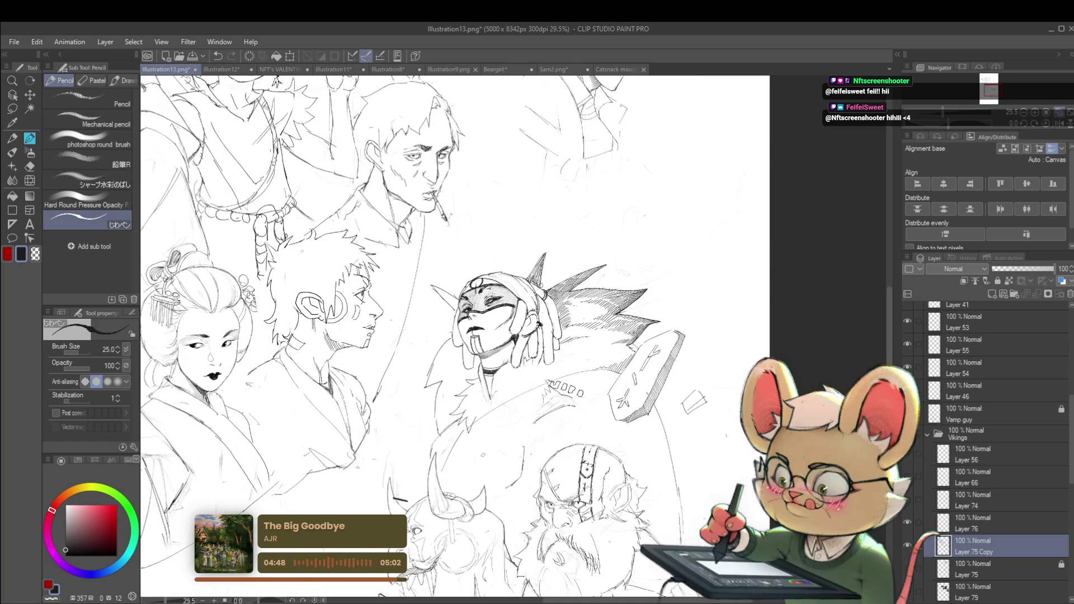
scroll(530, 421, down, 3)
scroll(580, 385, up, 2)
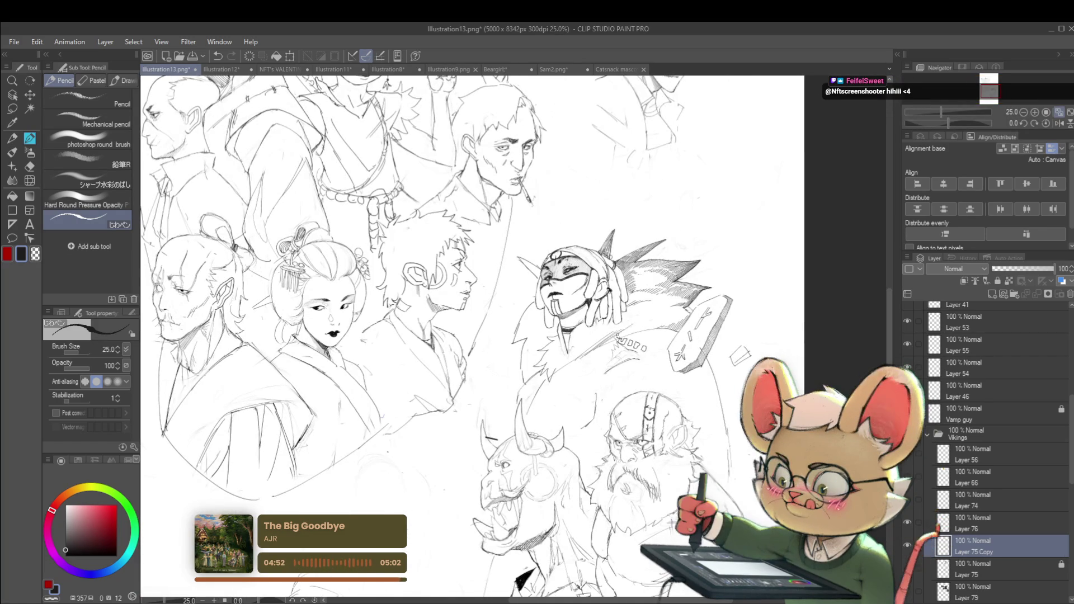
scroll(677, 313, down, 2)
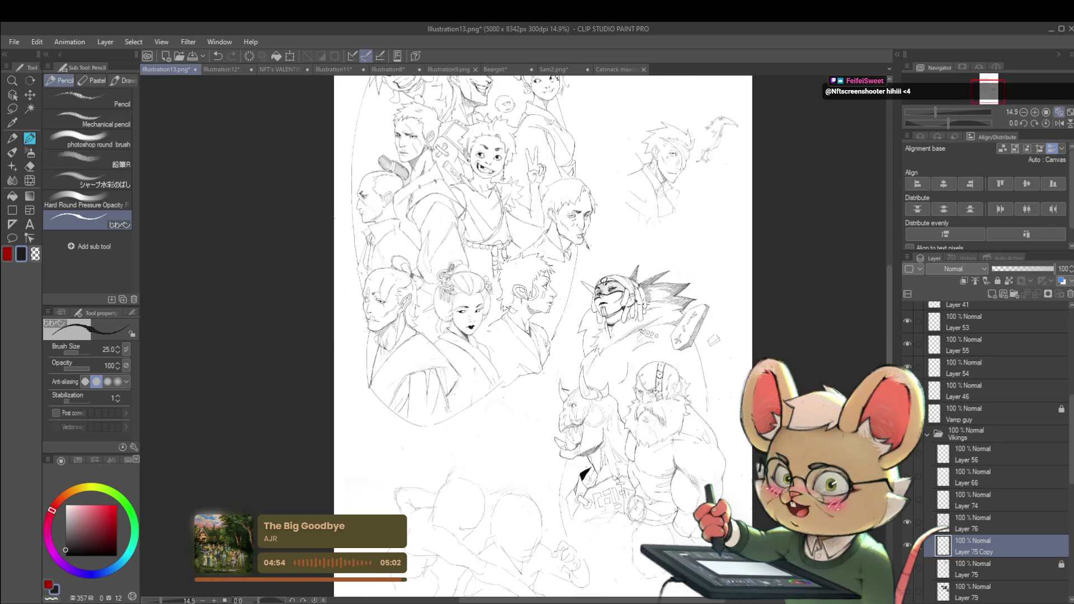
click(1059, 123)
scroll(401, 358, up, 3)
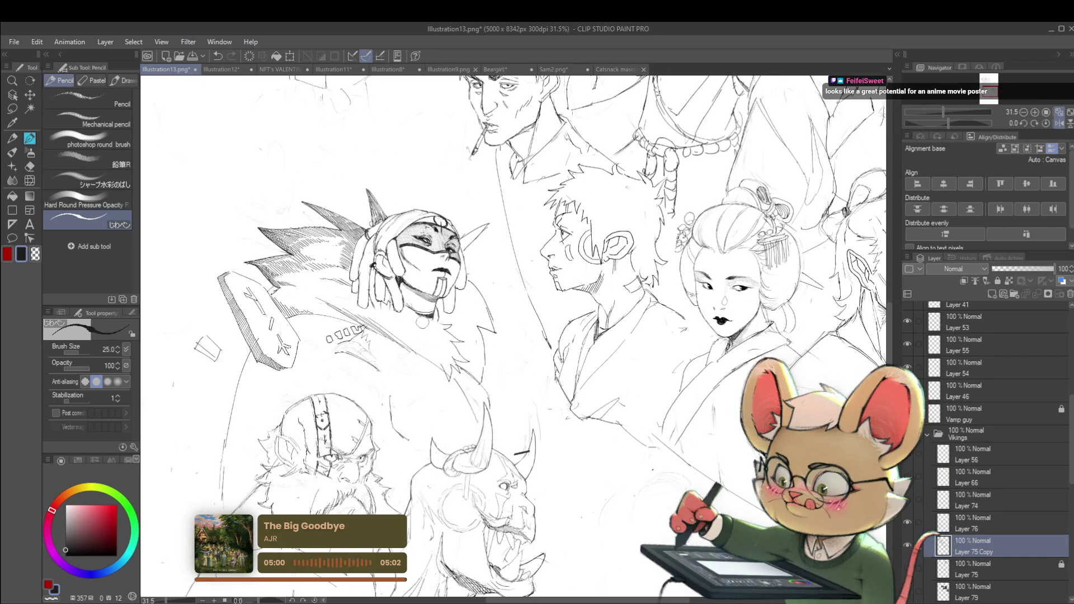
scroll(453, 329, down, 3)
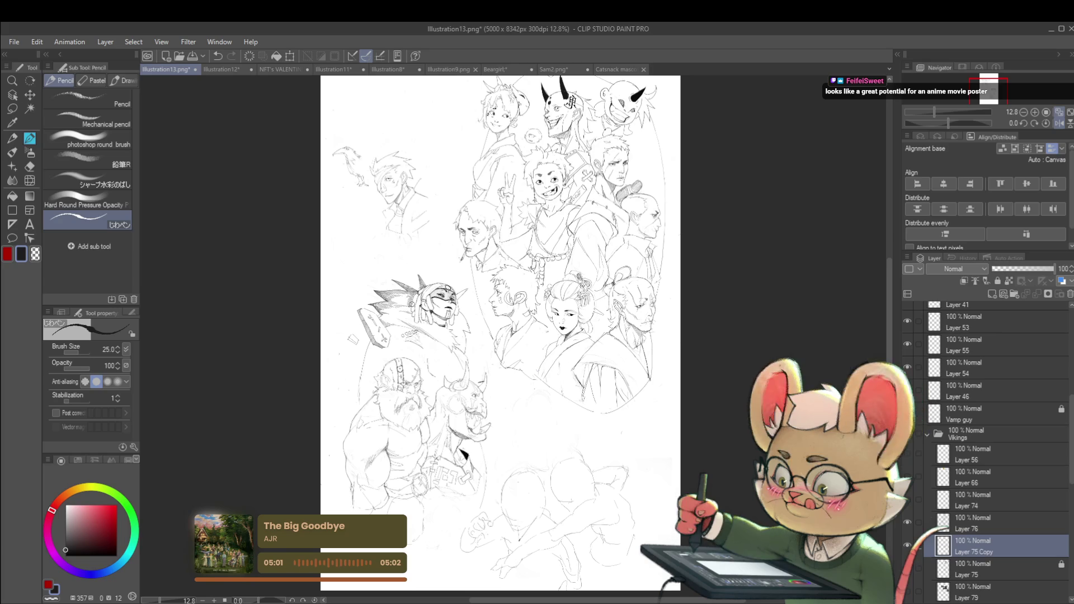
scroll(435, 336, up, 5)
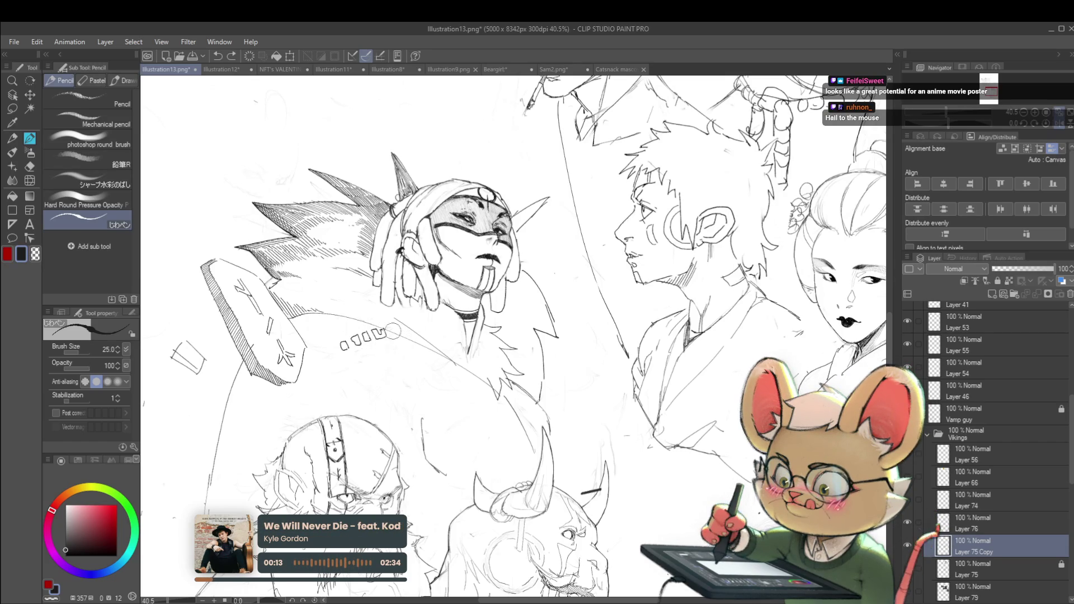
- Briefly select Layer 76, then return to Layer 75 Copy
click(982, 529)
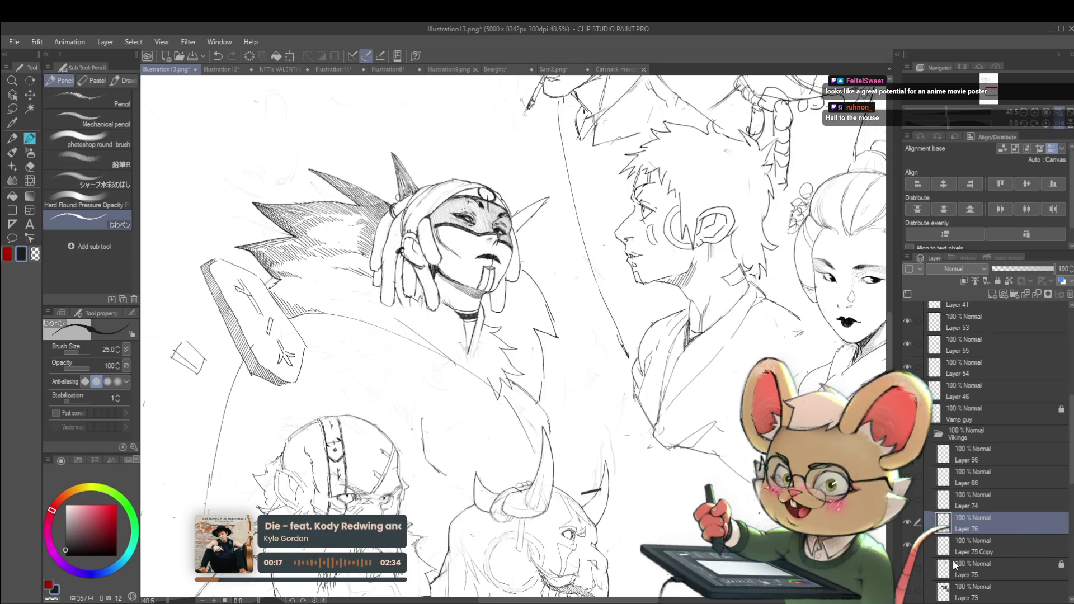
key(alt+bracketleft)
scroll(441, 349, down, 5)
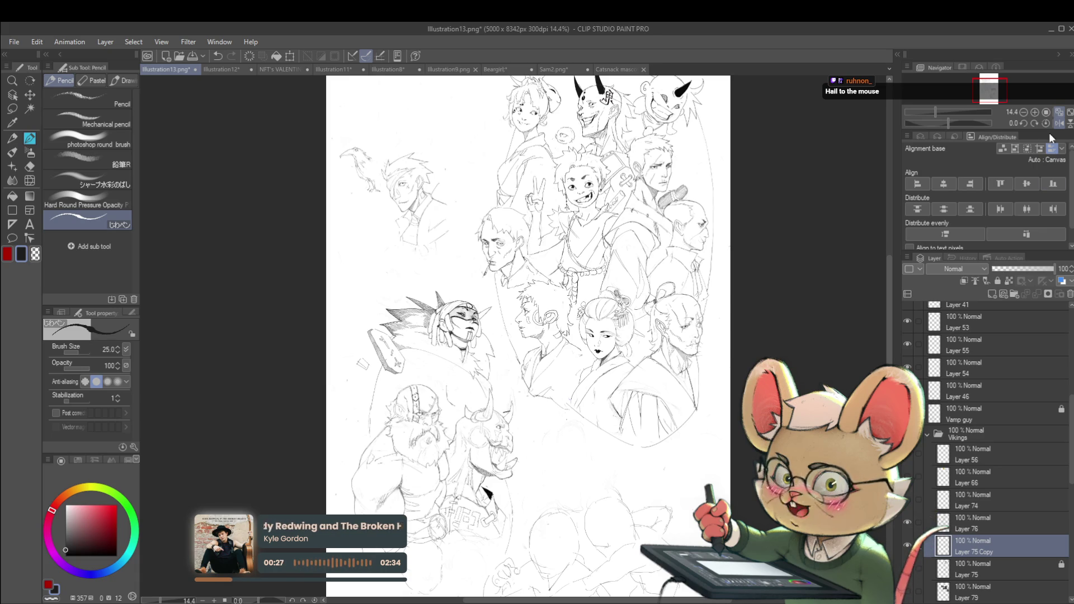
- Restore the normal view and add a hatch stroke on the fur collar
key(h)
scroll(601, 342, up, 5)
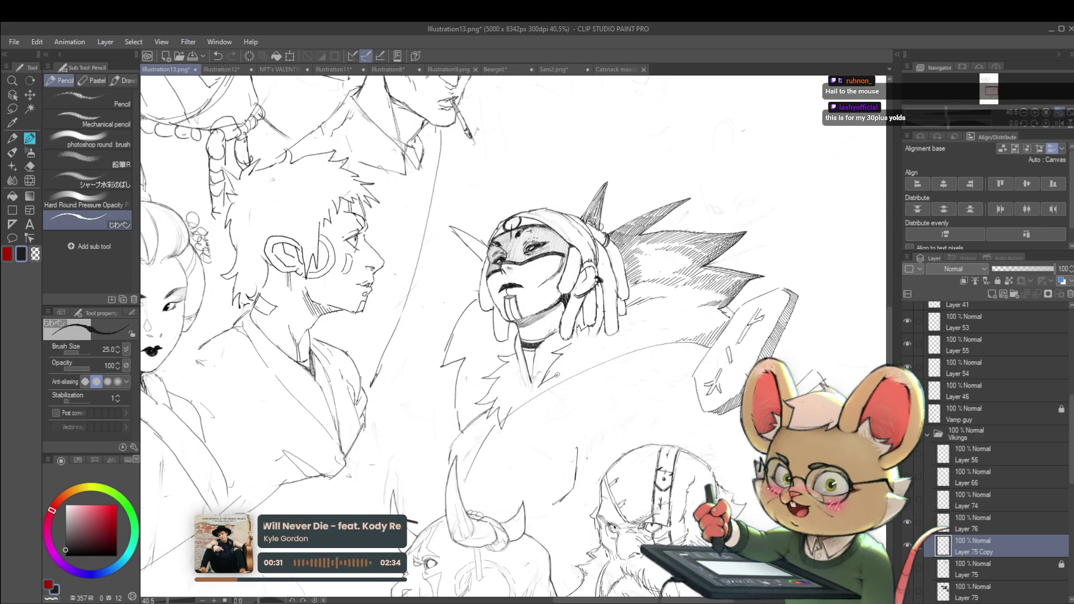
drag(577, 374, 570, 397)
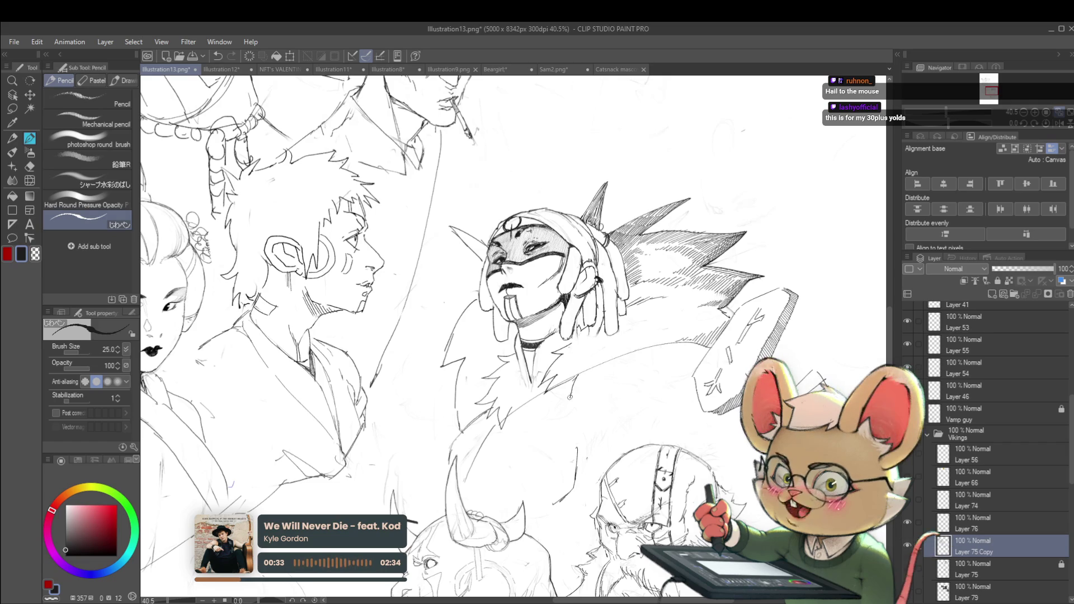
scroll(595, 364, down, 5)
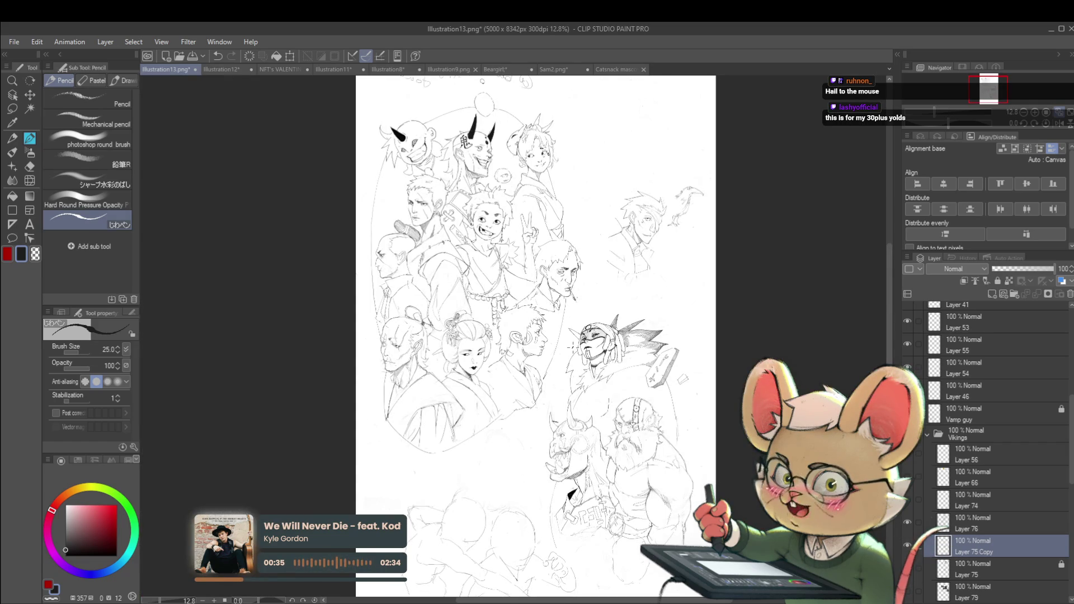
scroll(628, 367, up, 3)
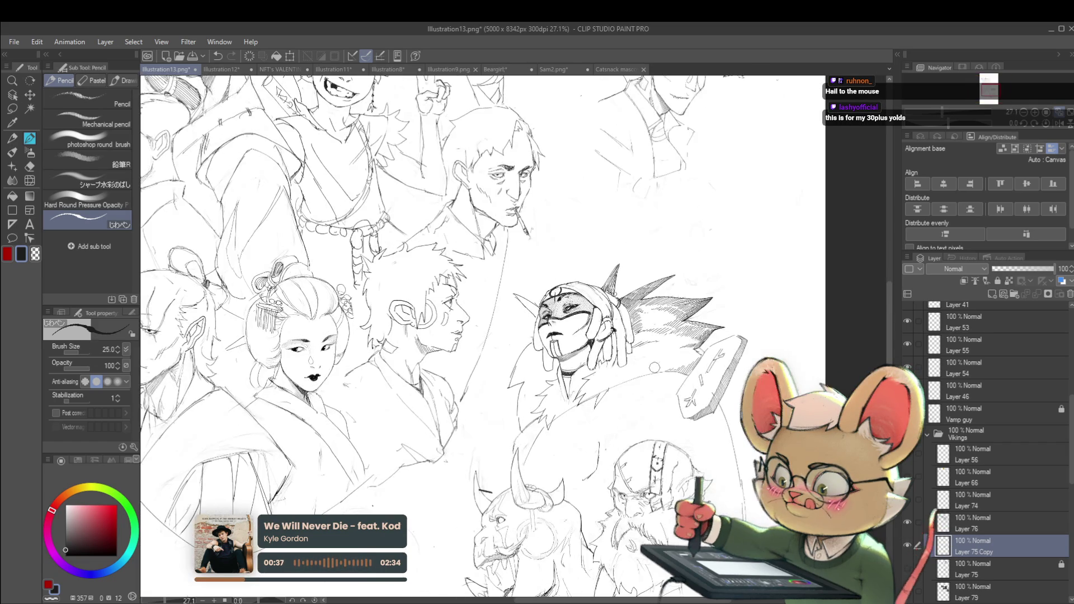
- Switch to Layer 76 and mirror the canvas view to check the drawing
click(989, 529)
click(1063, 129)
scroll(426, 372, up, 2)
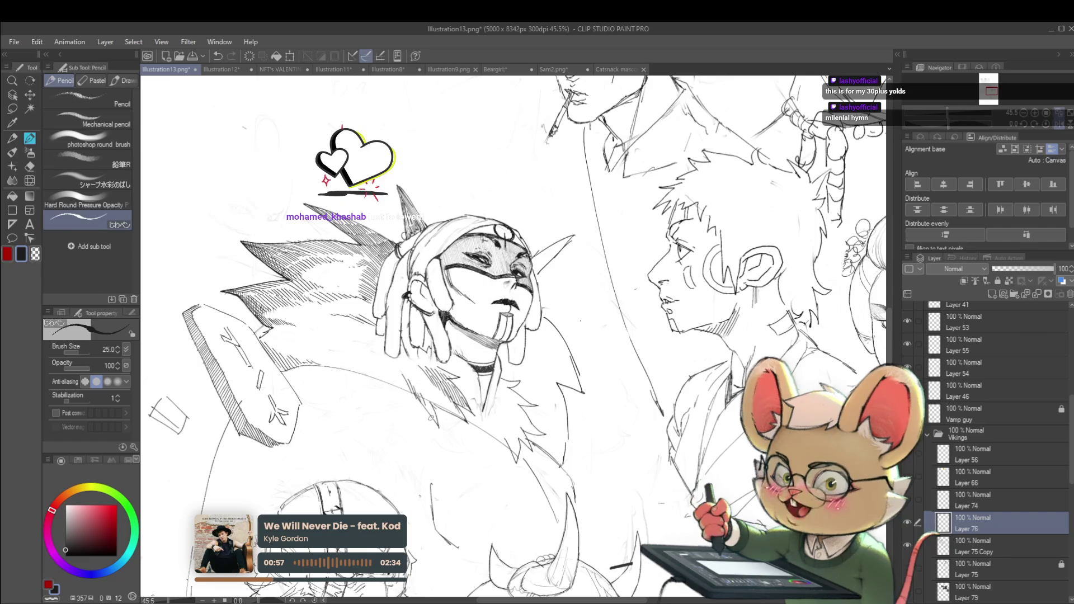
scroll(601, 314, down, 2)
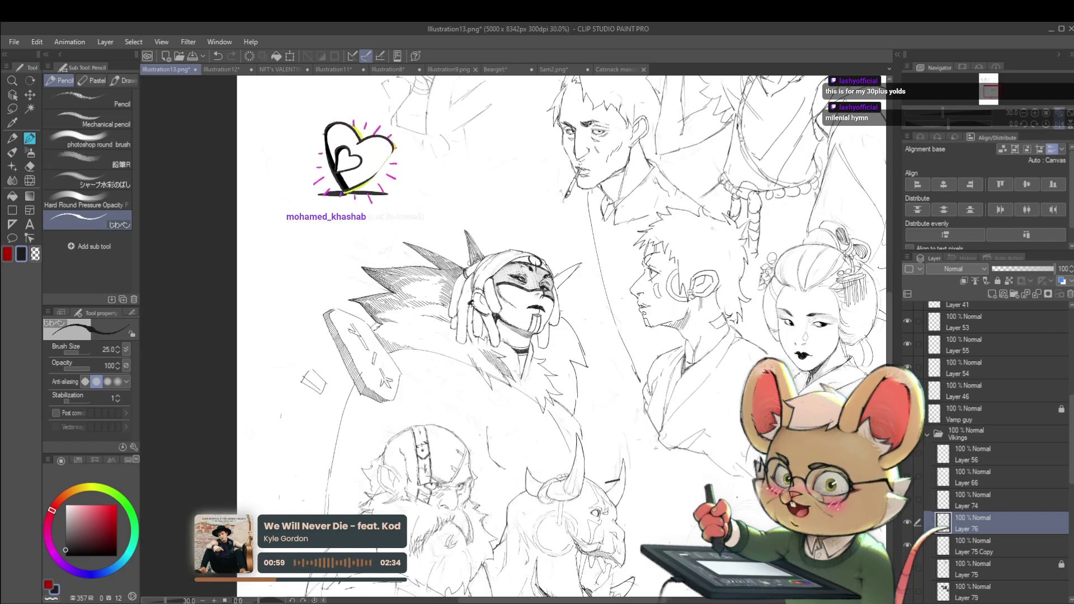
scroll(601, 314, down, 2)
scroll(773, 210, down, 2)
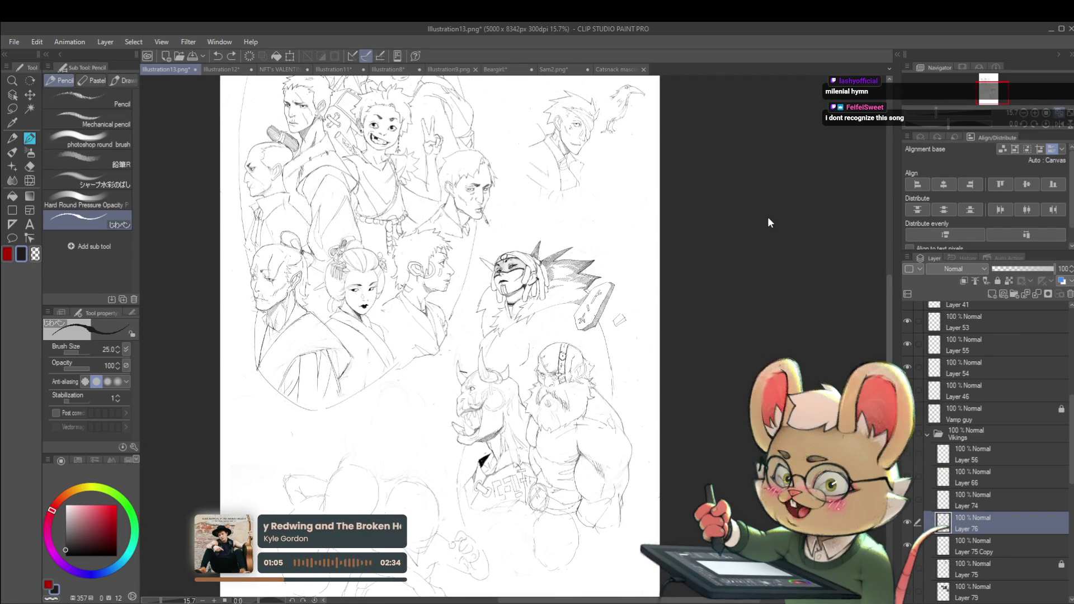
scroll(540, 279, down, 1)
scroll(543, 306, up, 2)
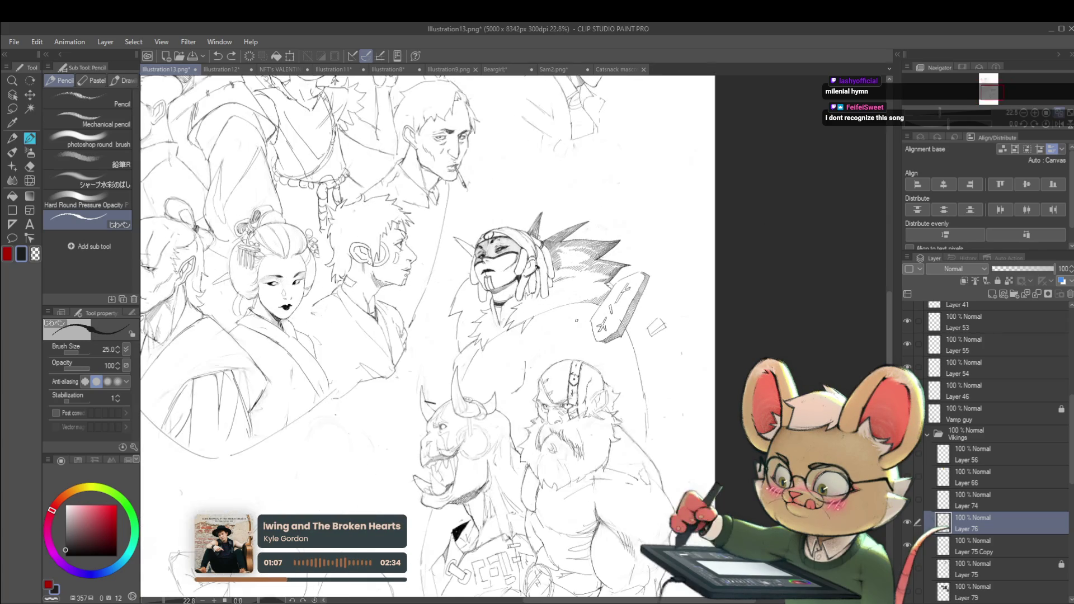
scroll(543, 306, up, 1)
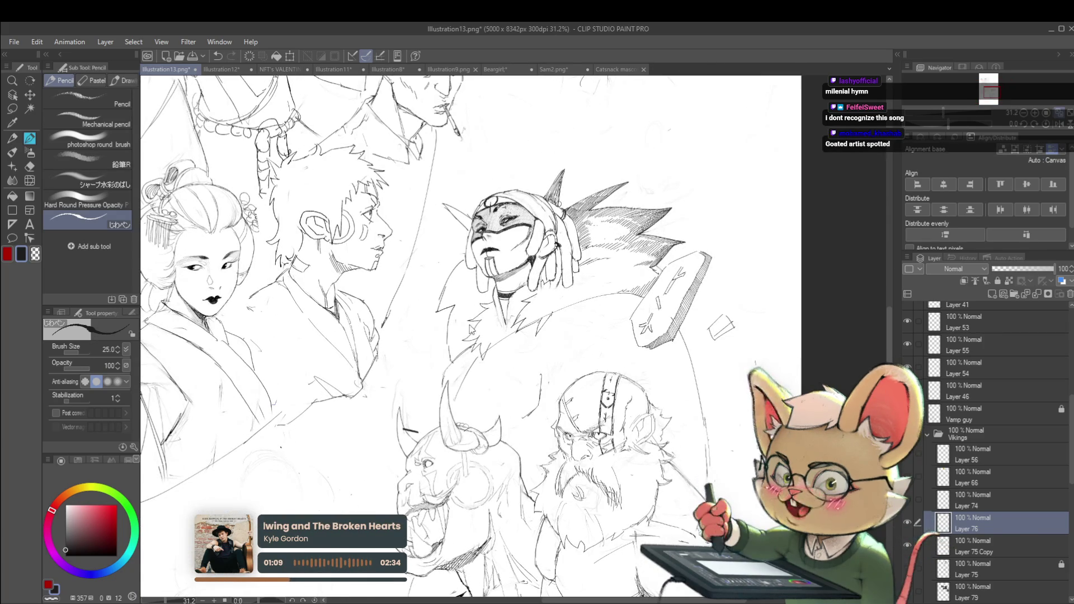
- Return to Layer 75 Copy and mirror the view again to check proportions
click(975, 540)
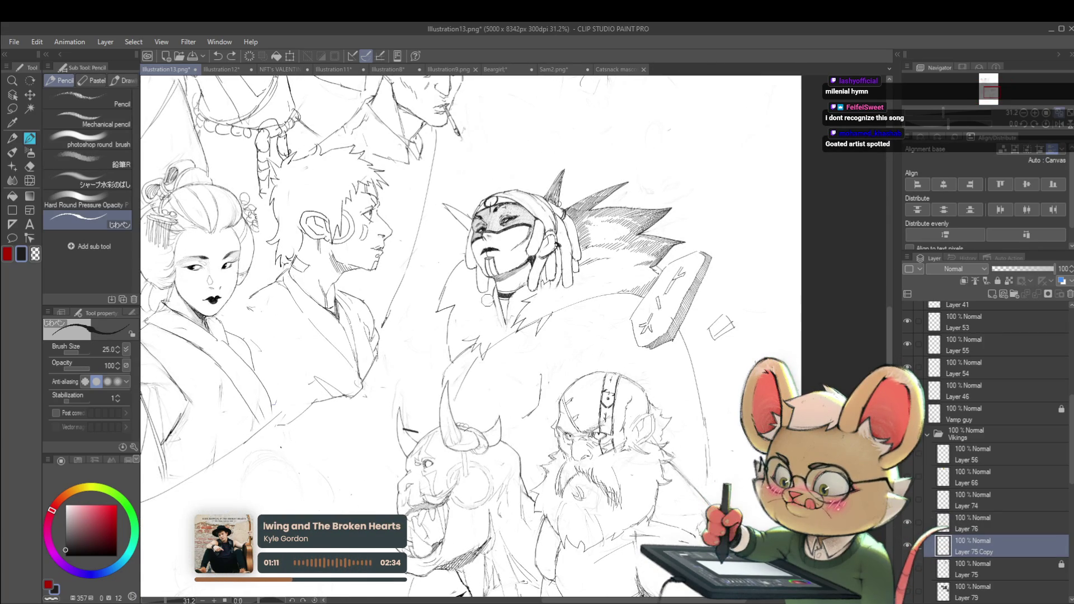
scroll(476, 330, down, 3)
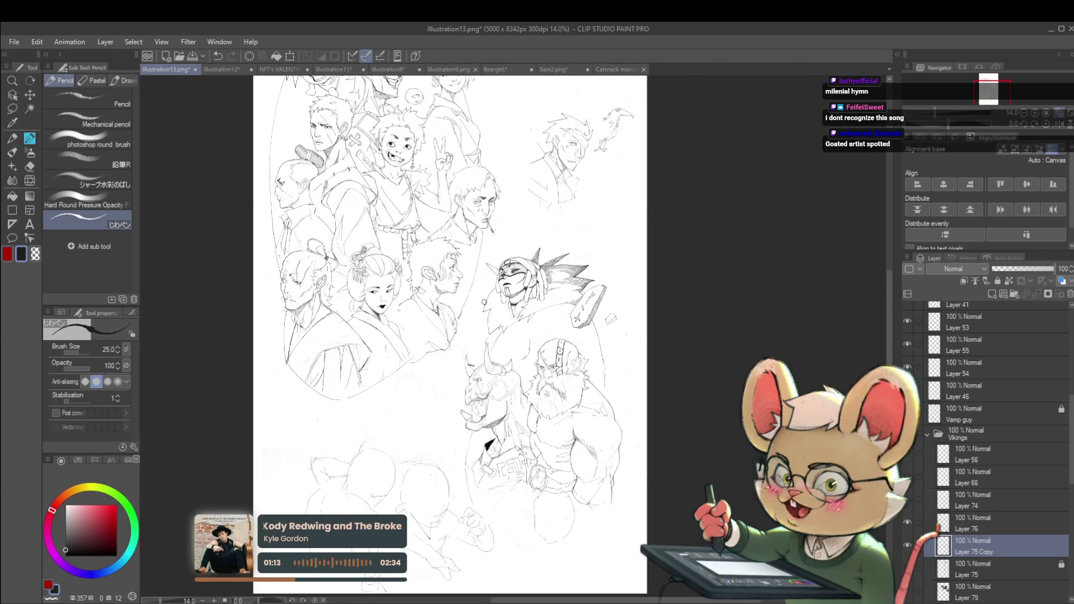
click(1048, 127)
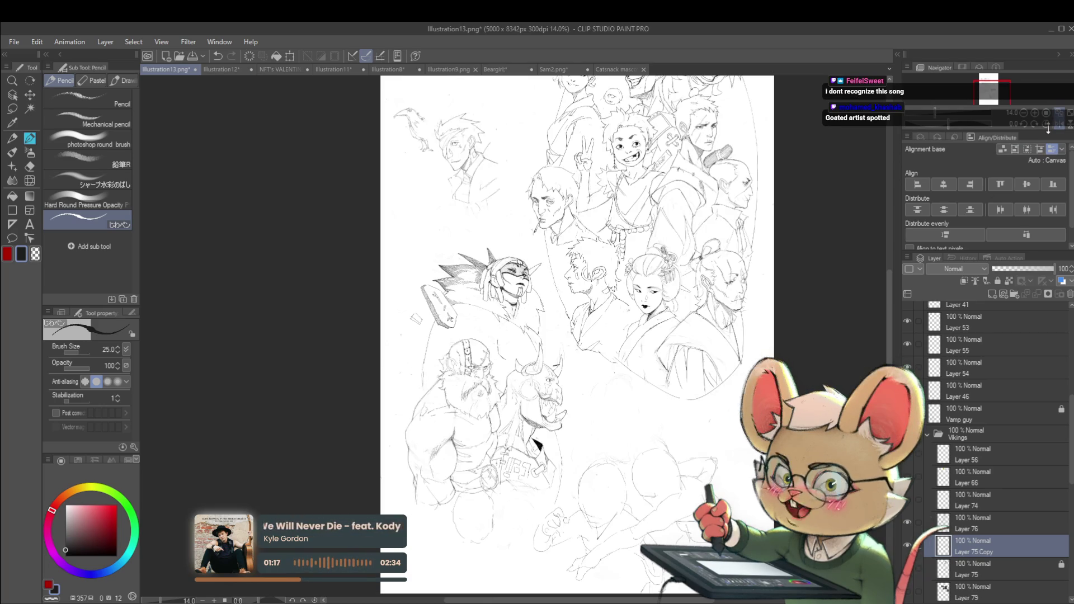
scroll(541, 287, up, 4)
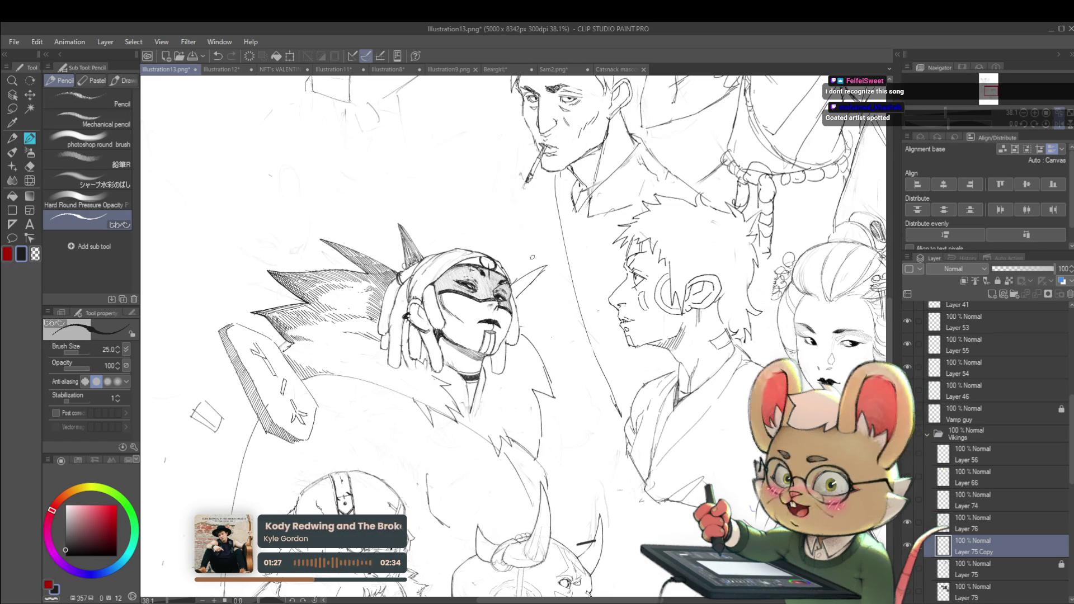
- On Layer 76, undo the stray stroke beside the masked face and pan to the upper characters
click(978, 525)
key(ctrl+z)
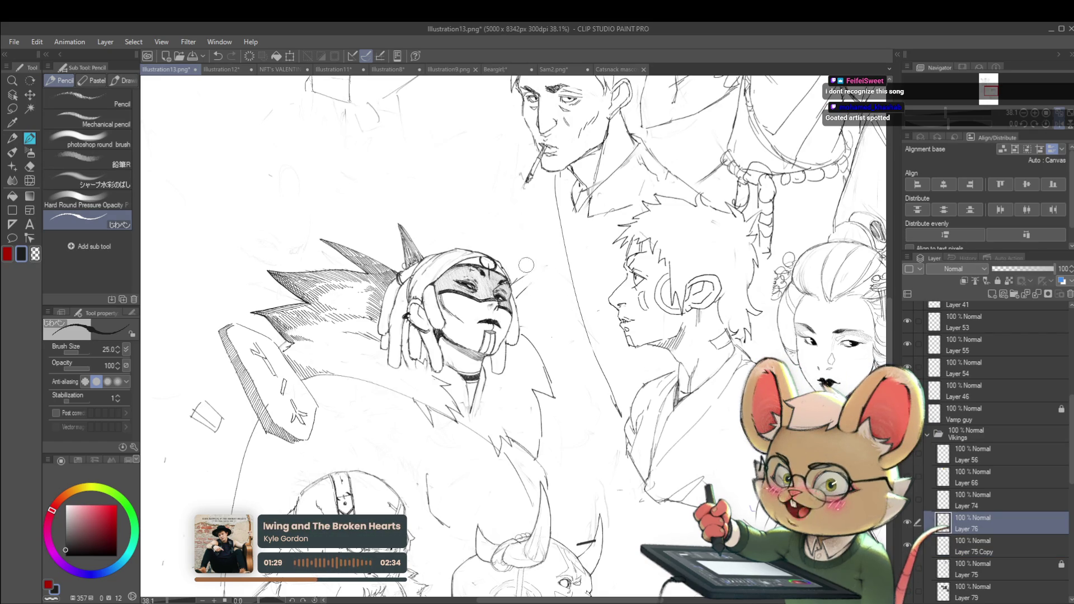
scroll(518, 280, down, 2)
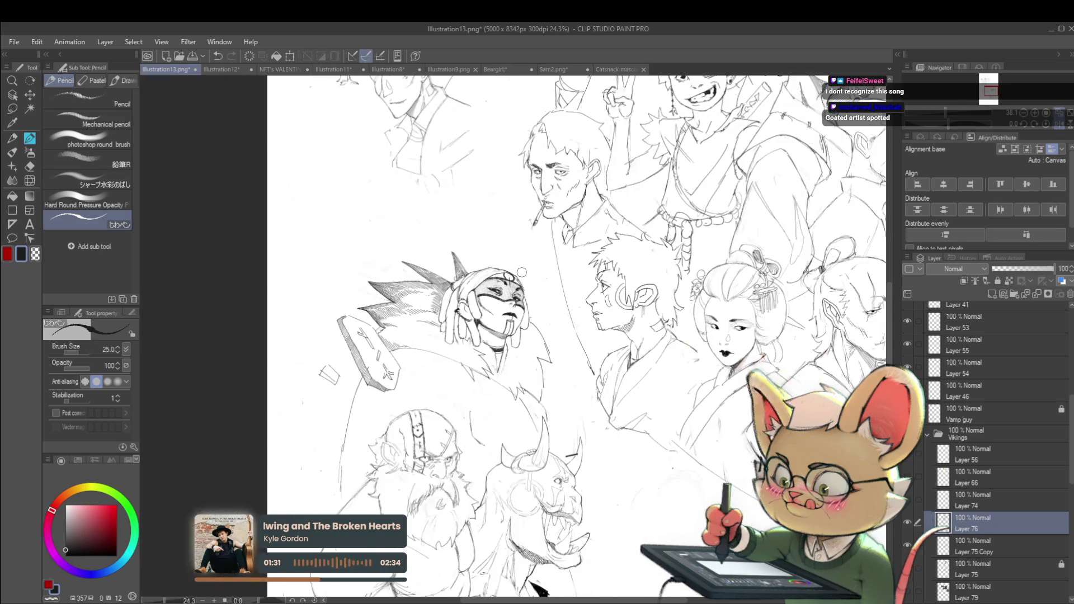
mouse_move(631, 252)
mouse_down()
mouse_move(580, 277)
mouse_move(564, 375)
mouse_up()
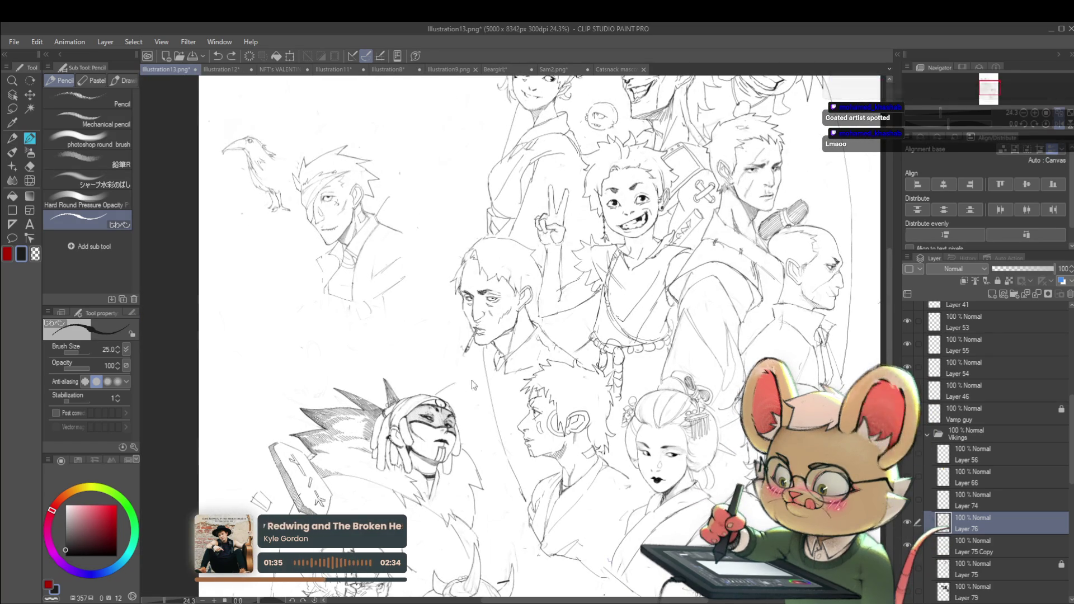
scroll(472, 389, down, 3)
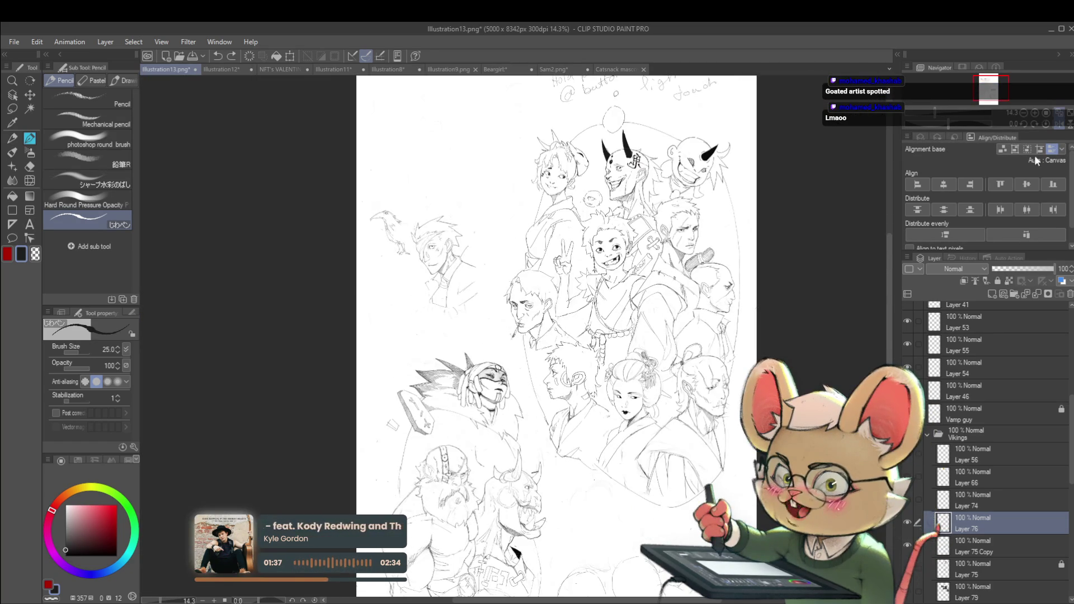
- Mirror the canvas view horizontally to check the sheet's proportions
click(1048, 127)
scroll(528, 372, up, 3)
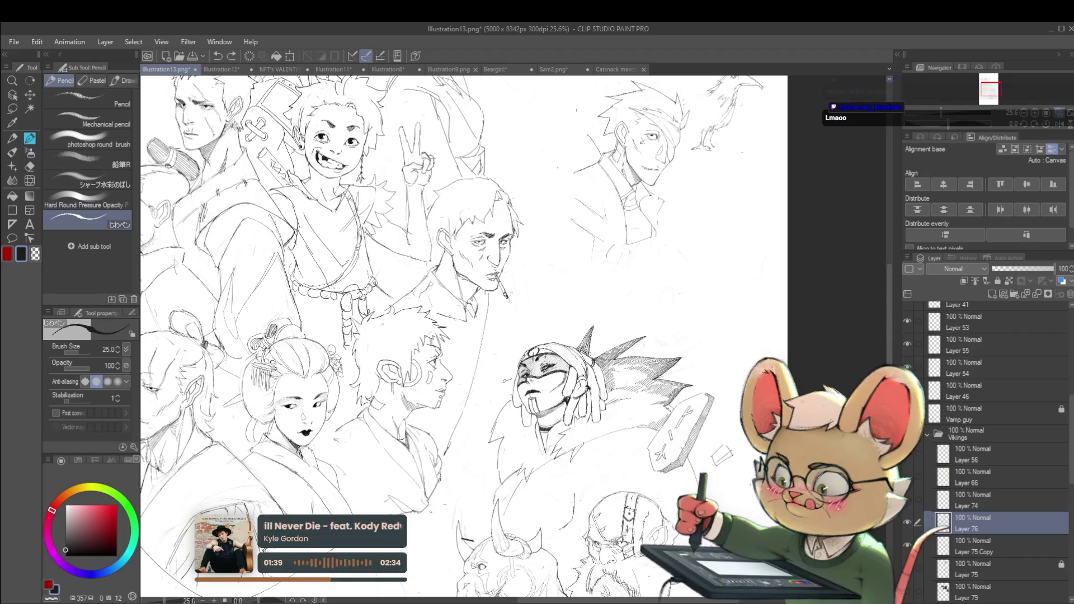
scroll(588, 383, down, 3)
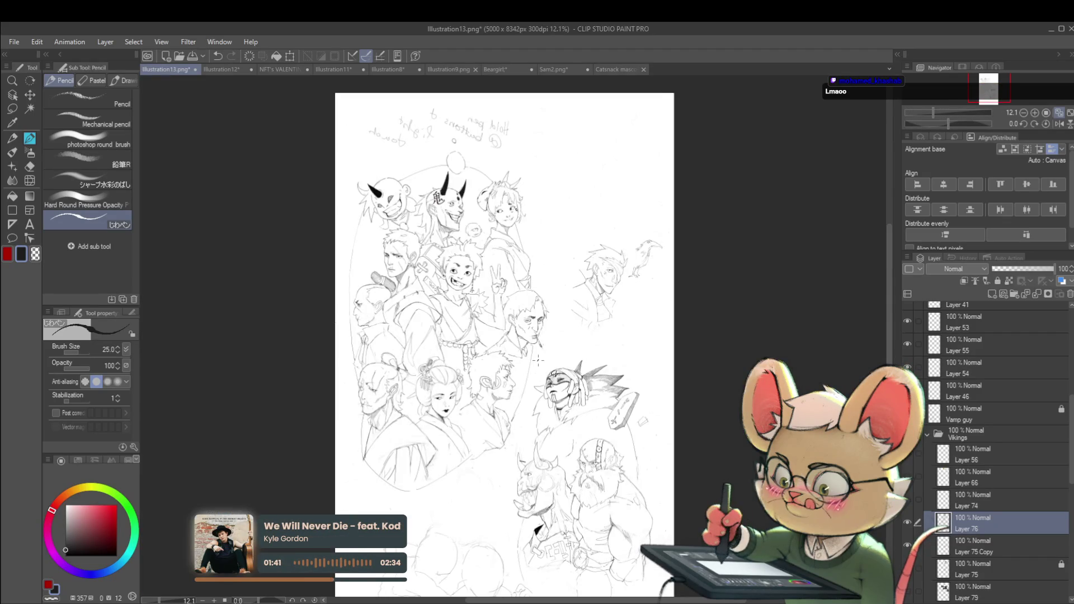
scroll(538, 361, up, 3)
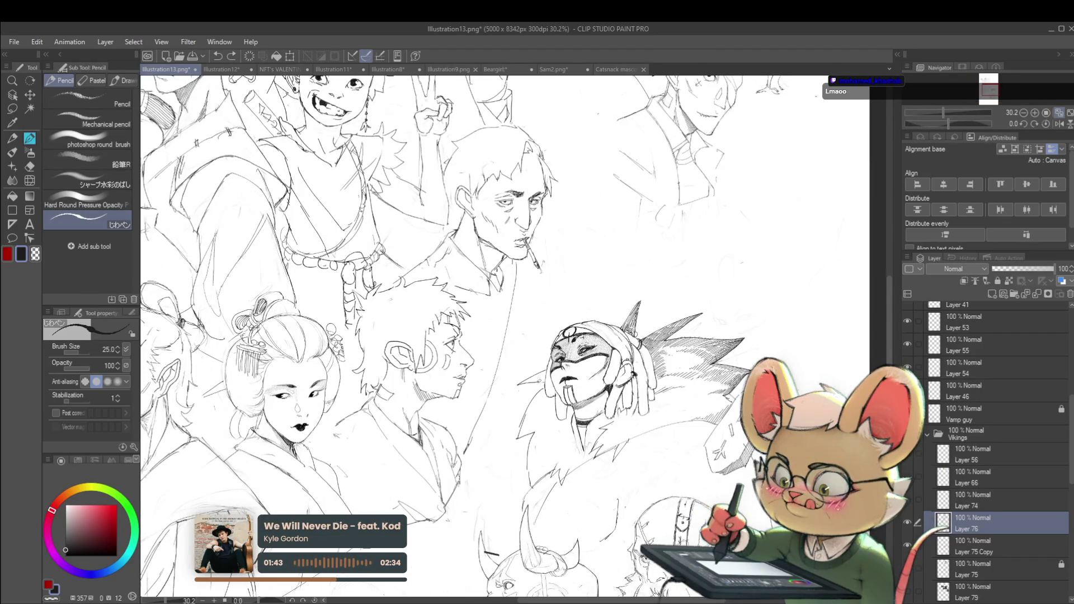
scroll(586, 382, down, 2)
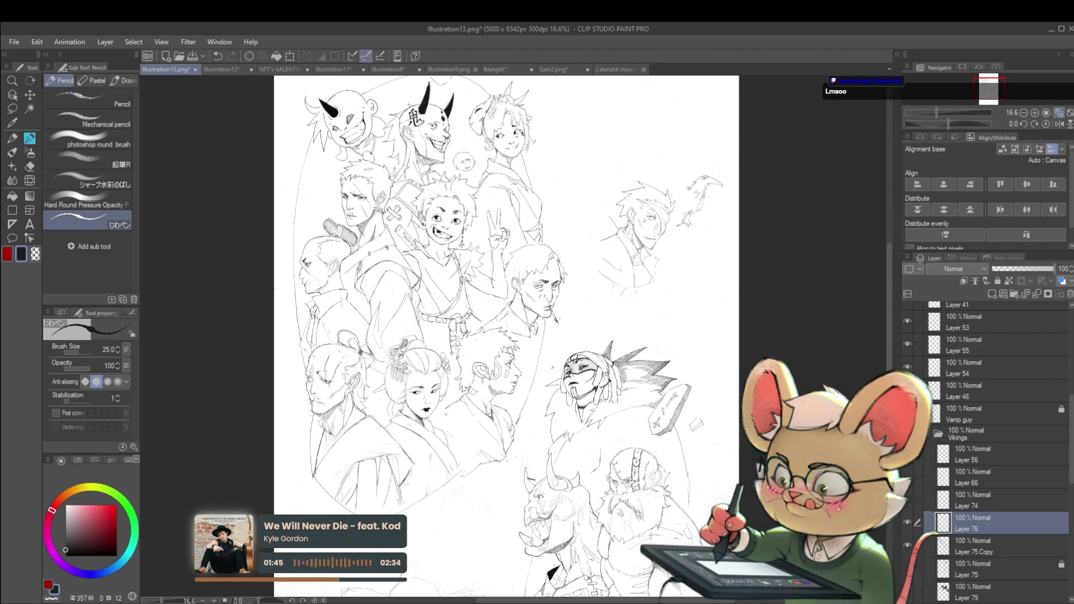
scroll(542, 408, up, 2)
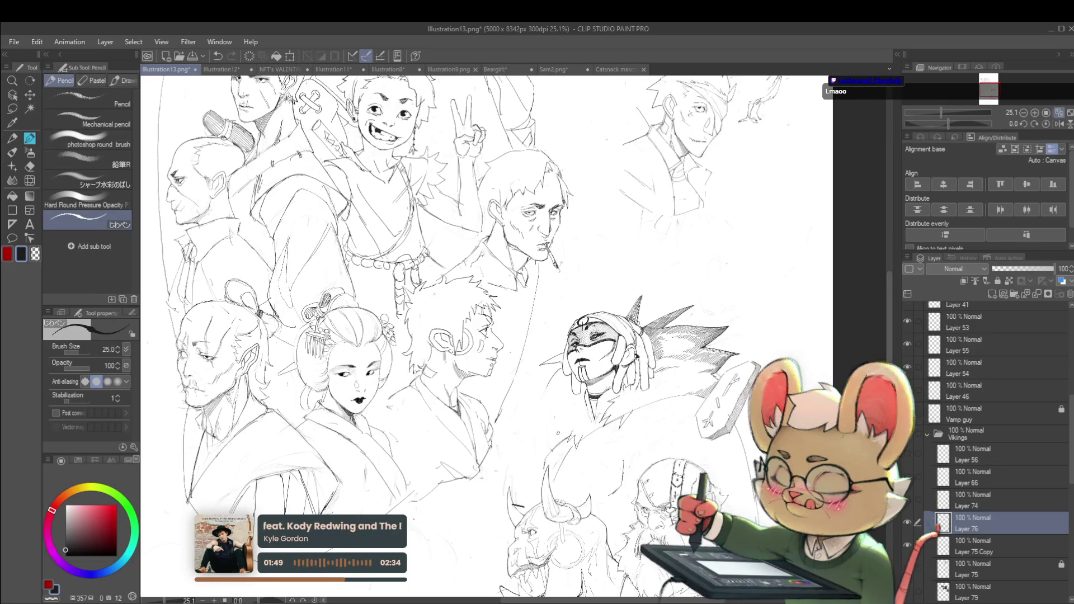
- Try a stroke left of the fur collar, undo it, then mirror and pan the view lower
drag(551, 380, 540, 433)
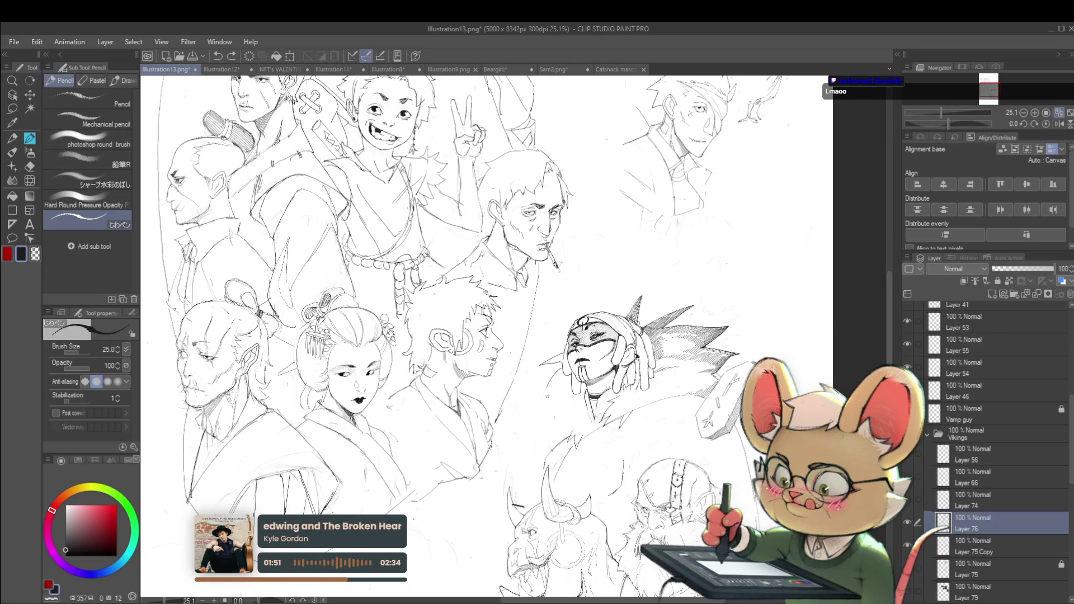
key(ctrl+z)
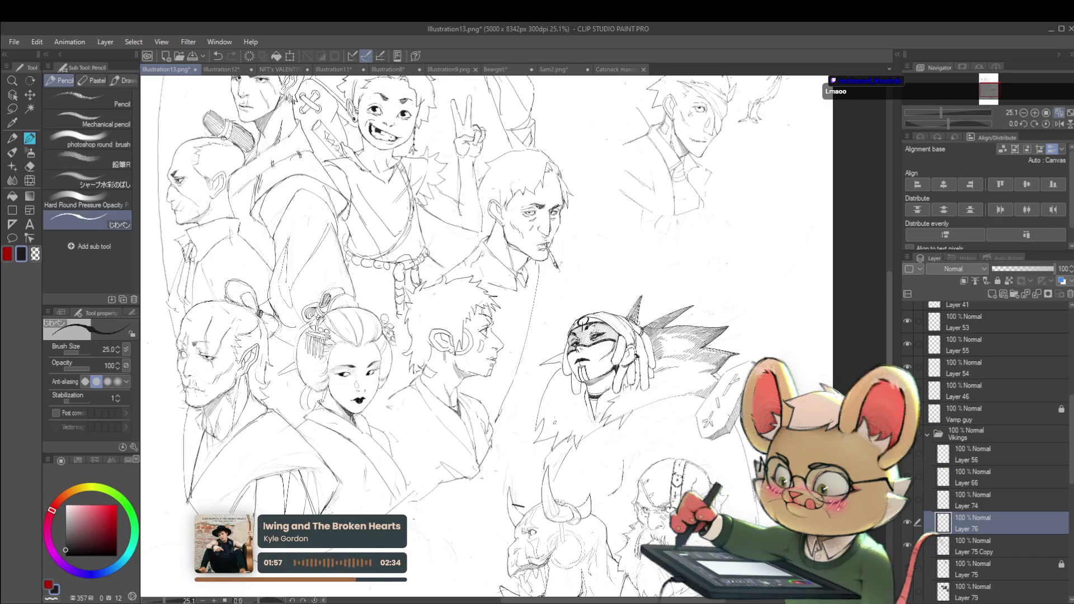
scroll(604, 380, down, 2)
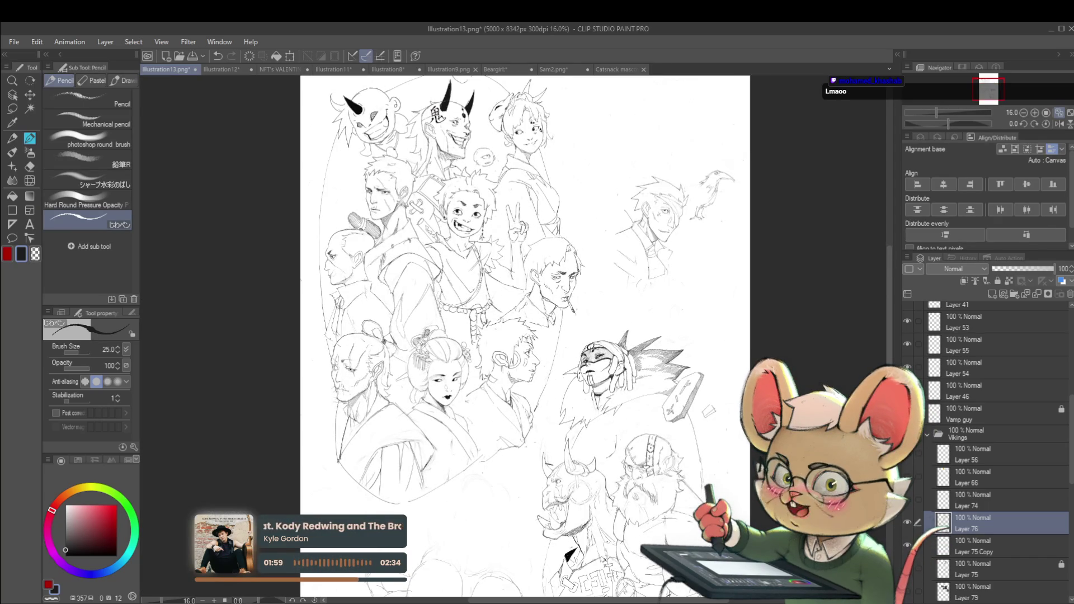
click(1059, 123)
drag(504, 335, 552, 280)
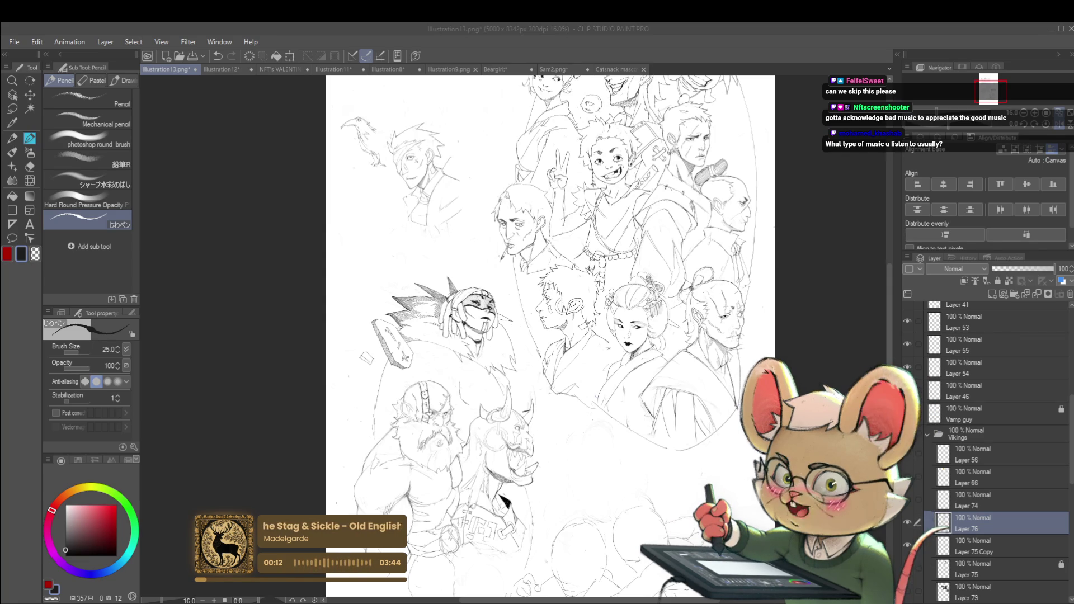
- Flip the view back to normal, zoom in on the masked figure, and select Layer 75 Copy
click(1046, 128)
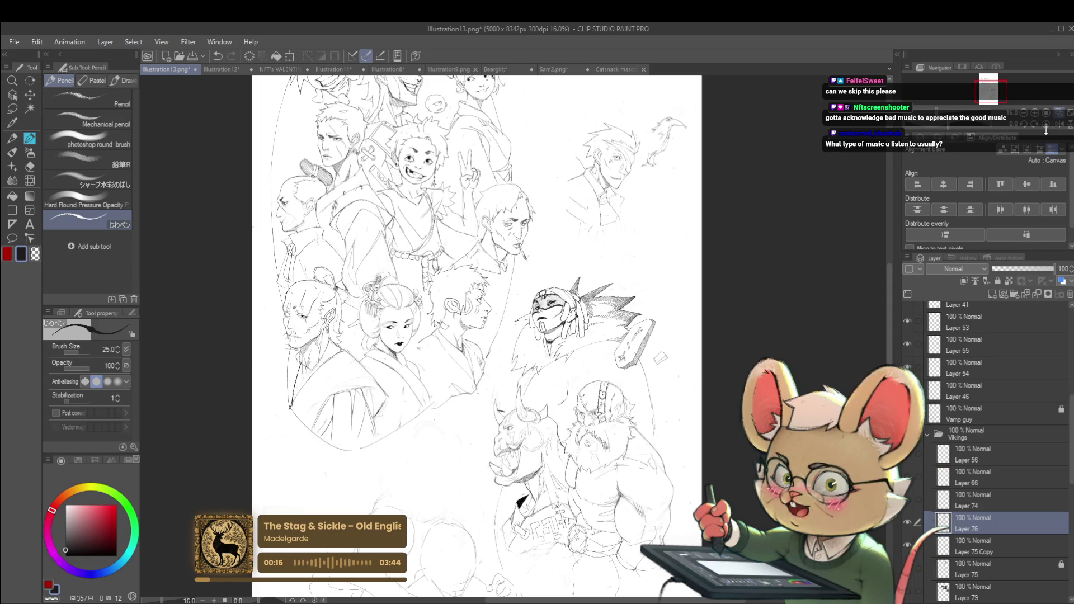
scroll(523, 363, up, 2)
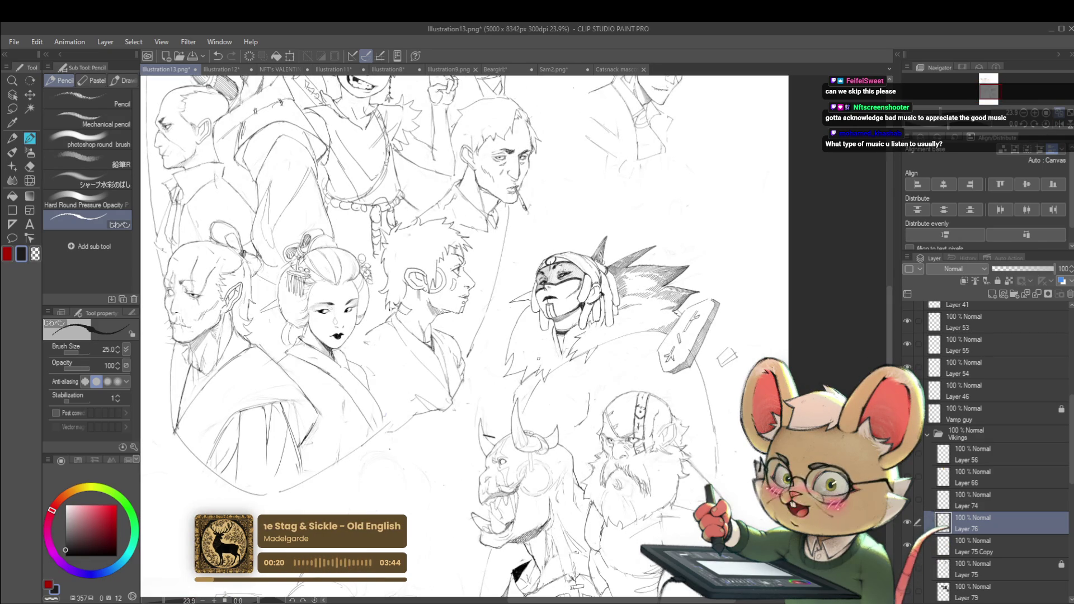
scroll(559, 282, up, 3)
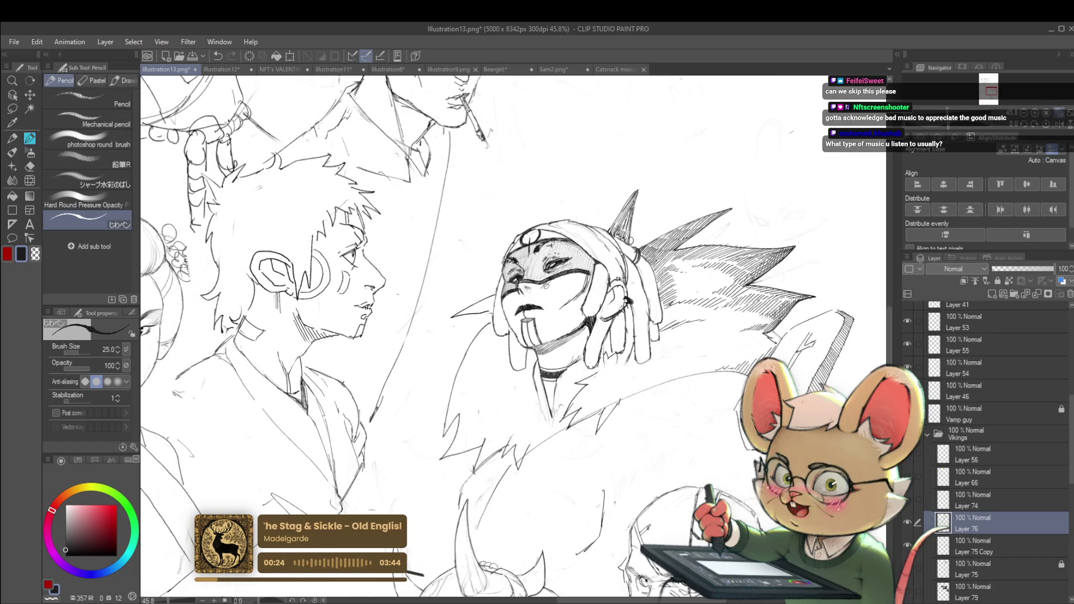
scroll(541, 291, down, 5)
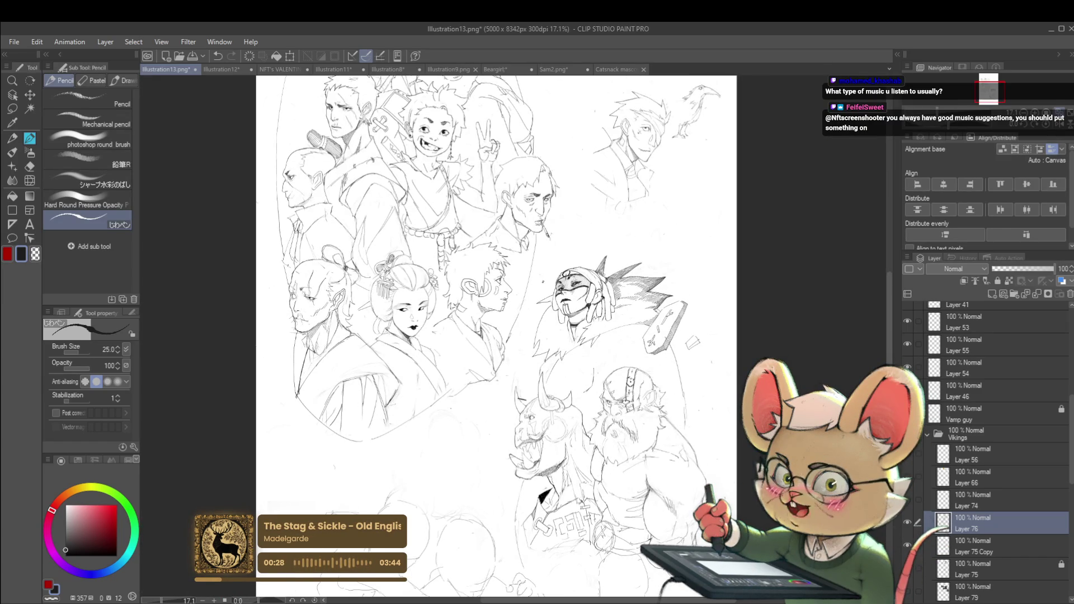
scroll(543, 283, up, 2)
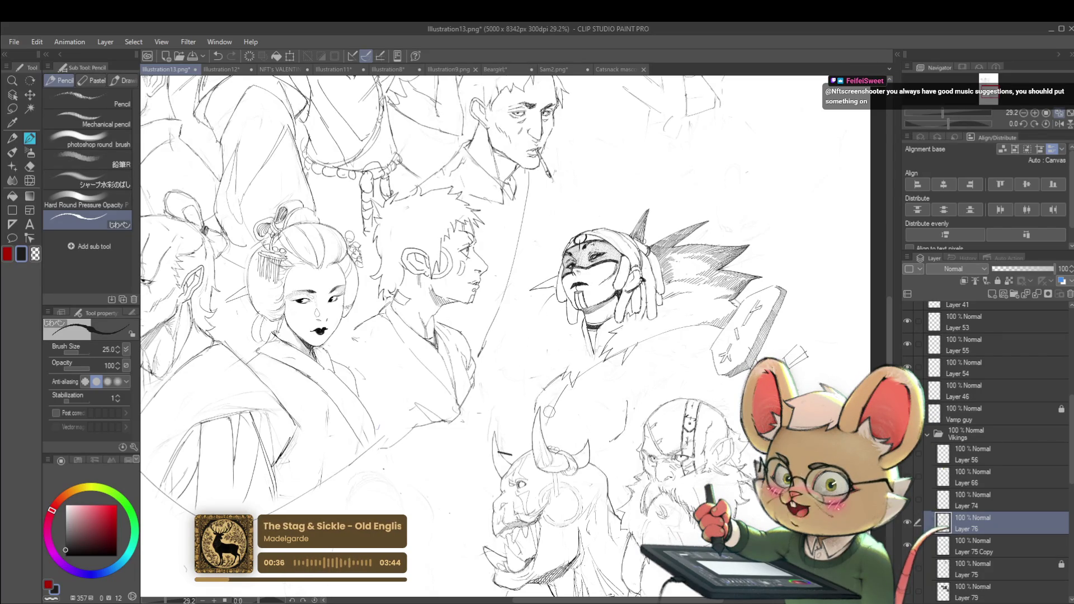
key(alt+bracketleft)
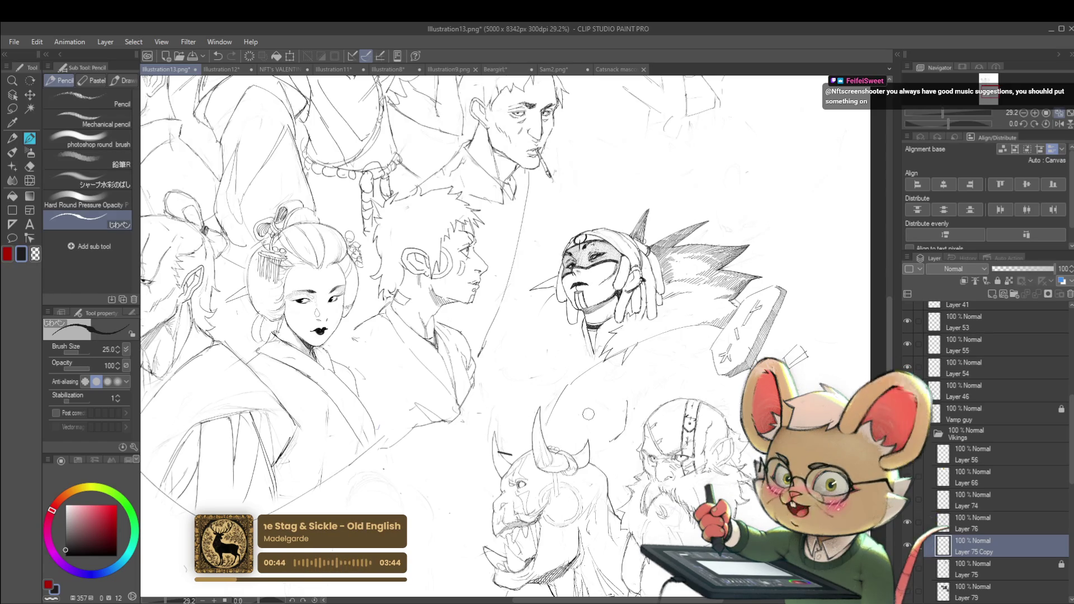
- On Layer 76, extend the collar outline down-left and add a short stroke right of the collar
click(965, 522)
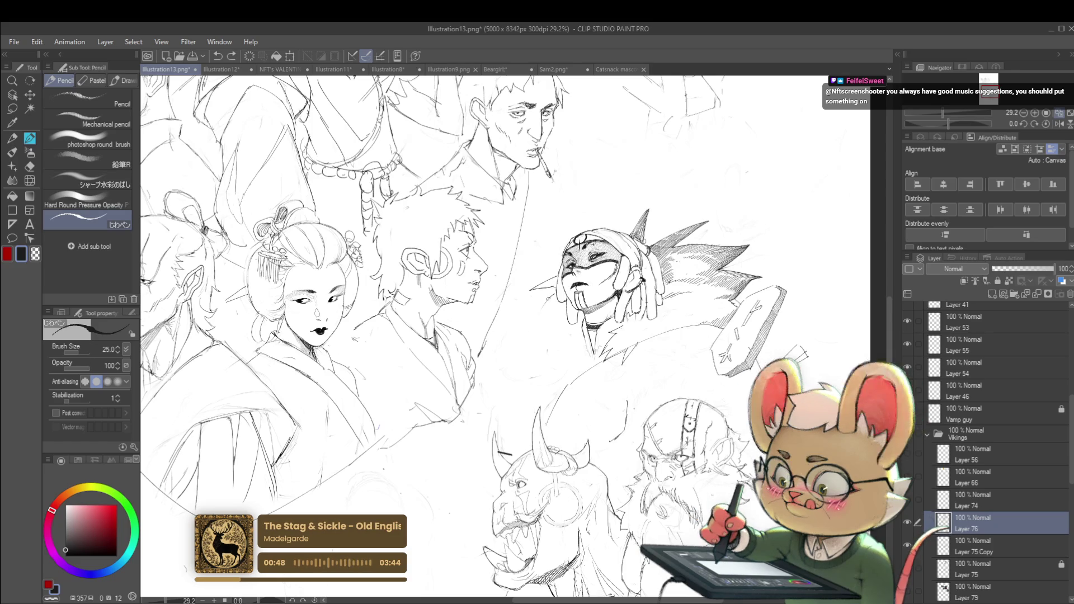
drag(551, 298, 520, 359)
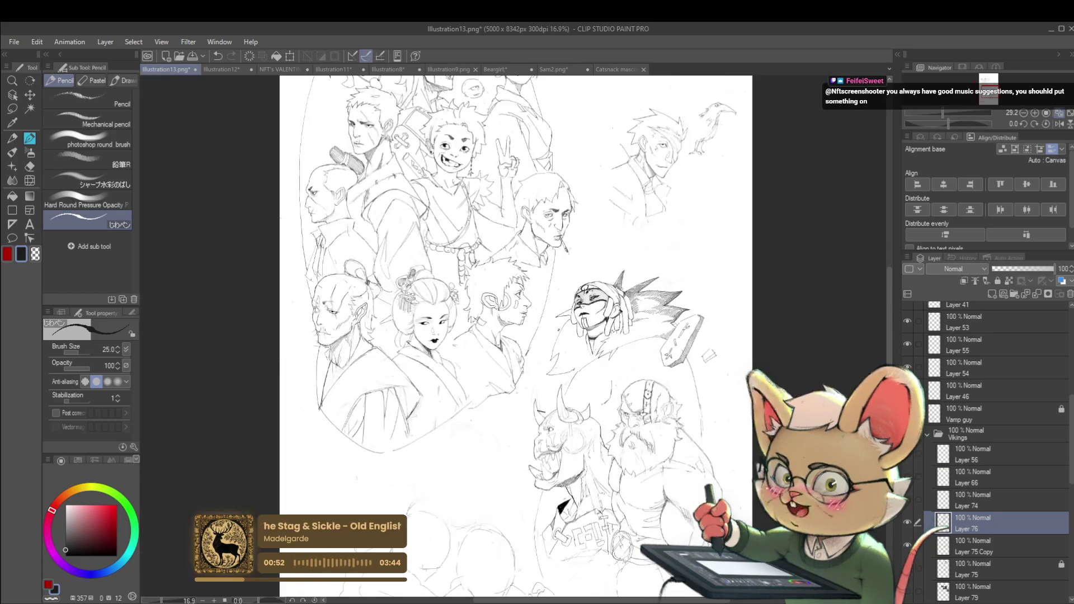
key(ctrl+minus)
click(1059, 124)
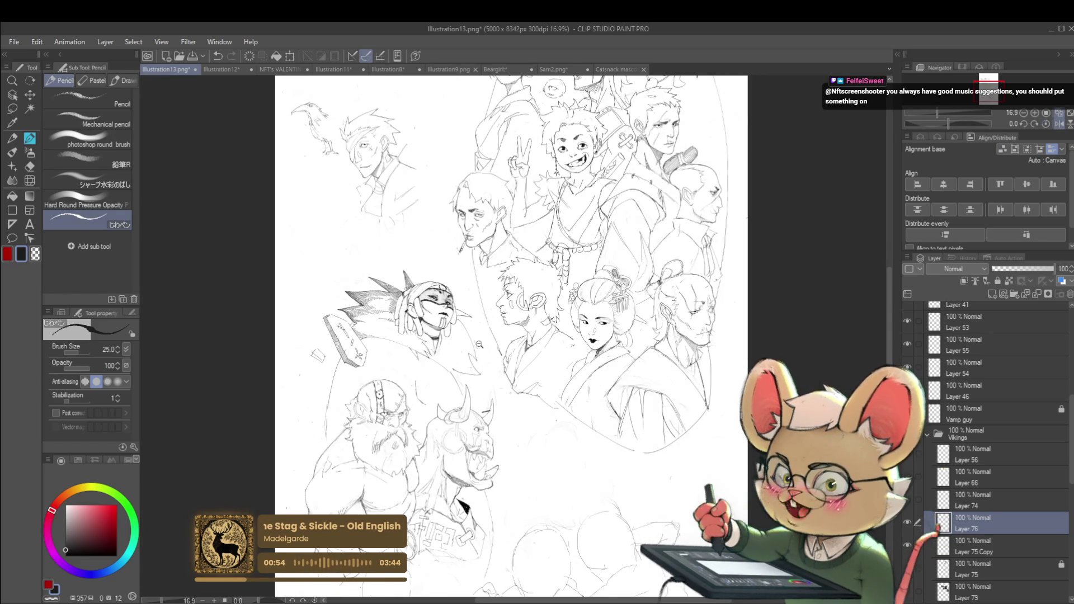
key(ctrl+plus)
drag(462, 323, 485, 333)
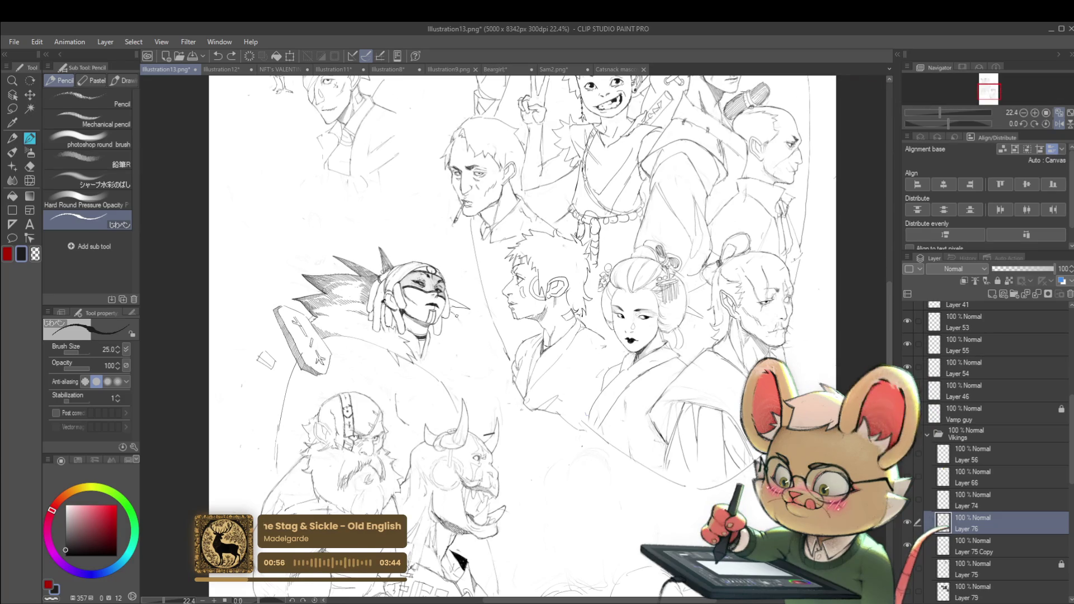
- Add small pencil marks below the collar and extend the figure's outline further down
click(467, 368)
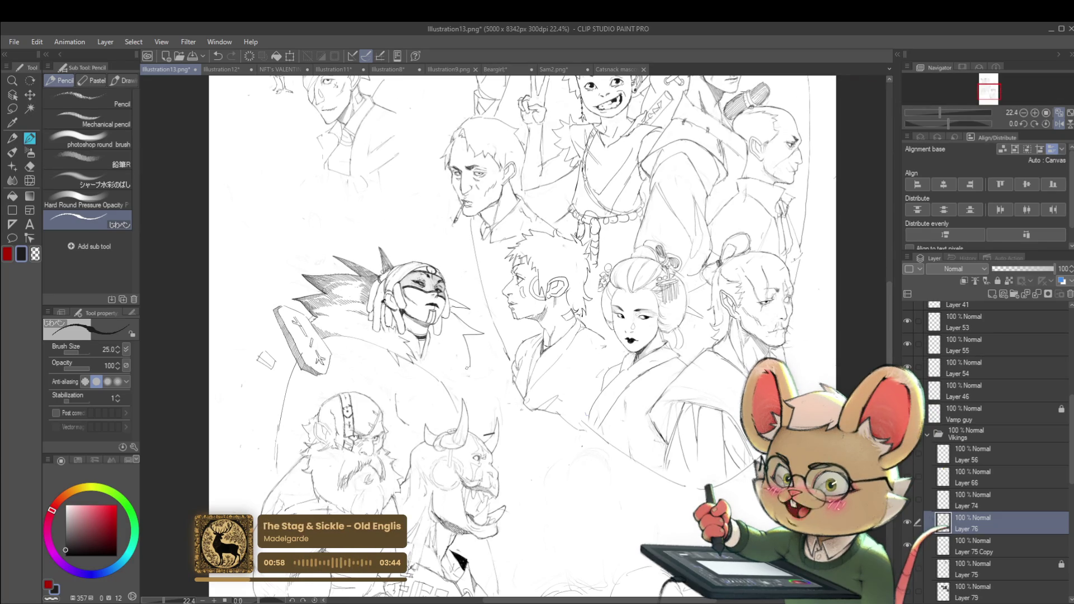
drag(462, 363, 454, 376)
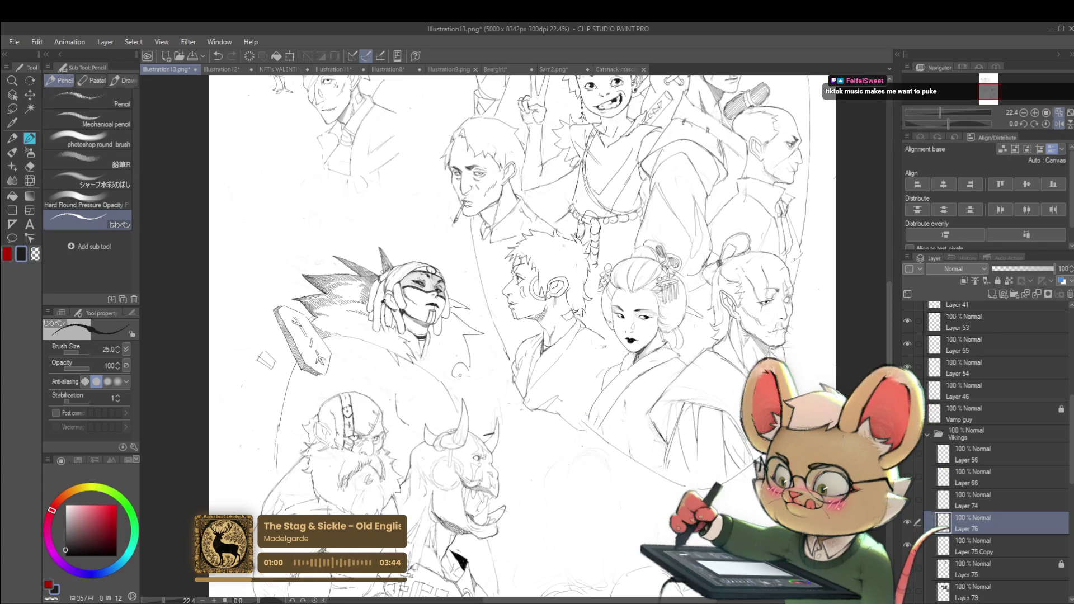
scroll(471, 371, down, 1)
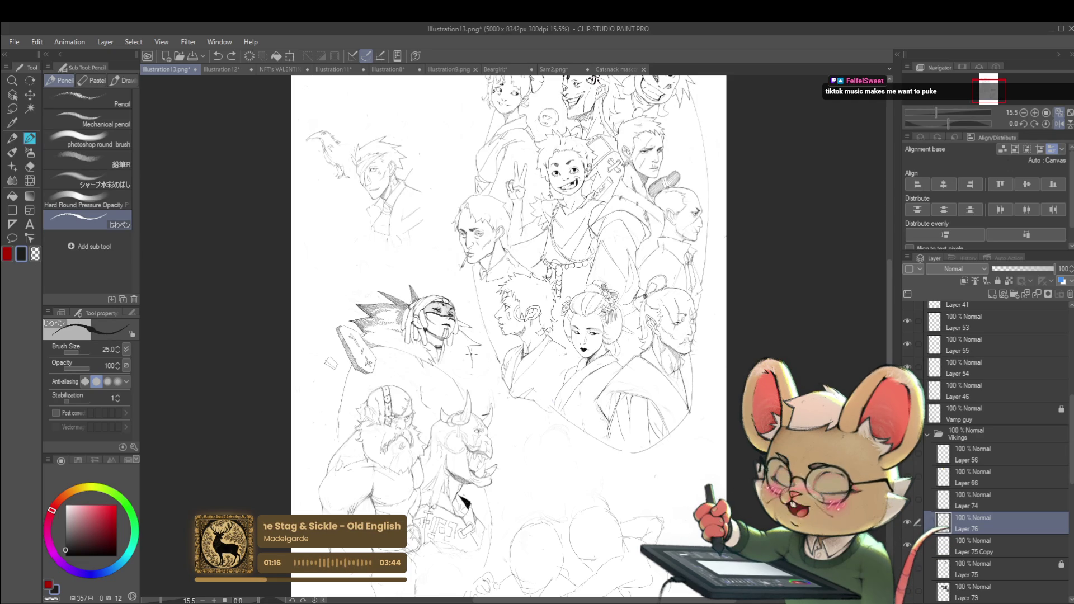
click(1059, 124)
scroll(481, 336, up, 3)
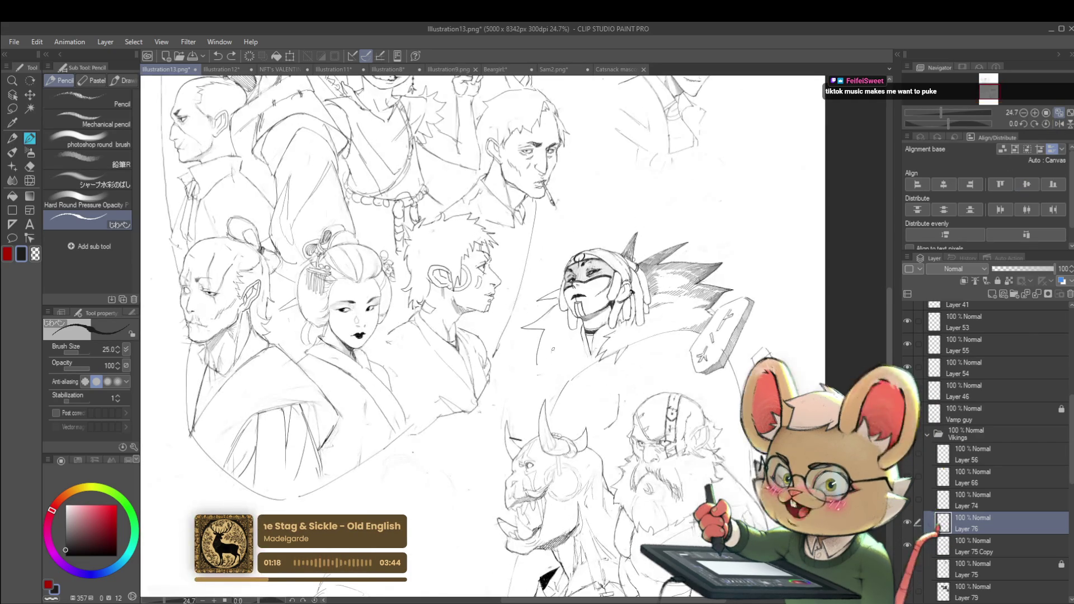
drag(537, 367, 542, 393)
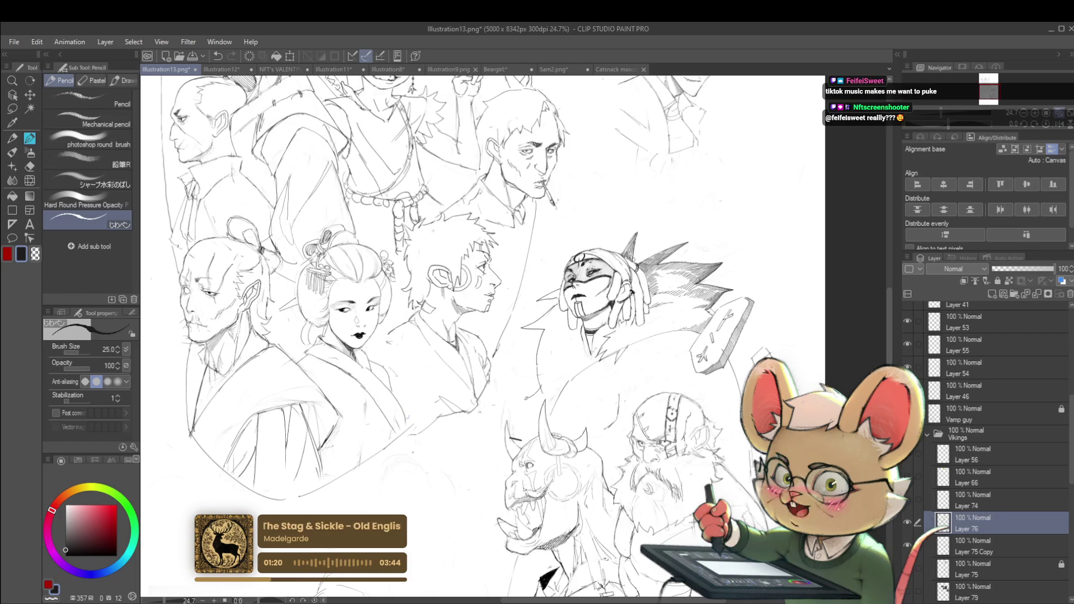
scroll(565, 371, down, 3)
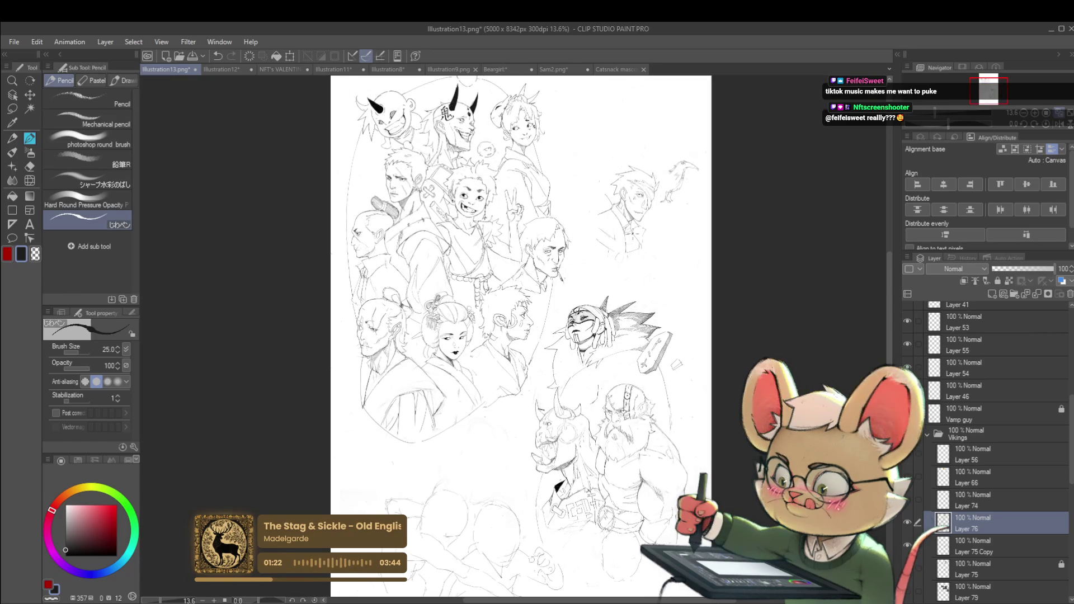
scroll(620, 301, up, 2)
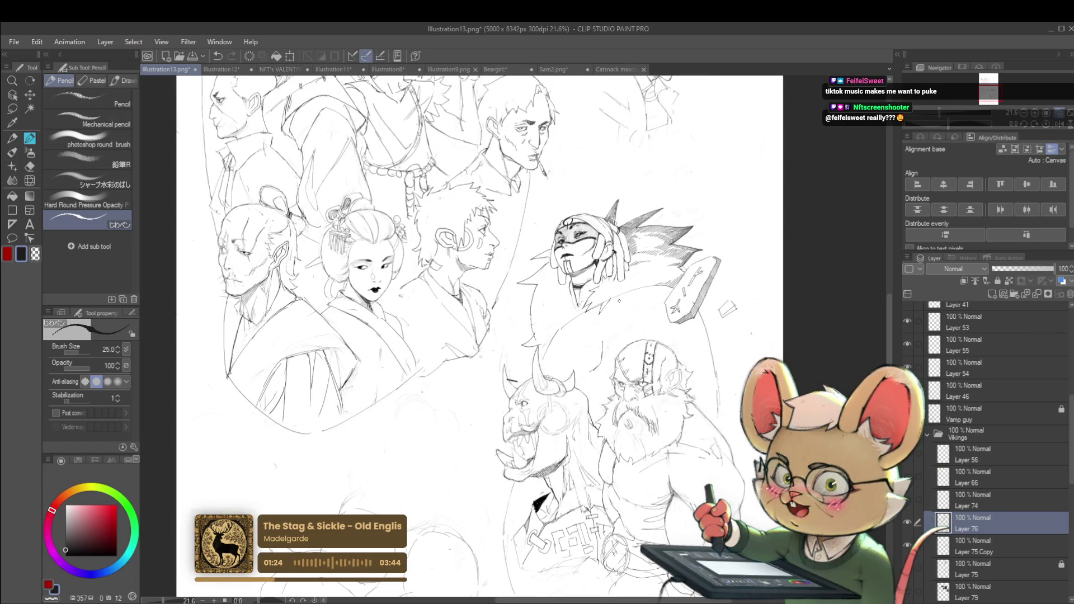
scroll(617, 315, up, 1)
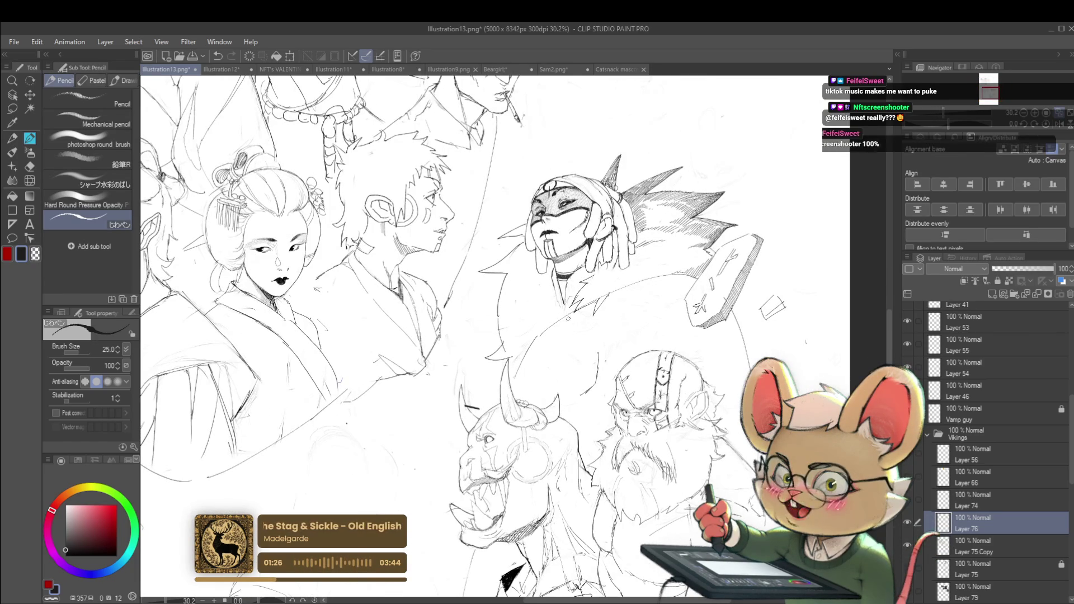
- On Layer 75 Copy, mirror the view and add a short dark stroke near the chin
click(988, 541)
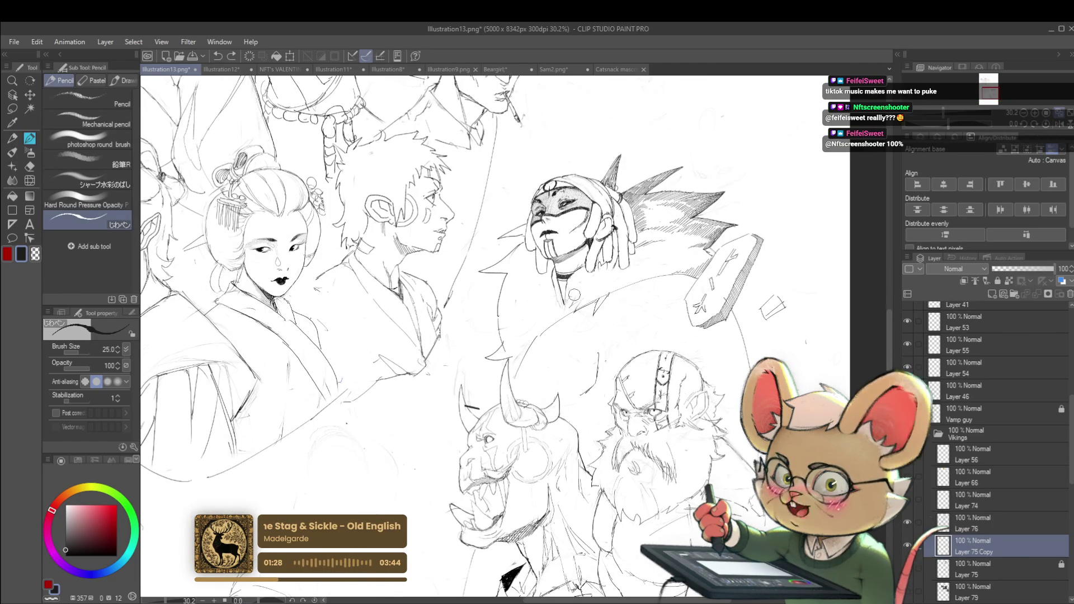
scroll(602, 307, down, 2)
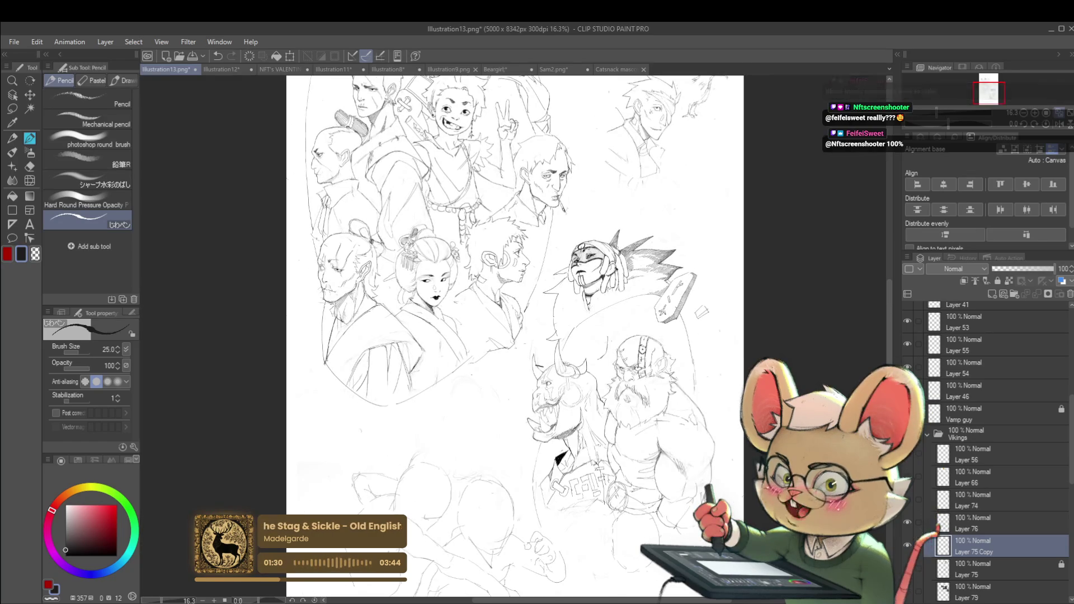
click(1059, 124)
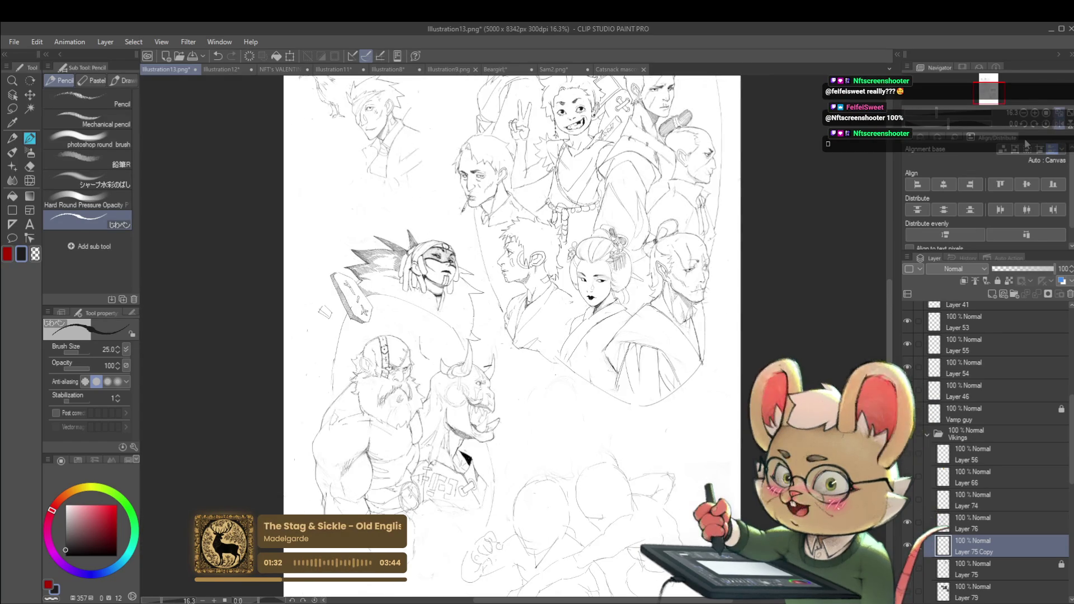
scroll(423, 300, up, 1)
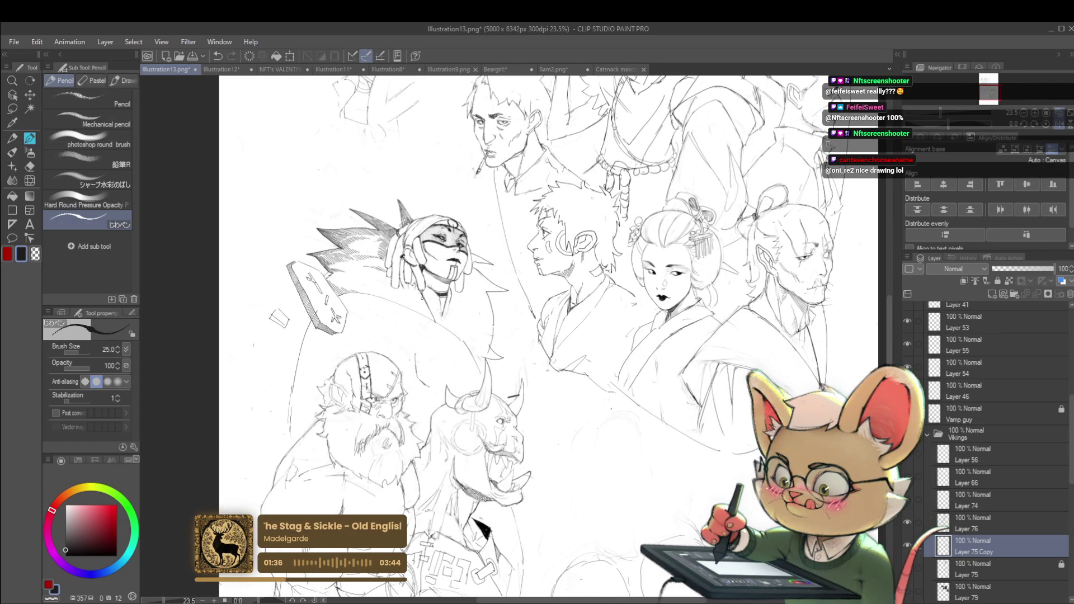
mouse_move(427, 284)
mouse_down()
mouse_move(441, 326)
mouse_move(444, 305)
mouse_up()
scroll(443, 299, down, 3)
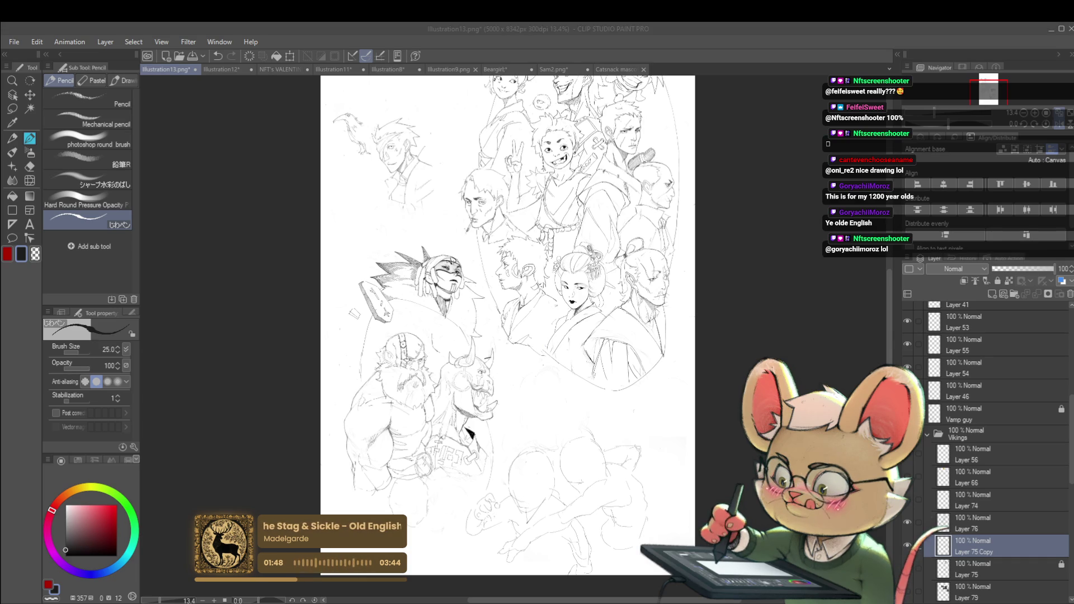
scroll(459, 290, up, 4)
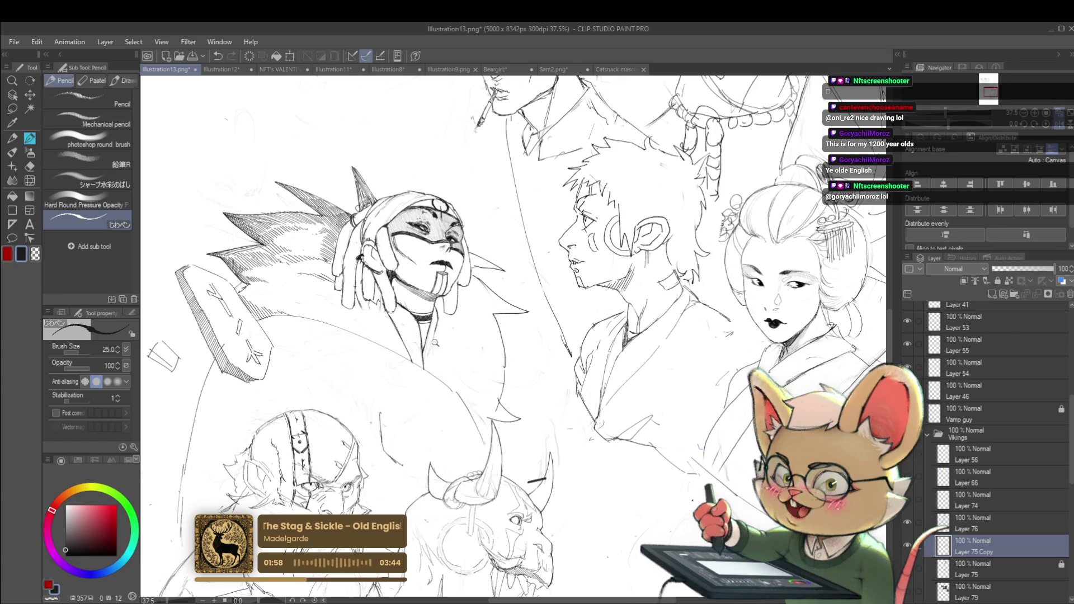
- Flip the canvas view back to normal and adjust the zoom to review the sheet
scroll(428, 337, down, 3)
scroll(447, 311, down, 1)
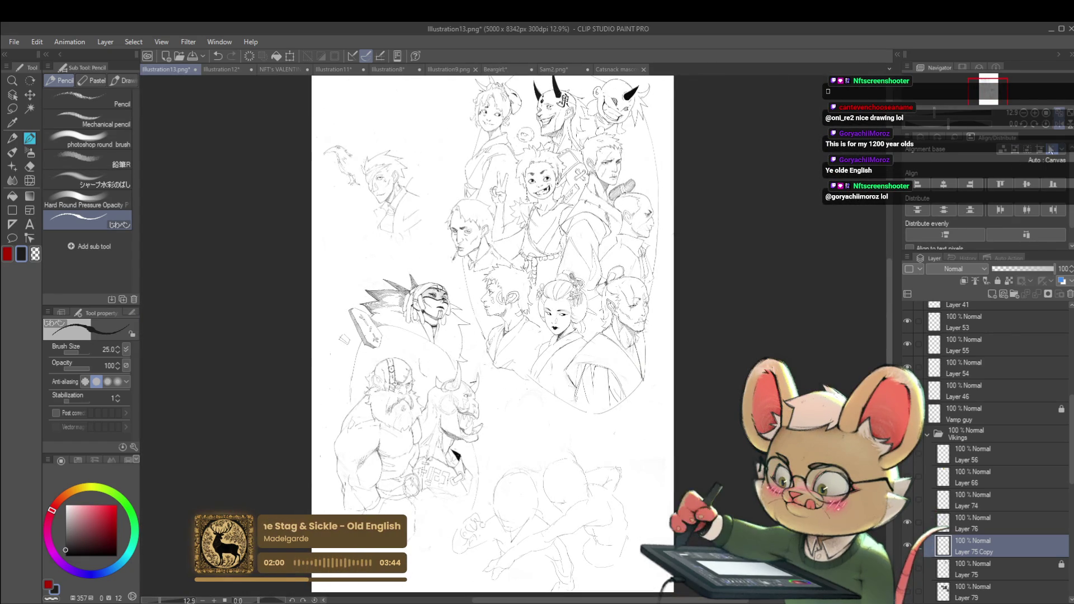
key(h)
scroll(500, 335, up, 2)
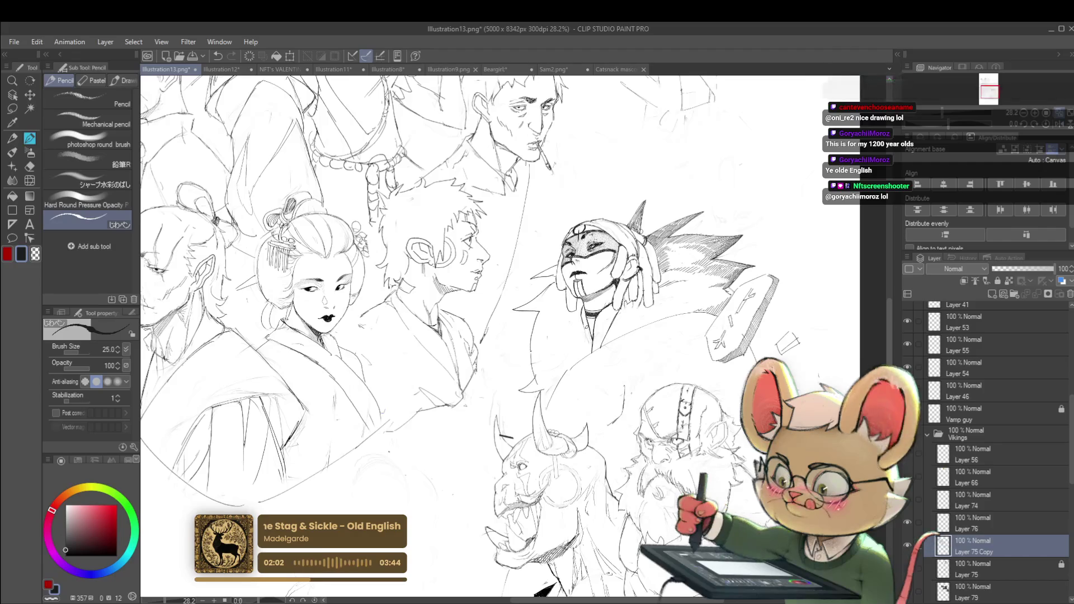
scroll(627, 280, down, 1)
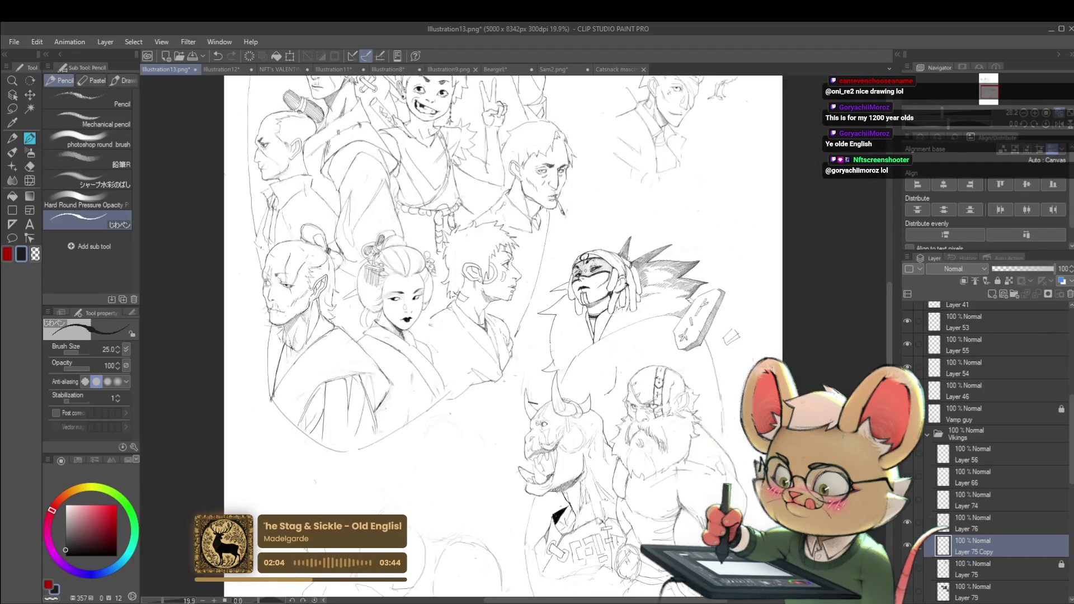
scroll(654, 227, down, 1)
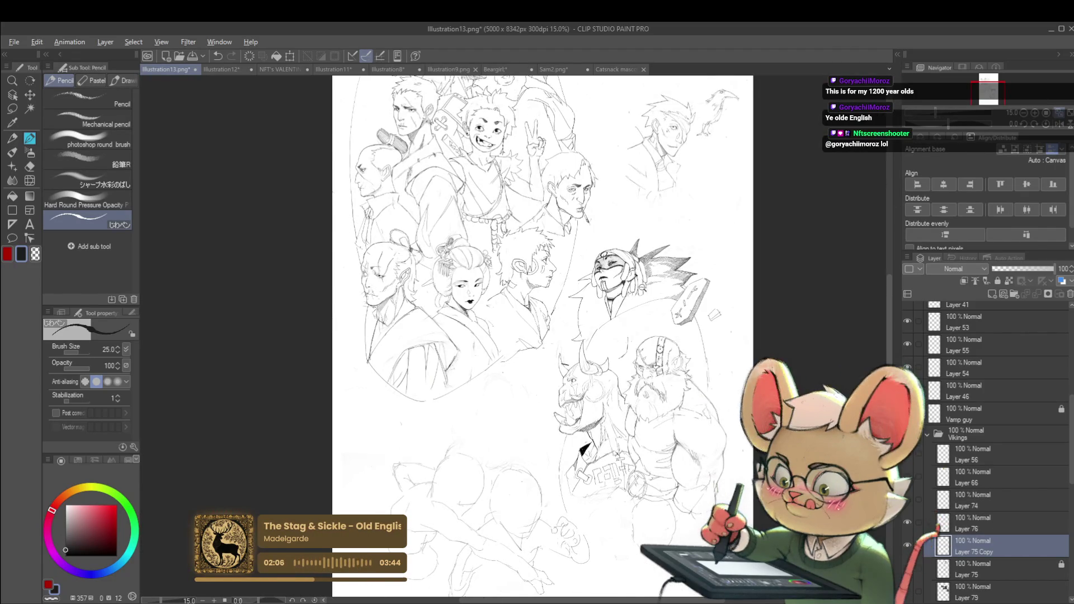
scroll(604, 321, up, 3)
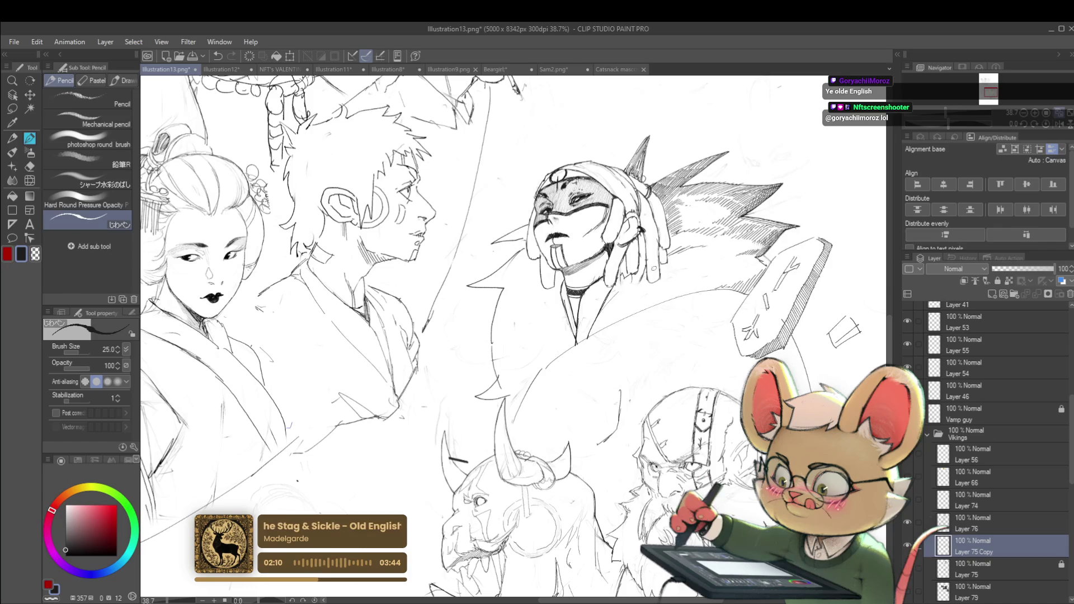
- On Layer 76, pencil strokes into the fur collar beside the masked warrior's neck
click(974, 526)
drag(592, 339, 623, 305)
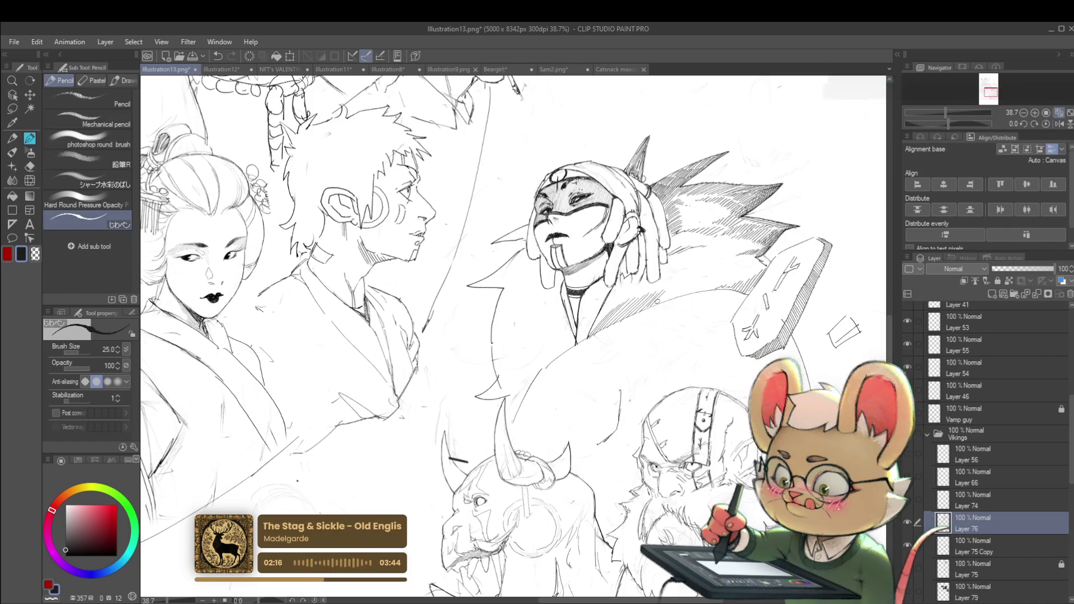
scroll(661, 290, down, 5)
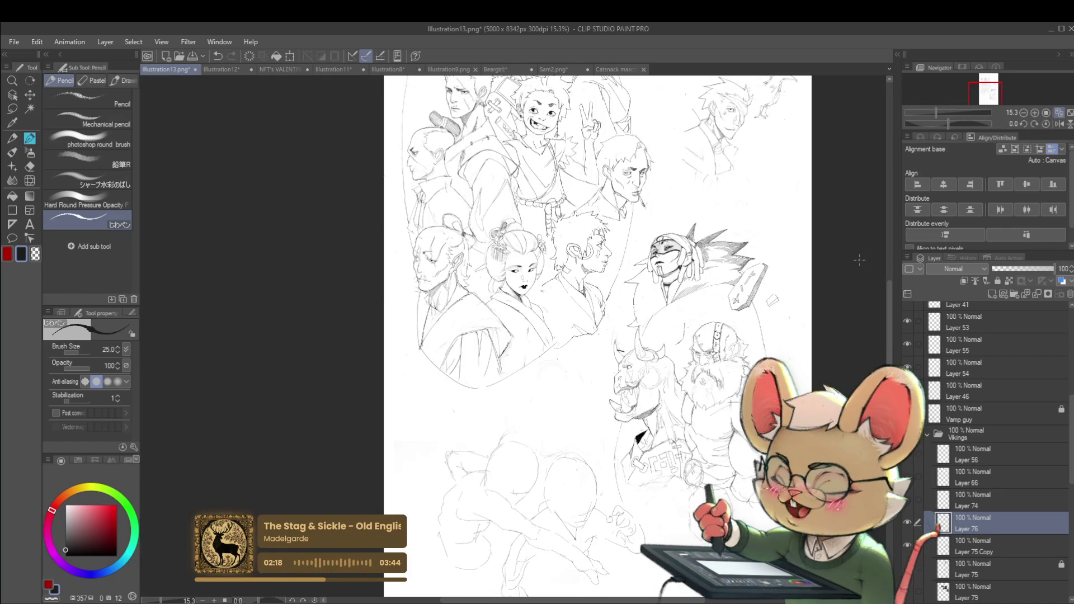
- Mirror the canvas view to check the drawing, restore it, then rotate the view about 53 degrees
click(1059, 112)
mouse_move(759, 294)
mouse_down()
mouse_move(750, 331)
mouse_move(767, 302)
mouse_up()
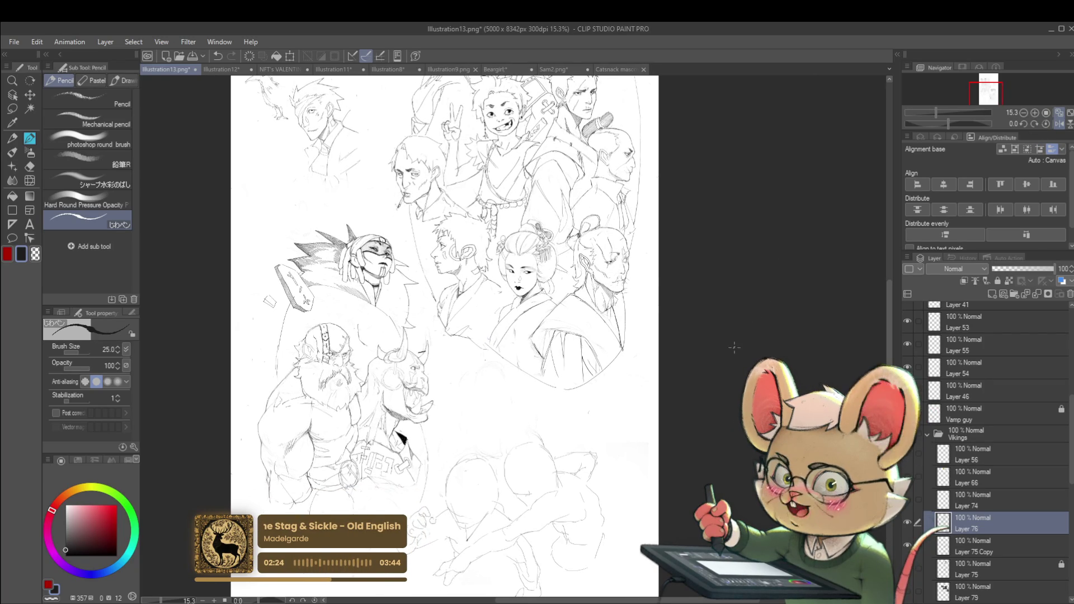
scroll(414, 297, up, 4)
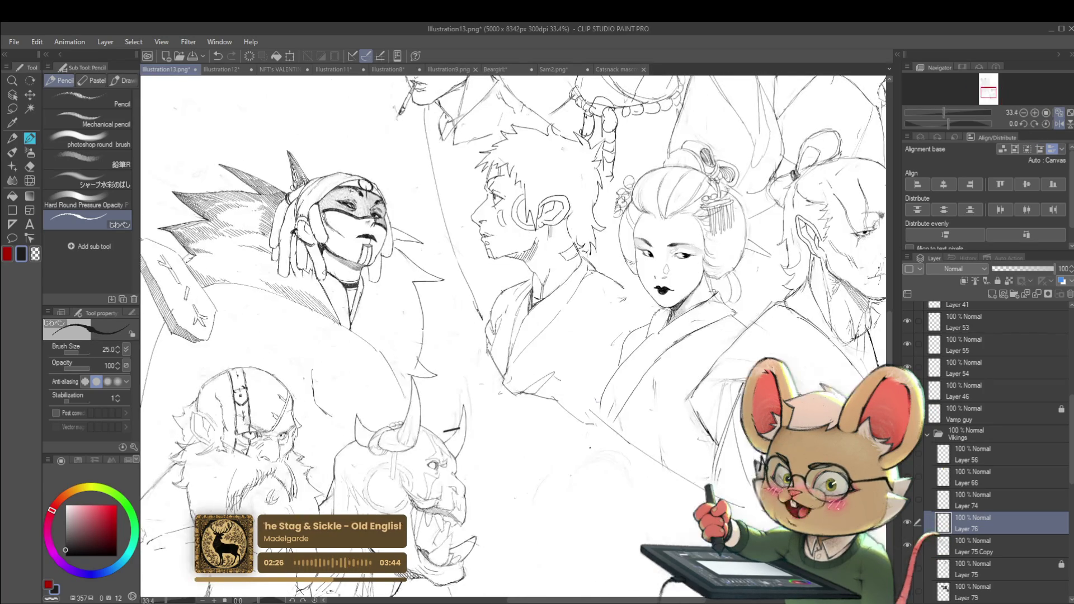
click(1059, 124)
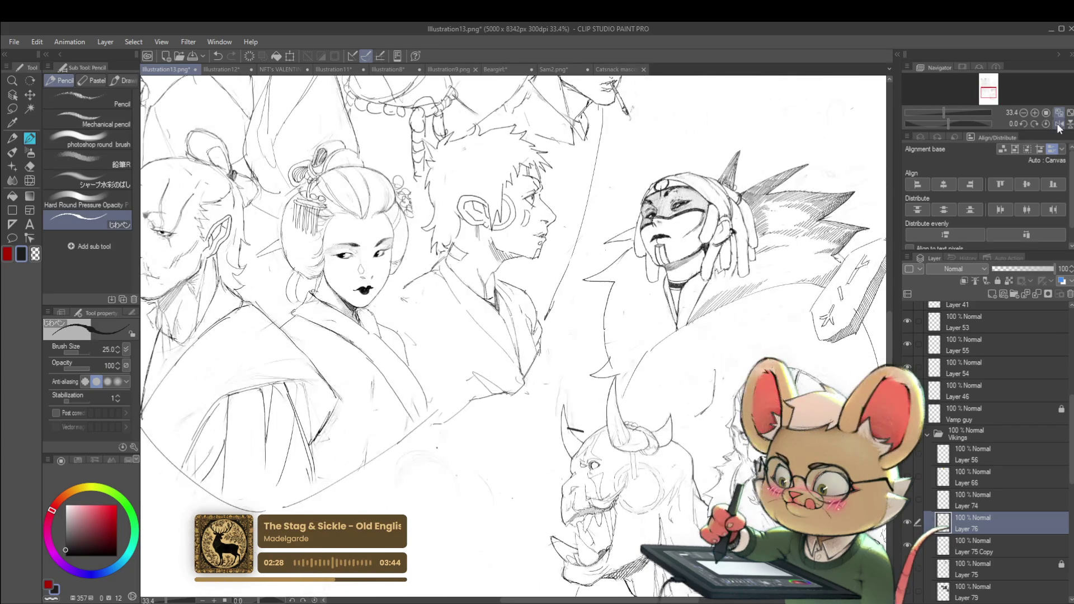
scroll(628, 287, up, 2)
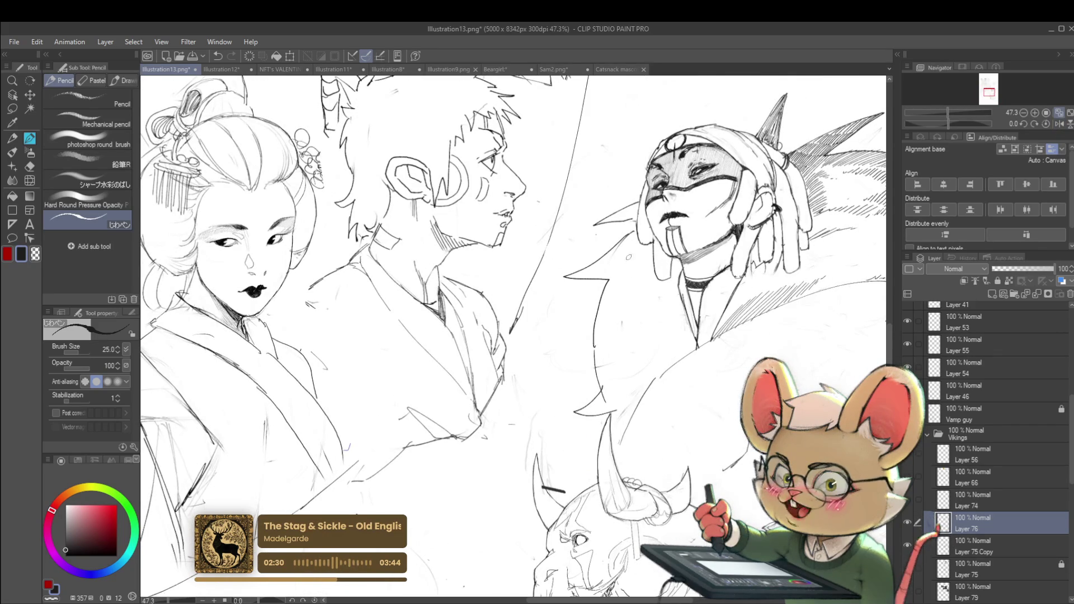
mouse_move(798, 258)
mouse_down()
mouse_move(705, 134)
mouse_move(627, 84)
mouse_up()
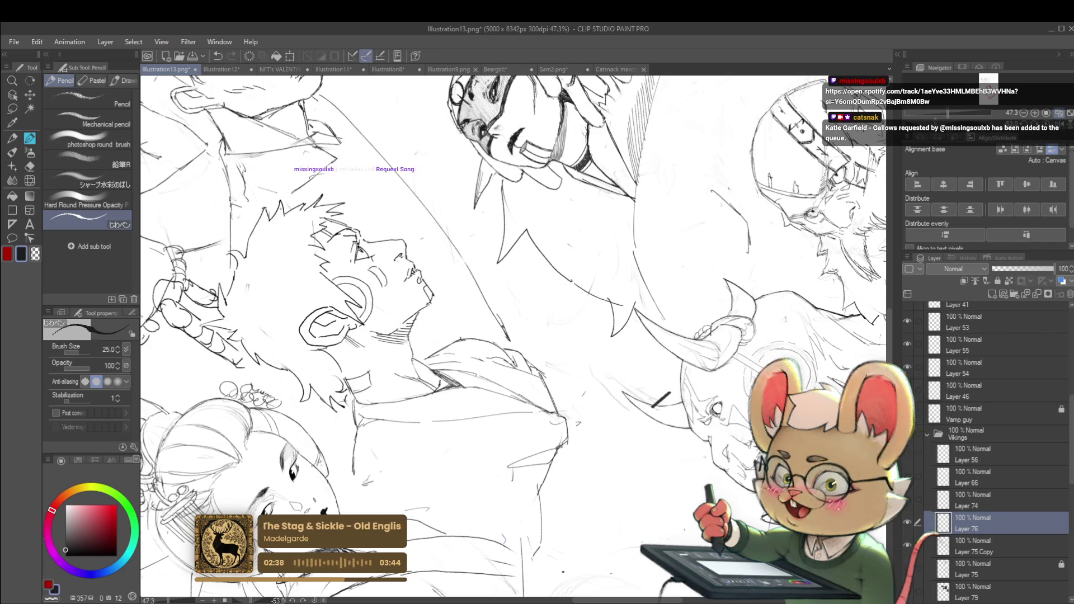
scroll(335, 169, down, 5)
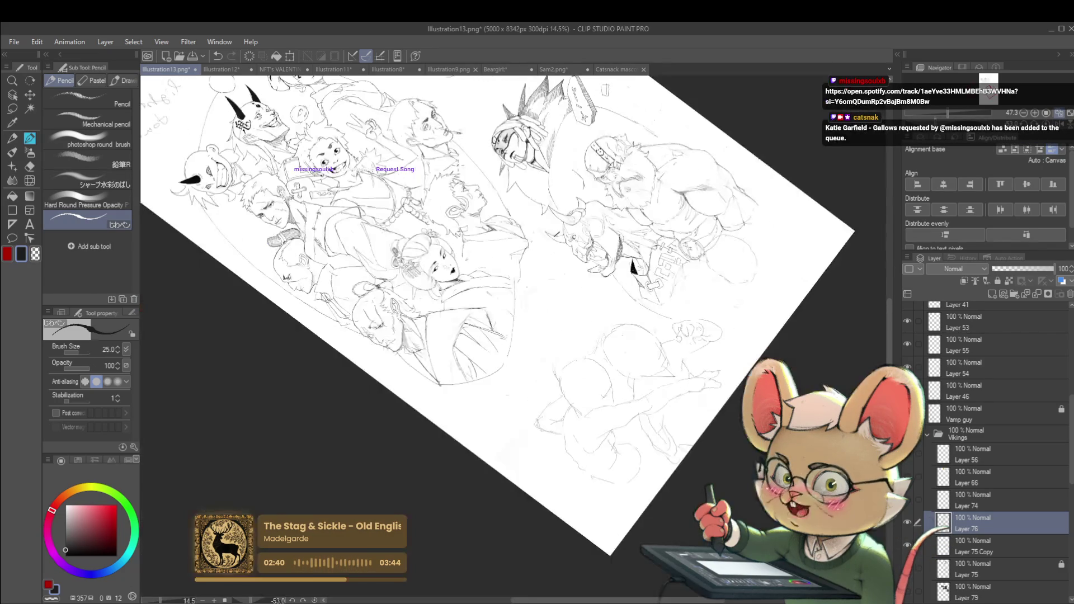
key(h)
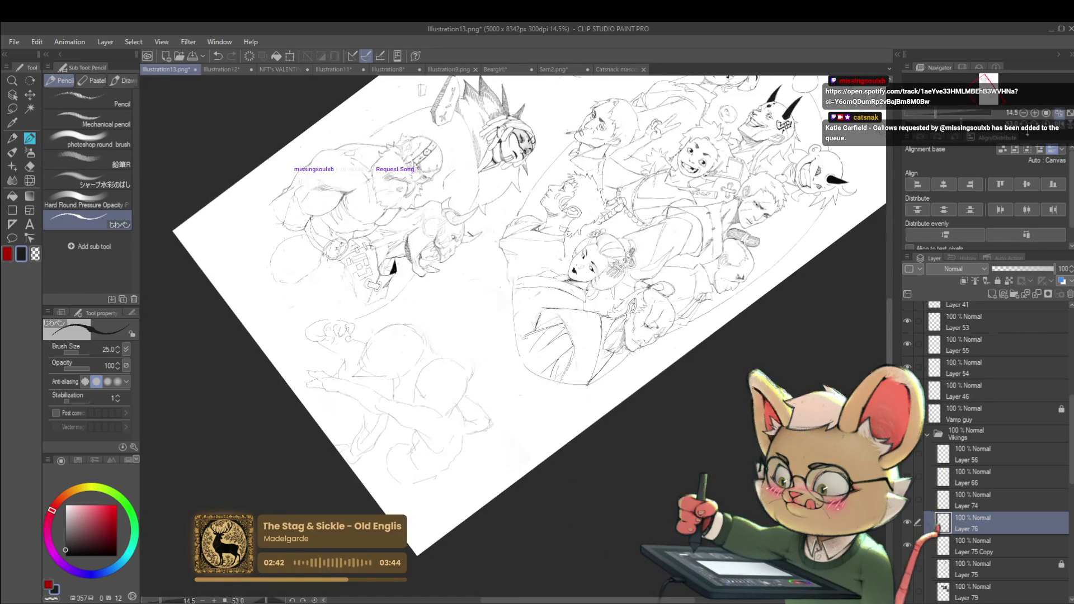
scroll(519, 143, up, 5)
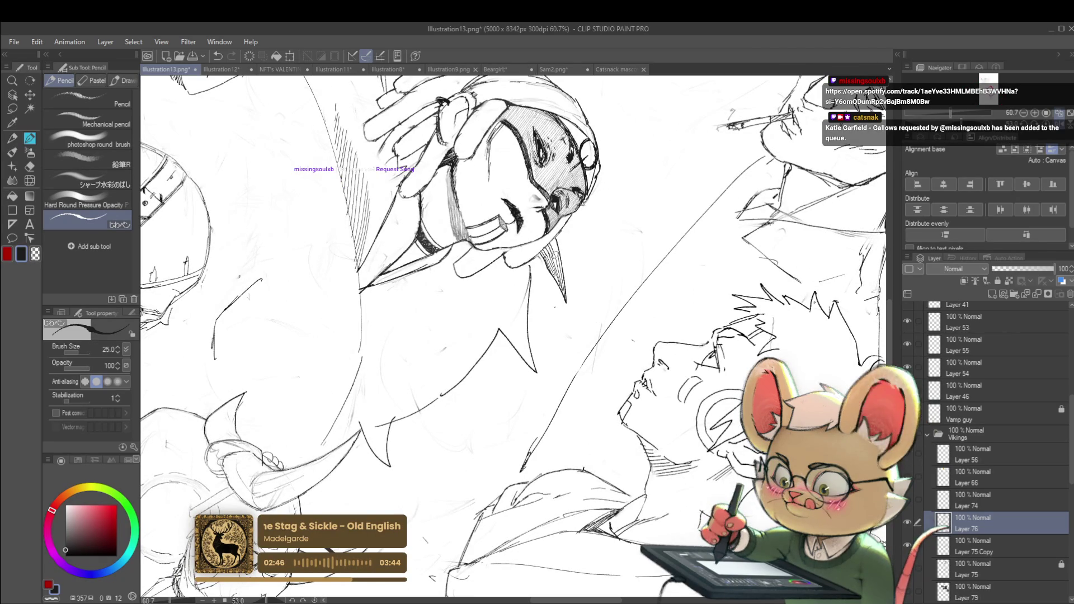
scroll(568, 222, down, 5)
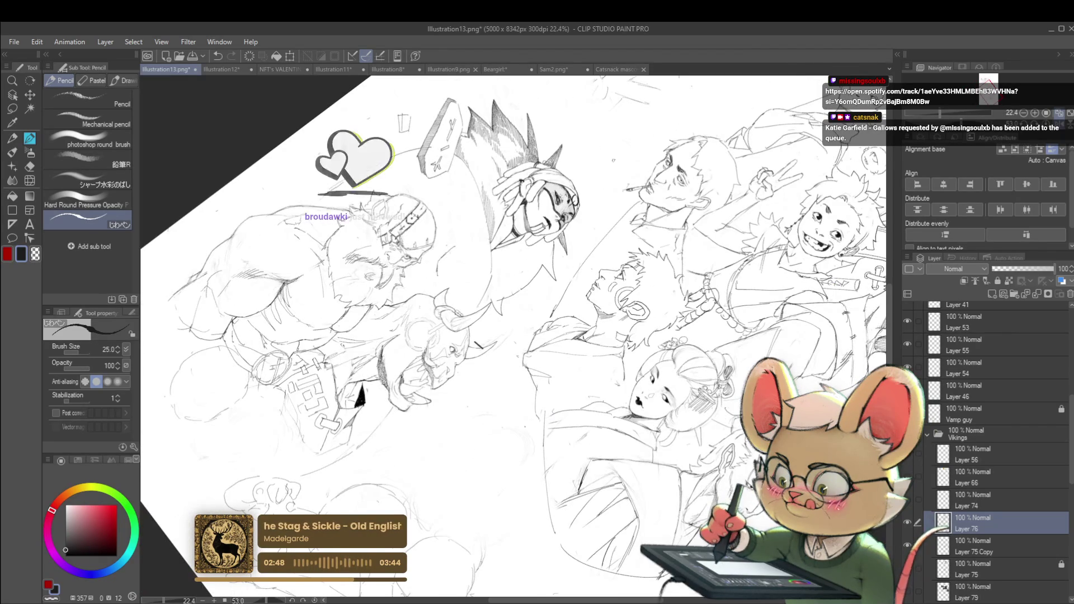
scroll(577, 274, up, 4)
scroll(577, 274, down, 3)
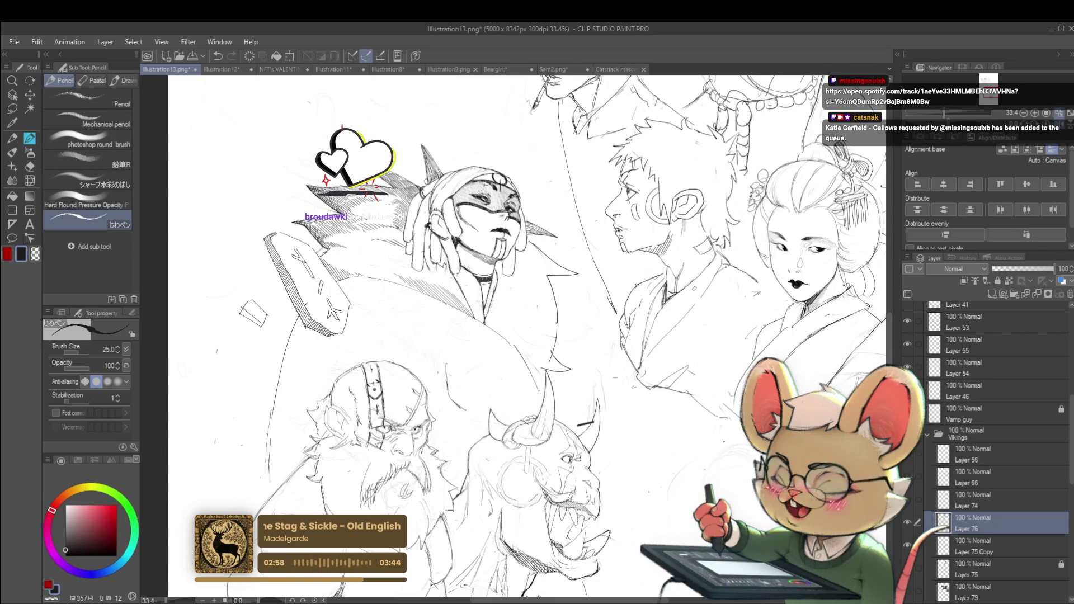
key(h)
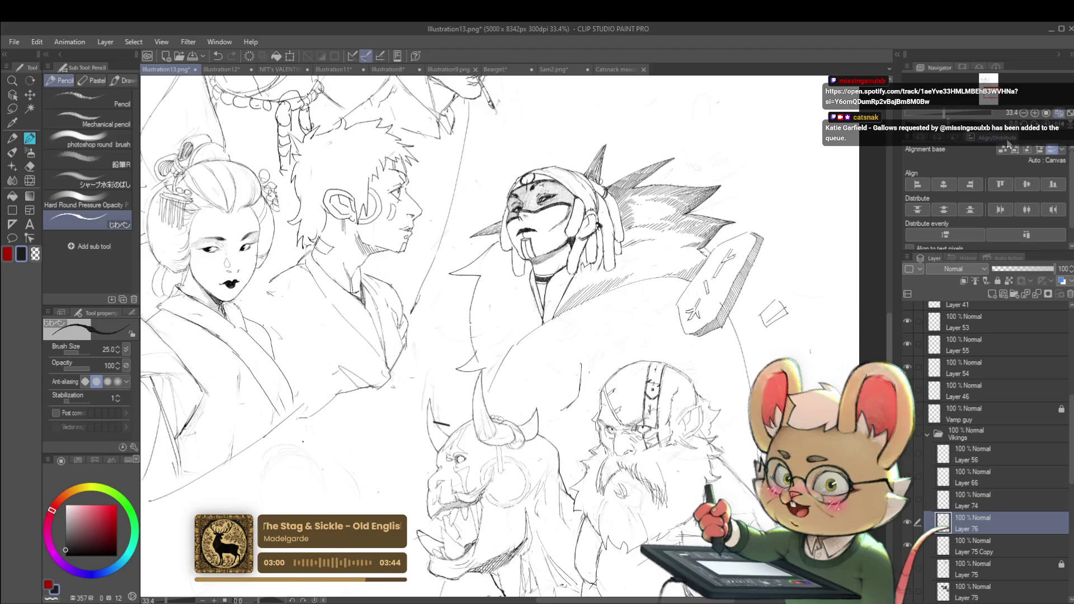
scroll(497, 239, up, 2)
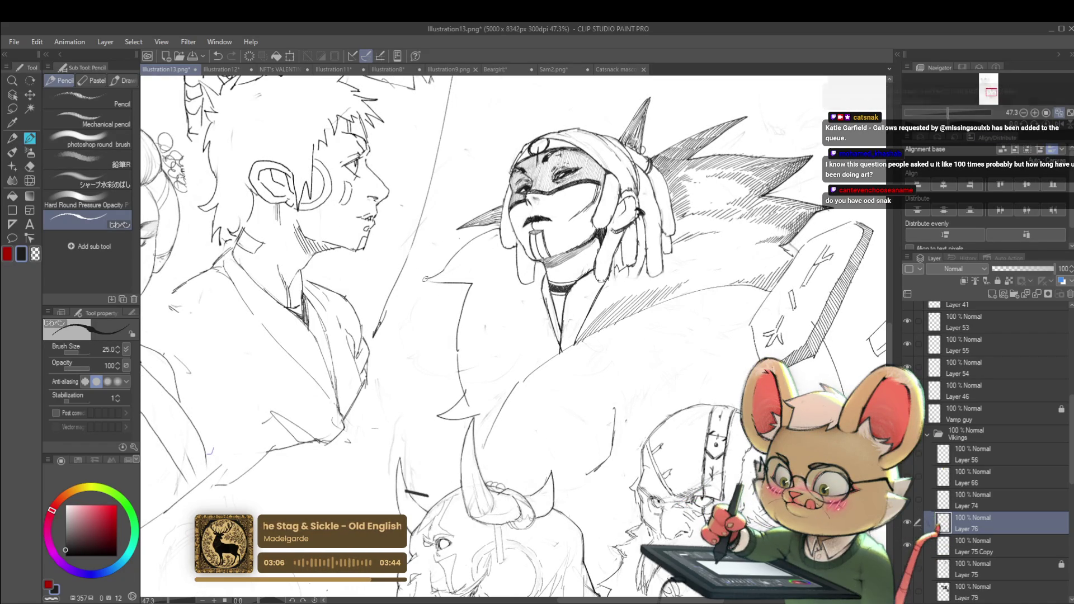
scroll(481, 237, down, 3)
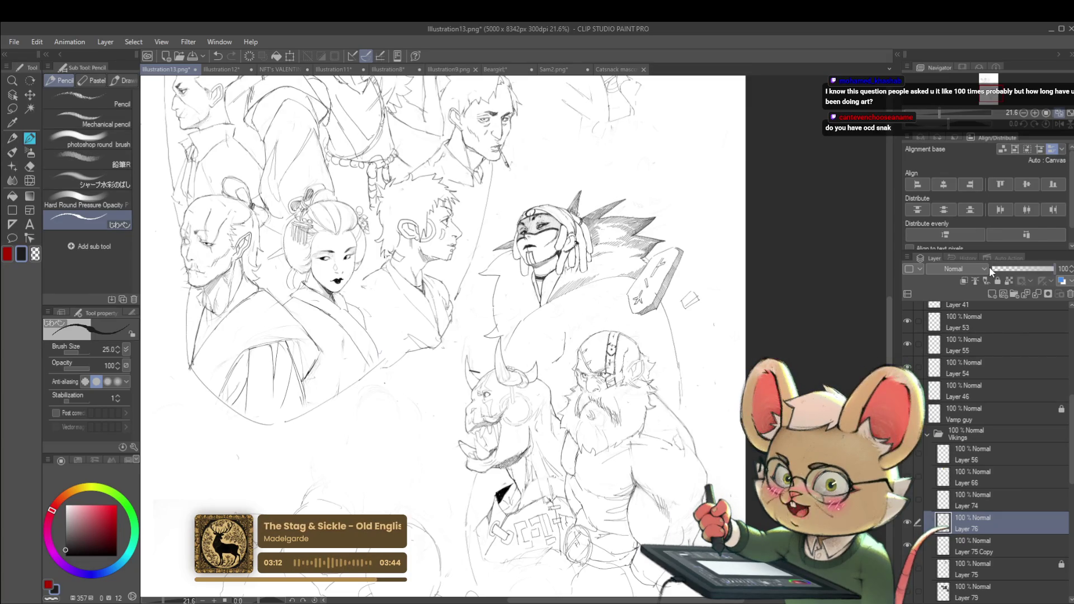
click(1061, 124)
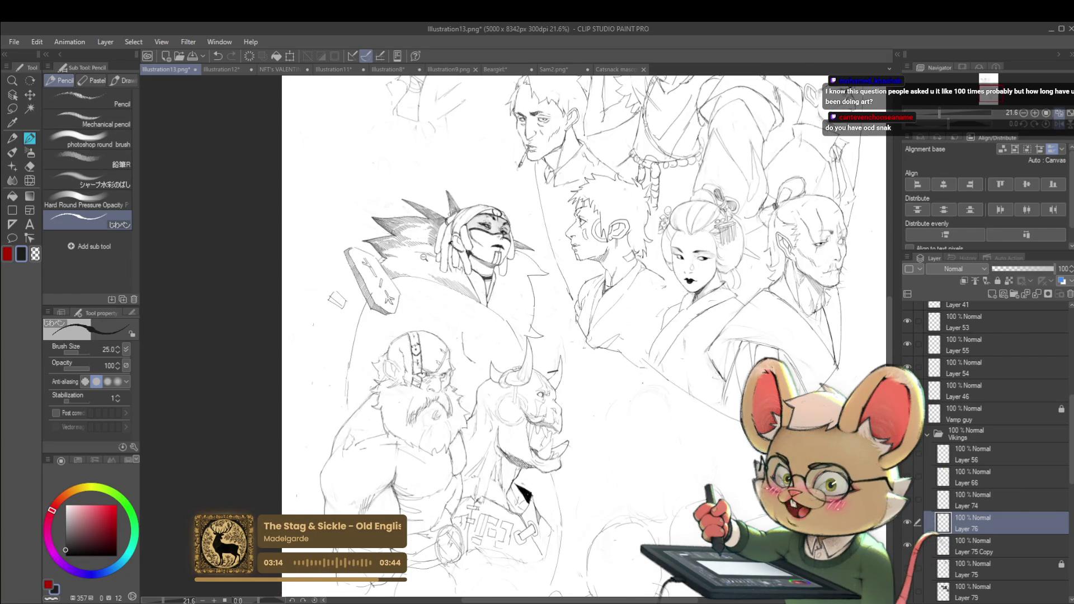
scroll(459, 278, up, 3)
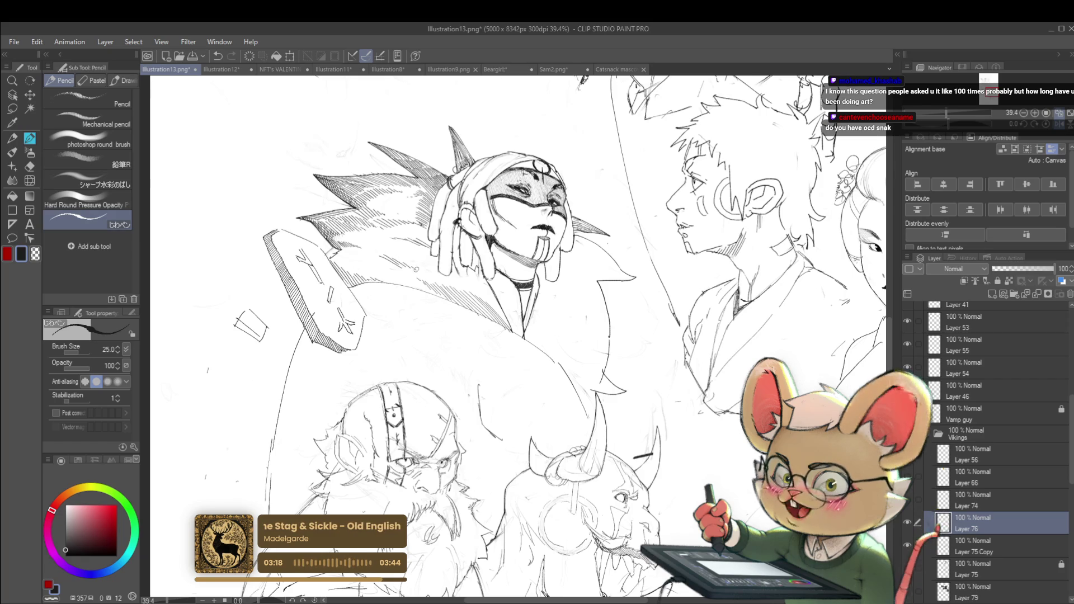
scroll(417, 272, down, 3)
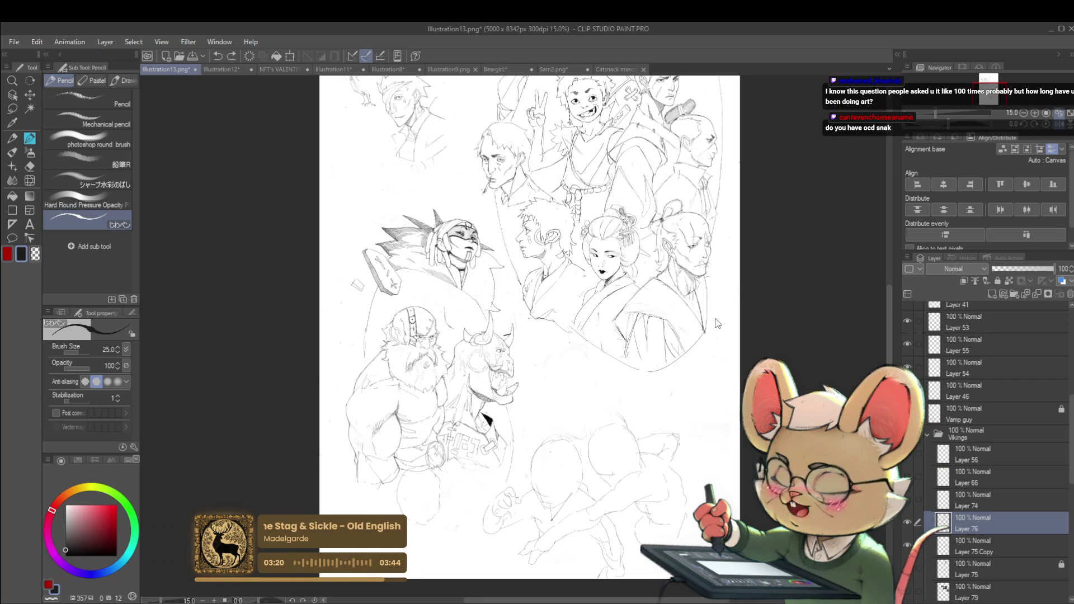
click(1061, 124)
scroll(611, 269, up, 5)
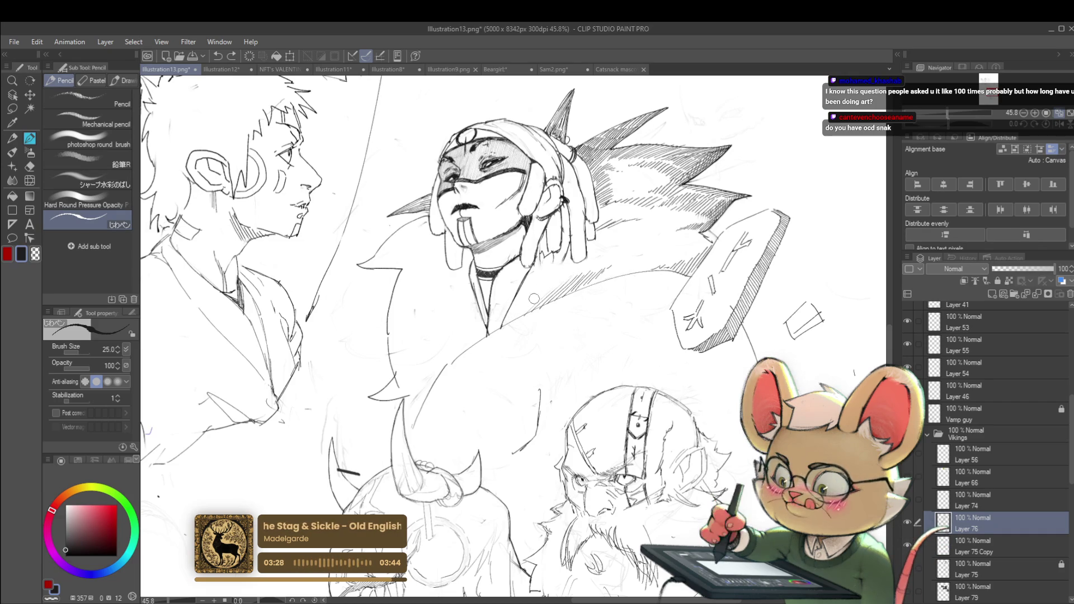
scroll(599, 250, down, 5)
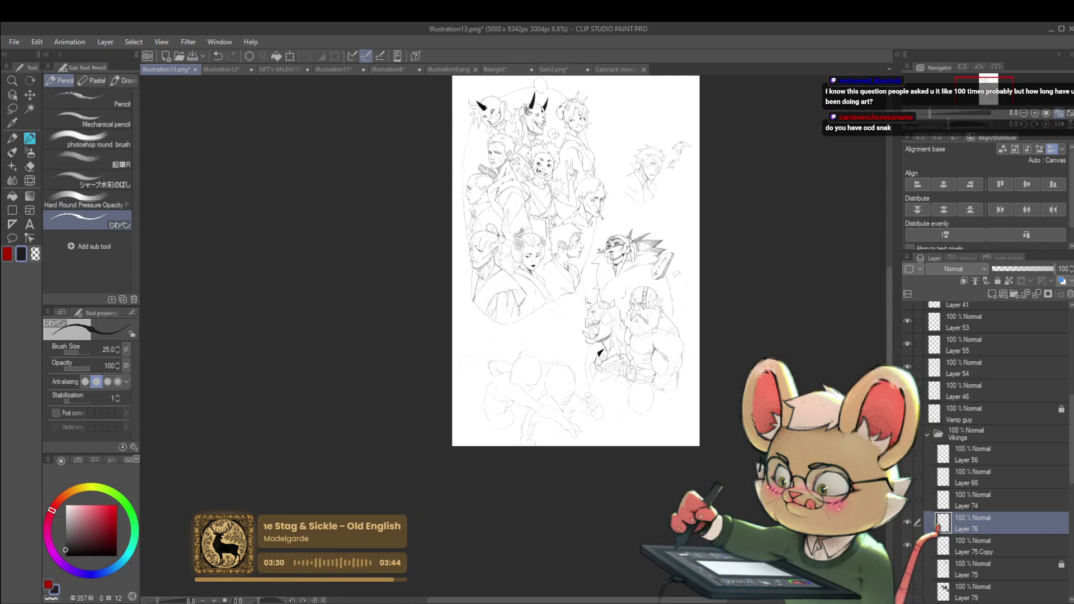
scroll(600, 250, up, 3)
drag(610, 322, 597, 353)
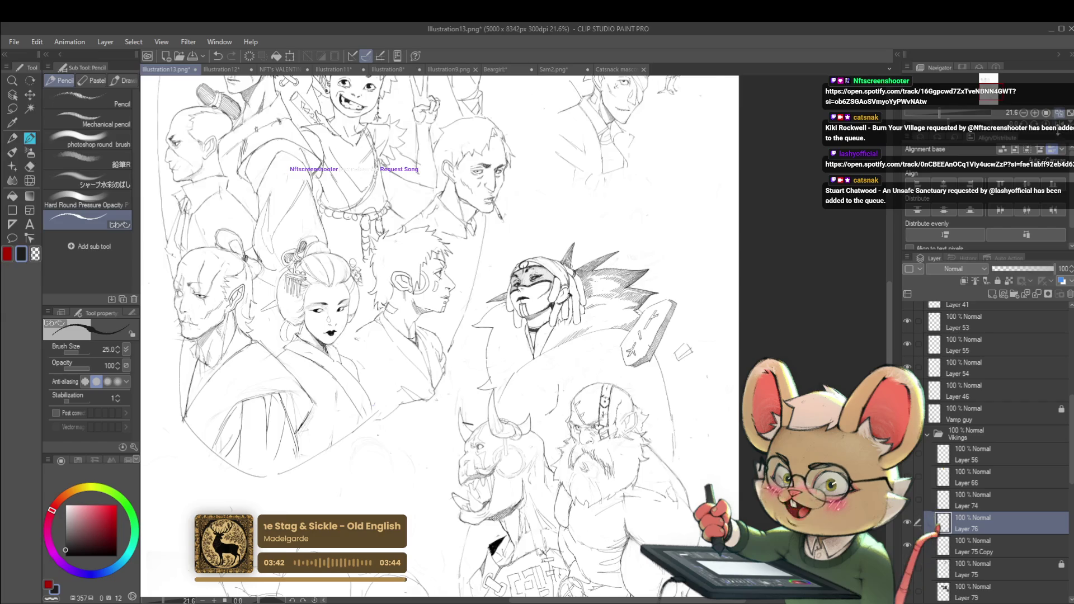
- Unflip the canvas view, make Layer 75 Copy active, and zoom in on the masked warrior's face
click(1056, 113)
scroll(465, 338, up, 3)
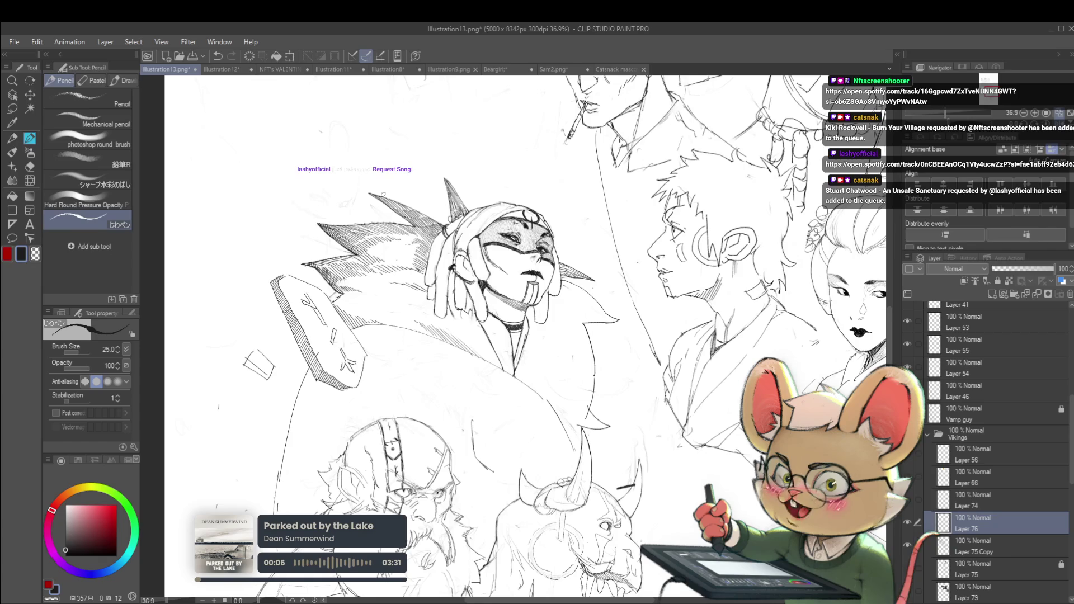
key(alt+bracketleft)
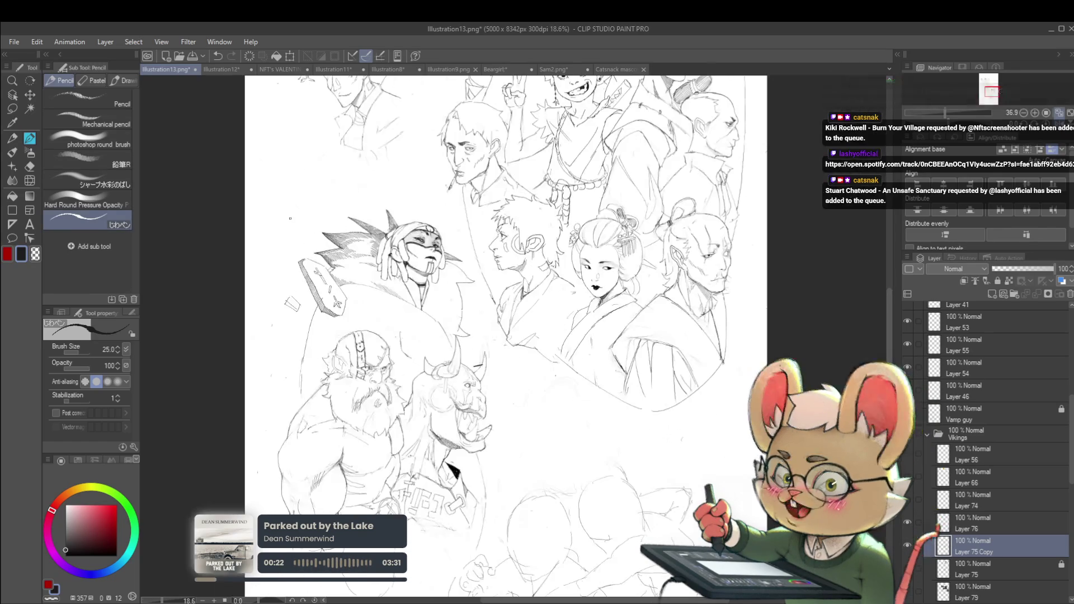
scroll(303, 222, down, 2)
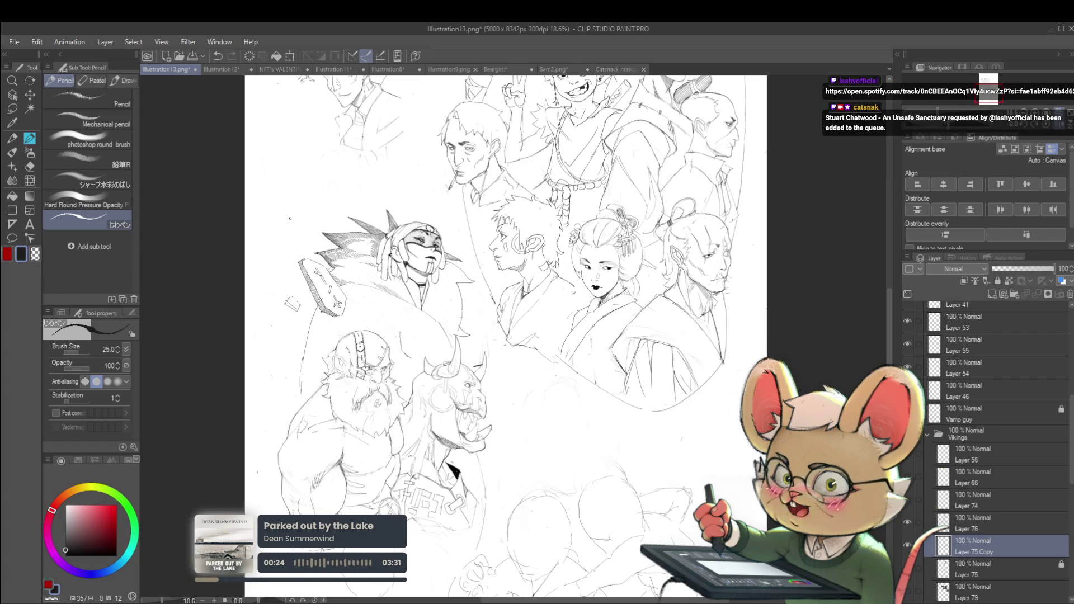
drag(513, 374, 524, 410)
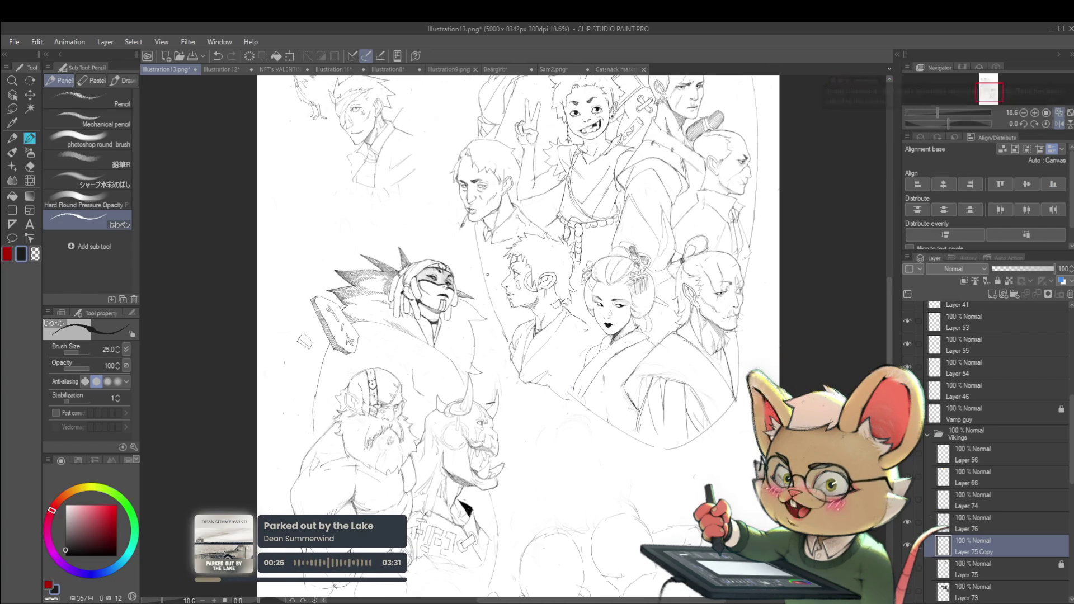
scroll(360, 275, up, 3)
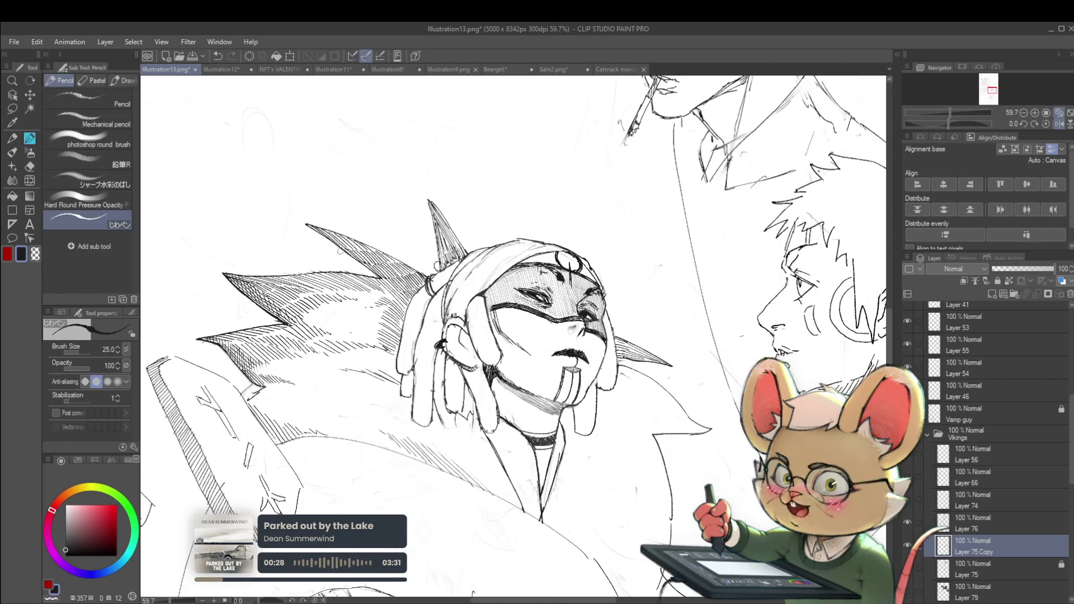
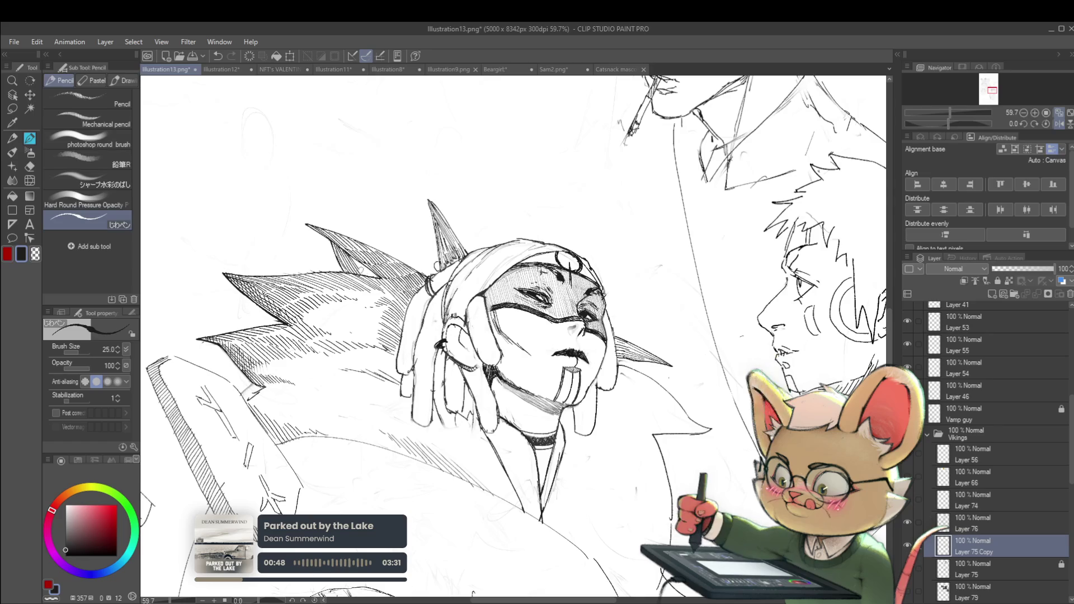
- Zoom around the sketch while switching to Layer 76 and back to Layer 75 Copy
scroll(365, 199, down, 5)
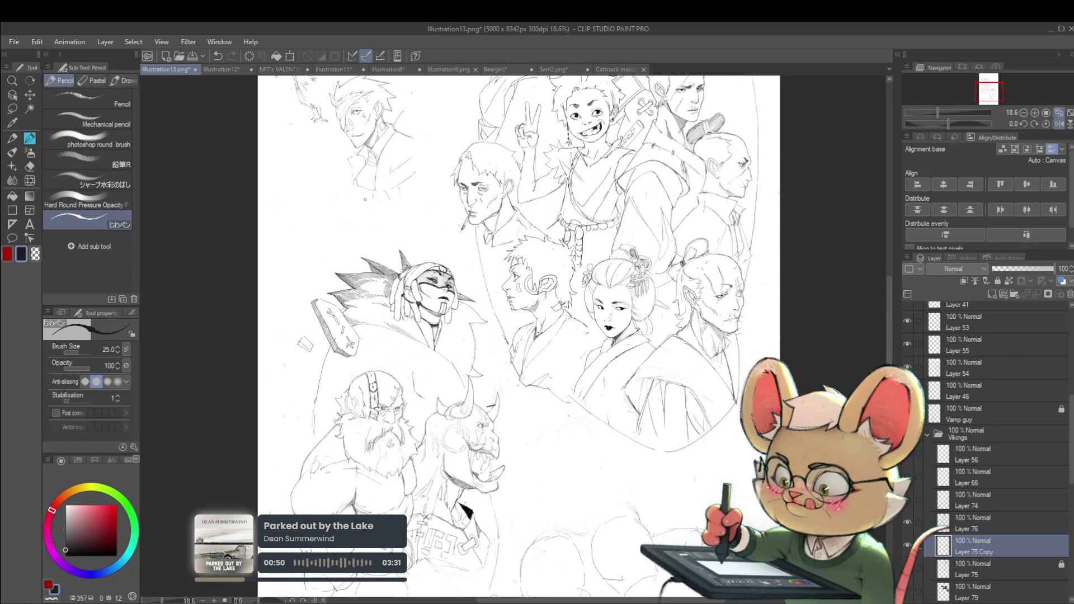
scroll(375, 280, up, 5)
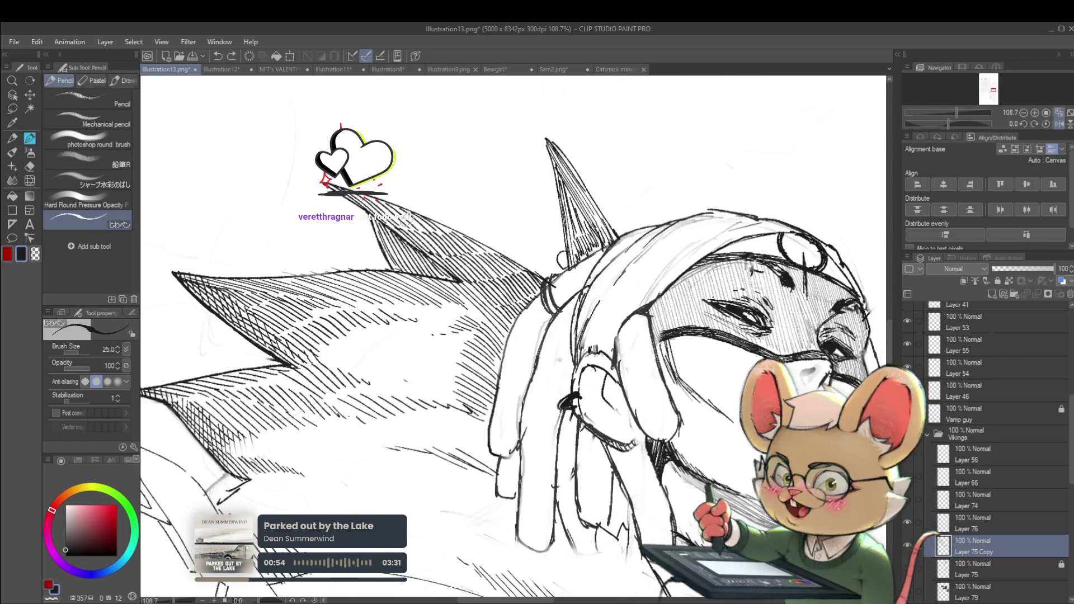
click(983, 520)
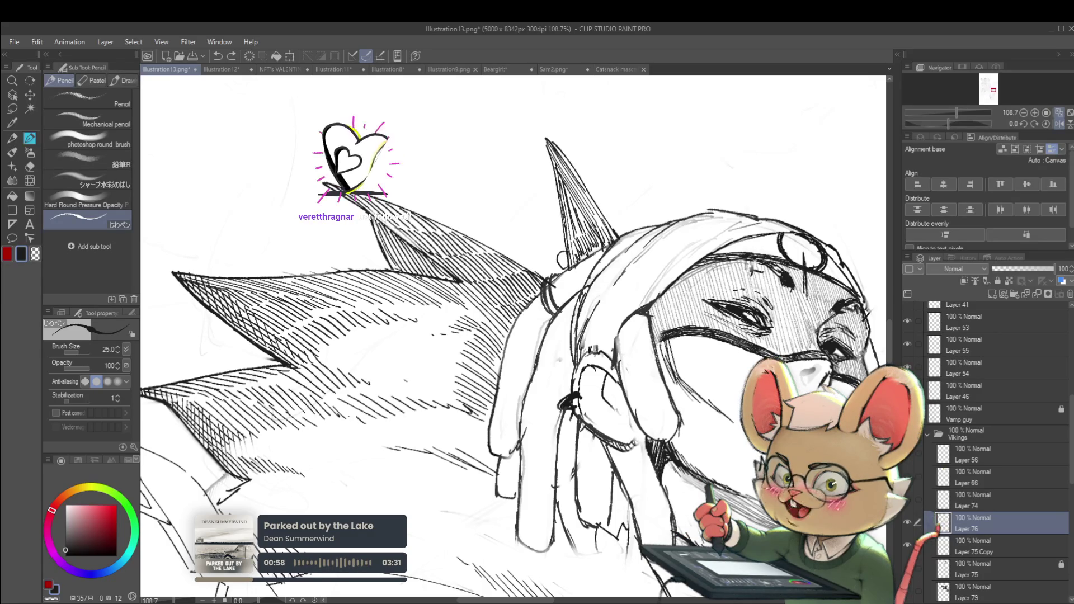
scroll(398, 248, down, 5)
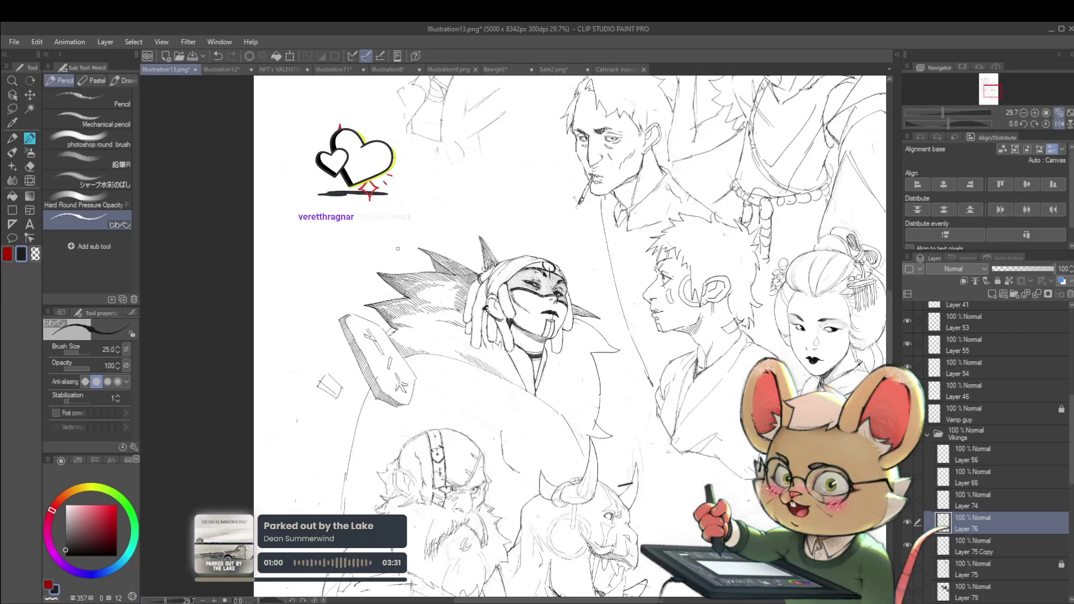
scroll(700, 347, down, 1)
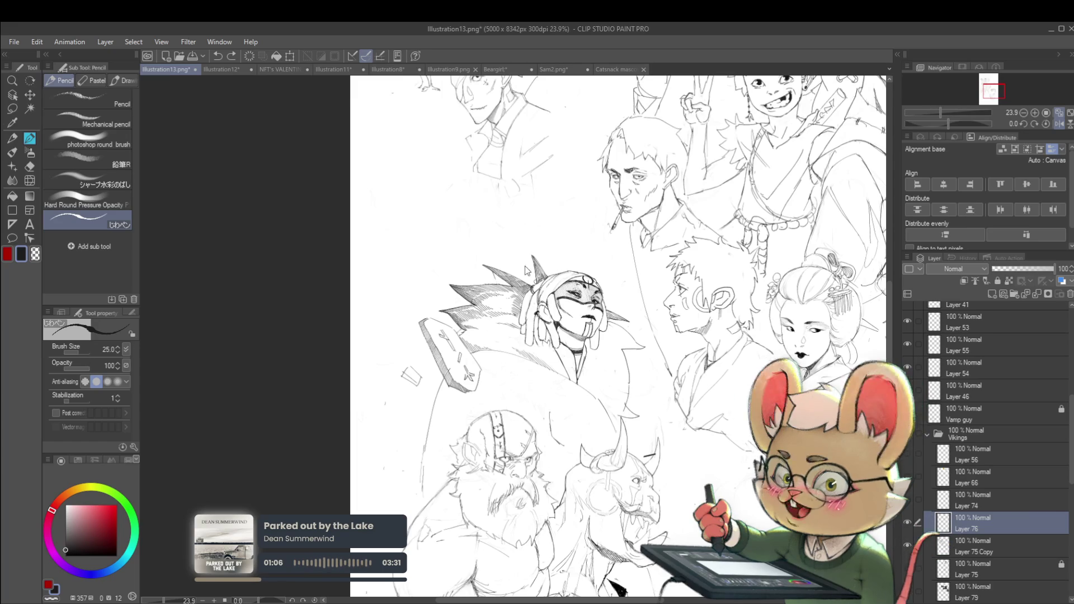
scroll(489, 292, up, 5)
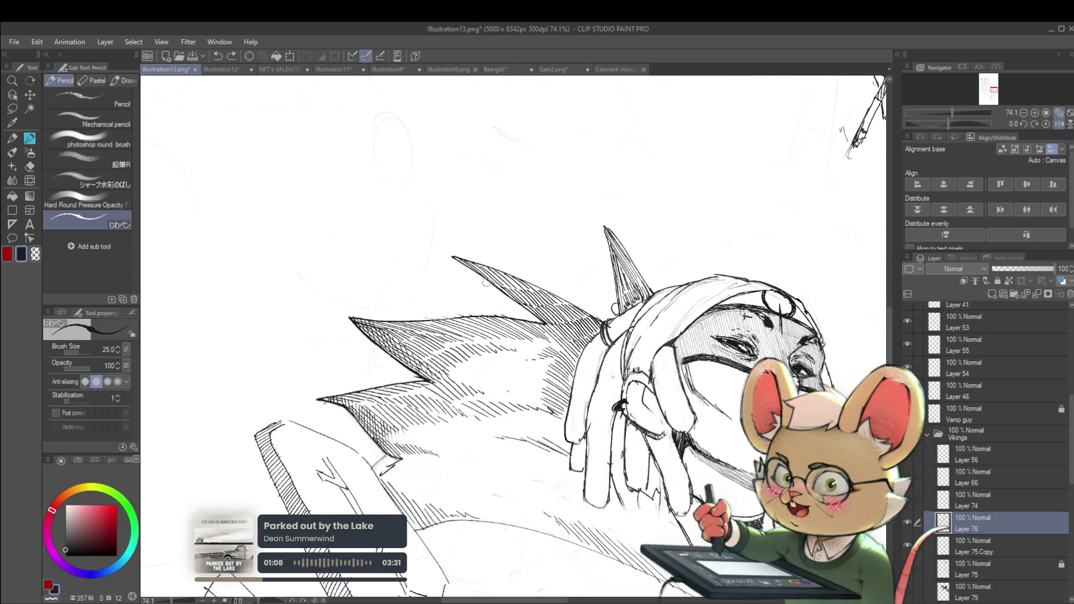
click(961, 551)
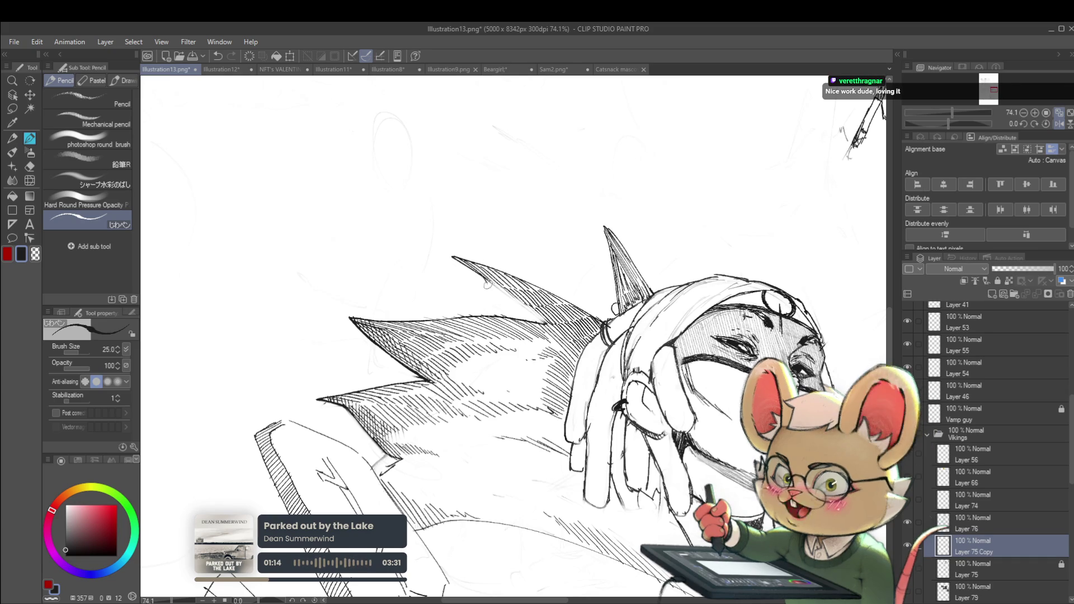
- Mirror the canvas view horizontally with the Navigator's Flip horizontal button
scroll(497, 301, down, 6)
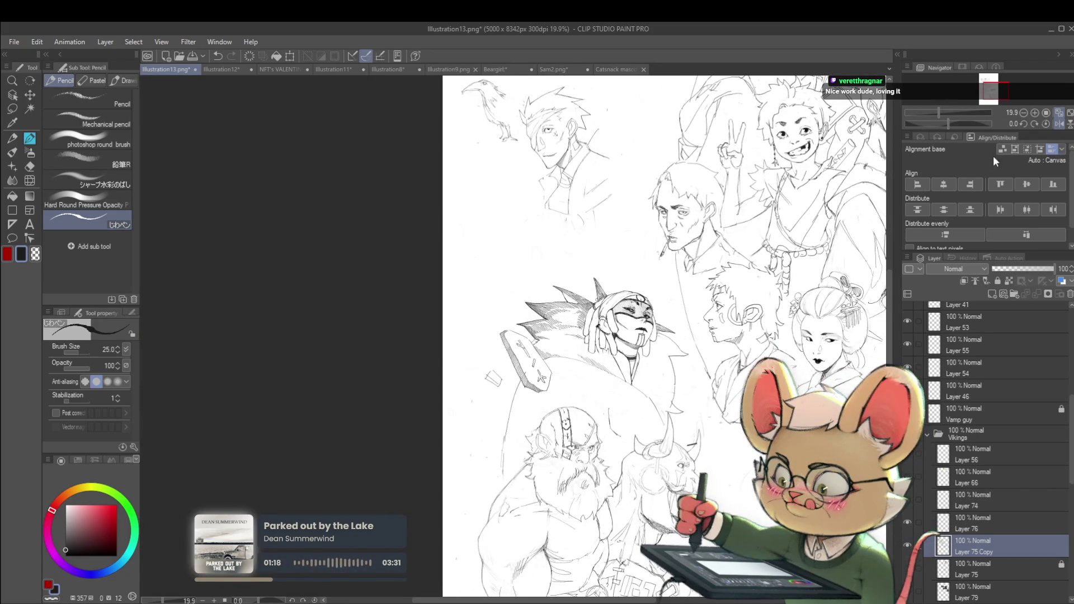
click(1059, 123)
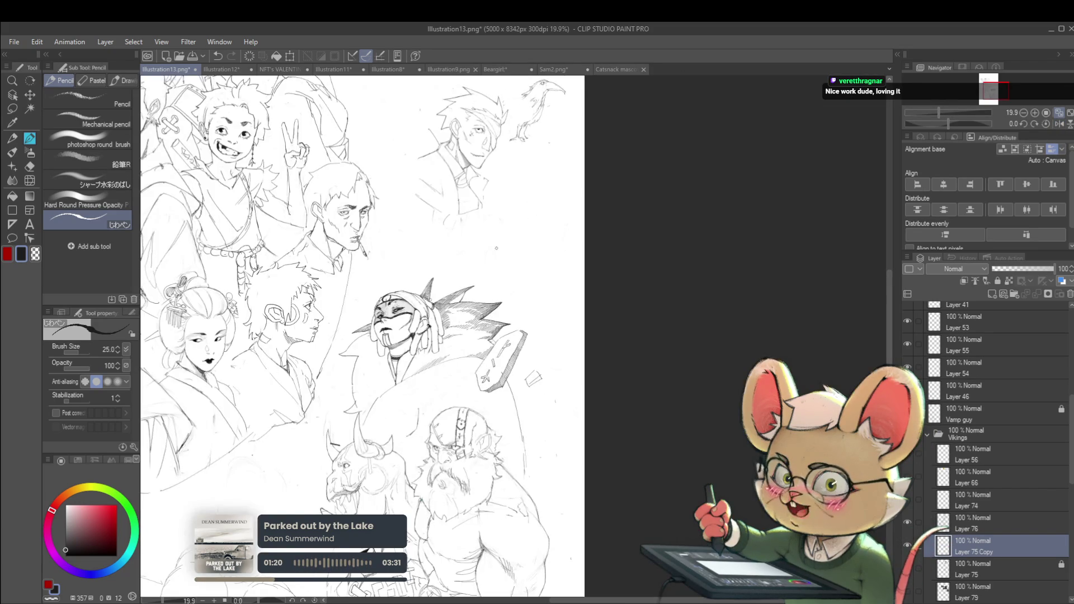
scroll(495, 252, up, 6)
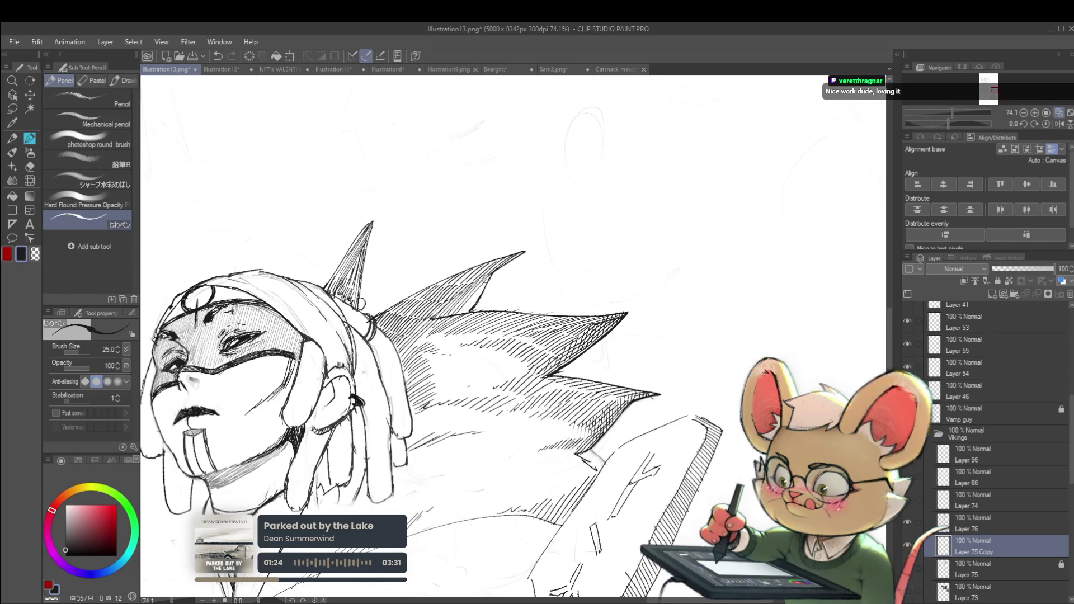
- Zoom around the viking and move the working layer up to Layer 76 with Alt+]
scroll(487, 299, down, 2)
scroll(486, 299, down, 5)
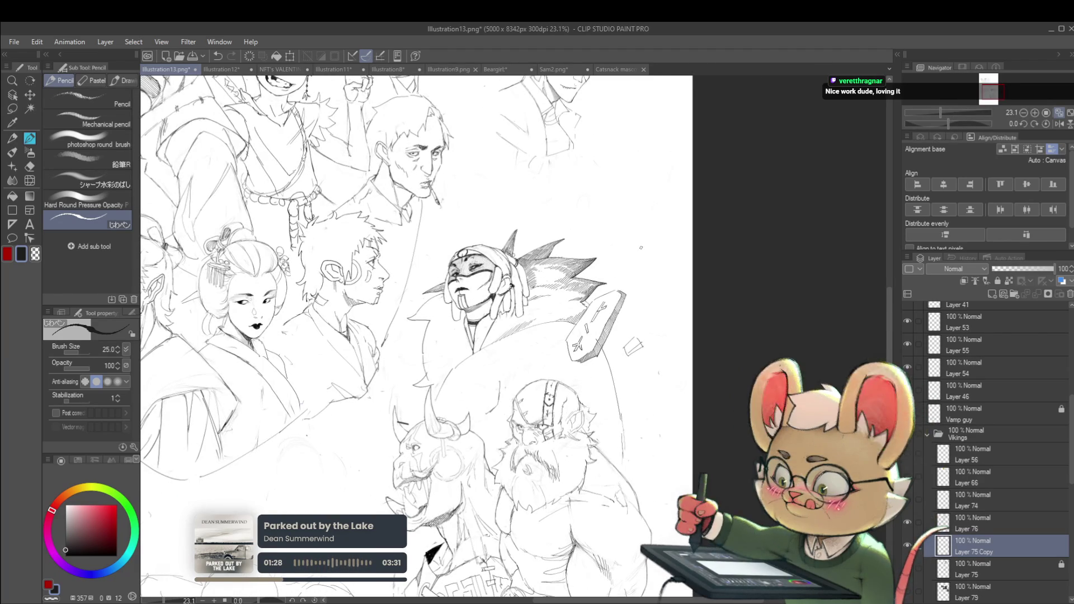
scroll(508, 293, up, 3)
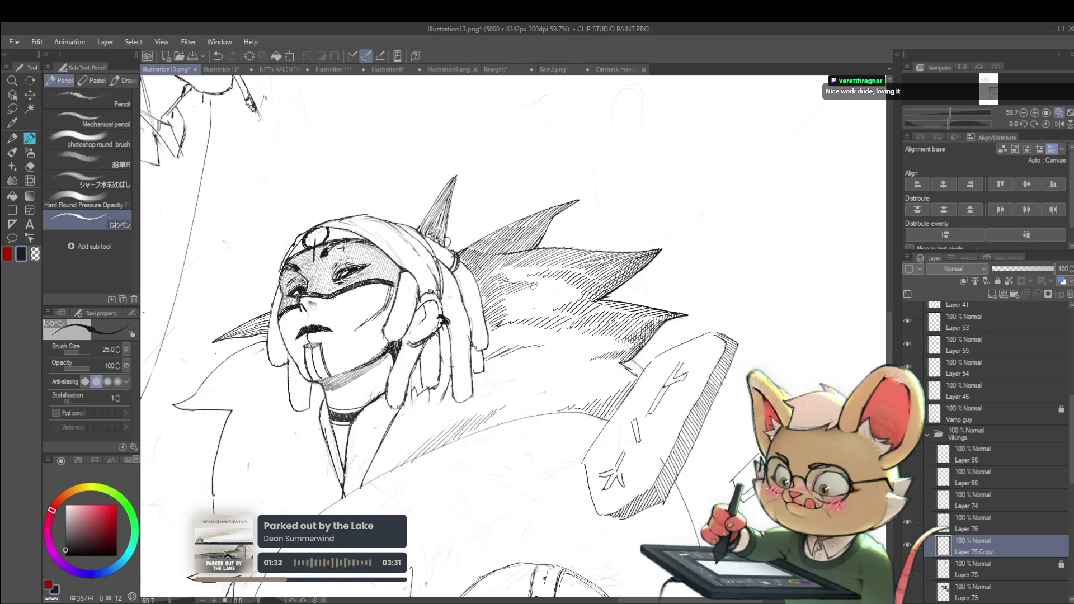
scroll(593, 287, down, 3)
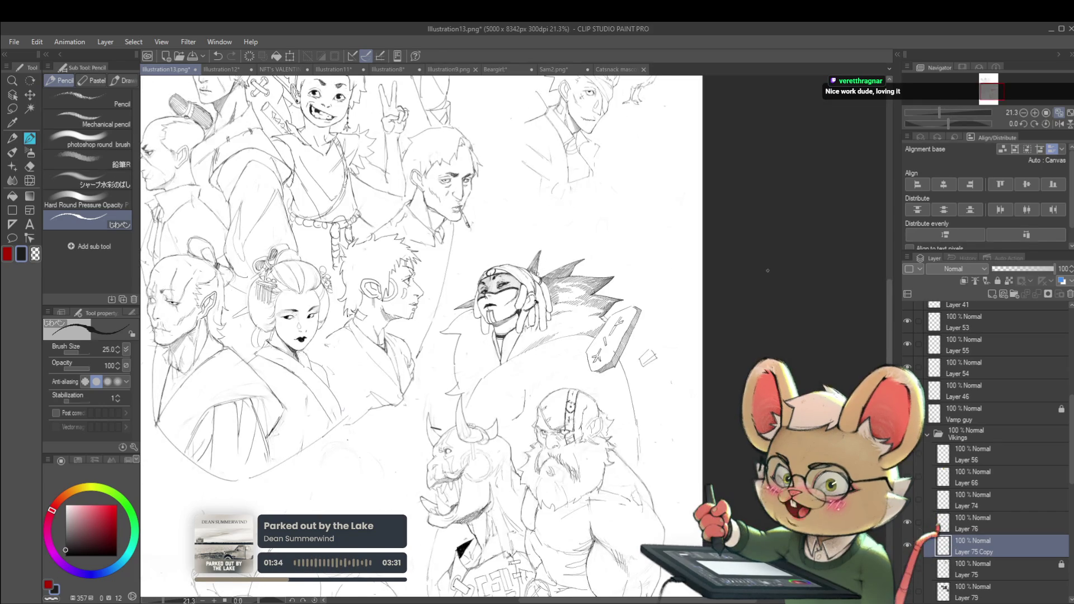
scroll(582, 314, down, 2)
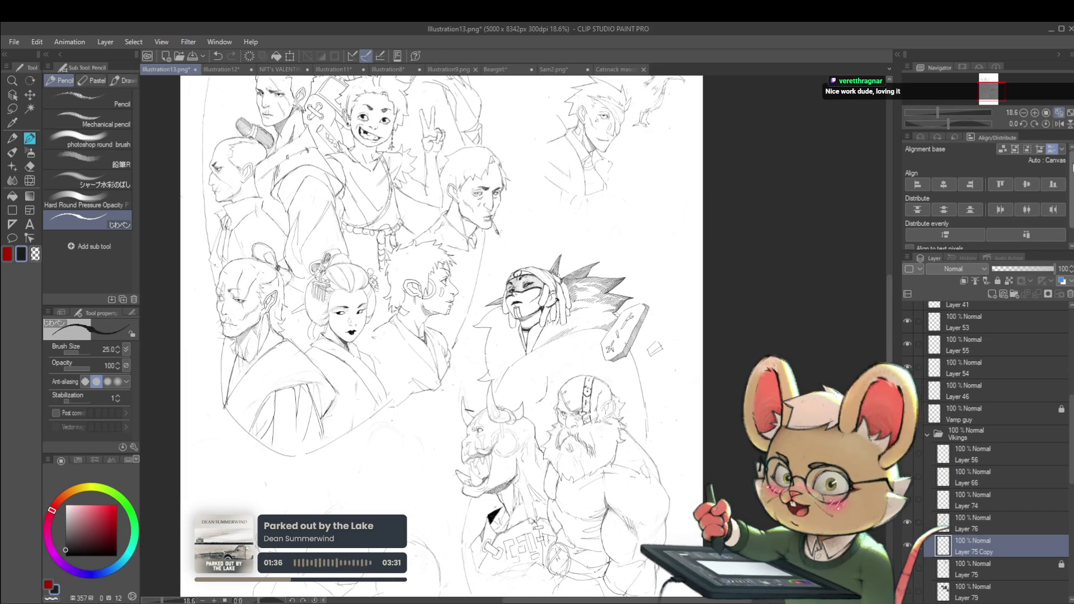
scroll(589, 271, up, 5)
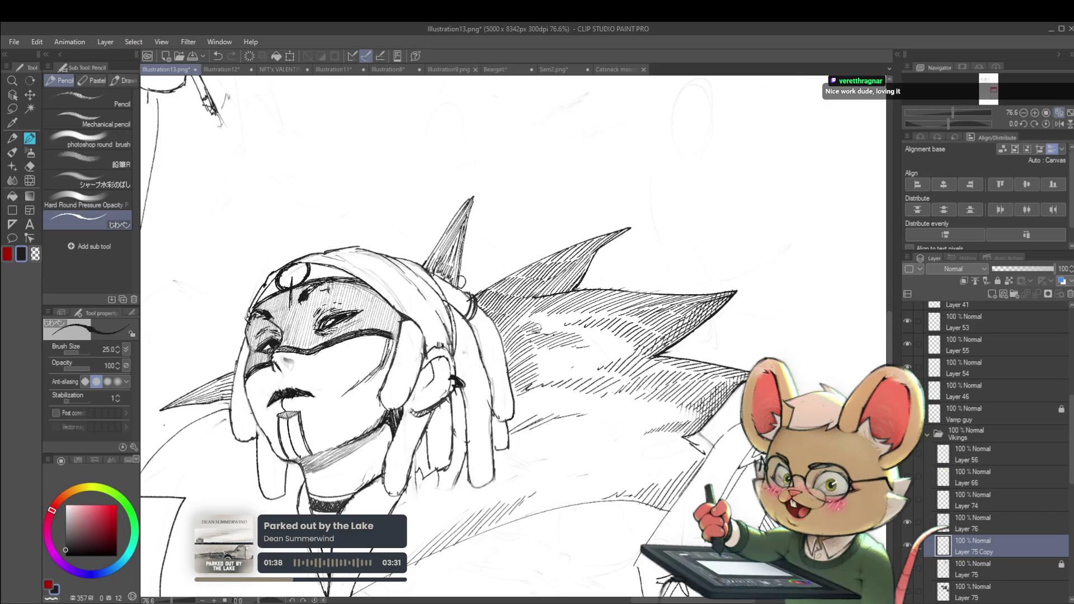
key(alt+bracketright)
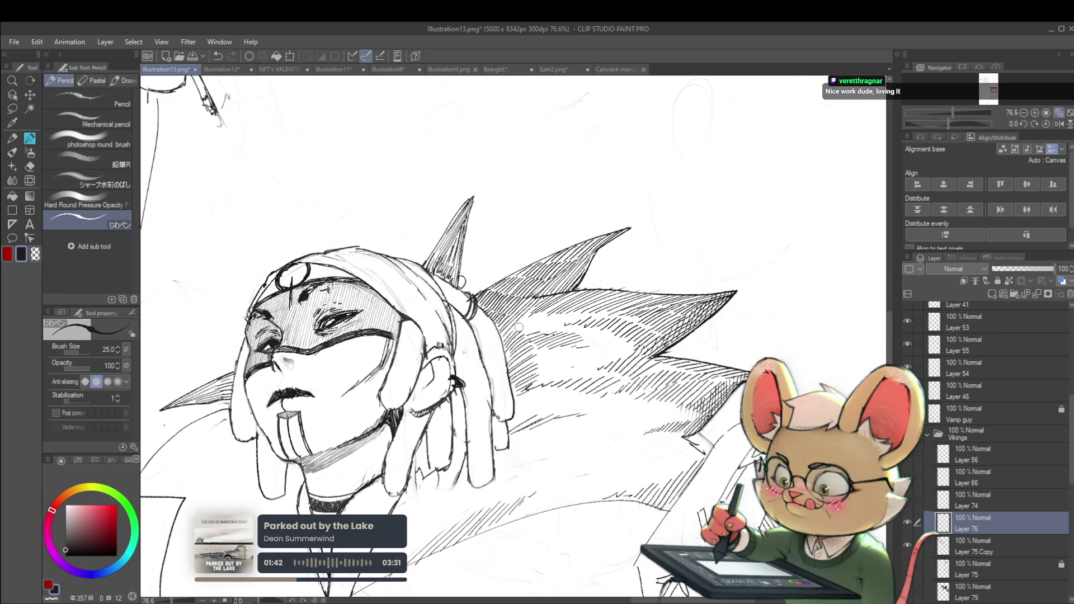
- Flip the view back to normal, mirror it again, then hatch the horned creature's shoulder
scroll(523, 325, down, 4)
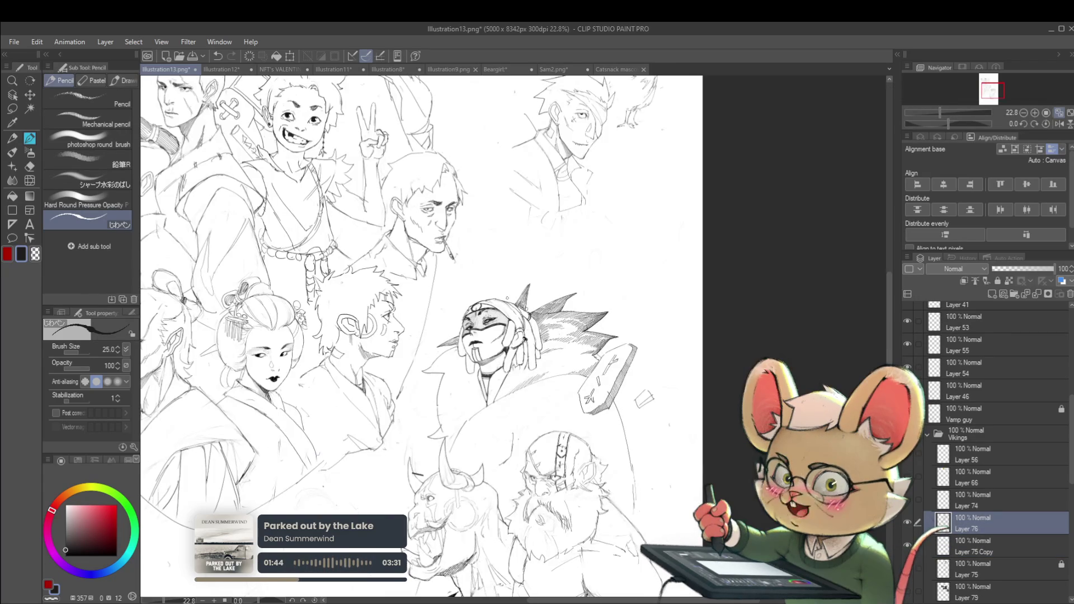
scroll(667, 355, down, 1)
scroll(576, 327, up, 2)
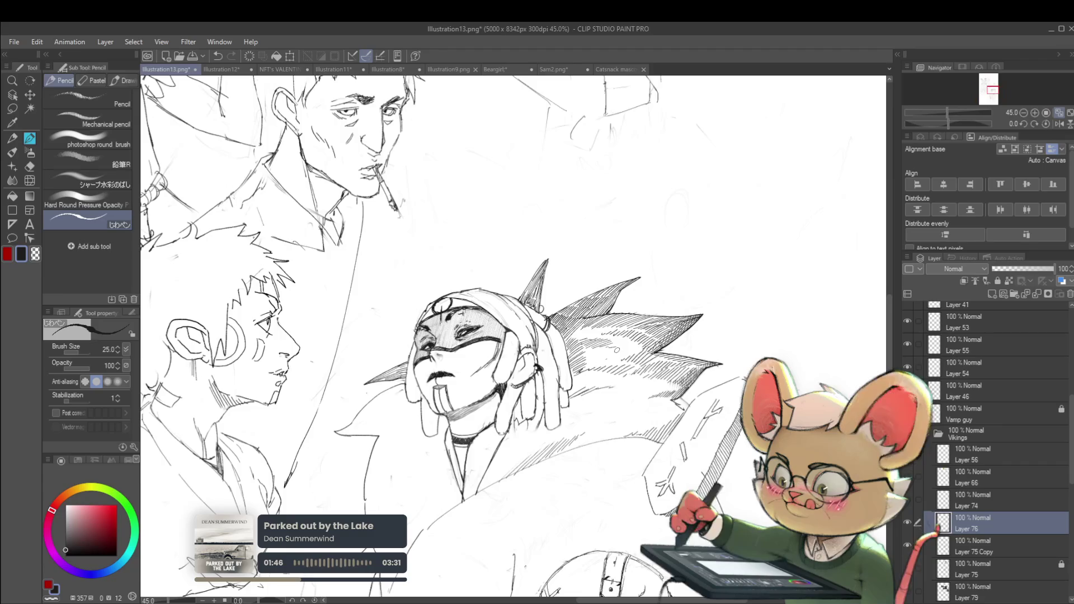
scroll(576, 302, up, 3)
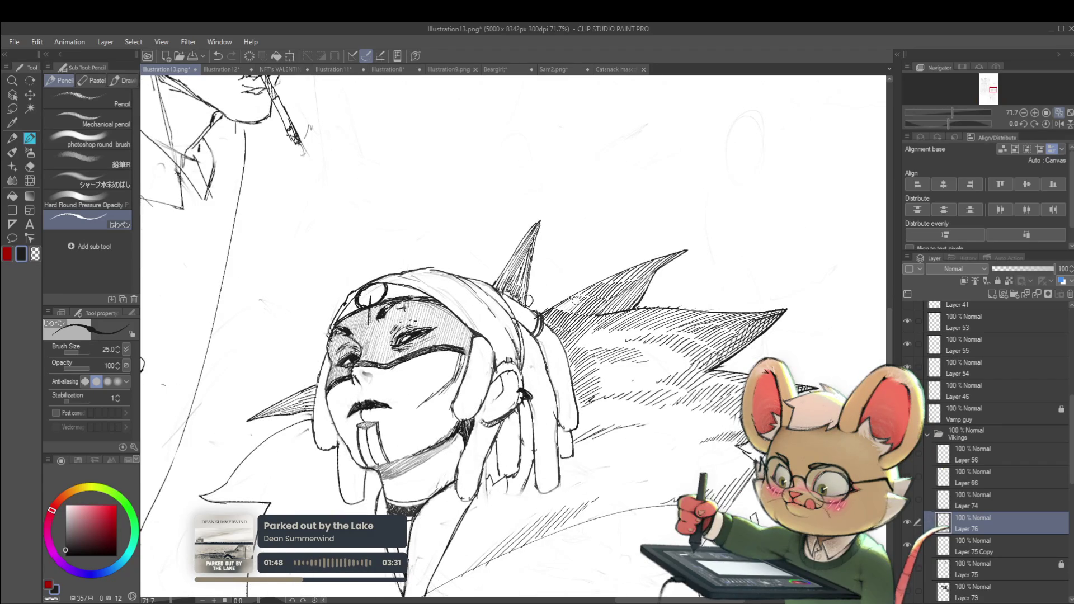
scroll(598, 289, down, 5)
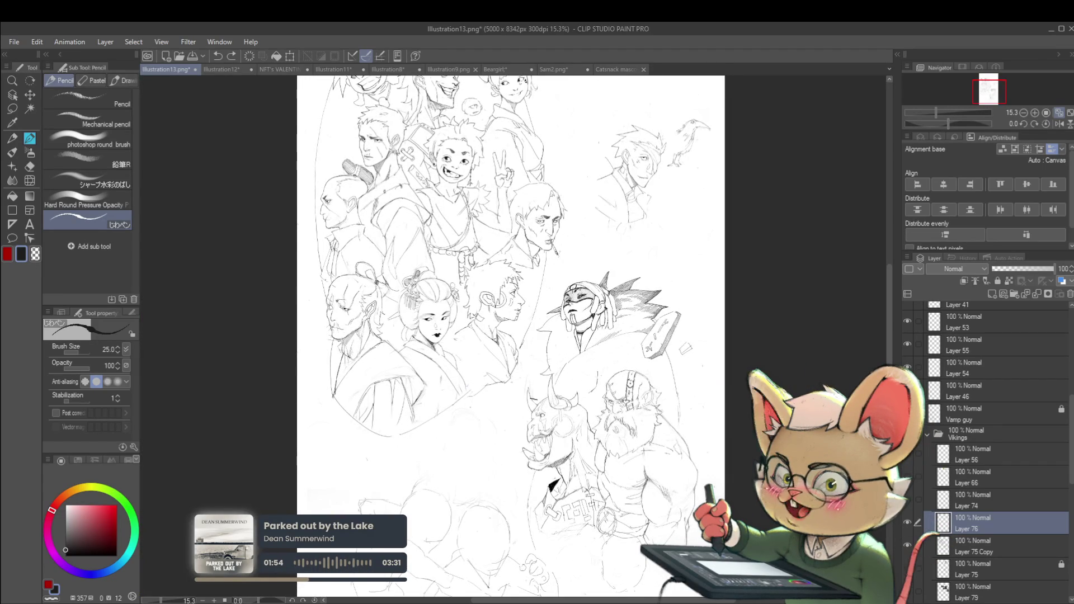
click(1059, 125)
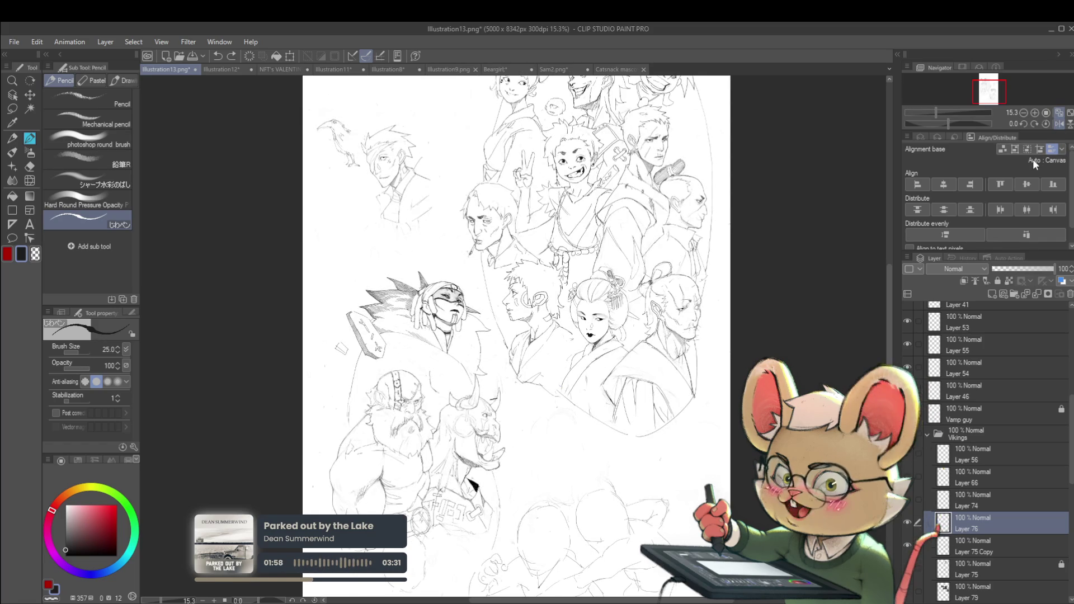
scroll(391, 315, up, 3)
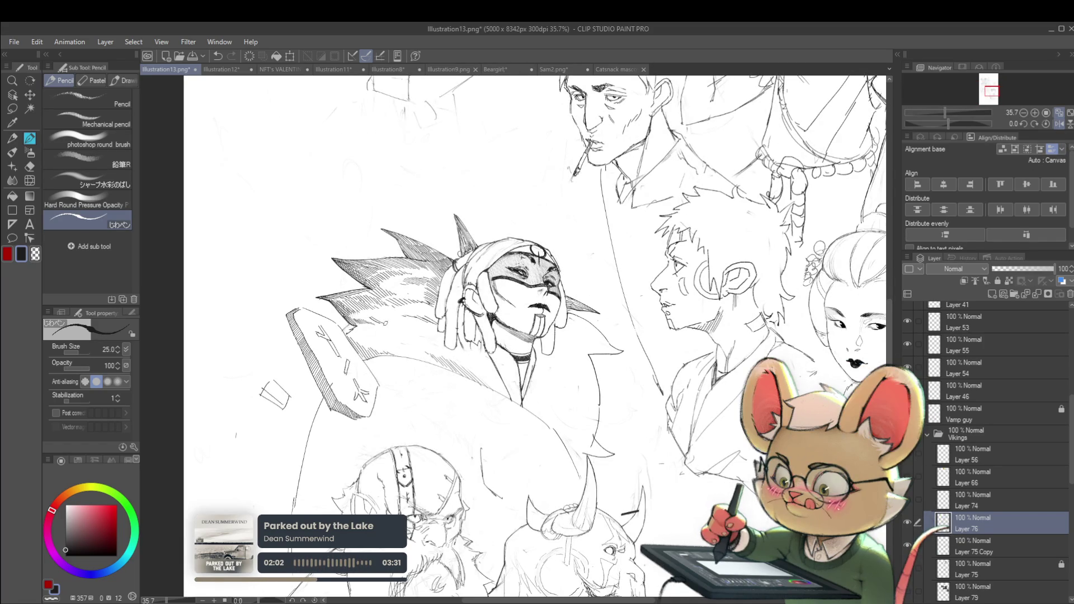
scroll(418, 322, down, 3)
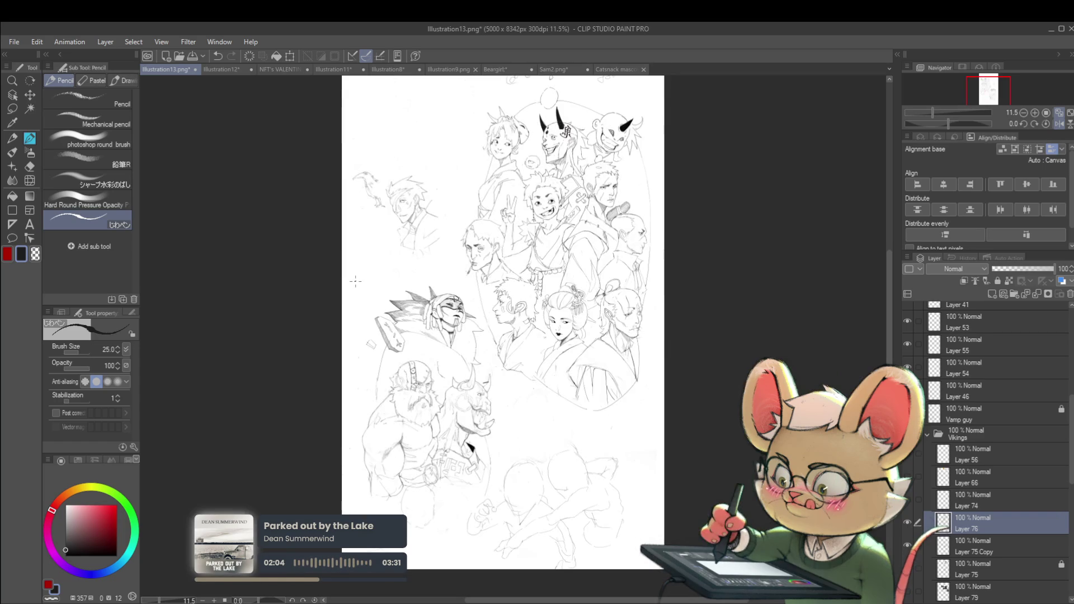
click(1059, 124)
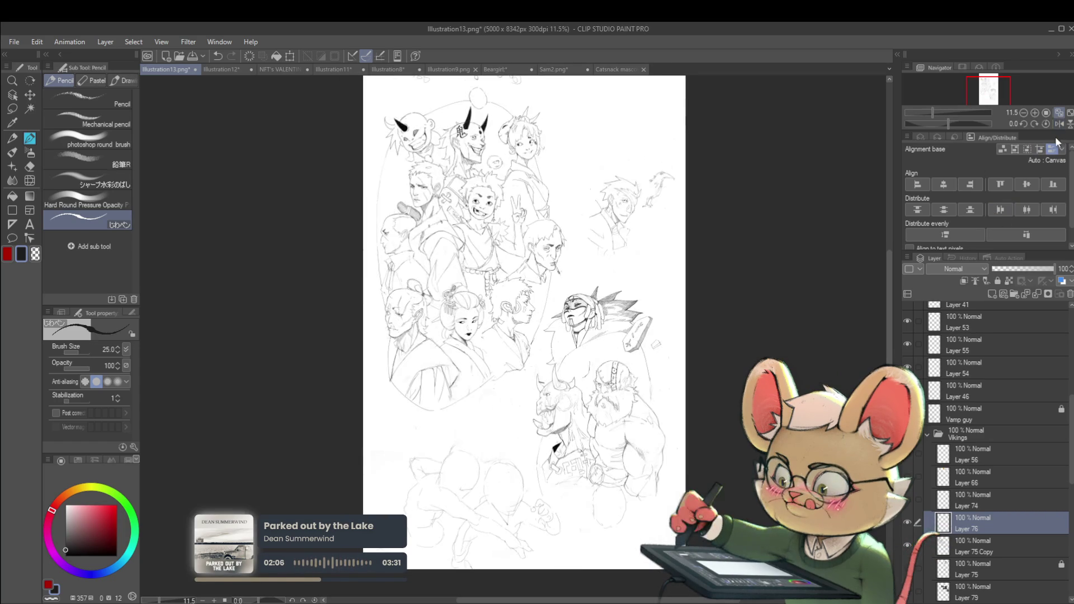
scroll(612, 330, up, 3)
mouse_move(592, 308)
mouse_down()
mouse_move(586, 316)
mouse_move(612, 313)
mouse_up()
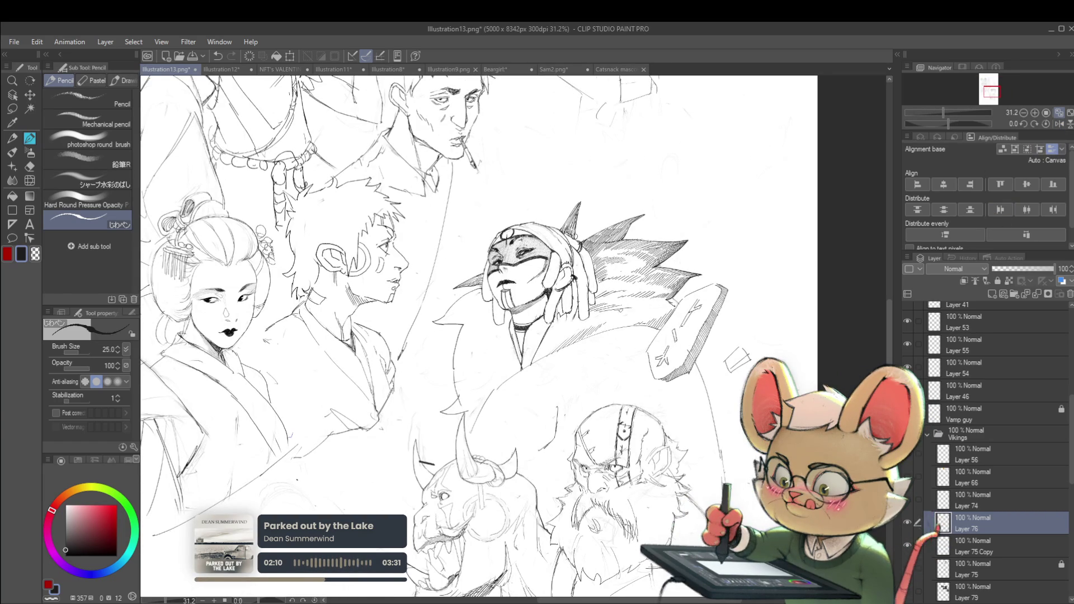
- Add more hatching on the creature's shoulder and mirror the view to check it
mouse_move(638, 308)
mouse_down()
mouse_move(608, 315)
mouse_move(643, 318)
mouse_move(609, 322)
mouse_move(626, 320)
mouse_up()
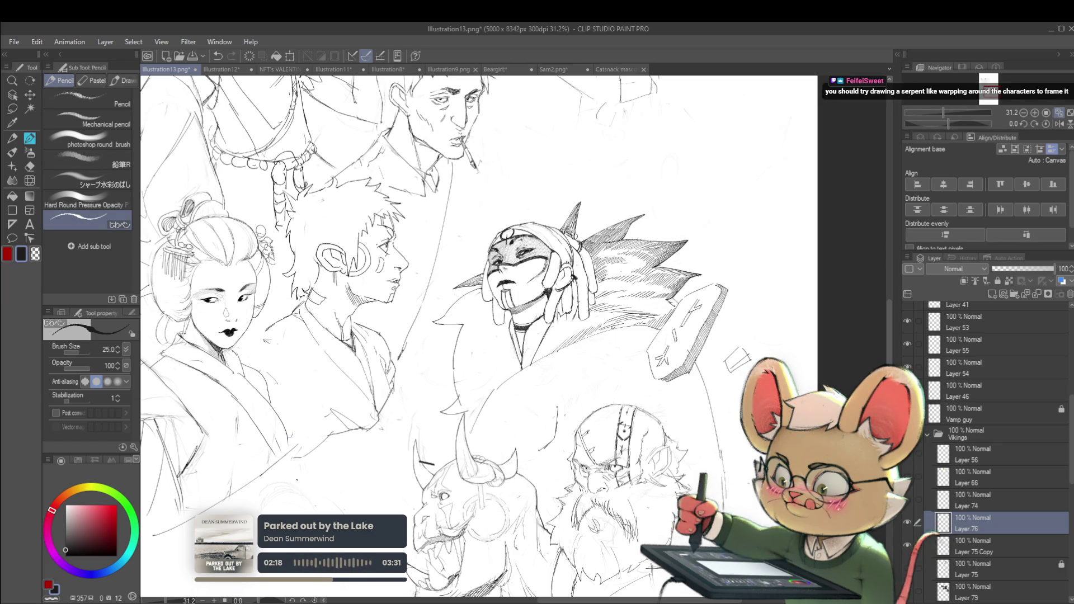
scroll(650, 322, down, 3)
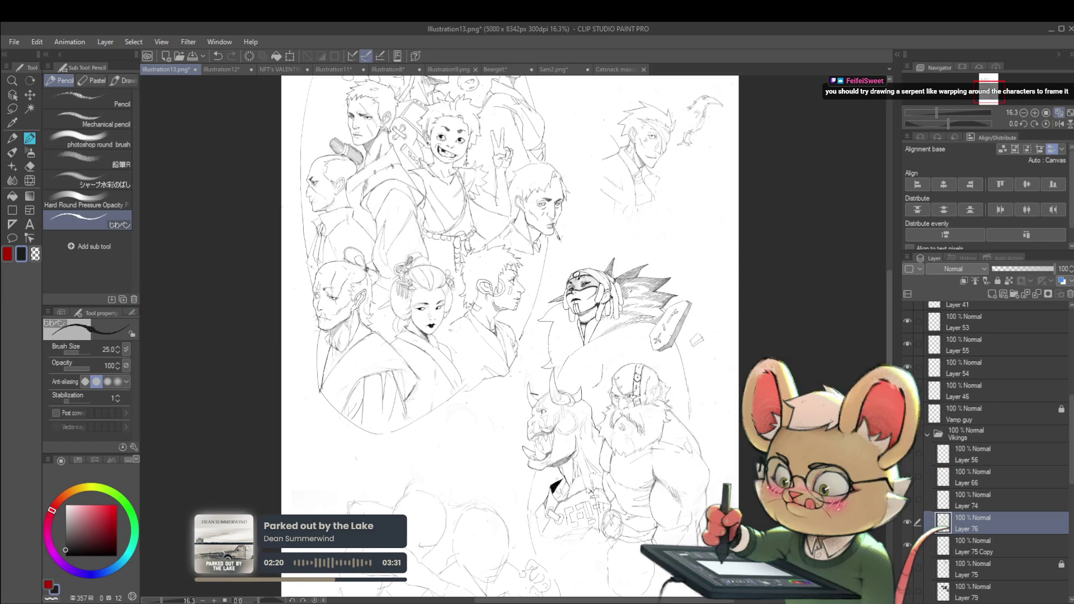
click(1059, 123)
scroll(347, 252, up, 3)
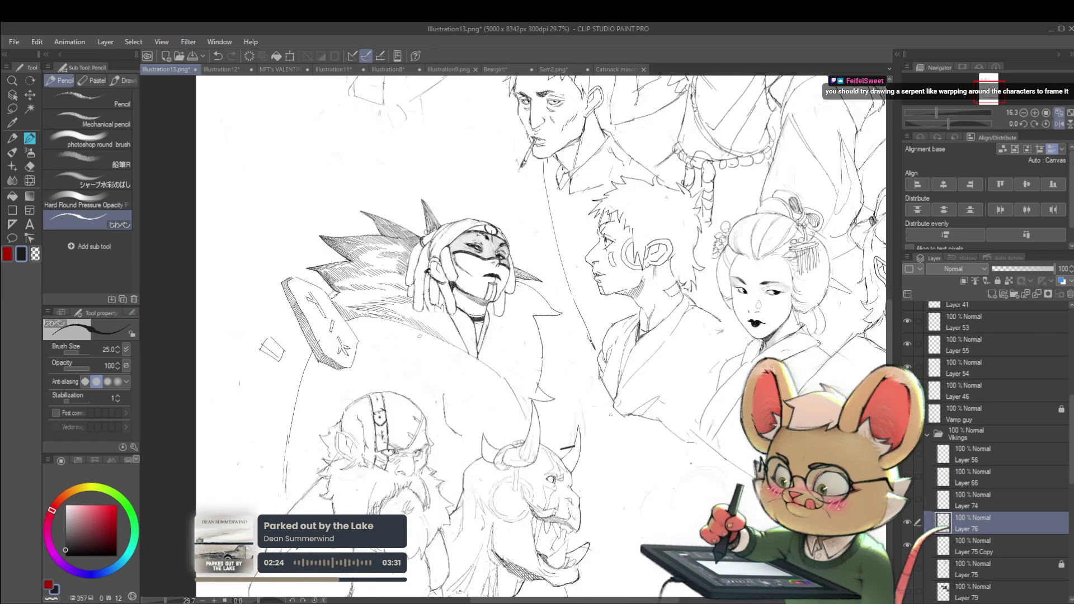
scroll(419, 324, up, 3)
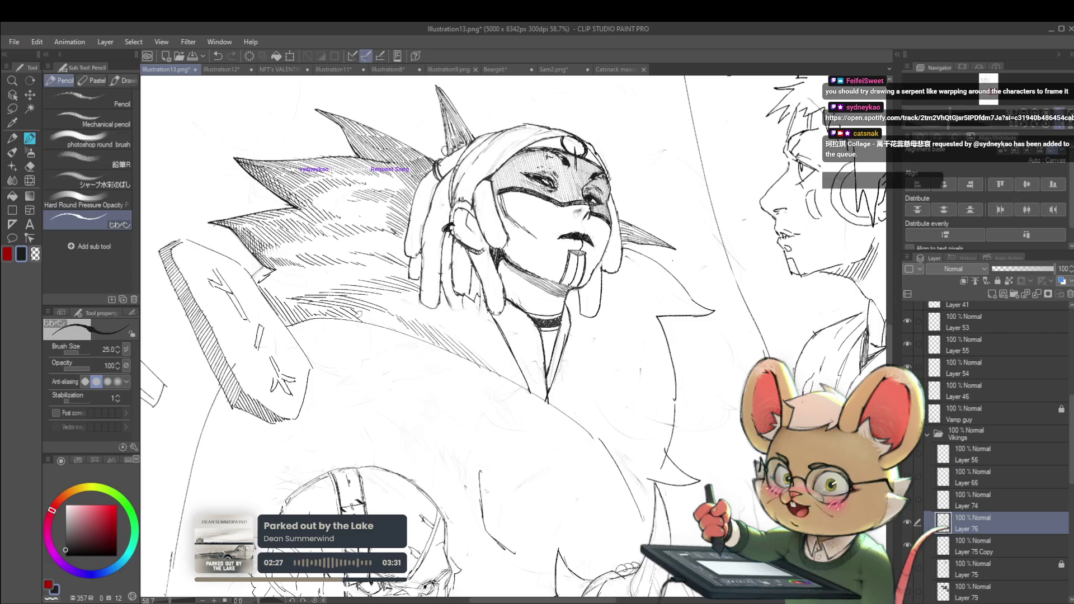
scroll(388, 315, down, 5)
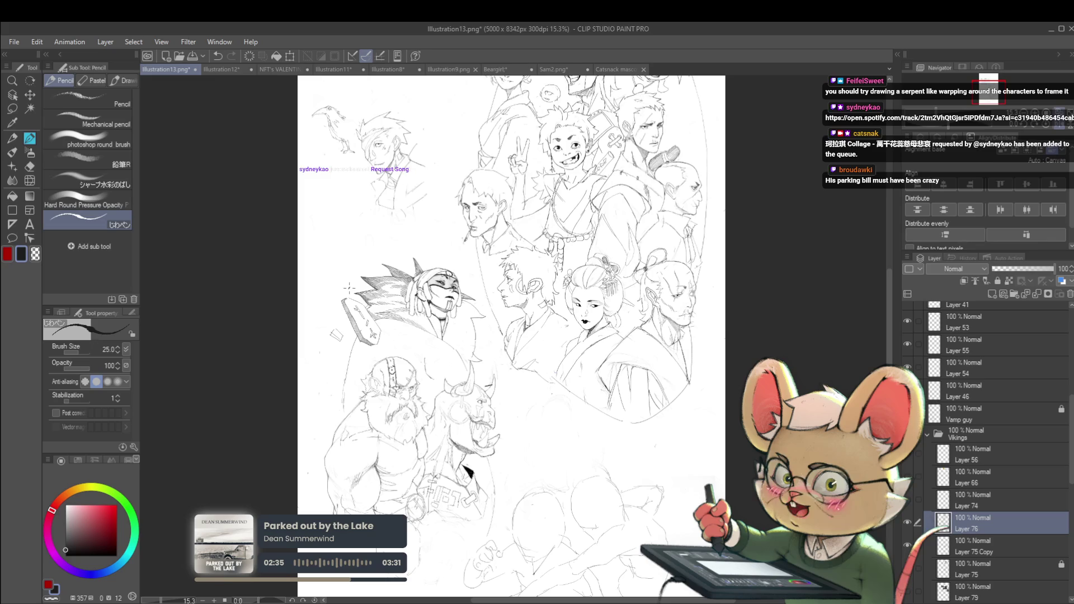
scroll(420, 309, up, 3)
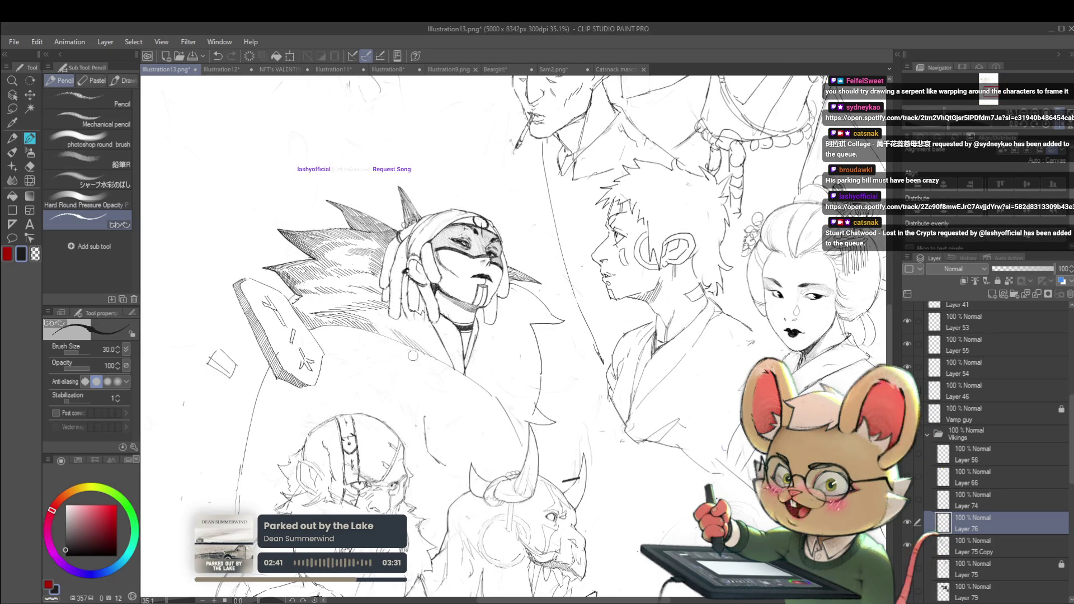
- Change the pencil brush size to 30, then back to 25, and fit the page in view
key(bracketright)
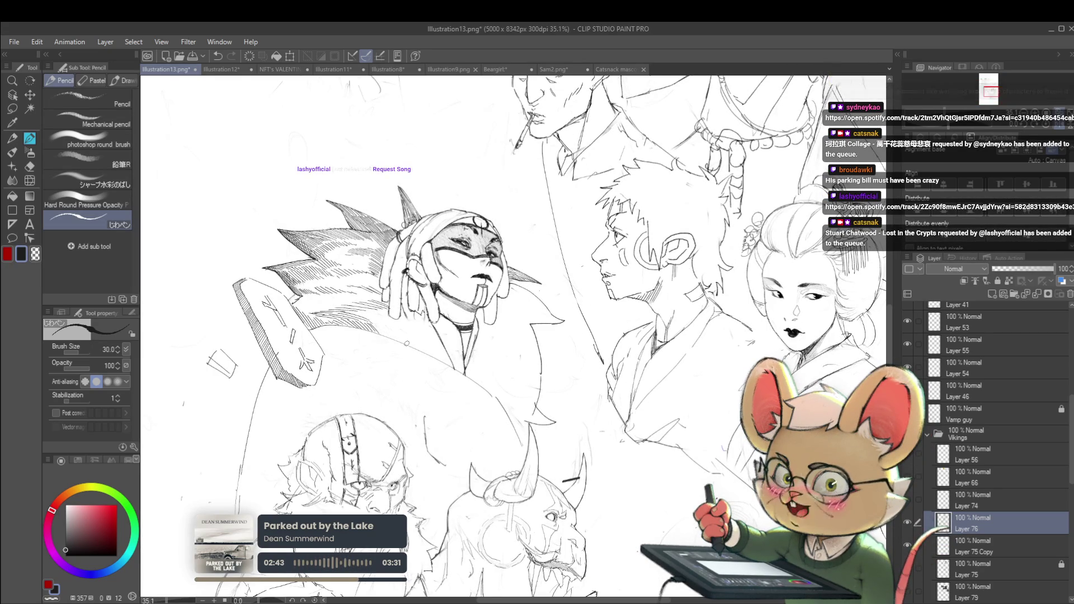
scroll(396, 335, down, 1)
scroll(396, 336, up, 4)
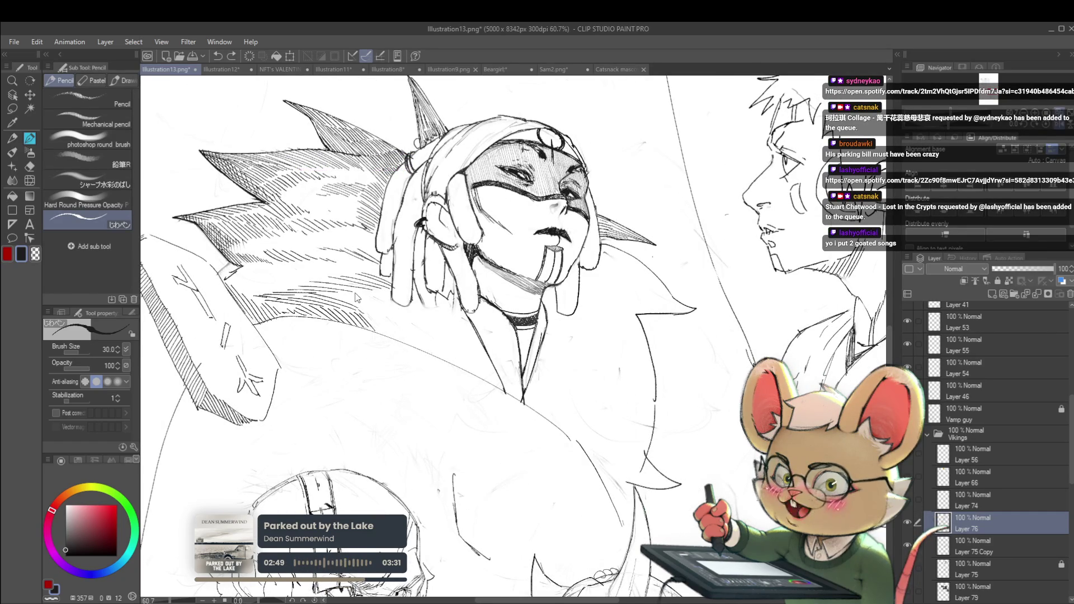
key(bracketleft)
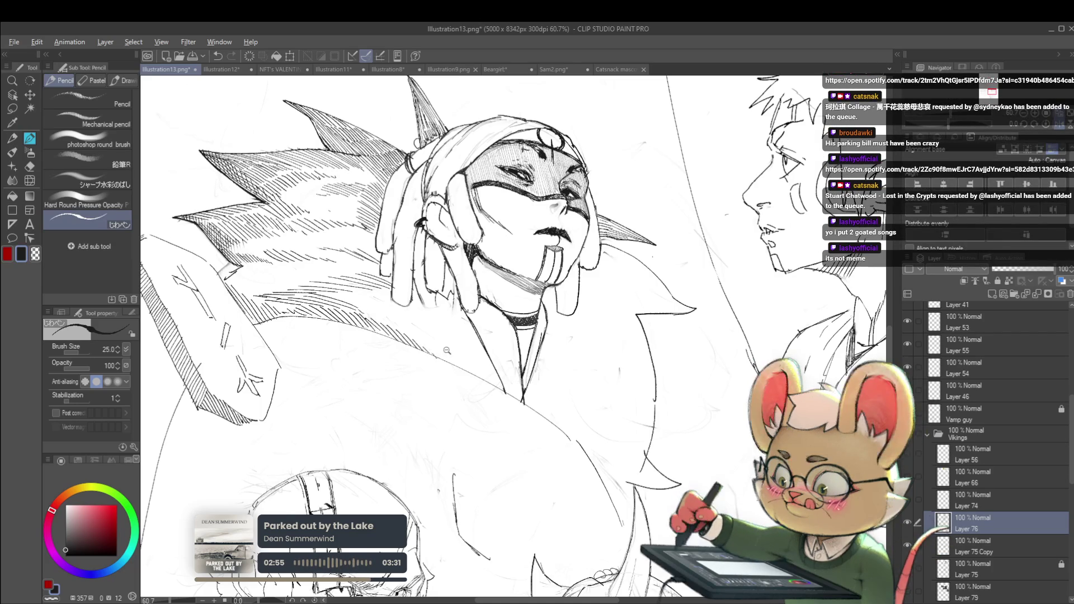
key(ctrl+0)
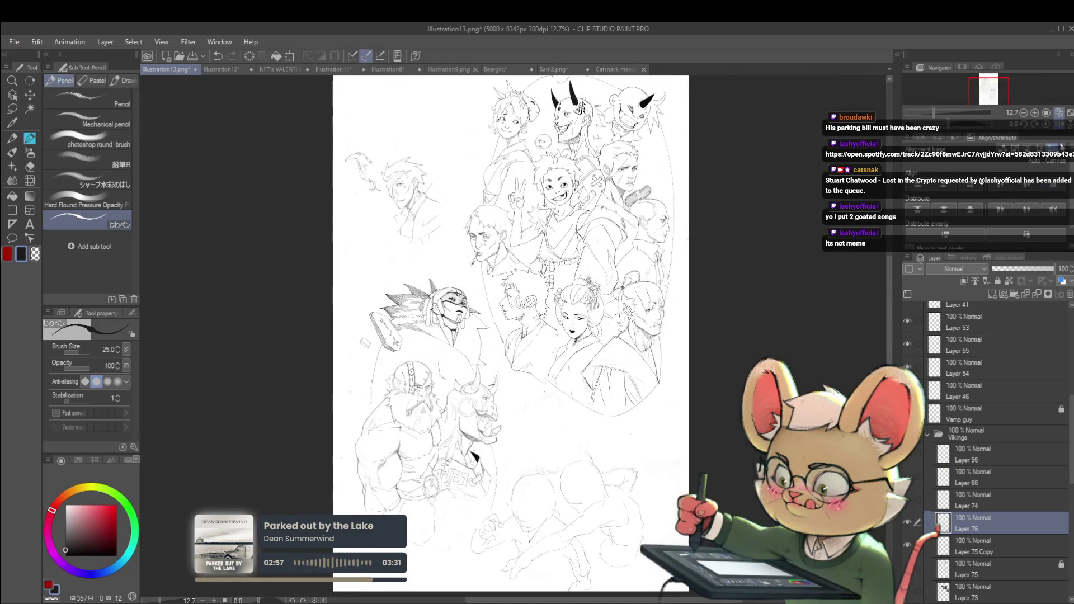
- Mirror the view with H, rotate the canvas about 29 degrees, then reset it upright
key(h)
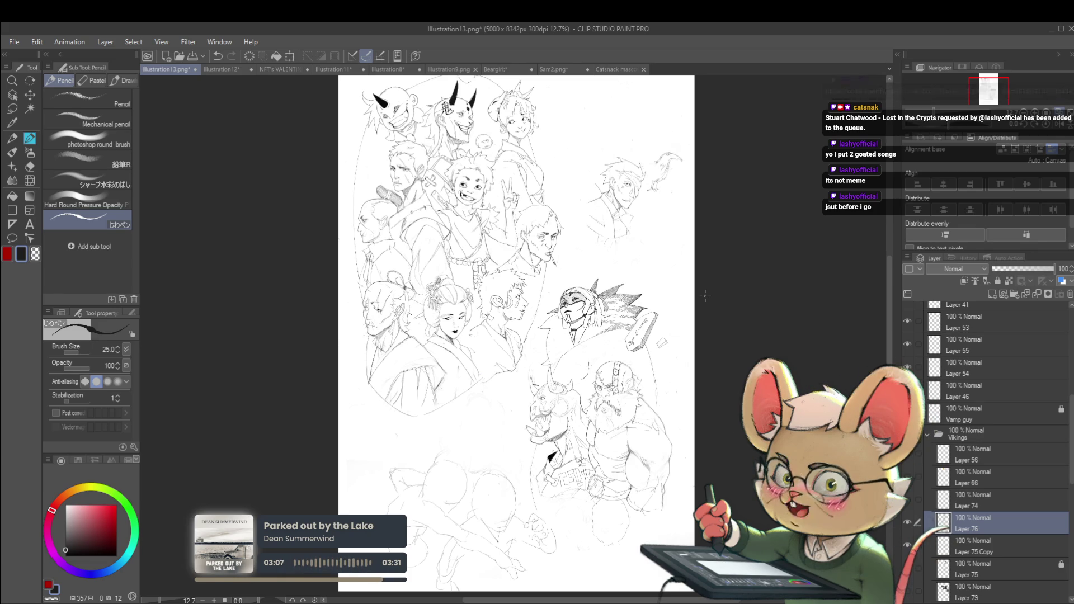
drag(669, 376, 671, 382)
scroll(583, 344, up, 5)
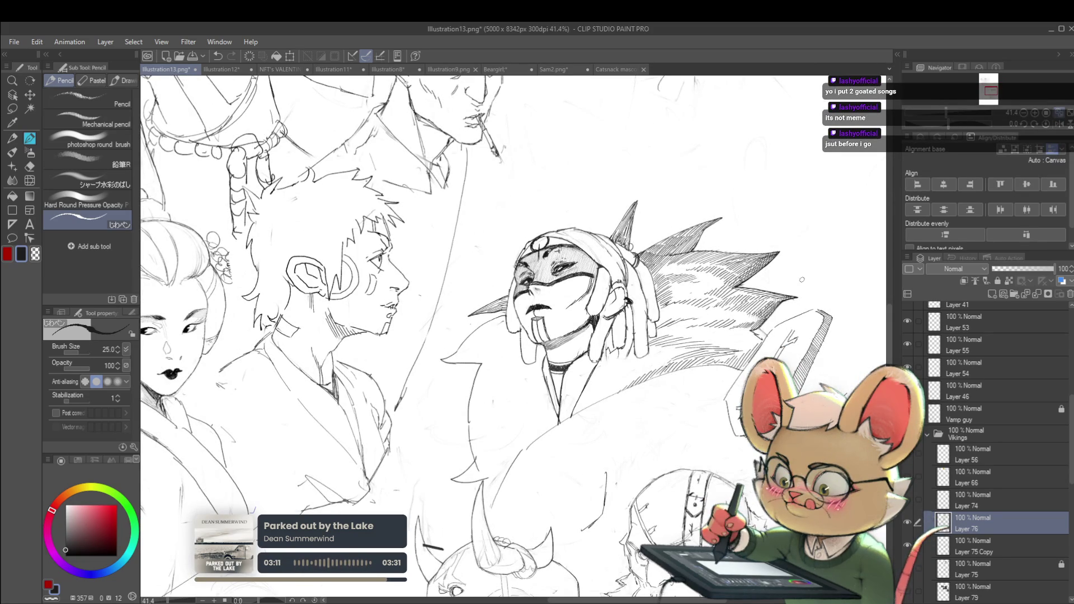
mouse_move(801, 282)
mouse_down()
mouse_move(778, 212)
mouse_move(738, 149)
mouse_up()
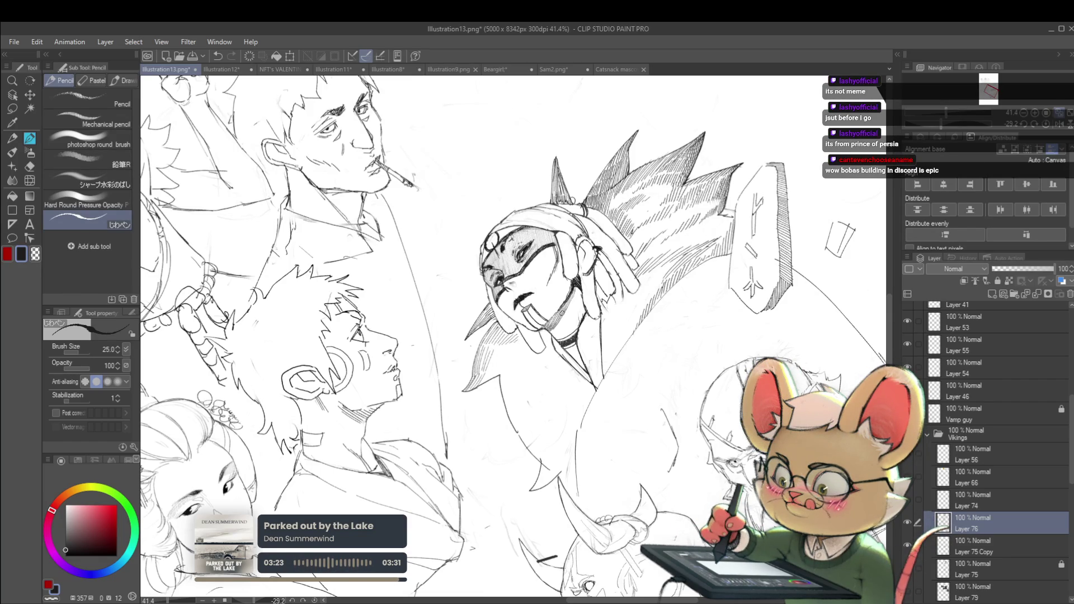
scroll(552, 324, down, 5)
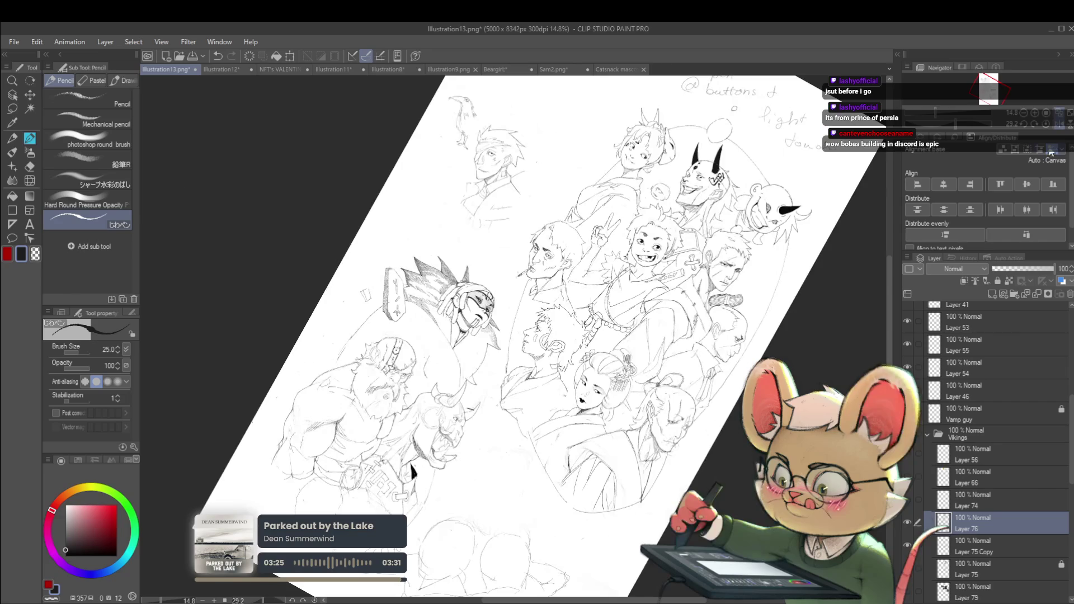
click(1044, 123)
scroll(515, 362, up, 5)
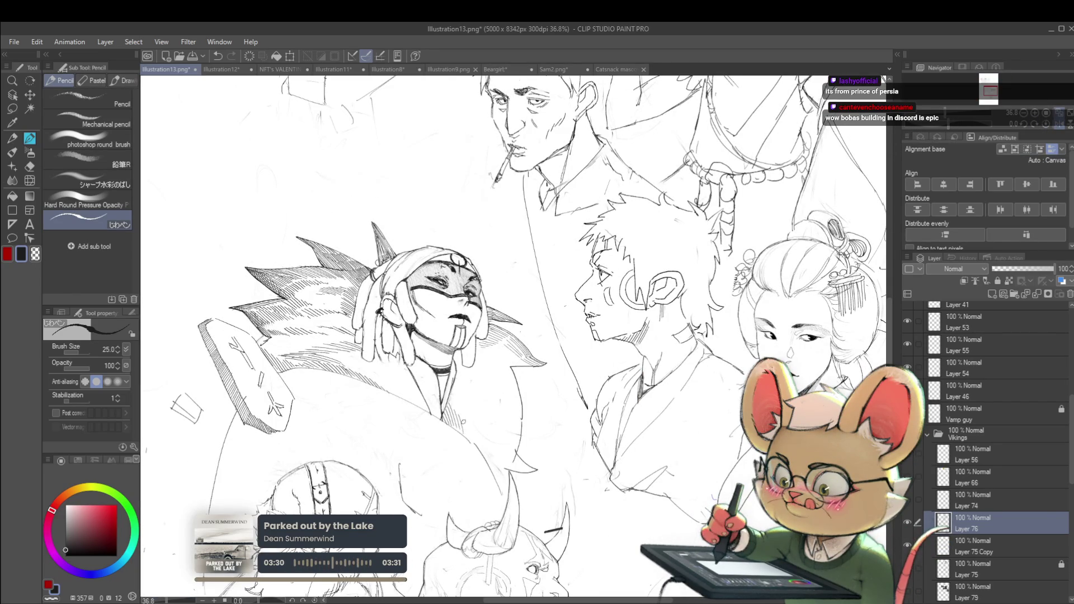
- Bring the masked viking into view, add a small pencil mark, and mirror the view
drag(486, 442, 500, 368)
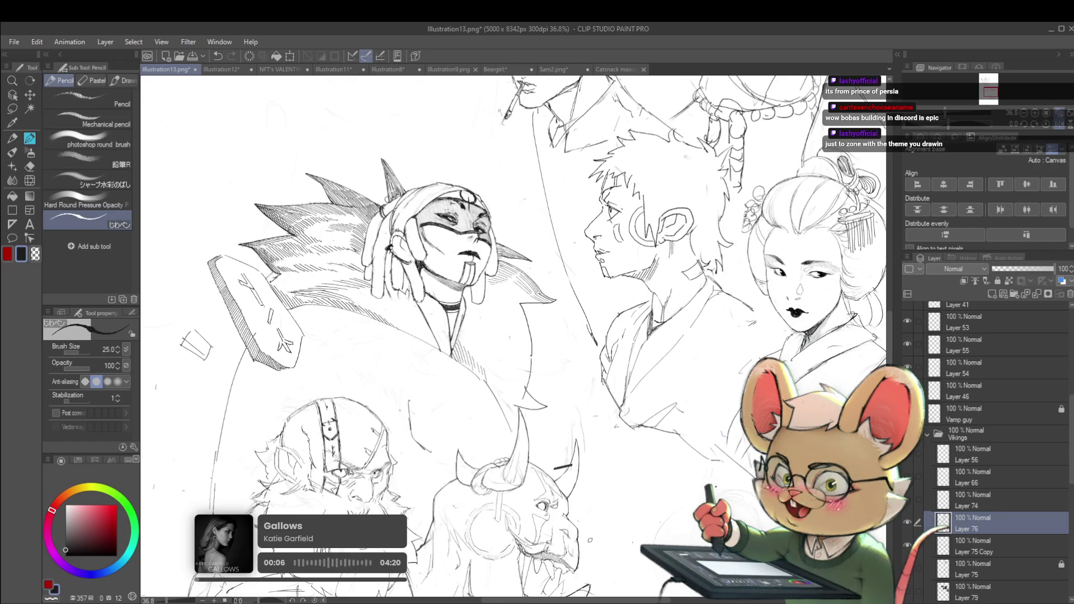
click(467, 363)
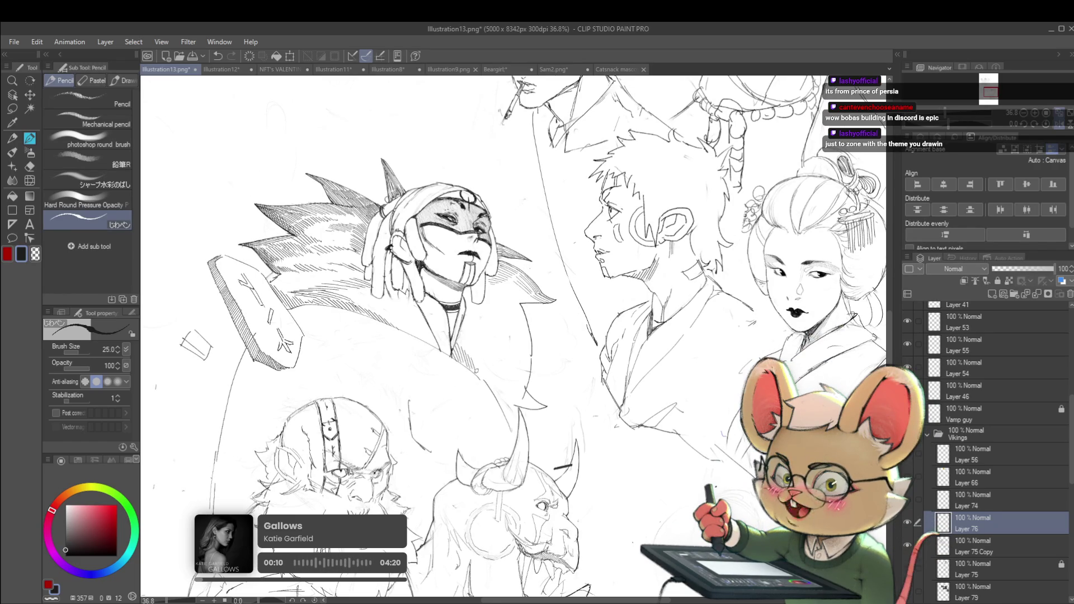
scroll(507, 374, down, 3)
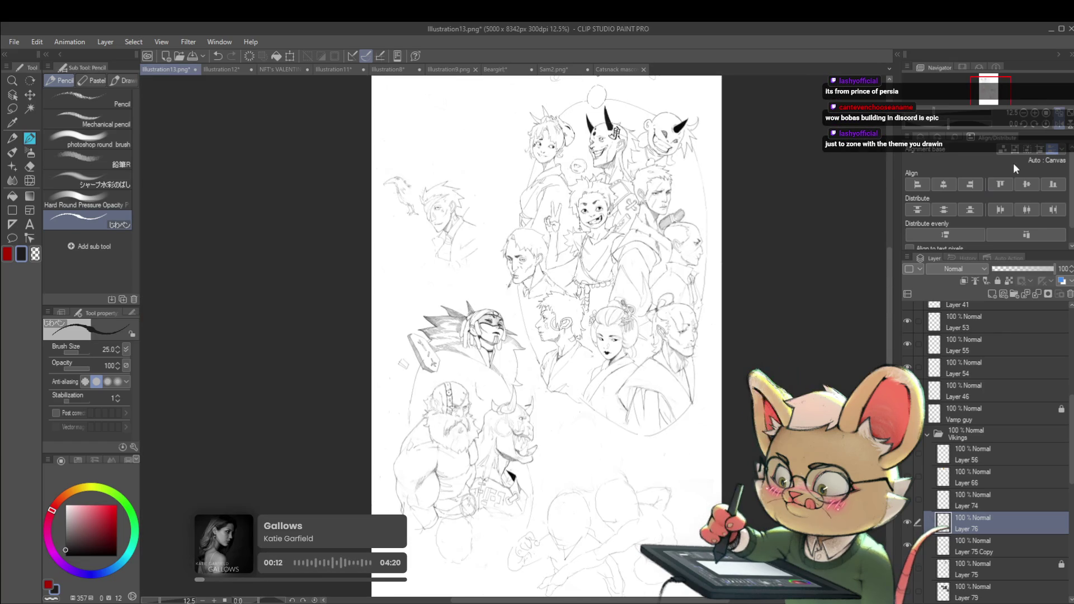
click(1058, 124)
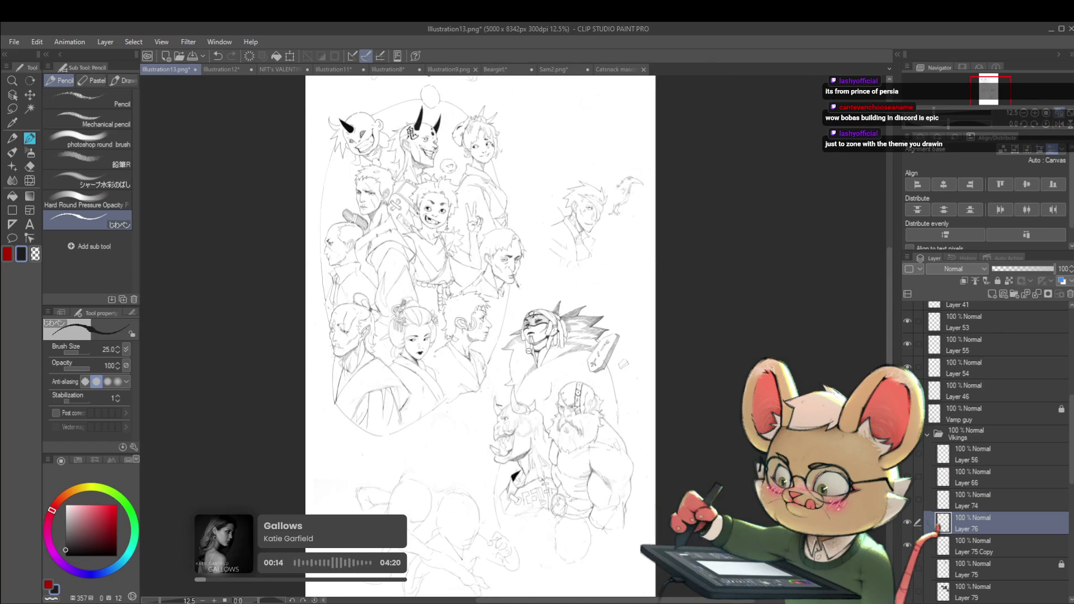
scroll(523, 353, up, 3)
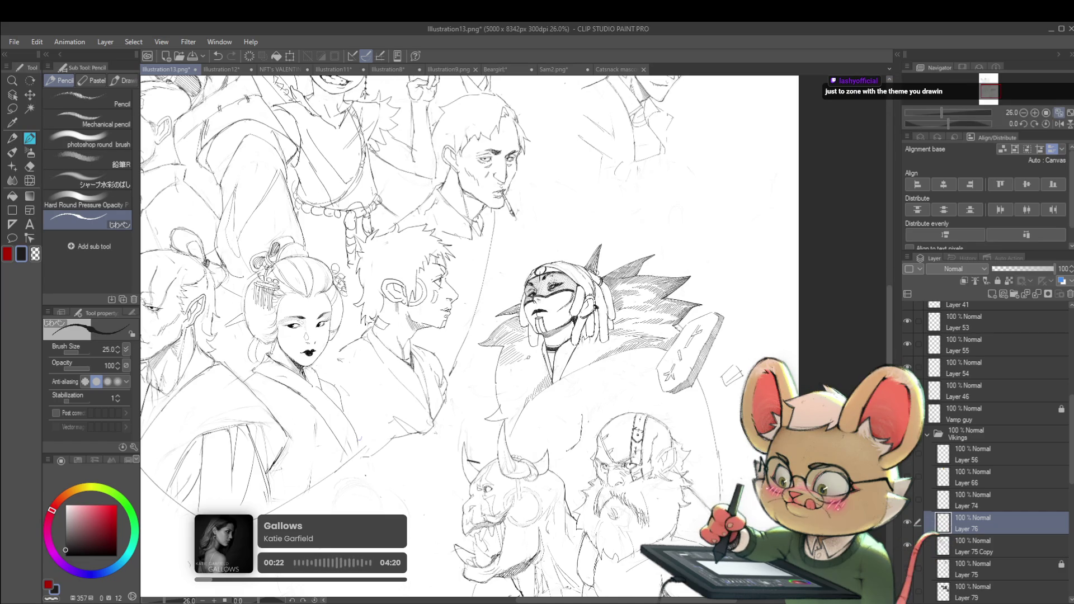
- Unmirror and re-mirror the view, then pan to the blank space beside the viking
scroll(523, 360, down, 4)
scroll(625, 318, up, 5)
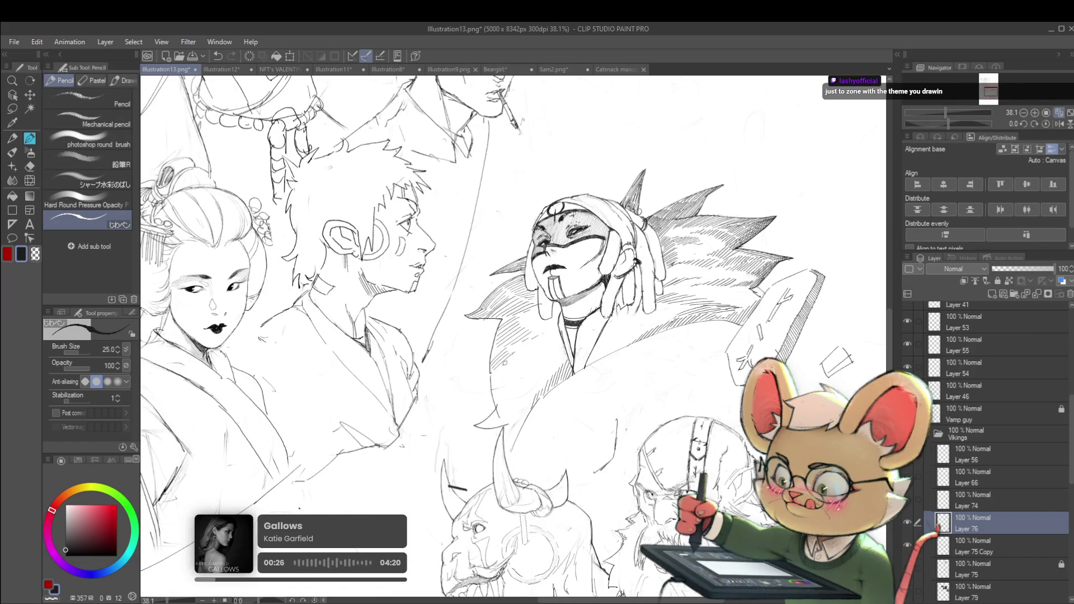
scroll(502, 361, down, 4)
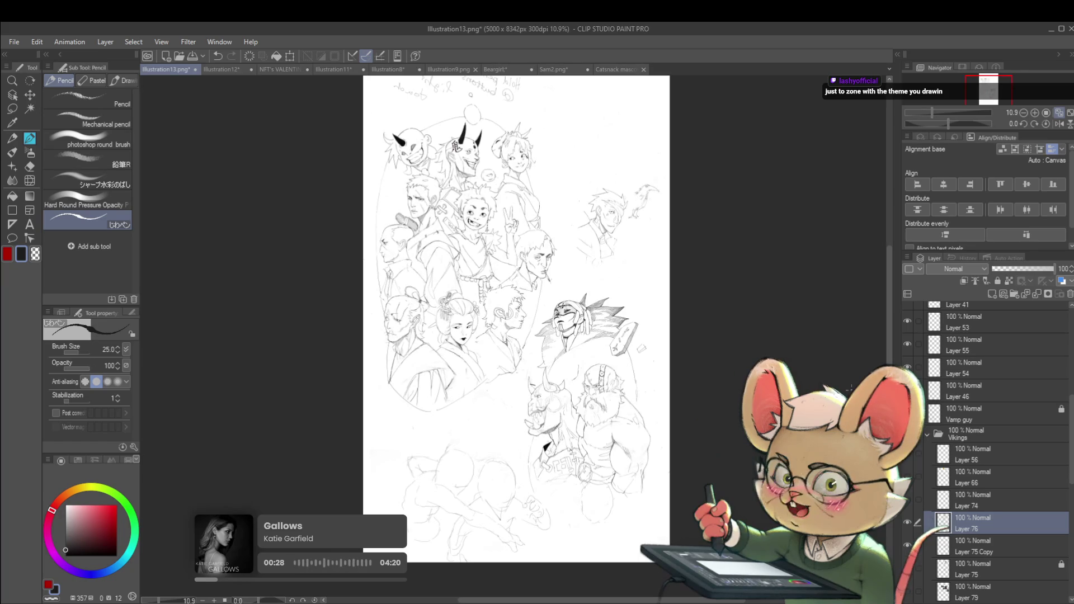
click(1058, 124)
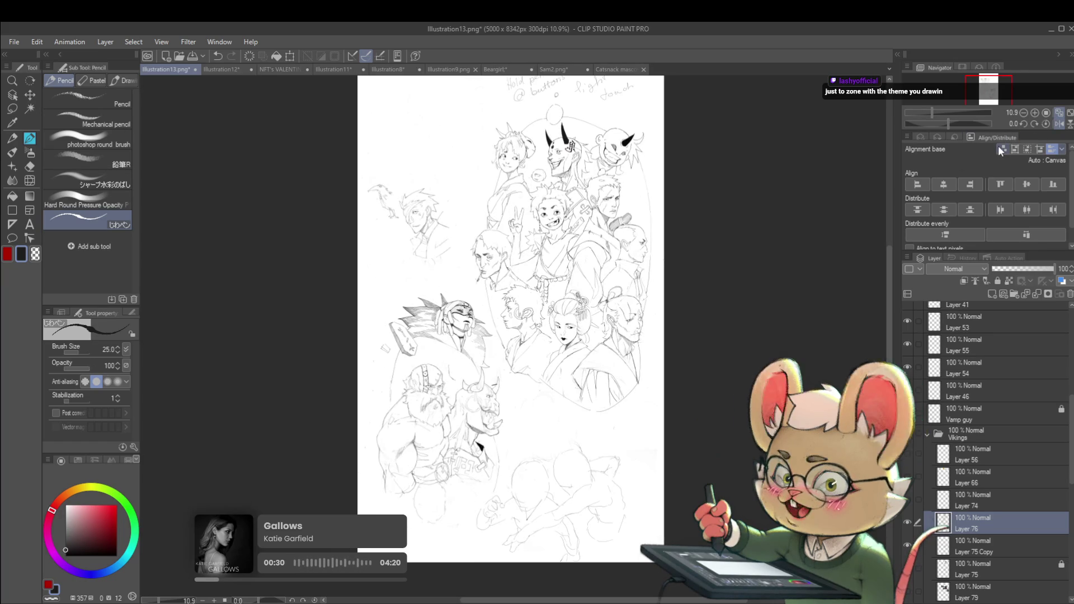
scroll(470, 361, up, 3)
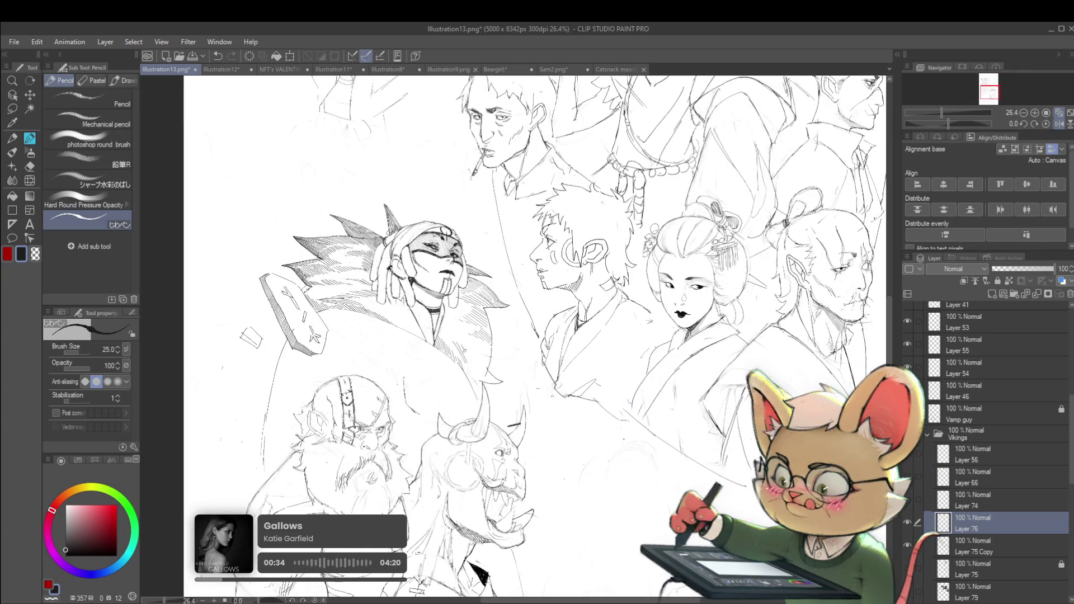
scroll(487, 340, down, 3)
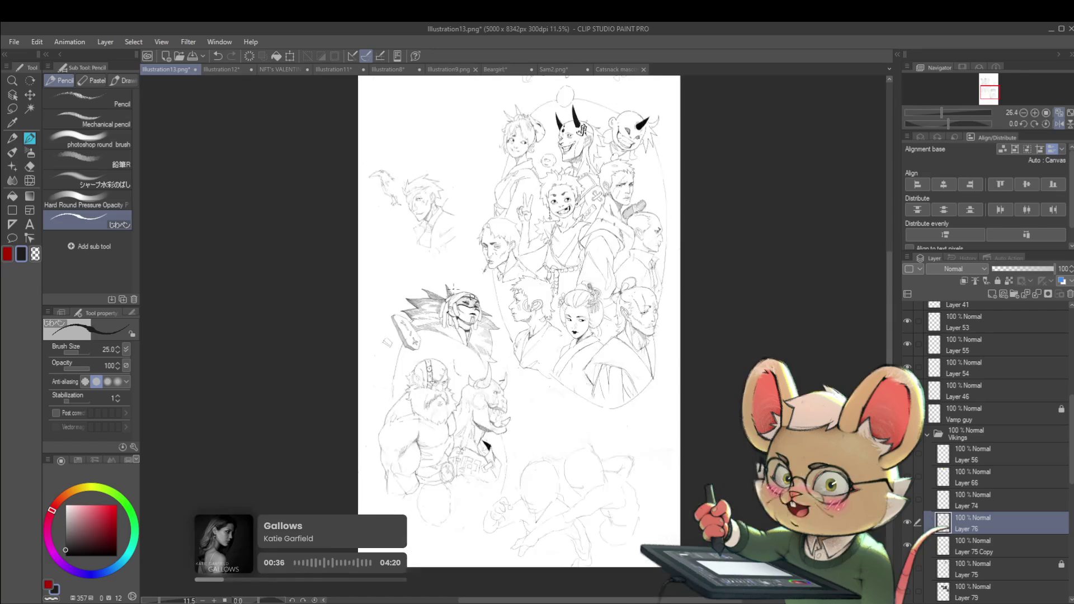
key(h)
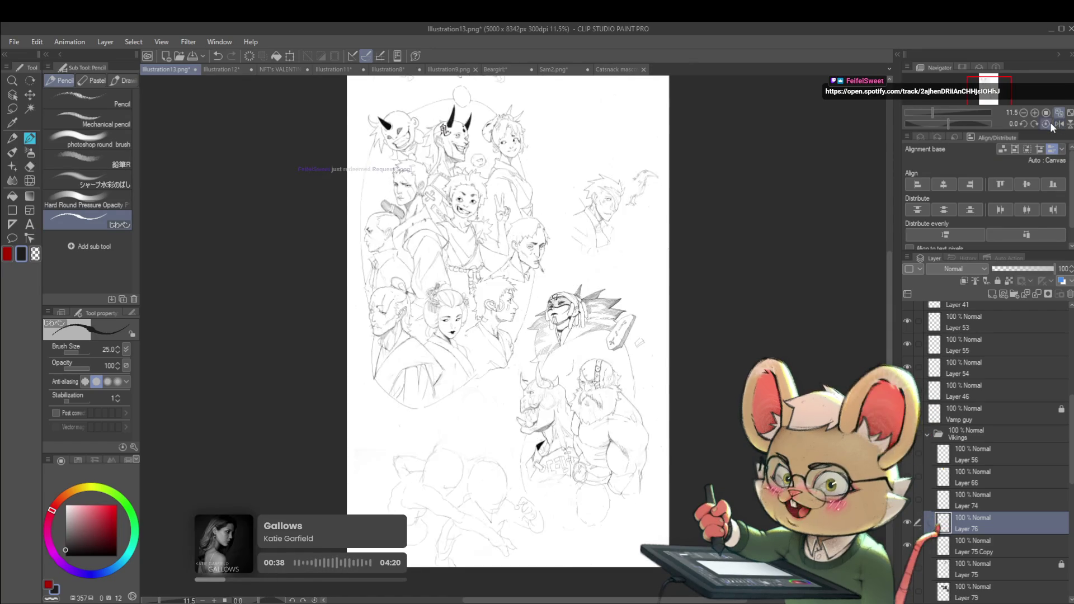
scroll(554, 358, up, 3)
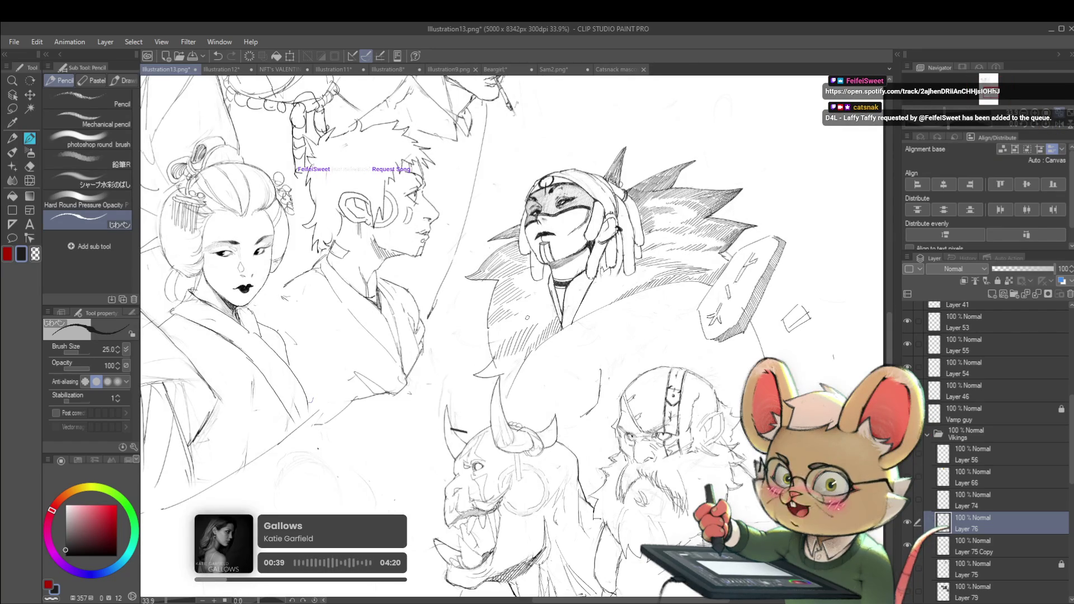
drag(527, 317, 429, 468)
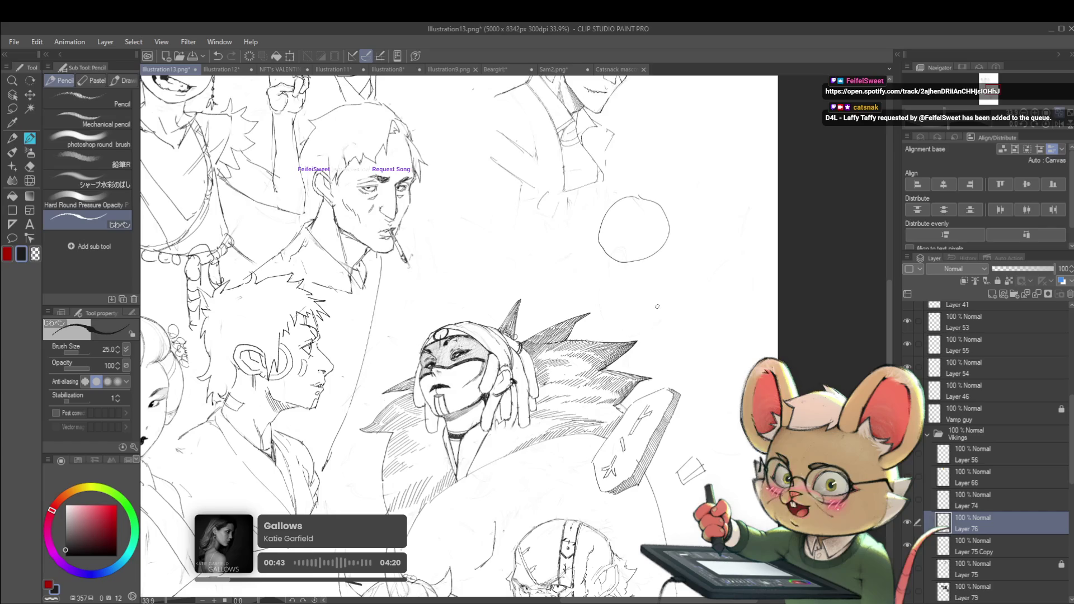
- Sketch a triangle and a rectangle in the blank area right of the viking
drag(689, 250, 703, 297)
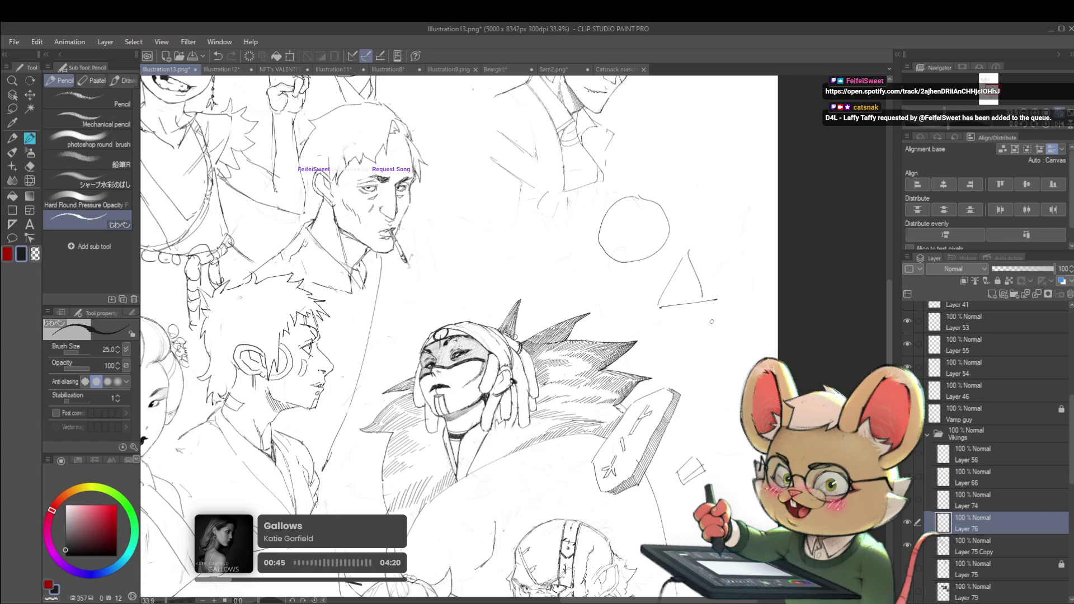
drag(699, 384, 748, 374)
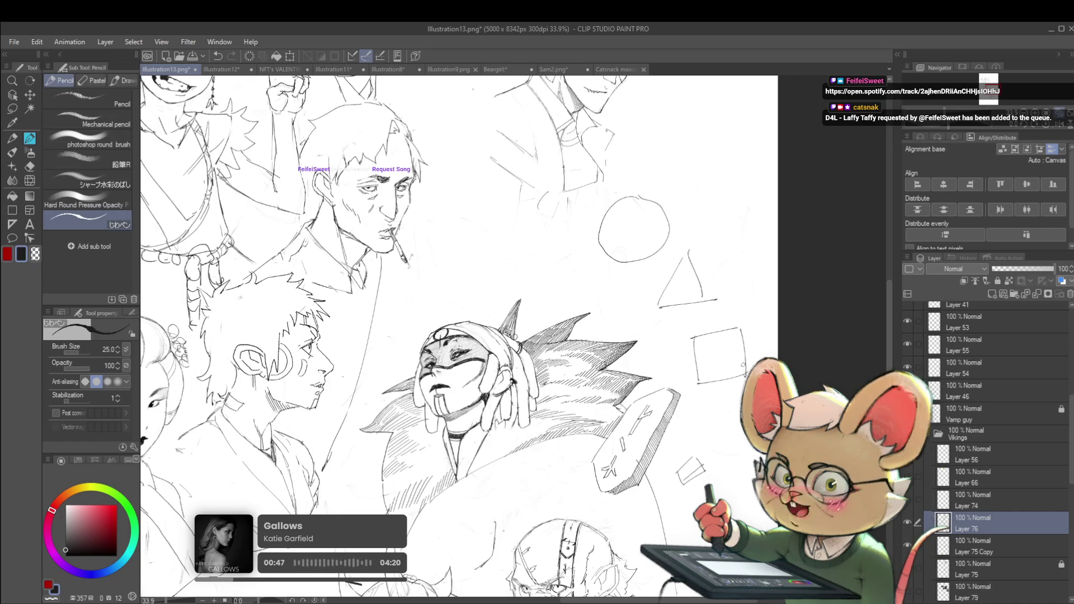
drag(568, 256, 582, 245)
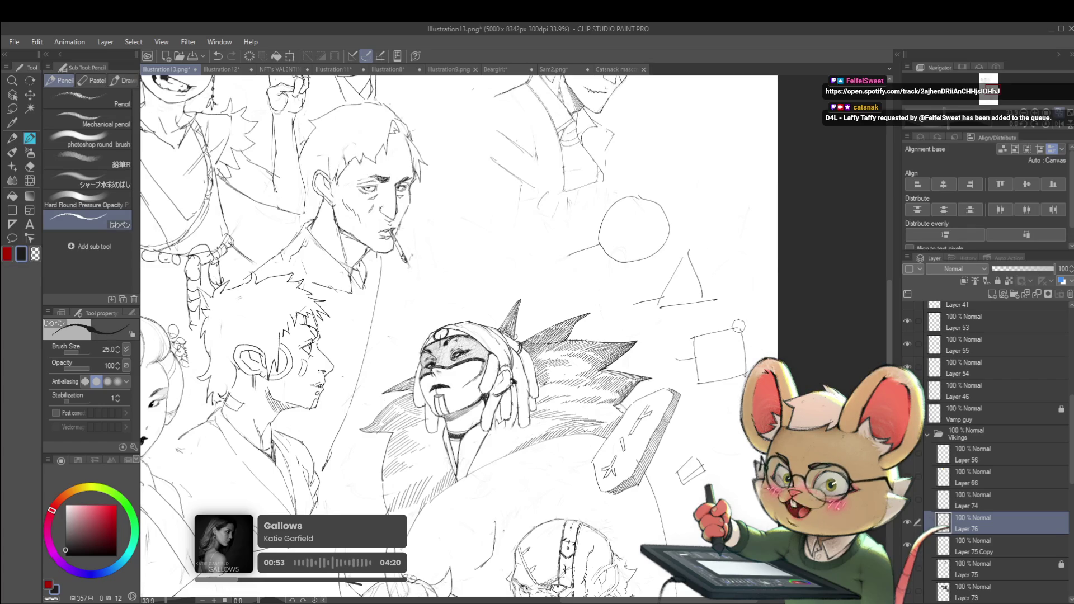
- Undo the rectangle, triangle and circle sketches, then zoom out
key(ctrl+z)
key(ctrl+z)
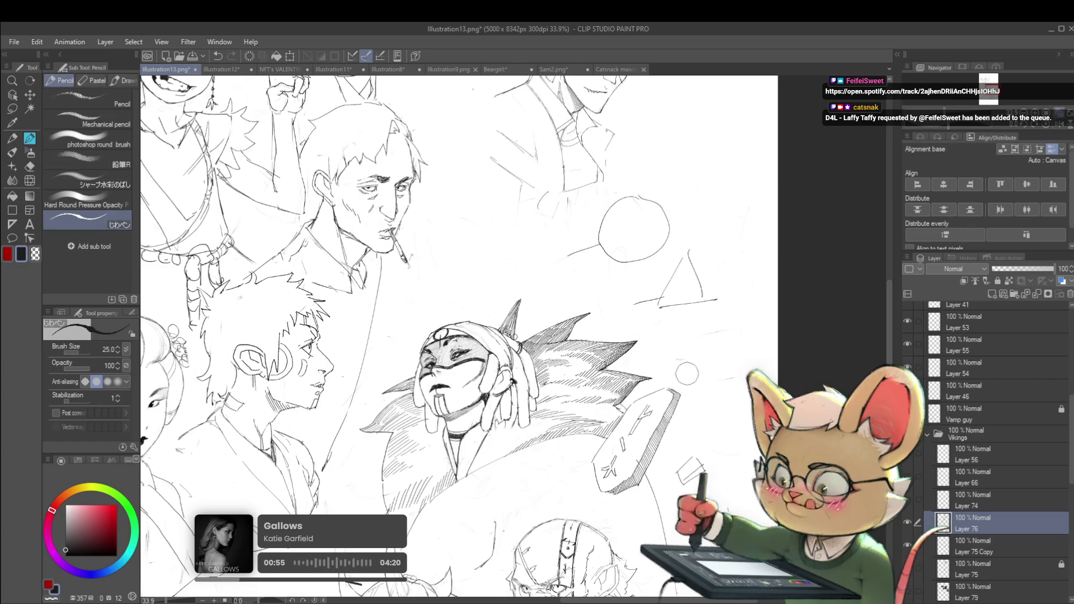
key(ctrl+z)
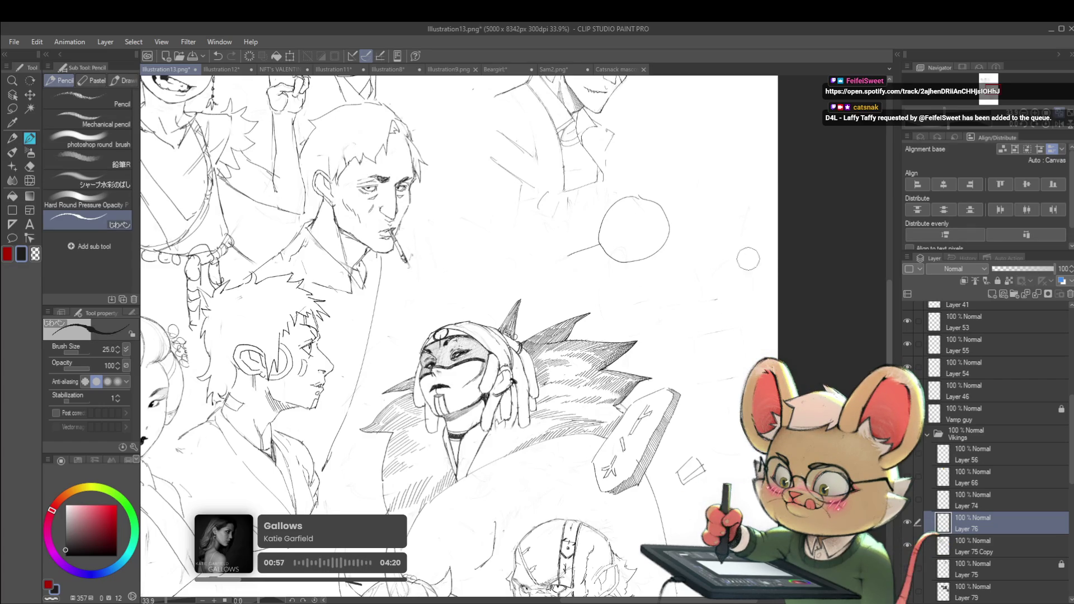
key(ctrl+z)
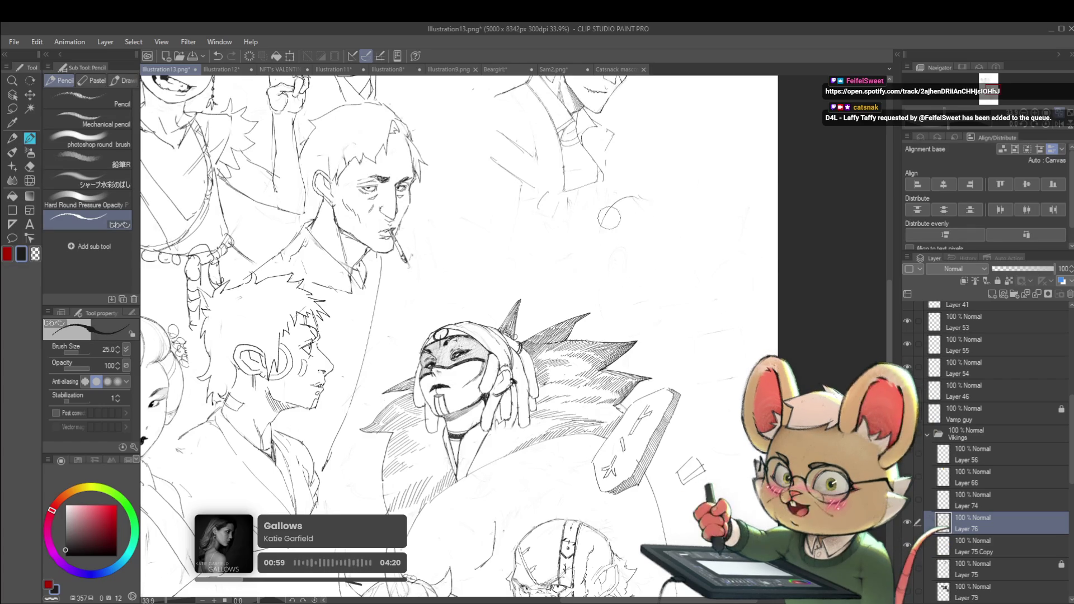
scroll(586, 213, down, 3)
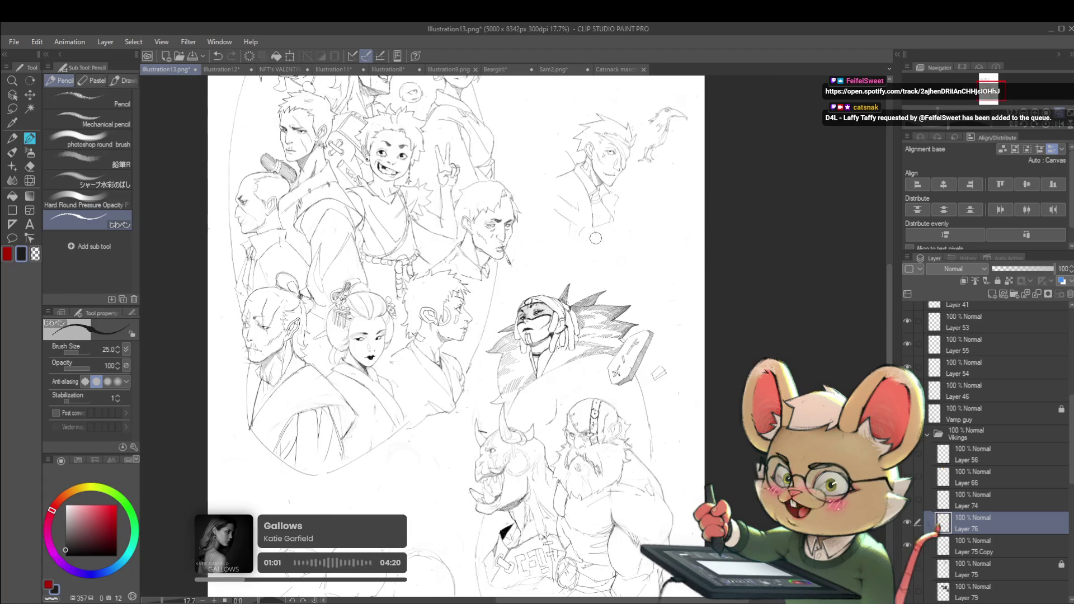
- Fit the whole page in the window, mirror the canvas, and zoom back in on the characters
scroll(547, 334, up, 3)
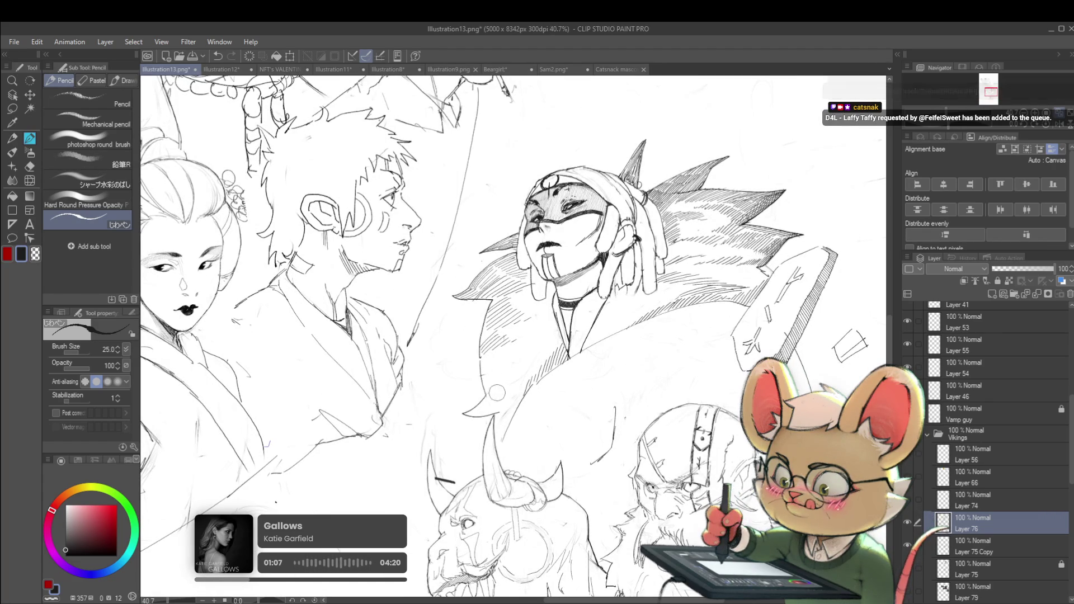
scroll(491, 400, down, 3)
scroll(497, 385, up, 2)
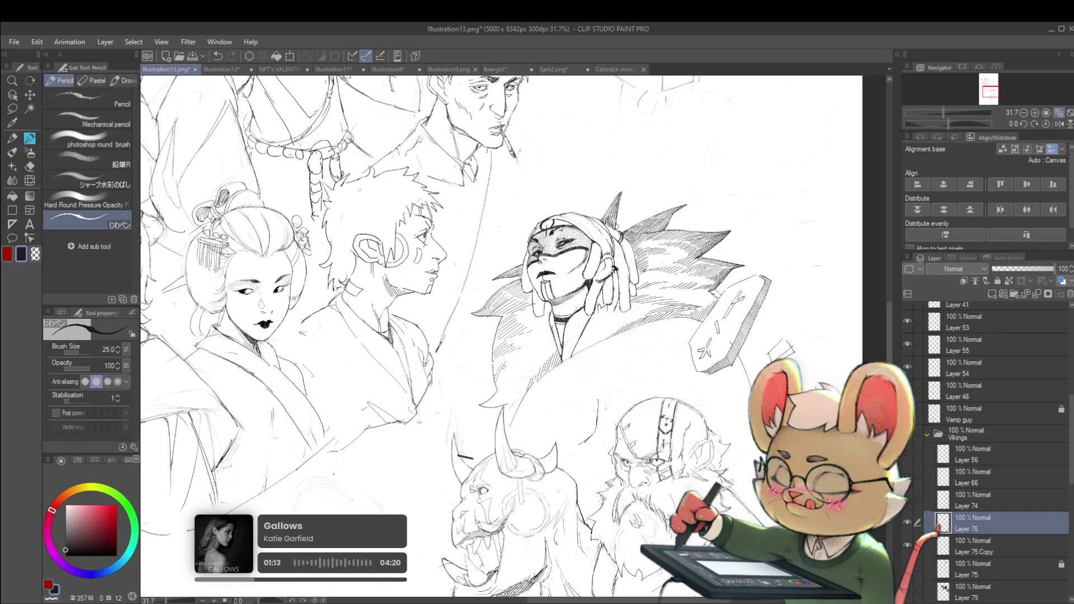
key(ctrl+0)
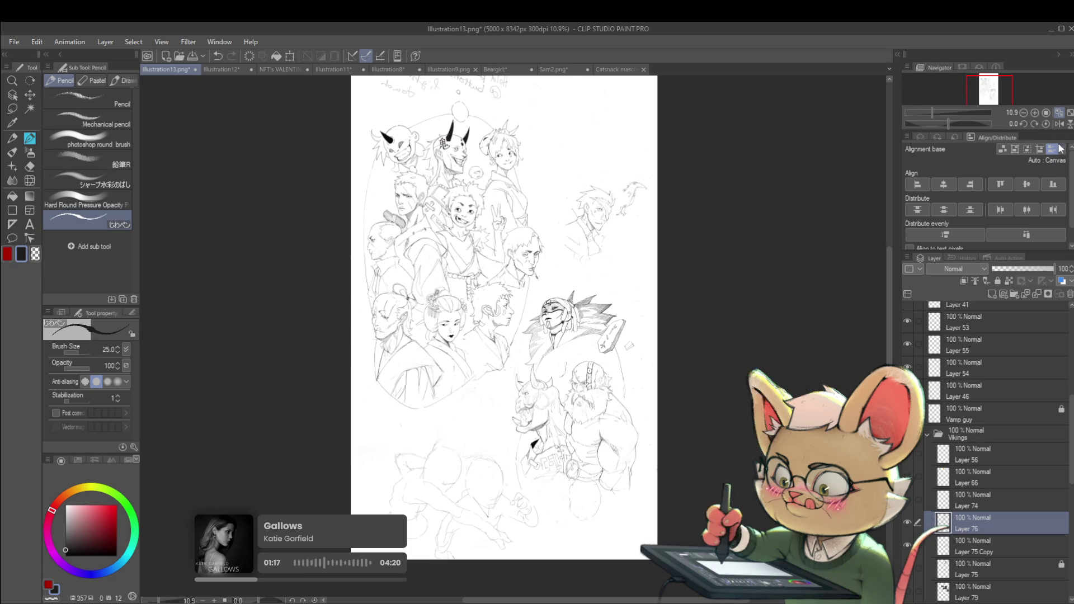
click(1059, 124)
key(ctrl+plus)
key(ctrl+plus)
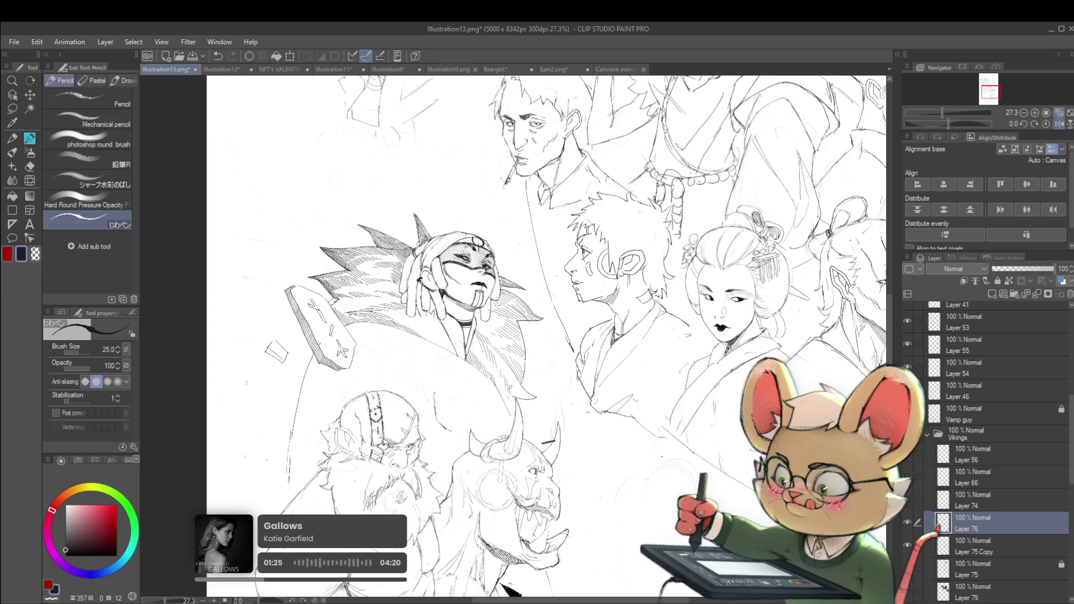
- Zoom in and out over the sketches and pan to centre the character group
scroll(523, 374, down, 4)
scroll(529, 338, up, 4)
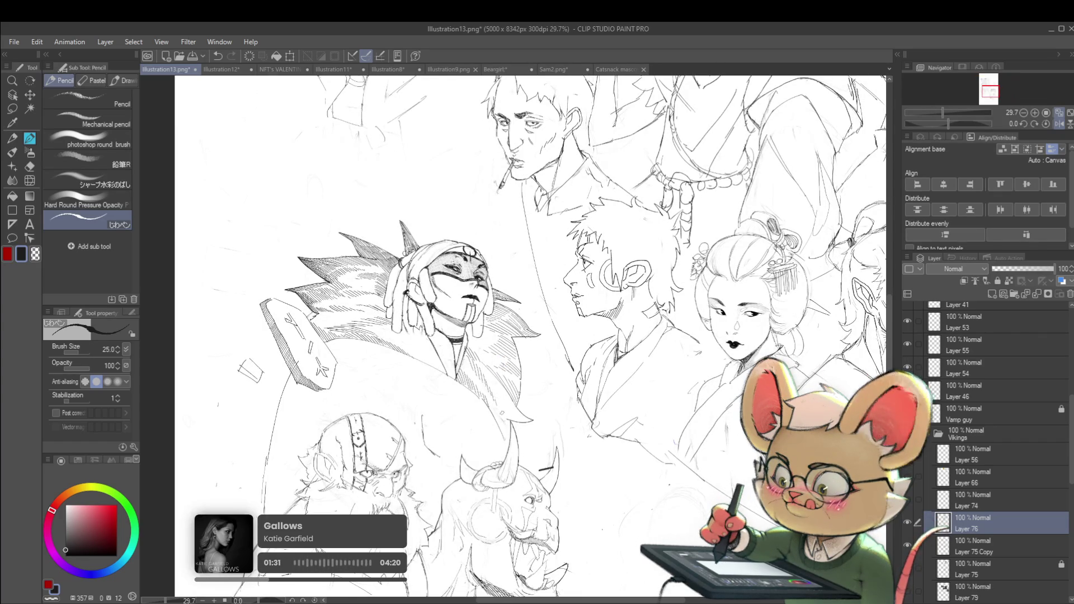
scroll(524, 313, down, 3)
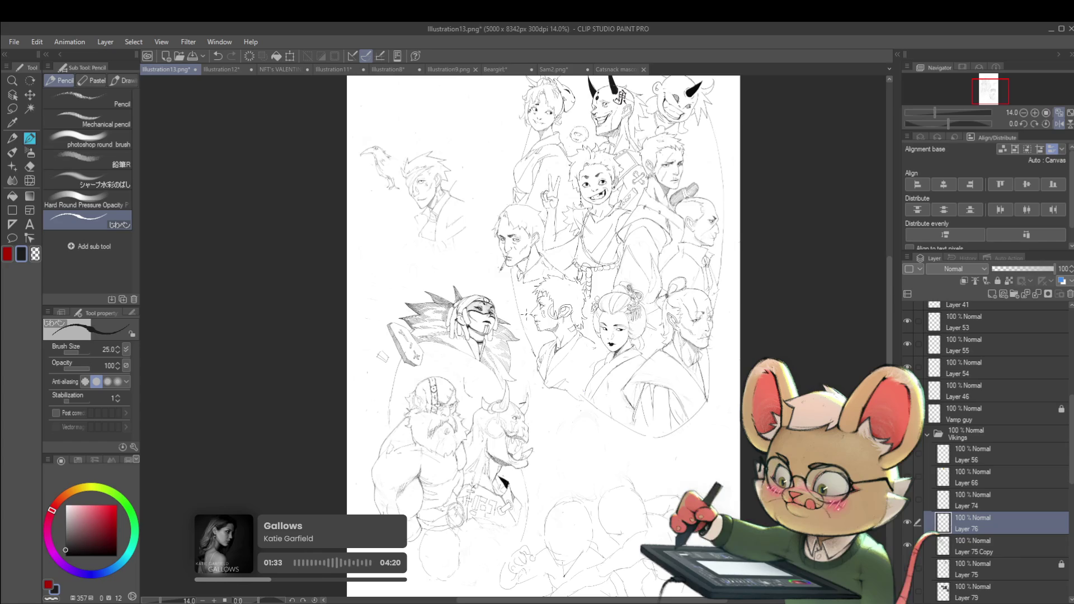
scroll(524, 314, up, 4)
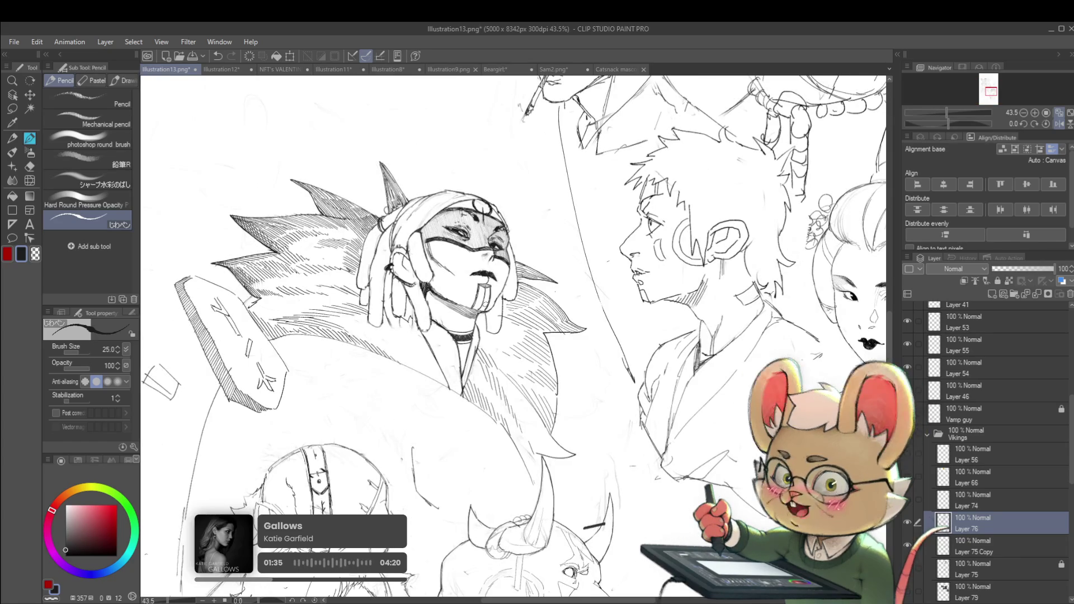
scroll(479, 317, up, 1)
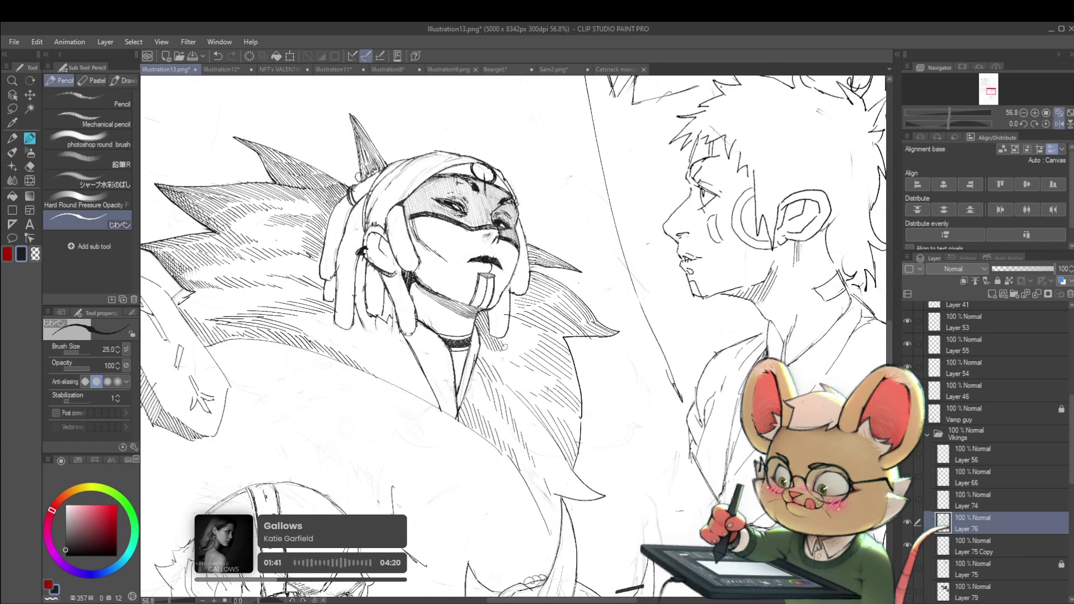
scroll(509, 335, down, 5)
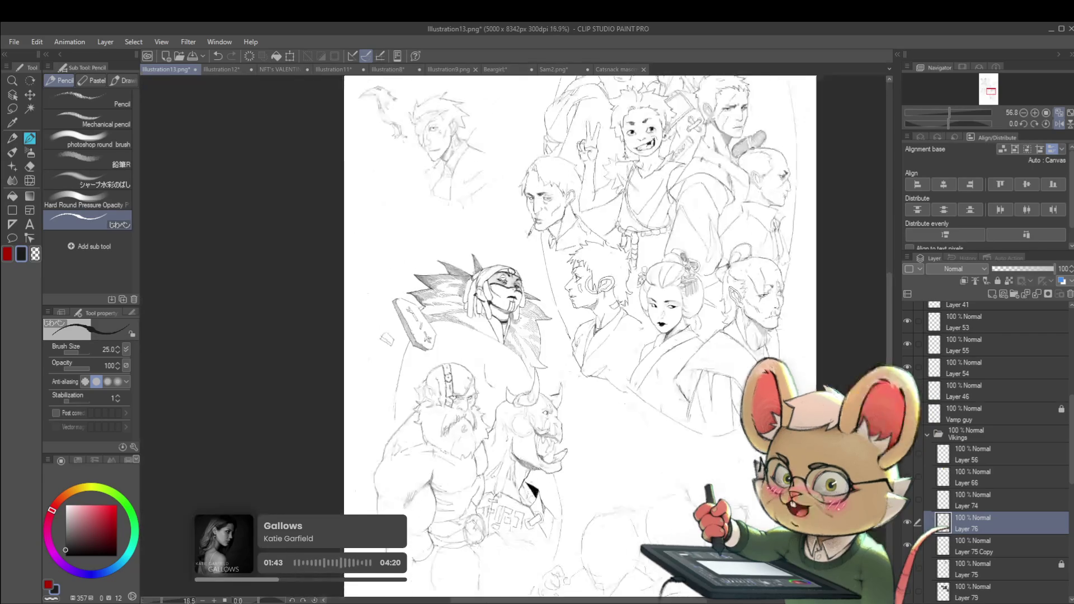
scroll(491, 257, up, 4)
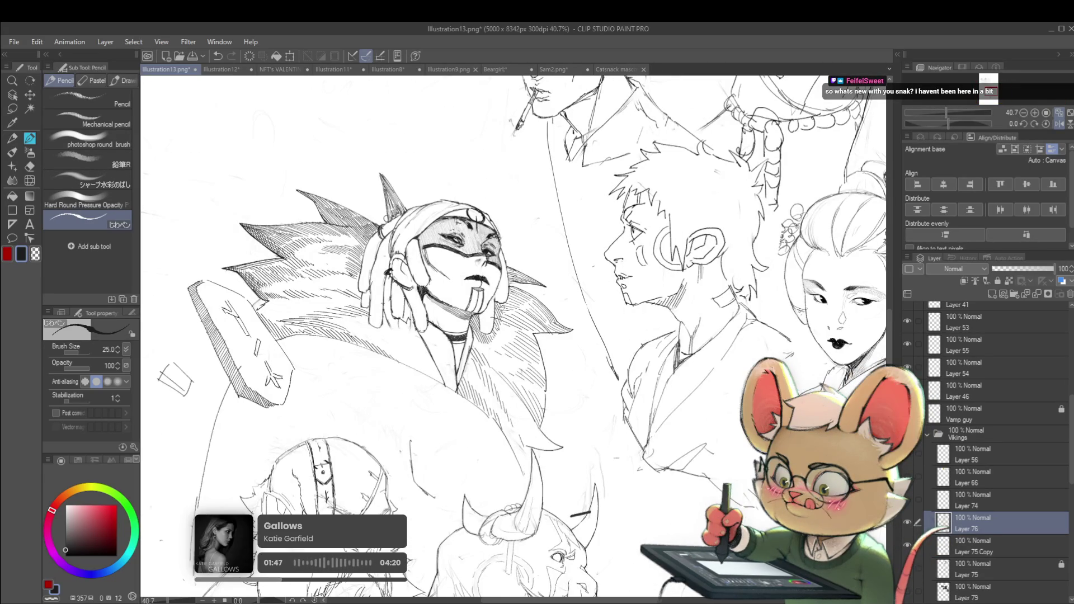
scroll(515, 308, down, 3)
scroll(510, 278, down, 1)
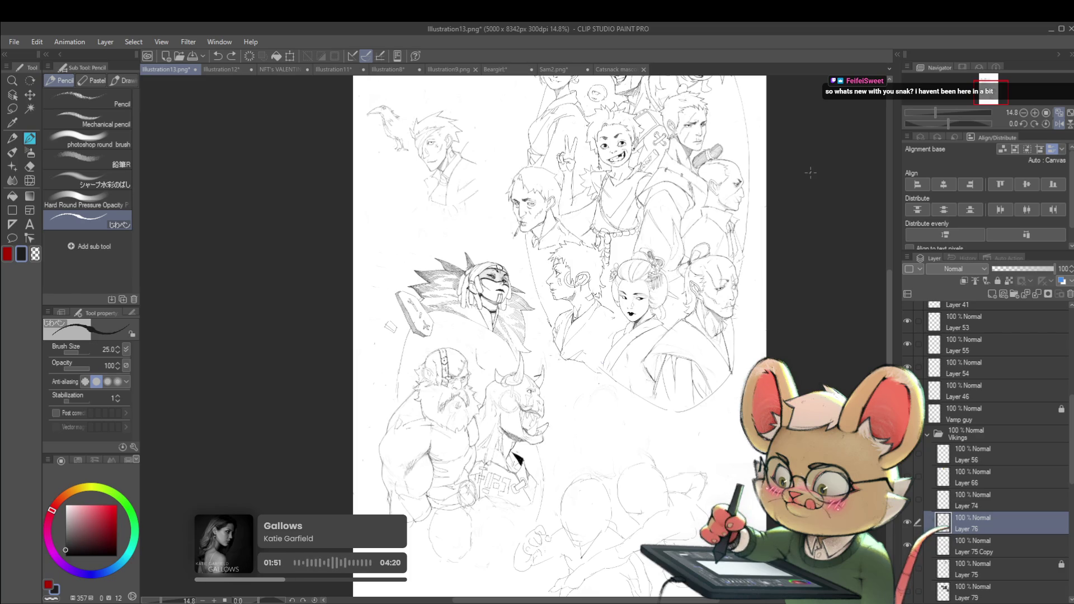
scroll(497, 292, up, 4)
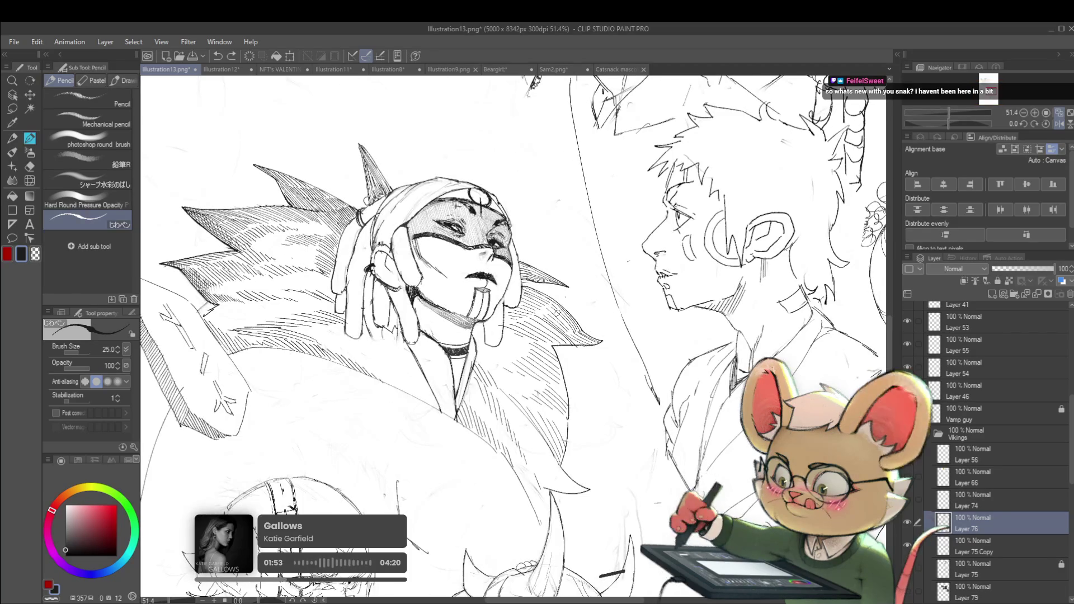
scroll(800, 335, down, 3)
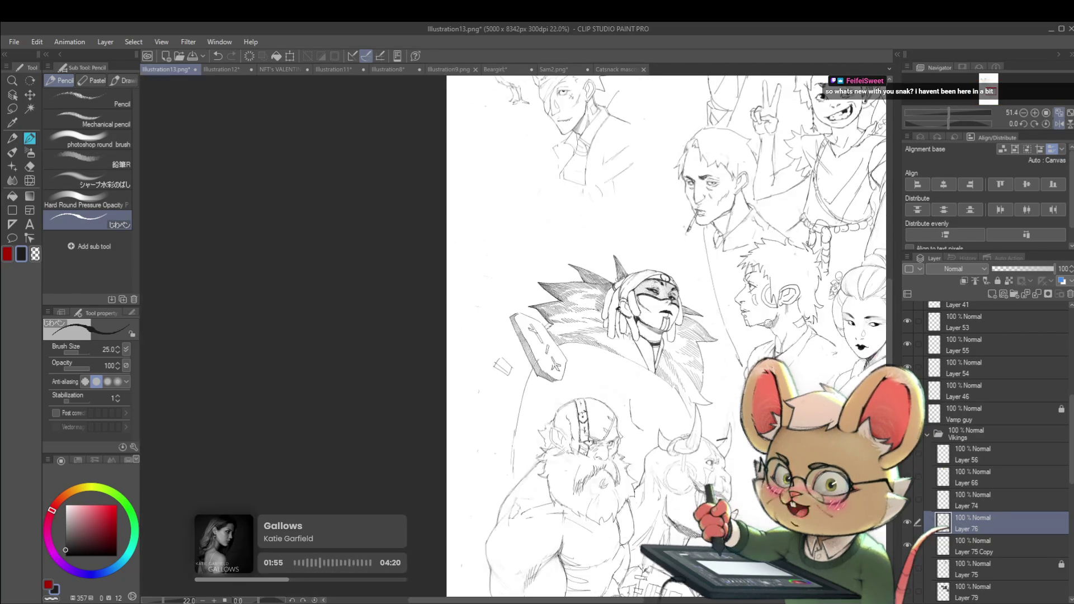
scroll(696, 324, up, 3)
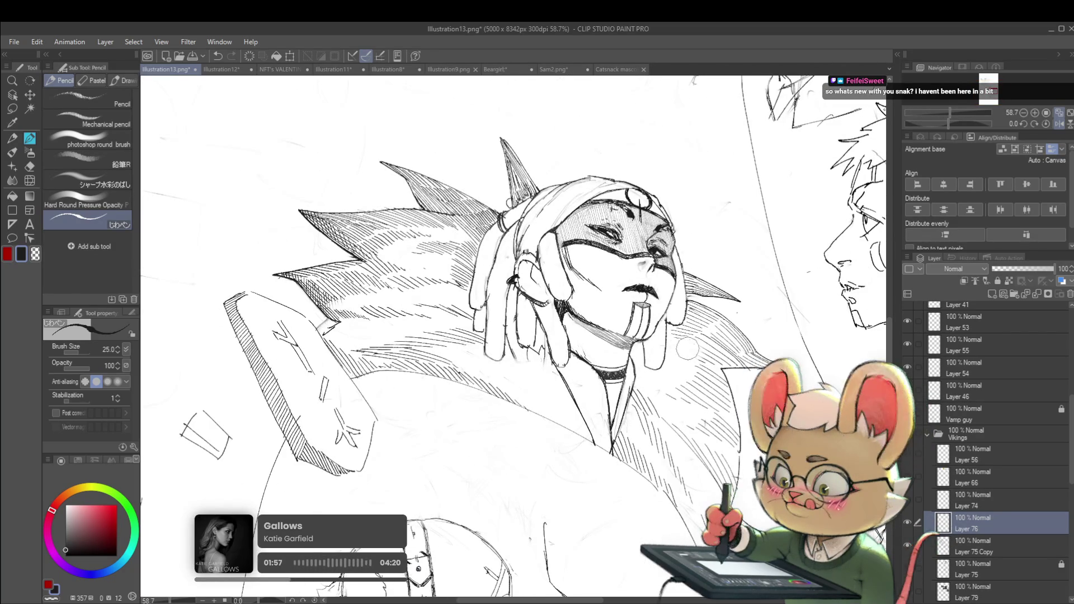
scroll(680, 350, down, 3)
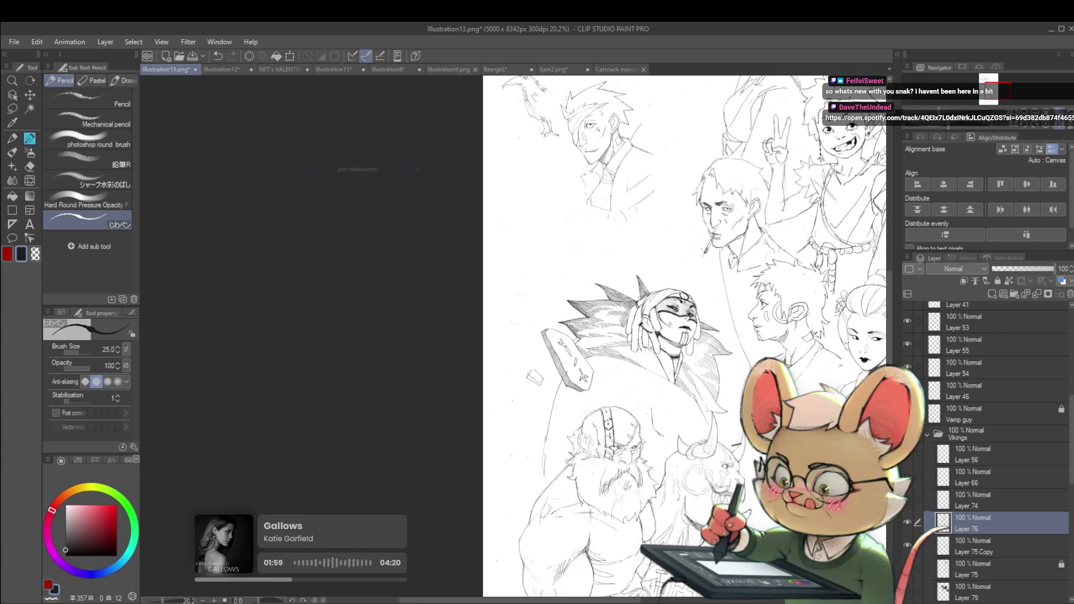
mouse_move(671, 336)
mouse_down()
mouse_move(616, 325)
mouse_move(425, 336)
mouse_up()
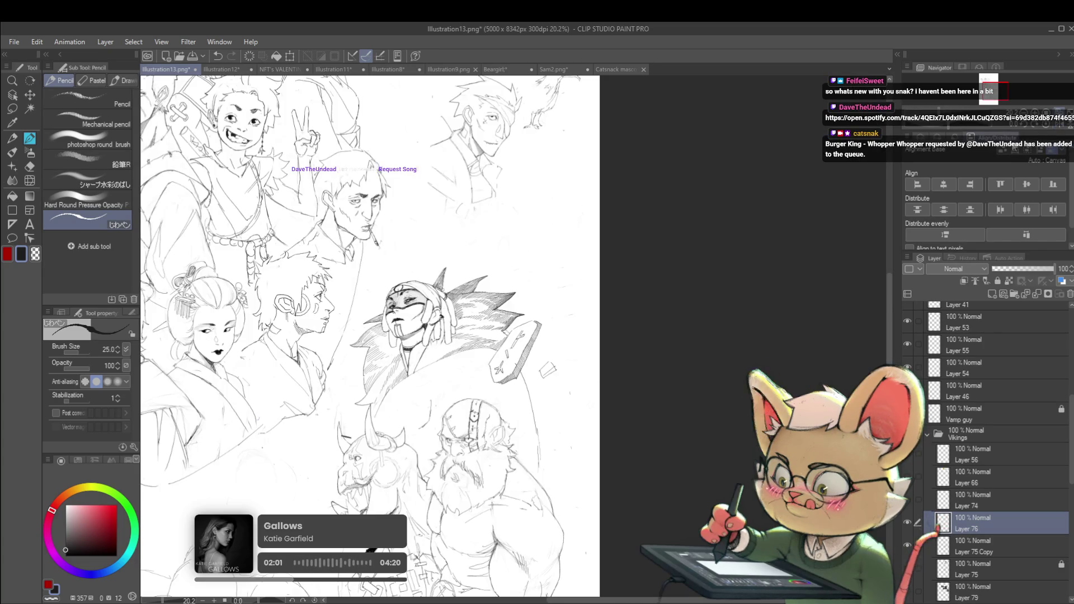
scroll(473, 294, up, 3)
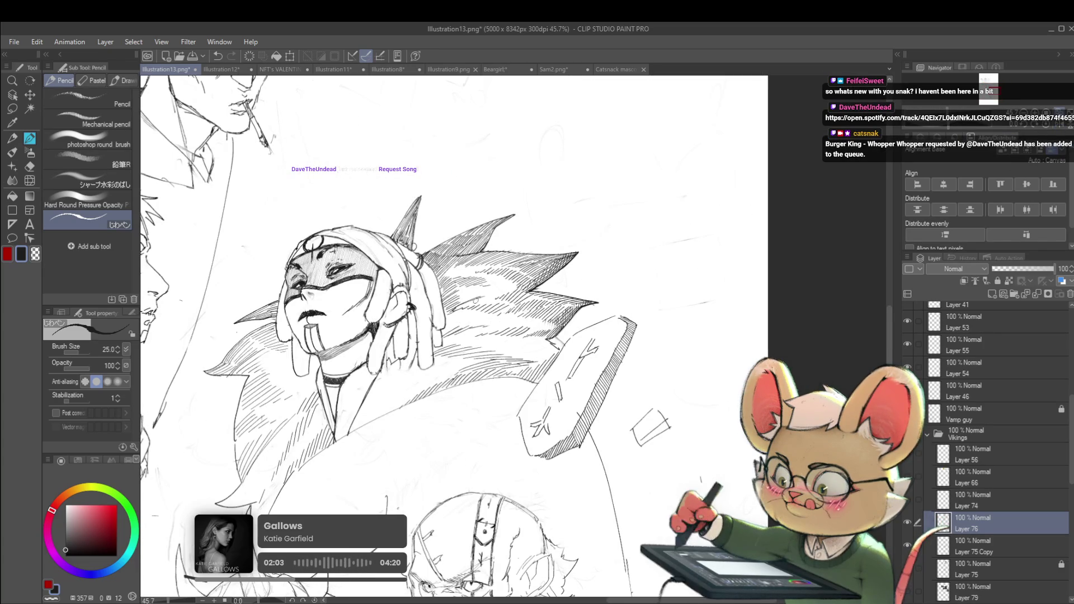
scroll(534, 306, down, 3)
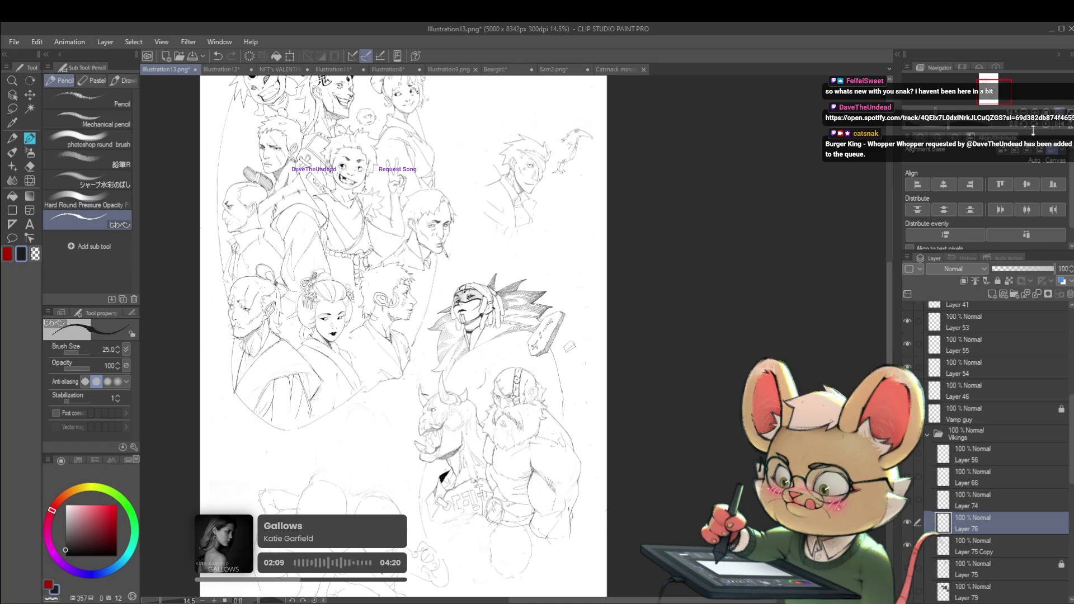
- Toggle the mirrored view twice, then add a jagged fur stroke beside the masked face
click(1046, 123)
scroll(571, 348, up, 3)
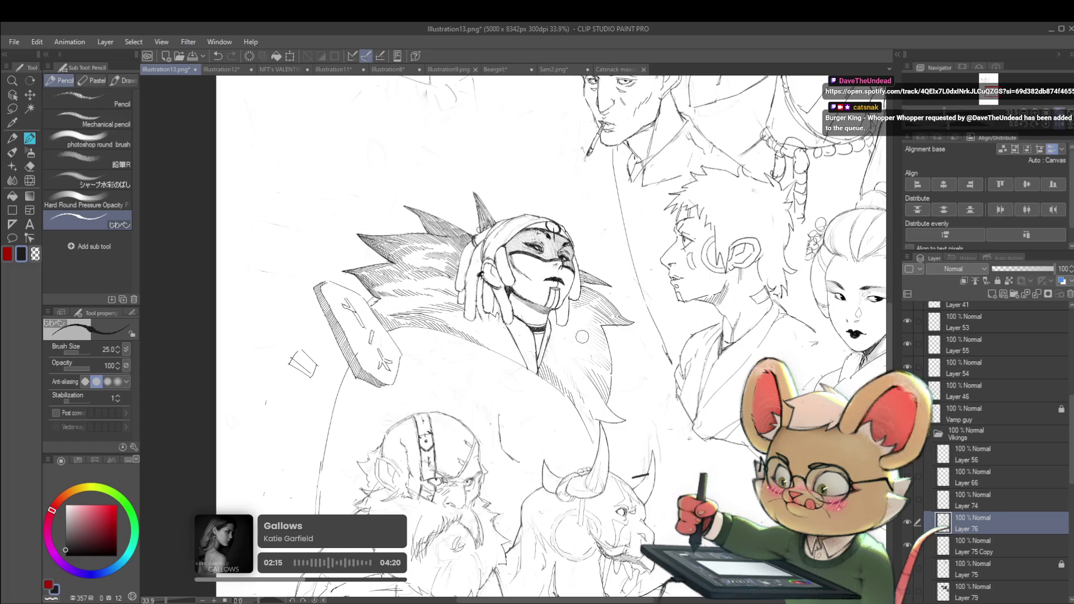
scroll(585, 335, down, 3)
scroll(580, 347, up, 4)
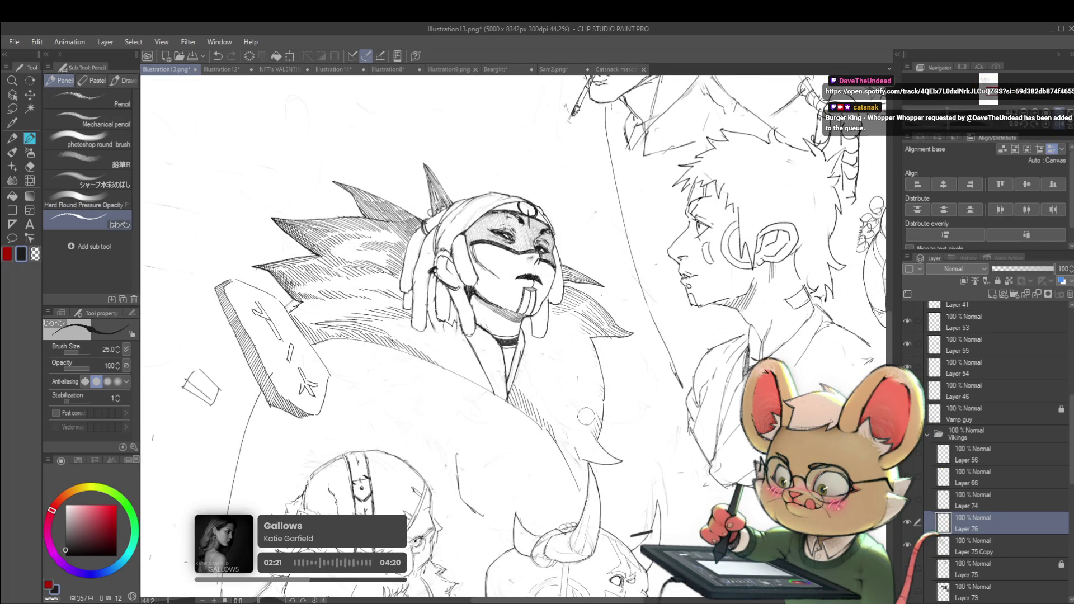
scroll(570, 429, down, 3)
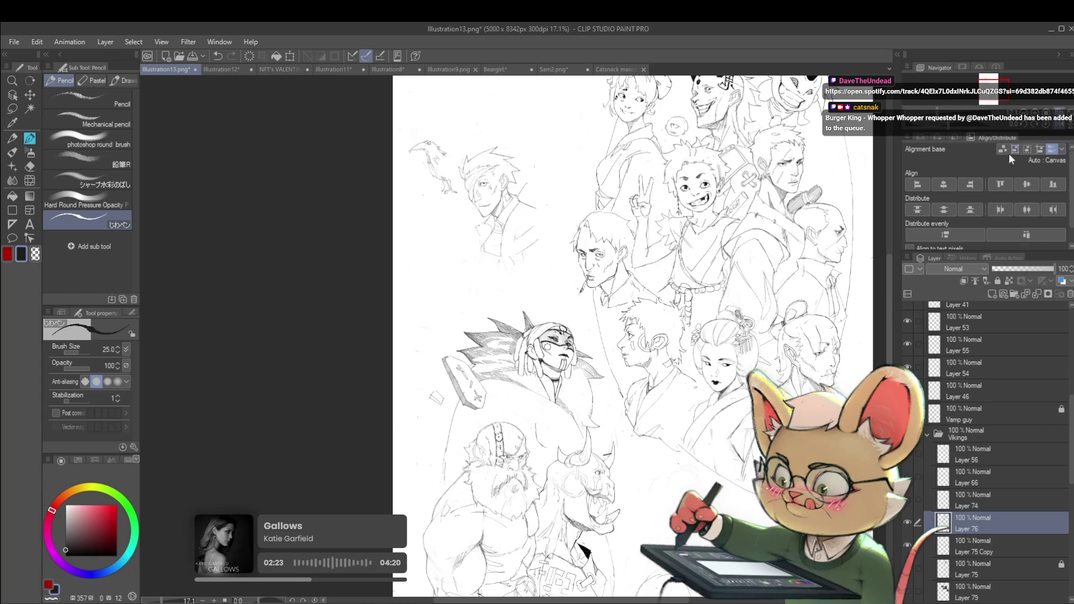
key(h)
scroll(461, 405, up, 2)
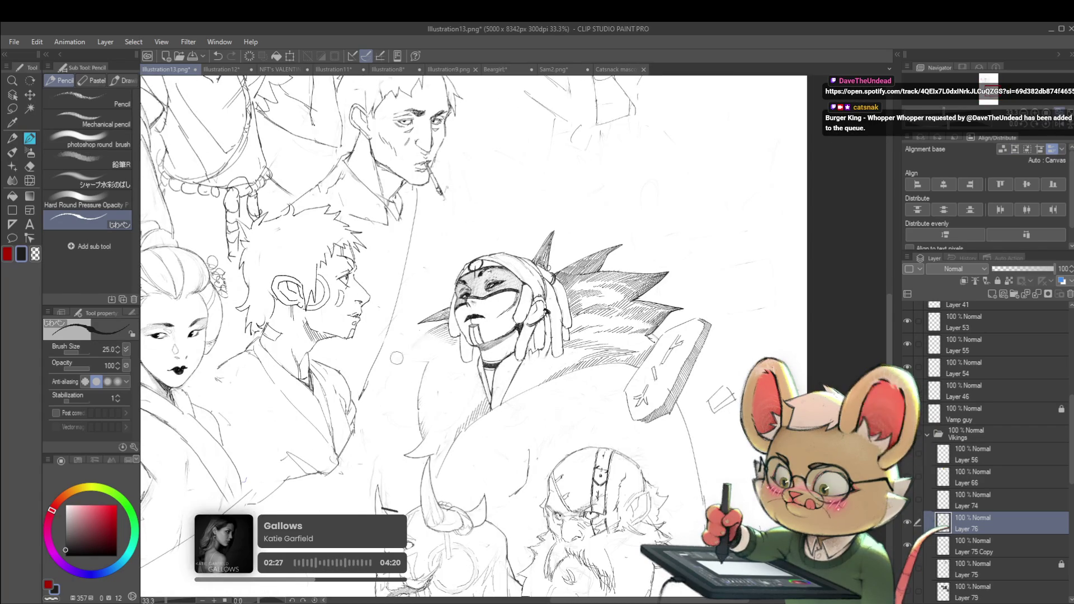
drag(423, 336, 398, 358)
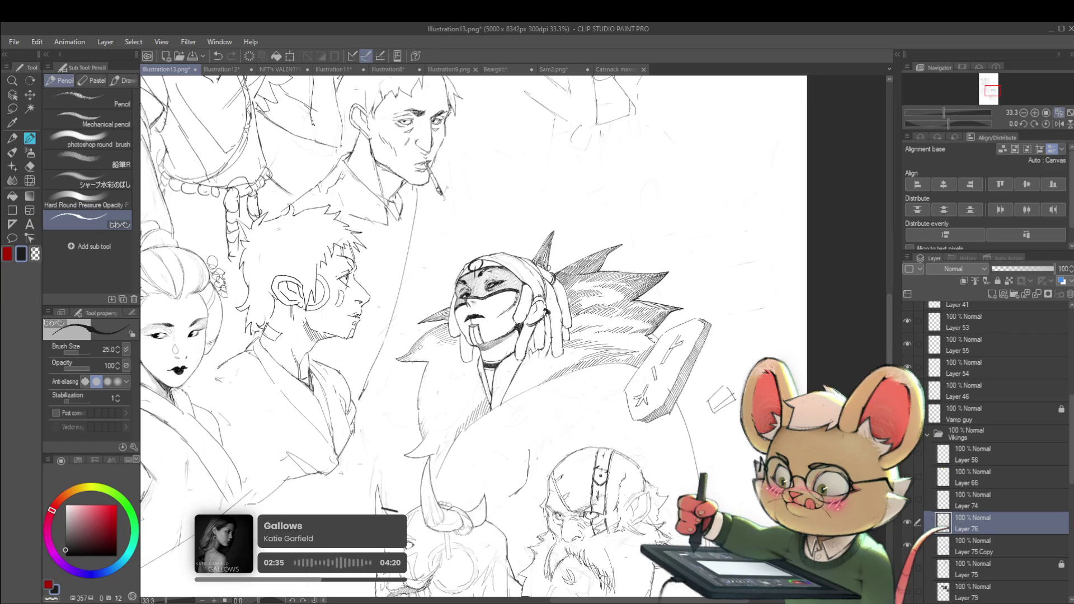
scroll(476, 312, up, 5)
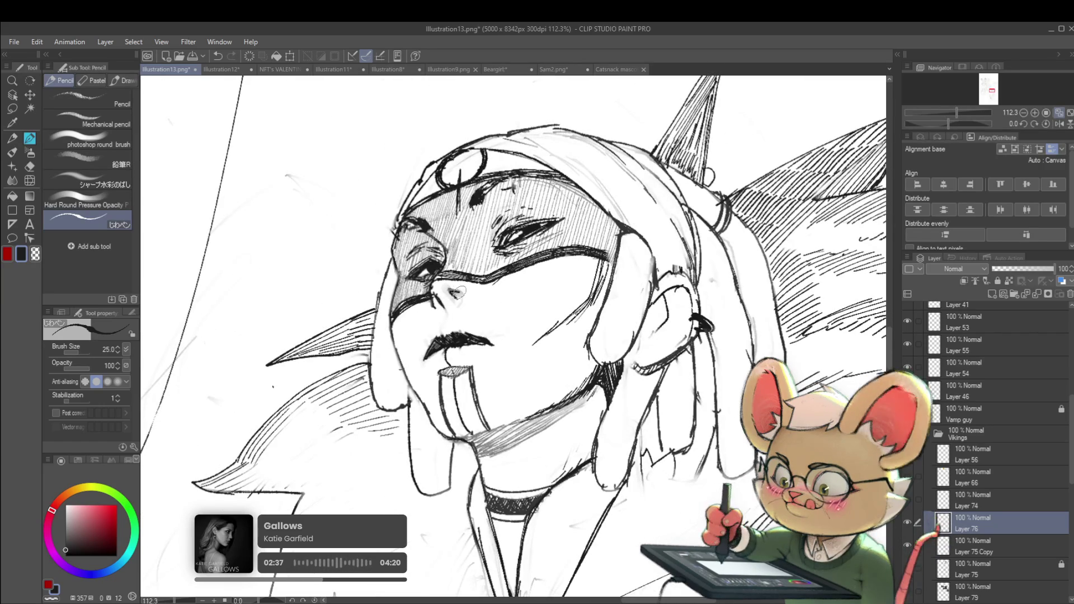
scroll(455, 299, down, 8)
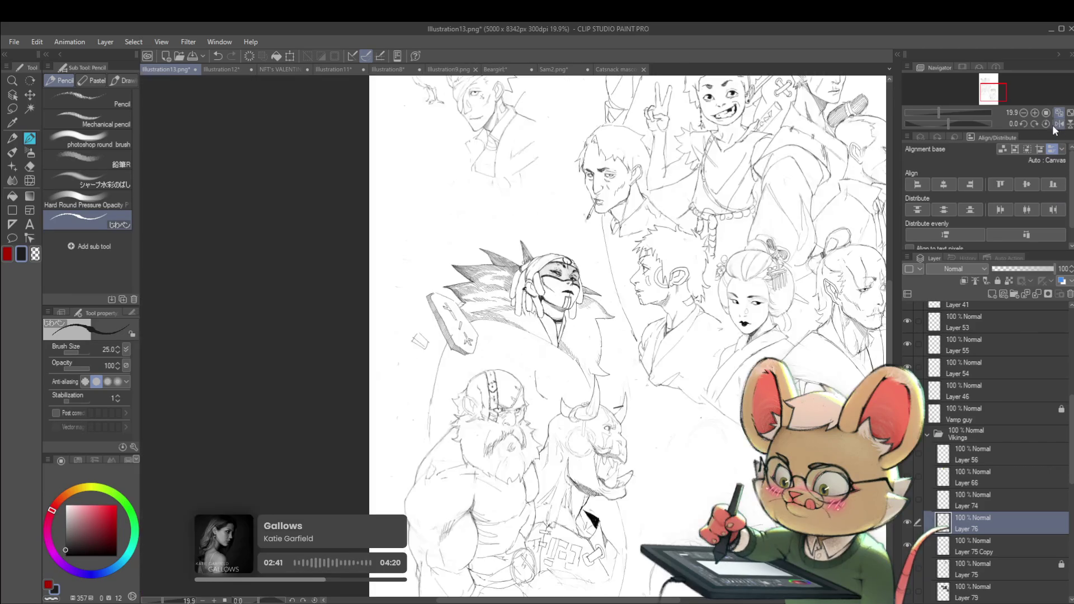
click(1059, 124)
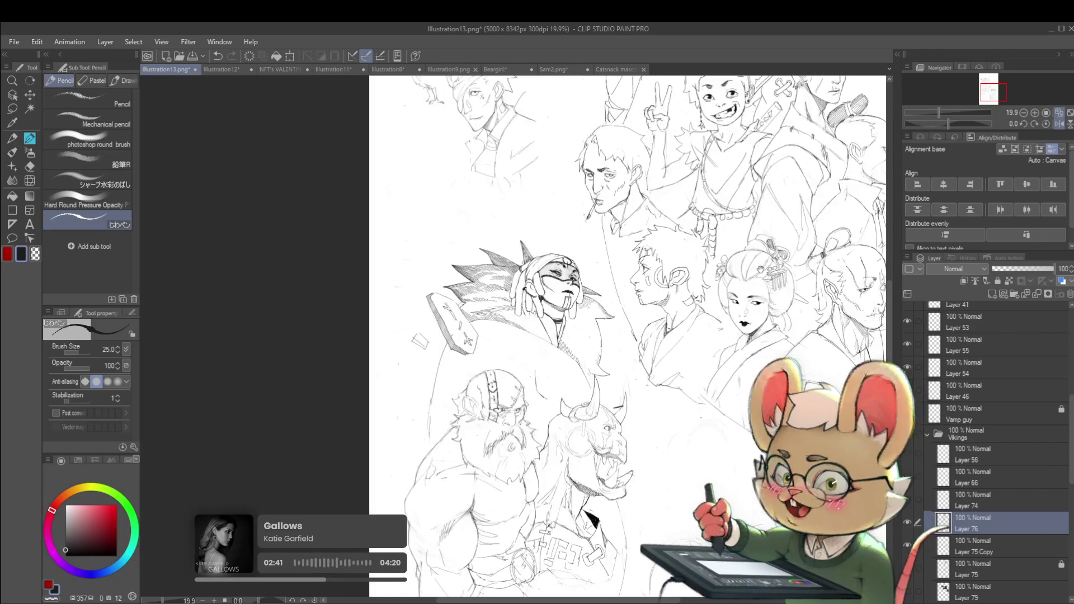
drag(556, 274, 472, 269)
scroll(473, 268, up, 2)
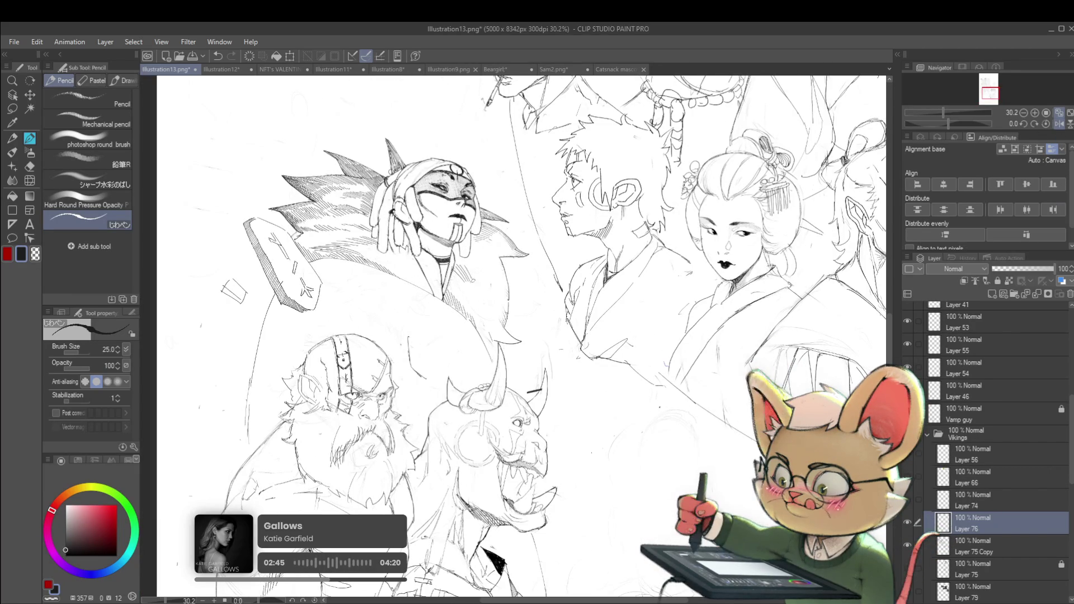
scroll(506, 297, down, 3)
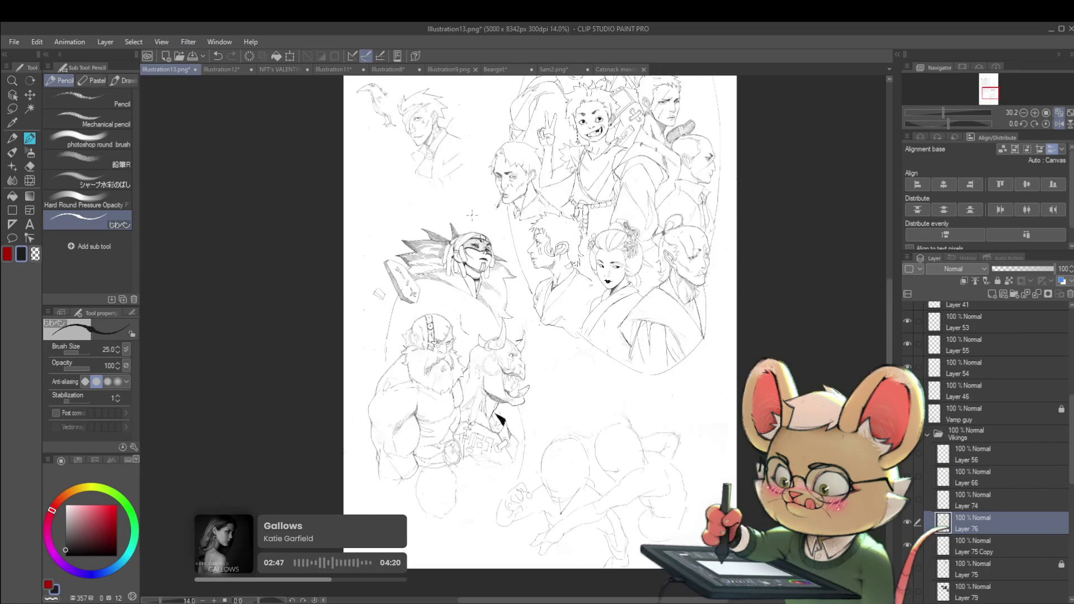
scroll(480, 283, up, 3)
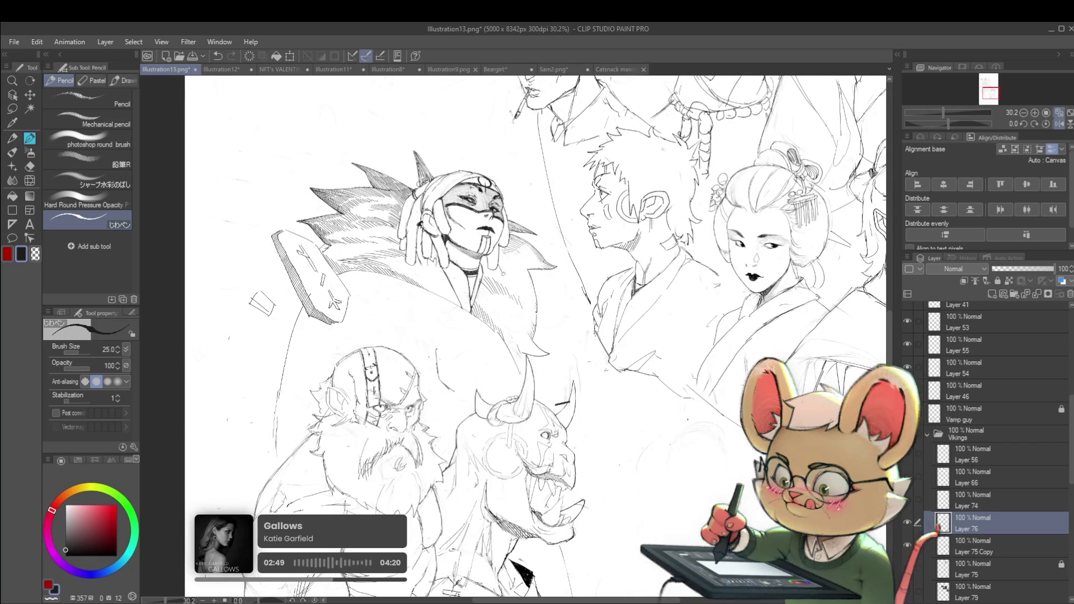
scroll(526, 283, down, 3)
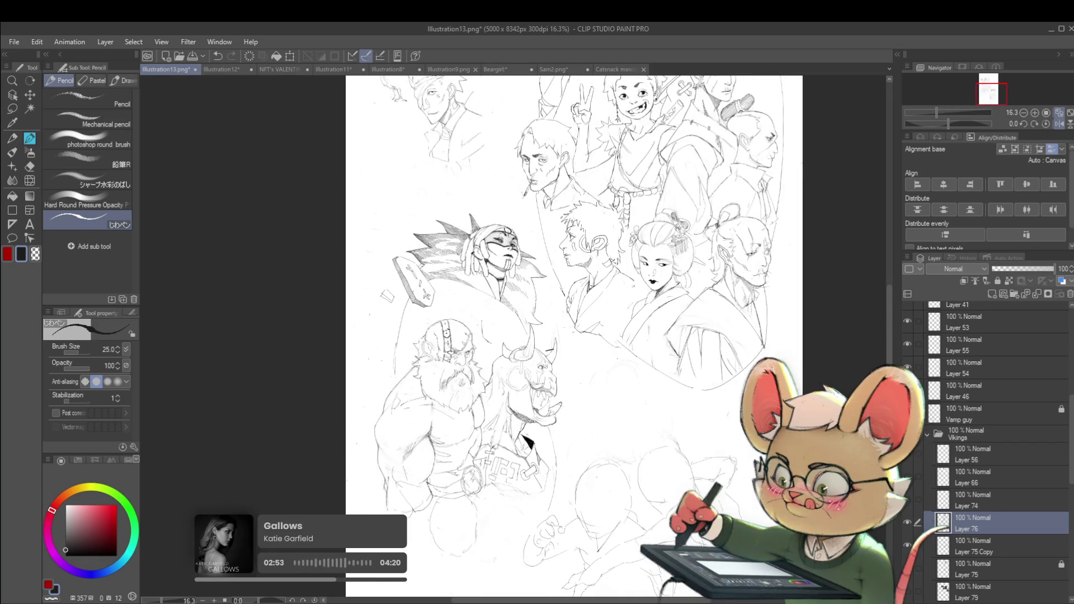
scroll(414, 263, up, 3)
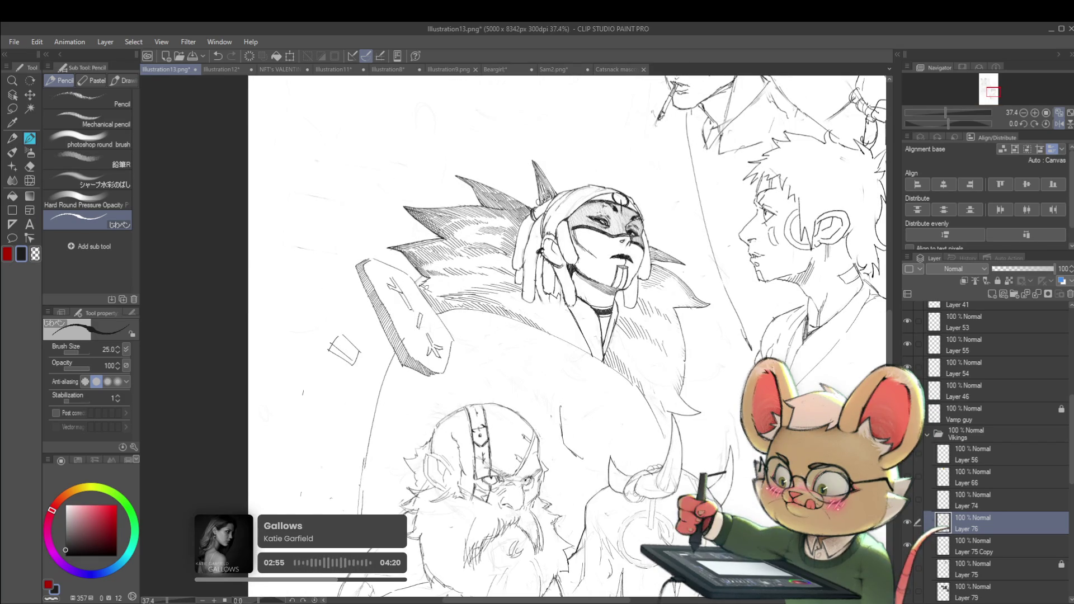
scroll(454, 284, down, 3)
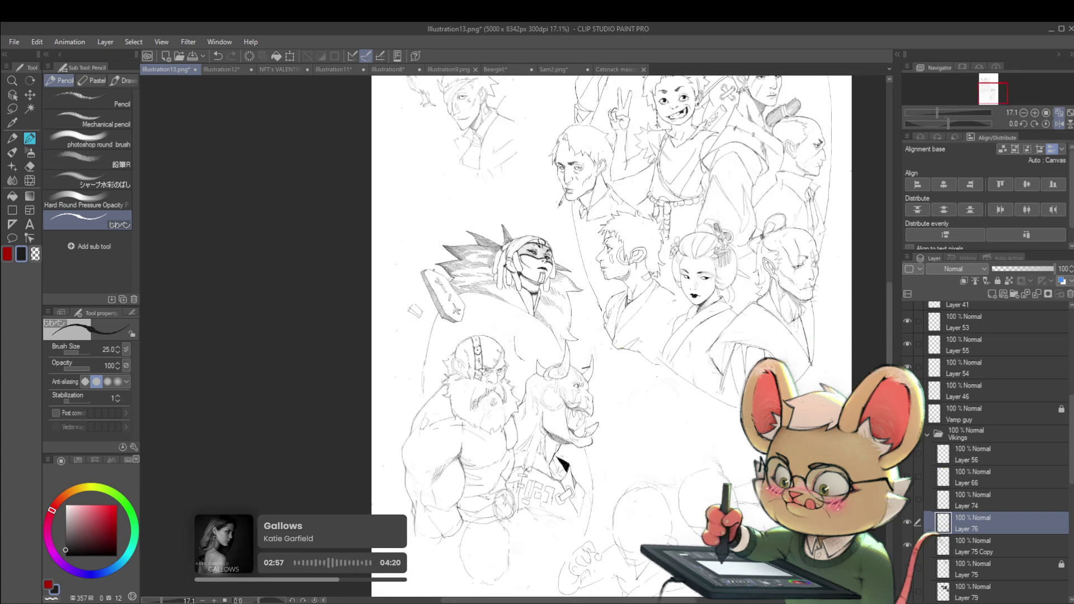
scroll(518, 294, up, 2)
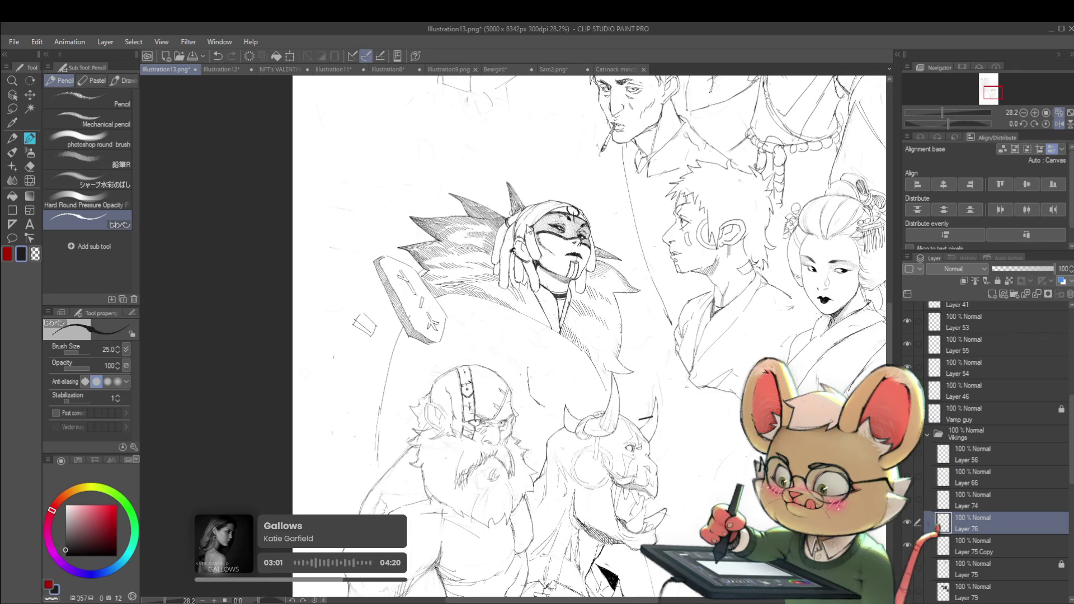
scroll(513, 292, up, 3)
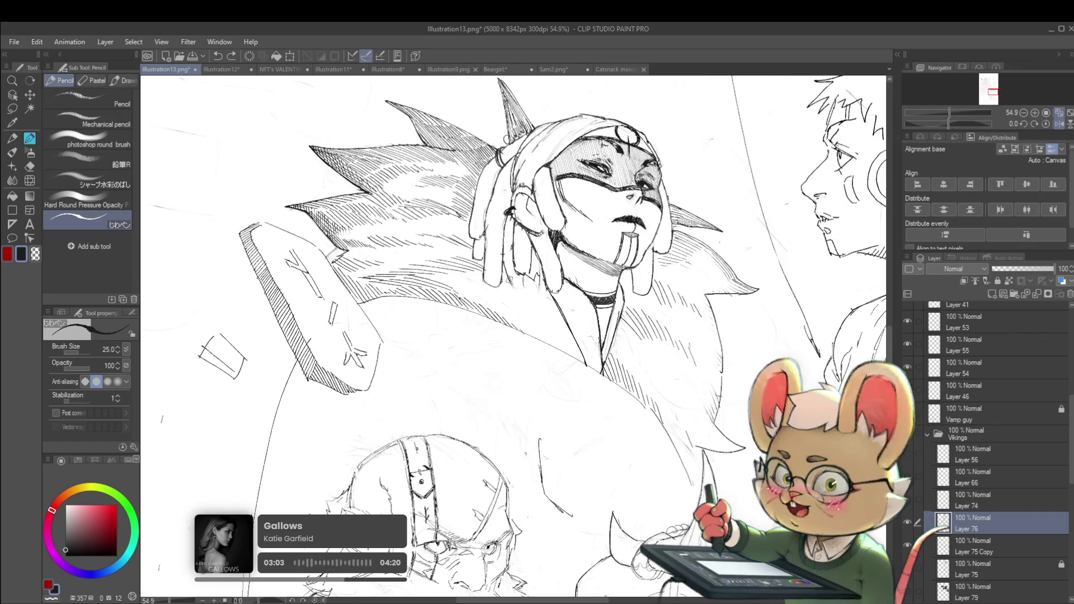
scroll(532, 281, down, 3)
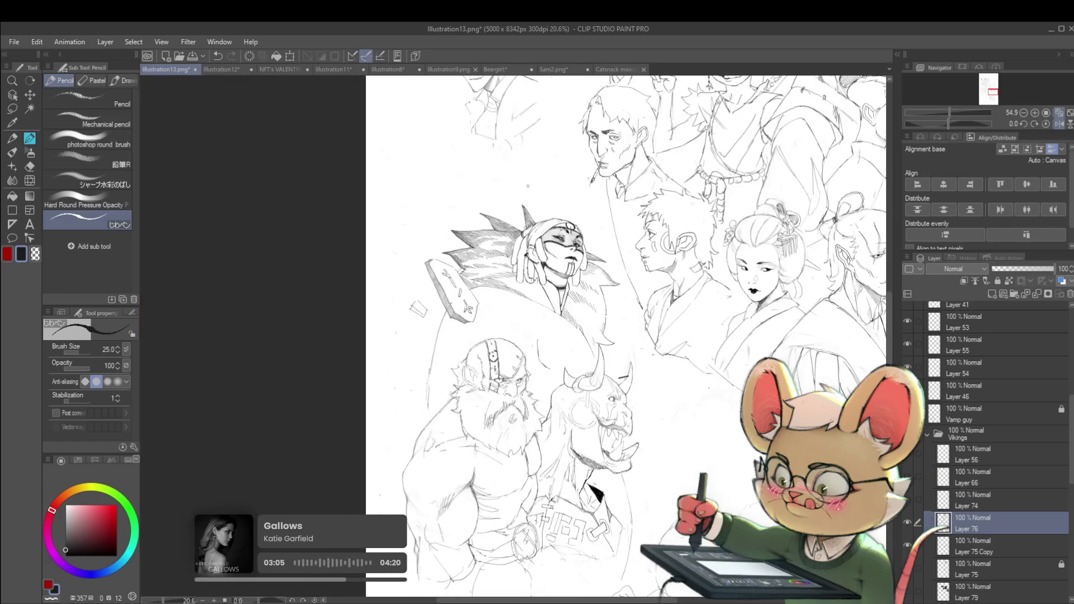
scroll(541, 292, up, 1)
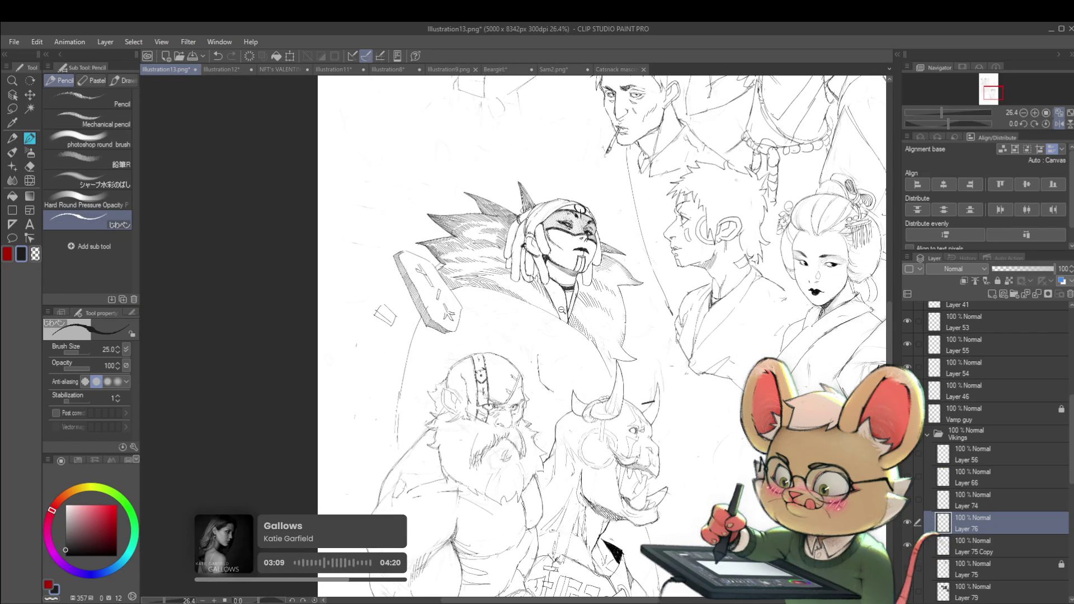
scroll(364, 246, down, 2)
click(1055, 126)
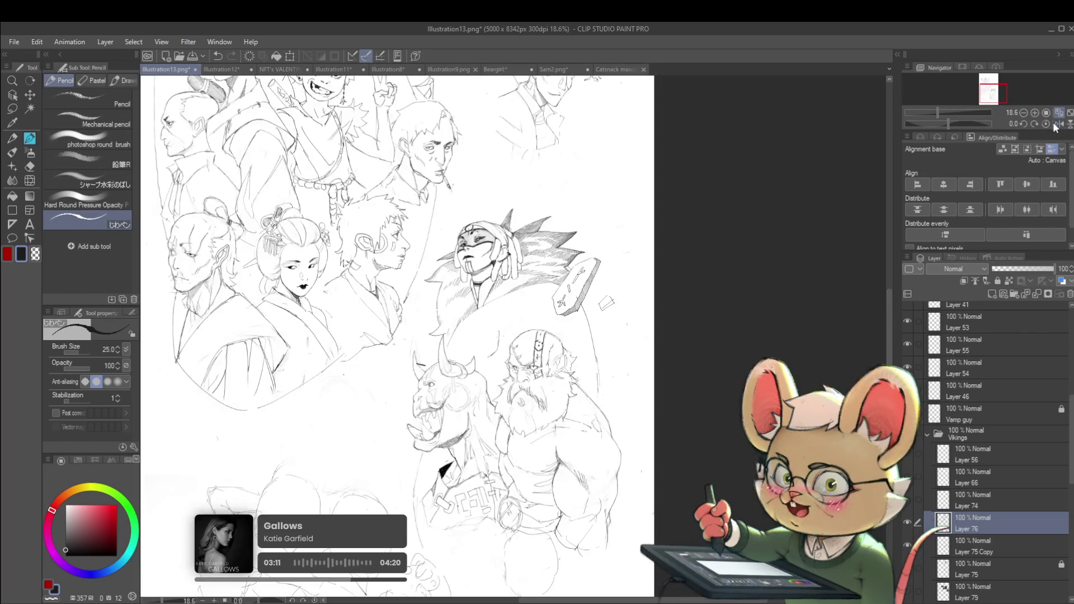
- Centre the masked viking, mirror the view, and undo the last short stroke by the fur collar
drag(617, 321, 551, 353)
scroll(388, 366, up, 2)
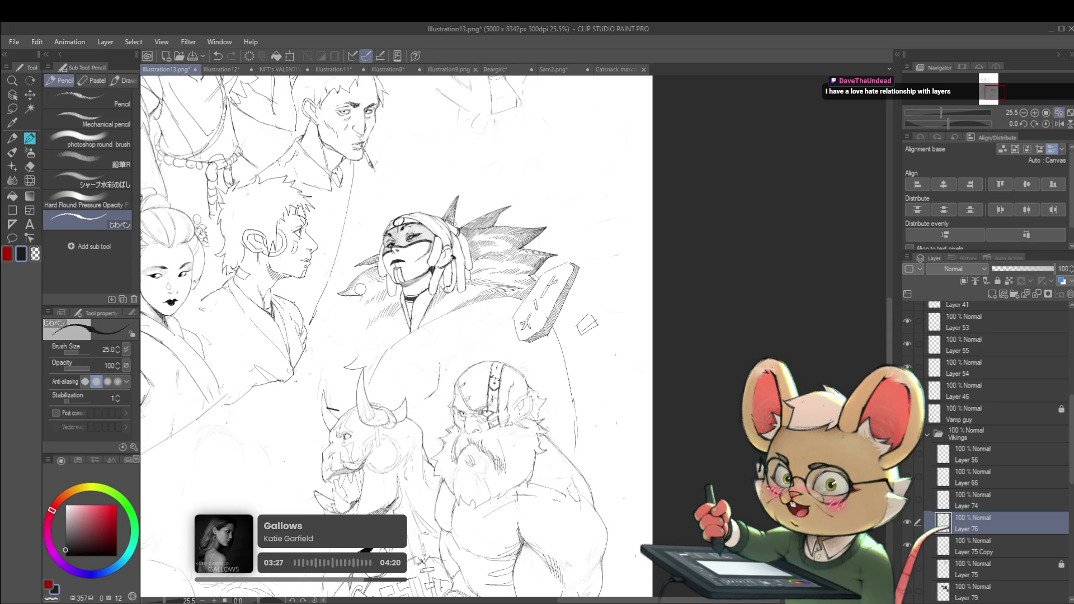
scroll(385, 307, up, 2)
scroll(359, 311, up, 2)
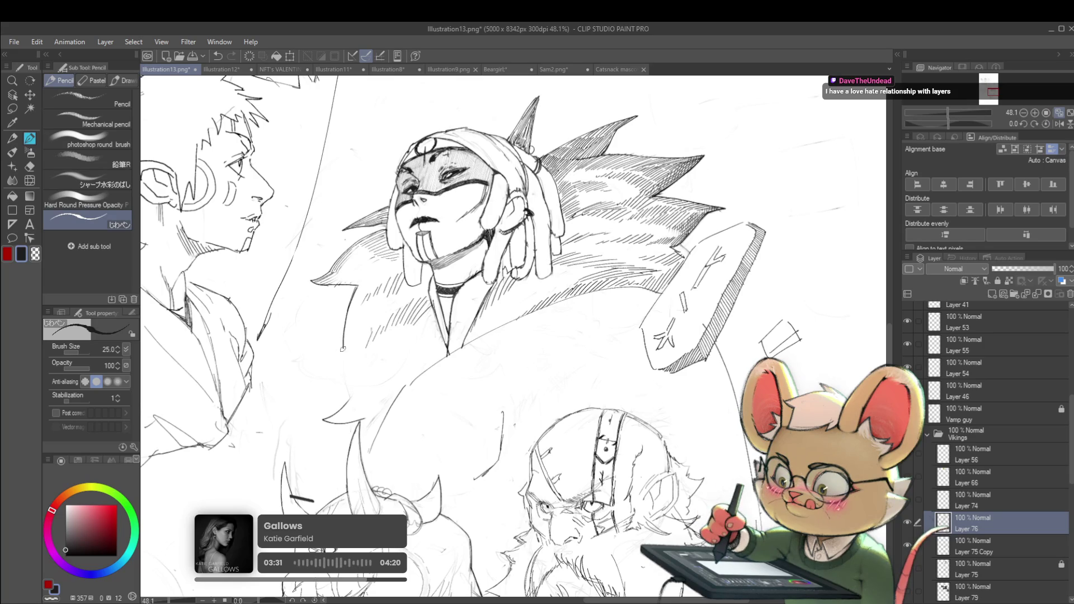
scroll(351, 396, down, 4)
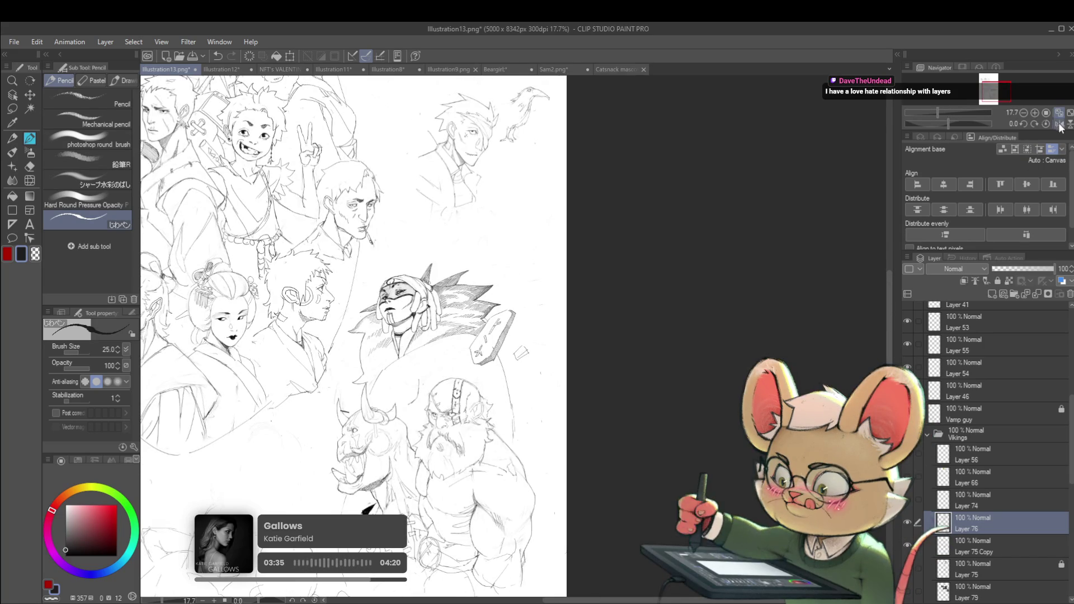
click(1059, 126)
scroll(558, 336, up, 5)
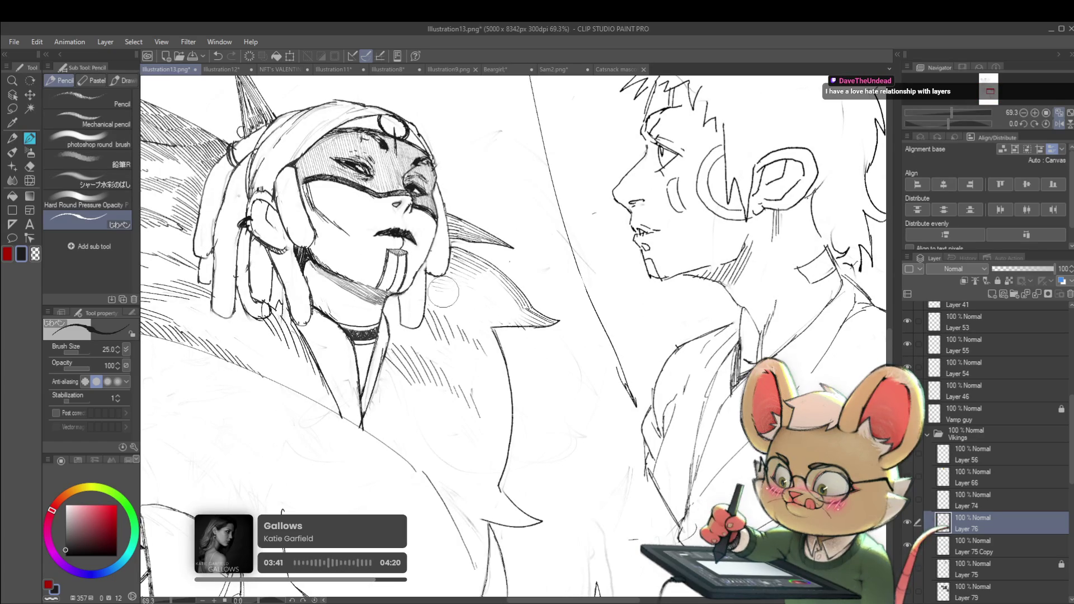
key(ctrl+z)
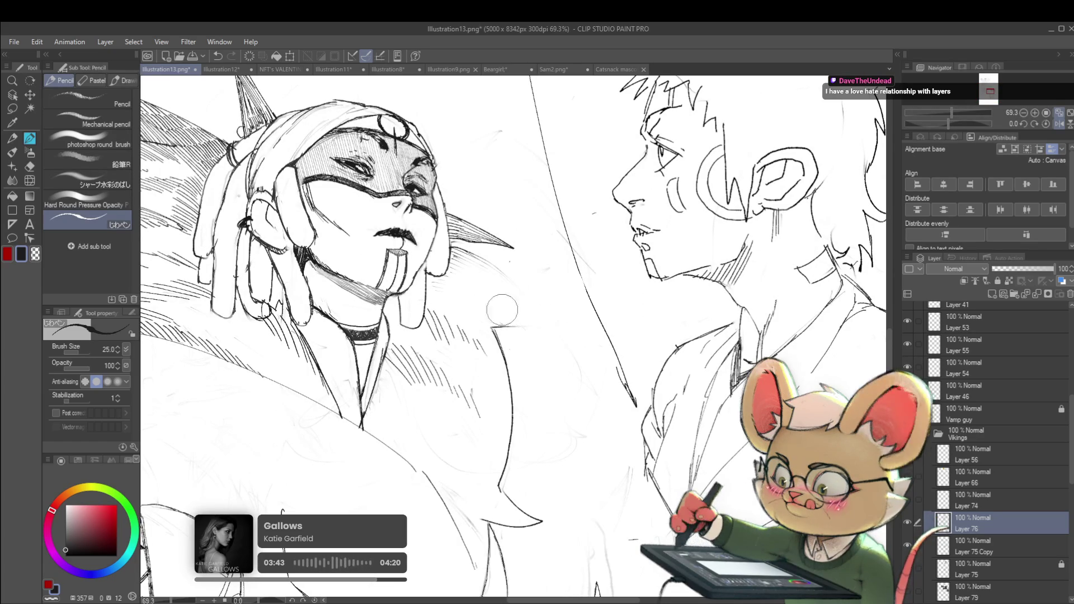